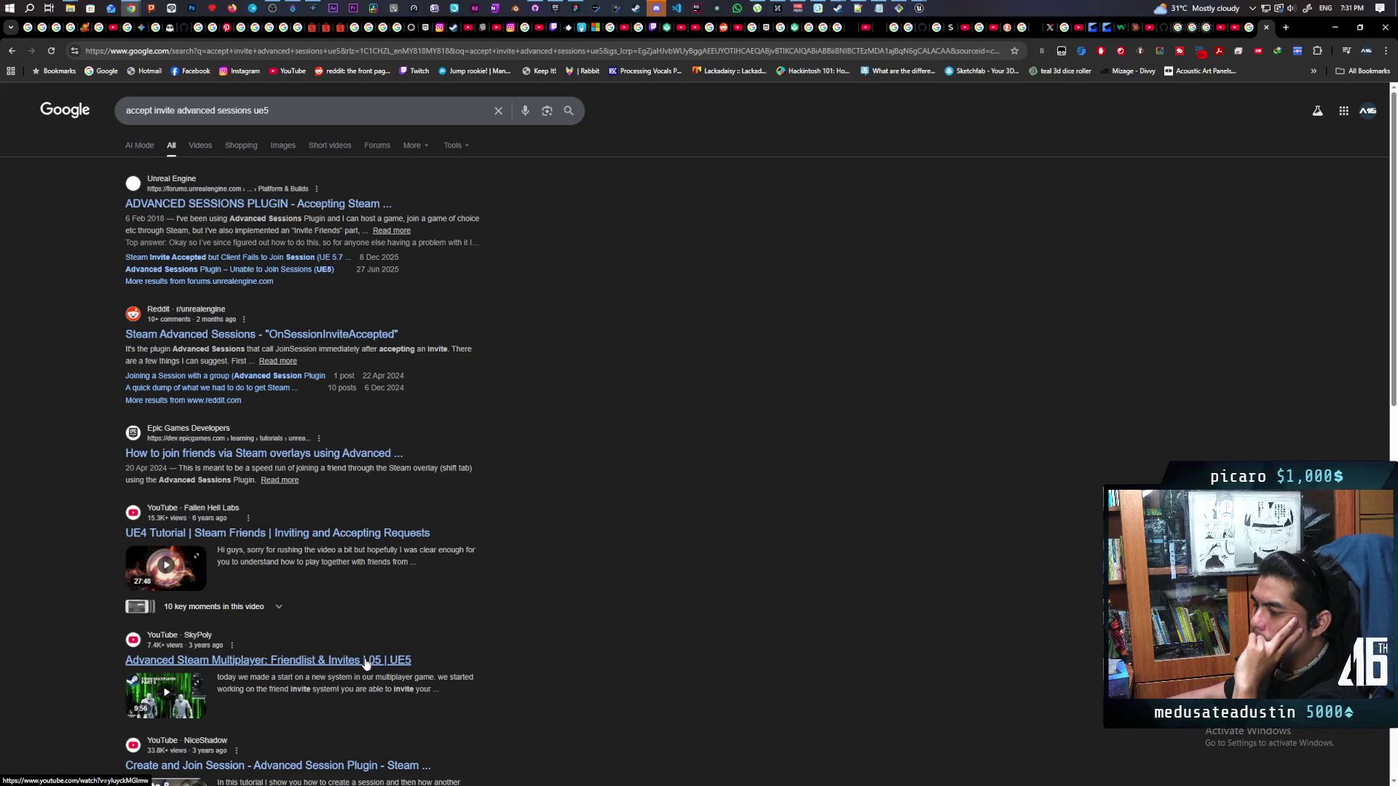
Scroll the 'accept invite advanced sessions ue5' results to find the SkyPoly Friendlist & Invites | 05 video
{"action": "scroll", "coordinate": [384, 652], "scroll_direction": "down", "scroll_amount": 2}
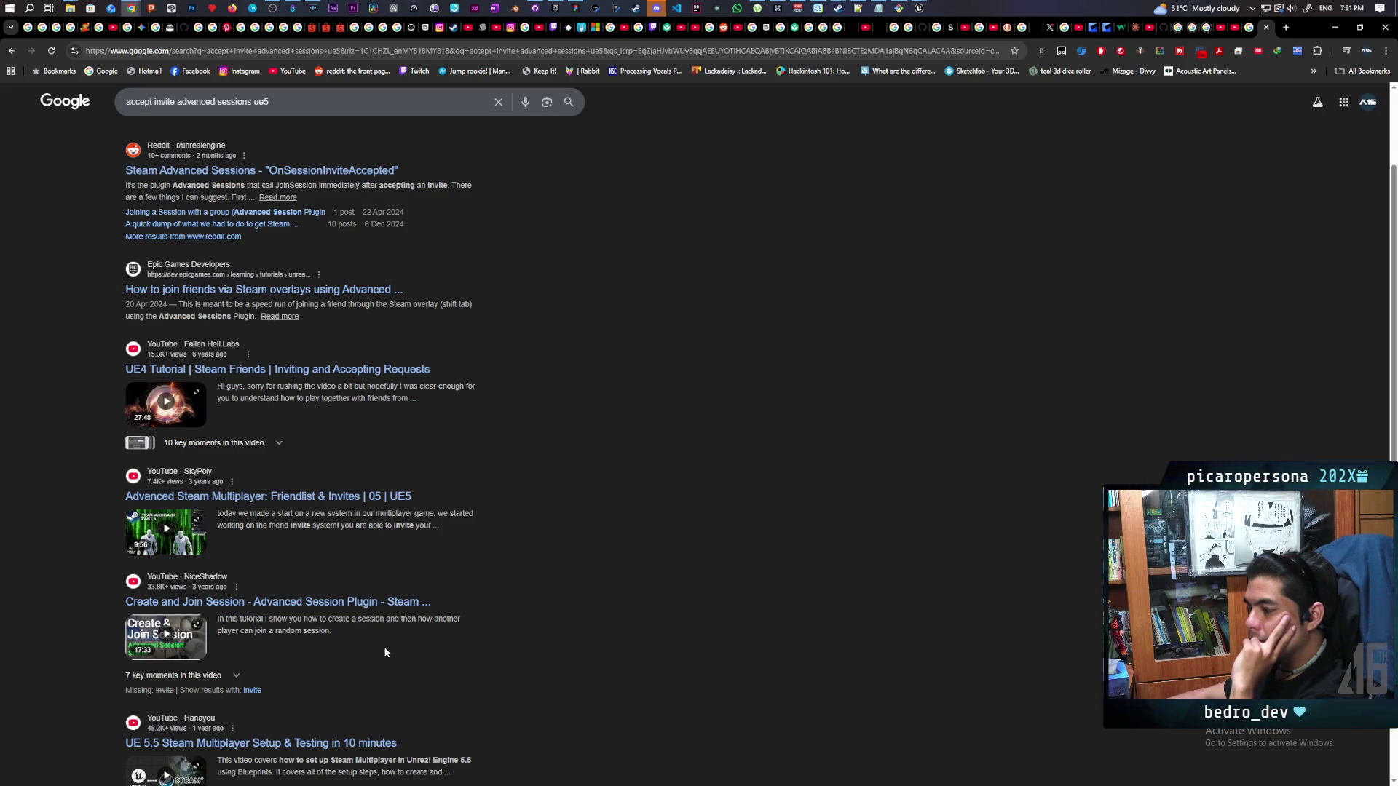
{"action": "scroll", "coordinate": [384, 648], "scroll_direction": "up", "scroll_amount": 3}
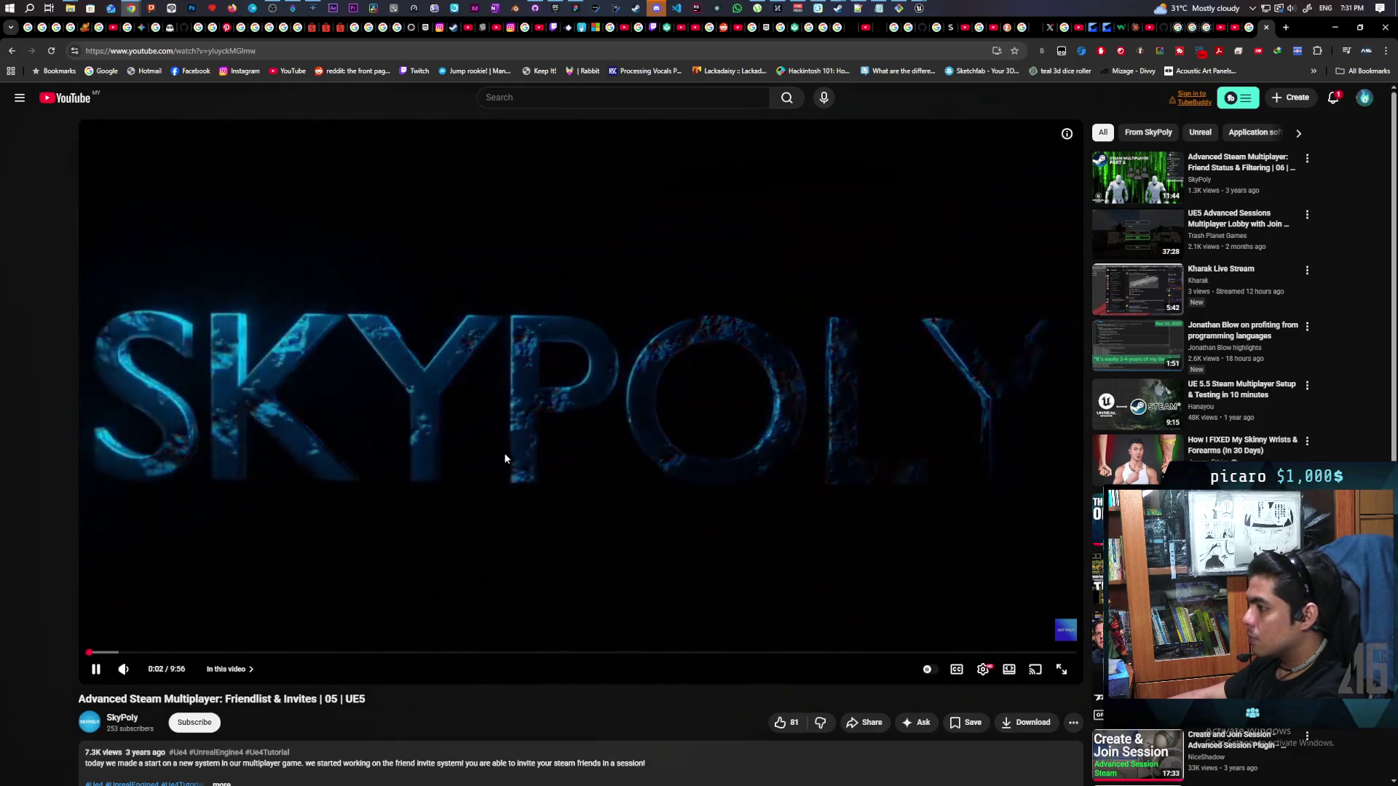
Skip the Friendlist & Invites tutorial ahead through the folder and widget setup
{"action": "key", "text": "l"}
{"action": "left_click", "coordinate": [567, 450]}
{"action": "left_click", "coordinate": [568, 449]}
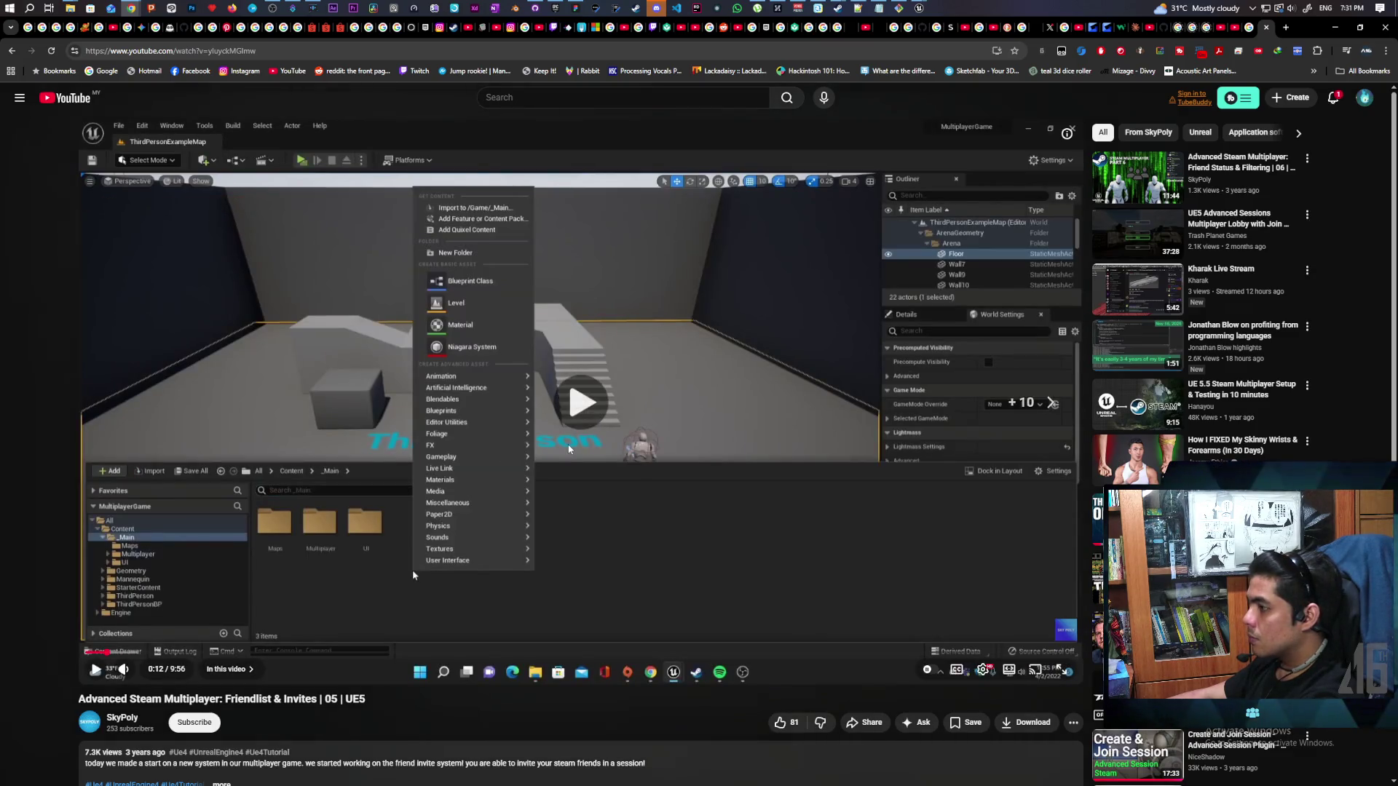
{"action": "key", "text": "l"}
{"action": "key", "text": "l"}
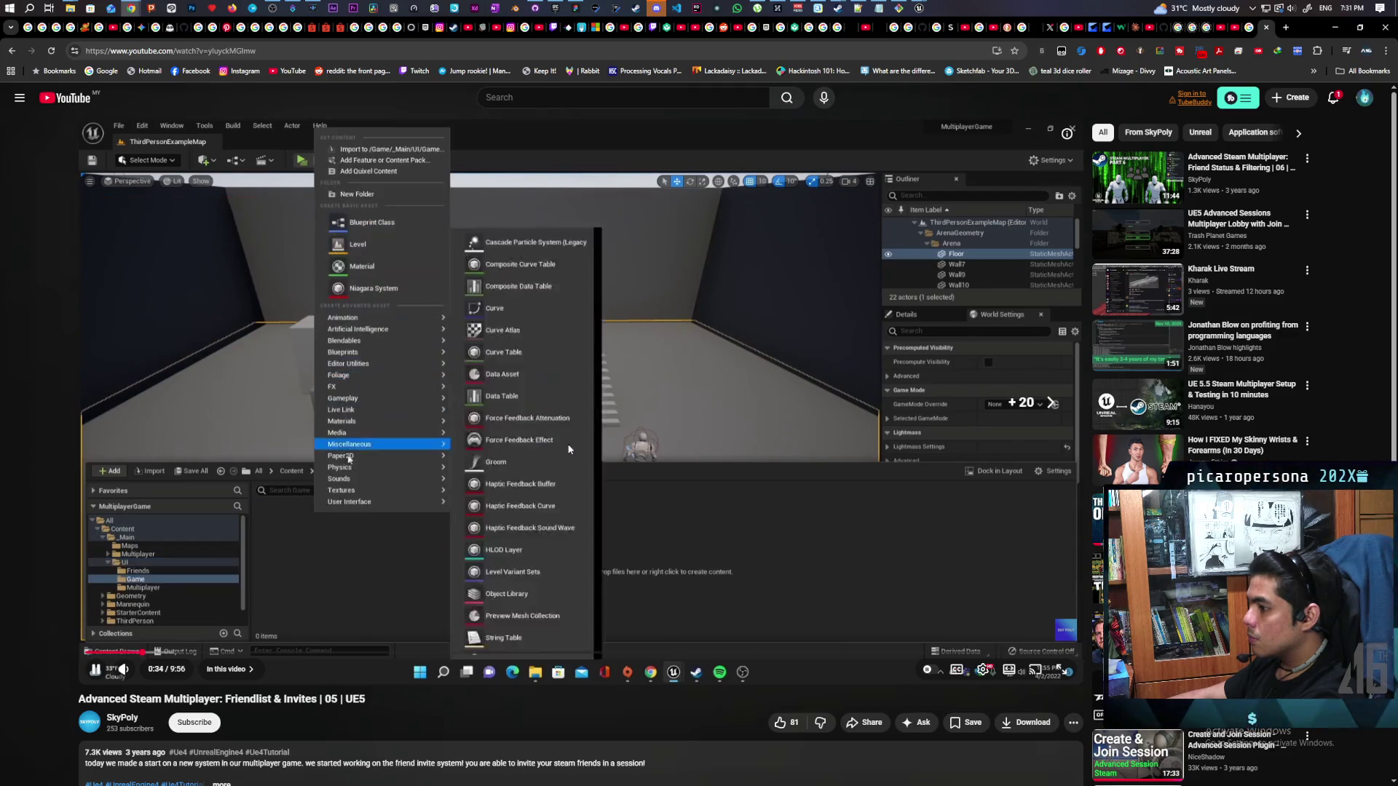
{"action": "key", "text": "l"}
{"action": "key", "text": "l"}
{"action": "key", "text": "l"}
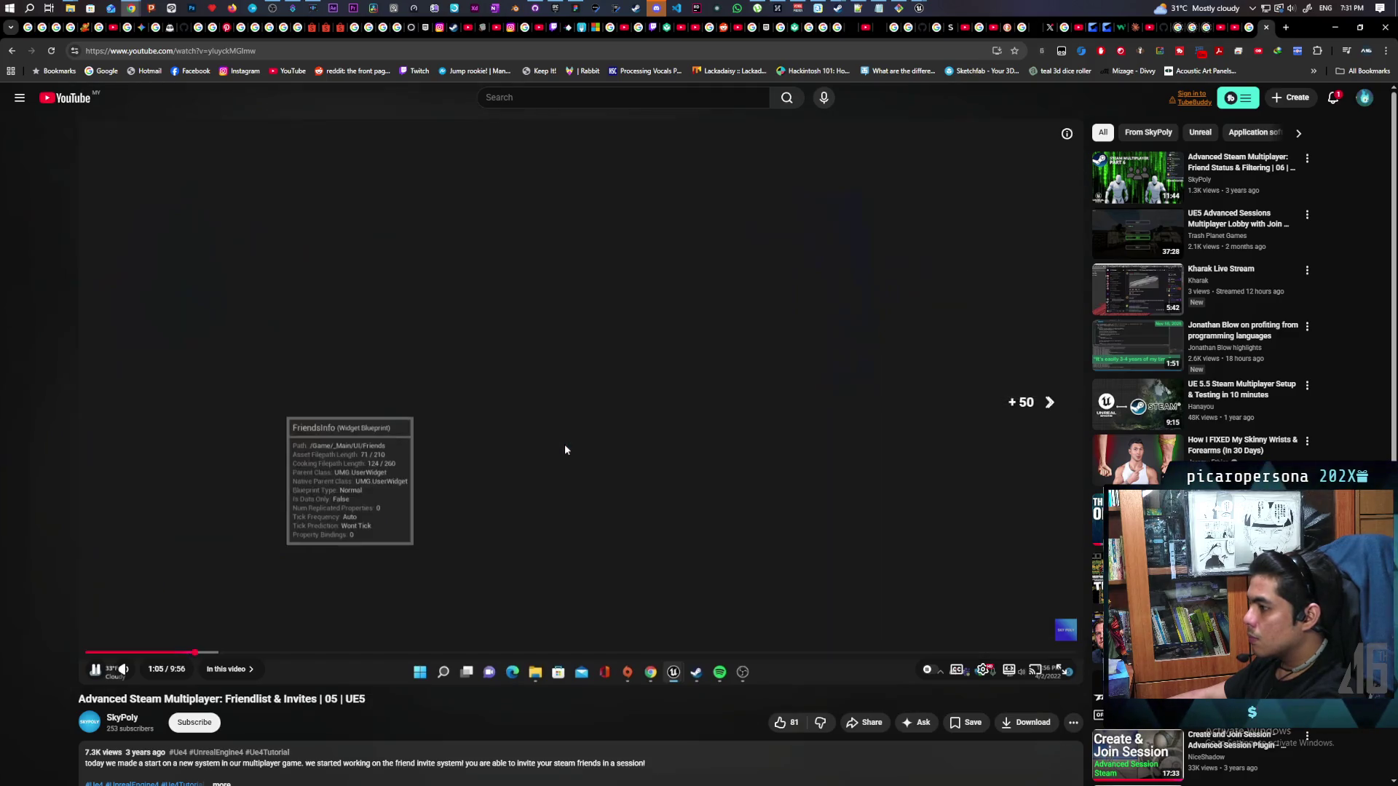
{"action": "key", "text": "l"}
{"action": "key", "text": "l"}
{"action": "key", "text": "l"}
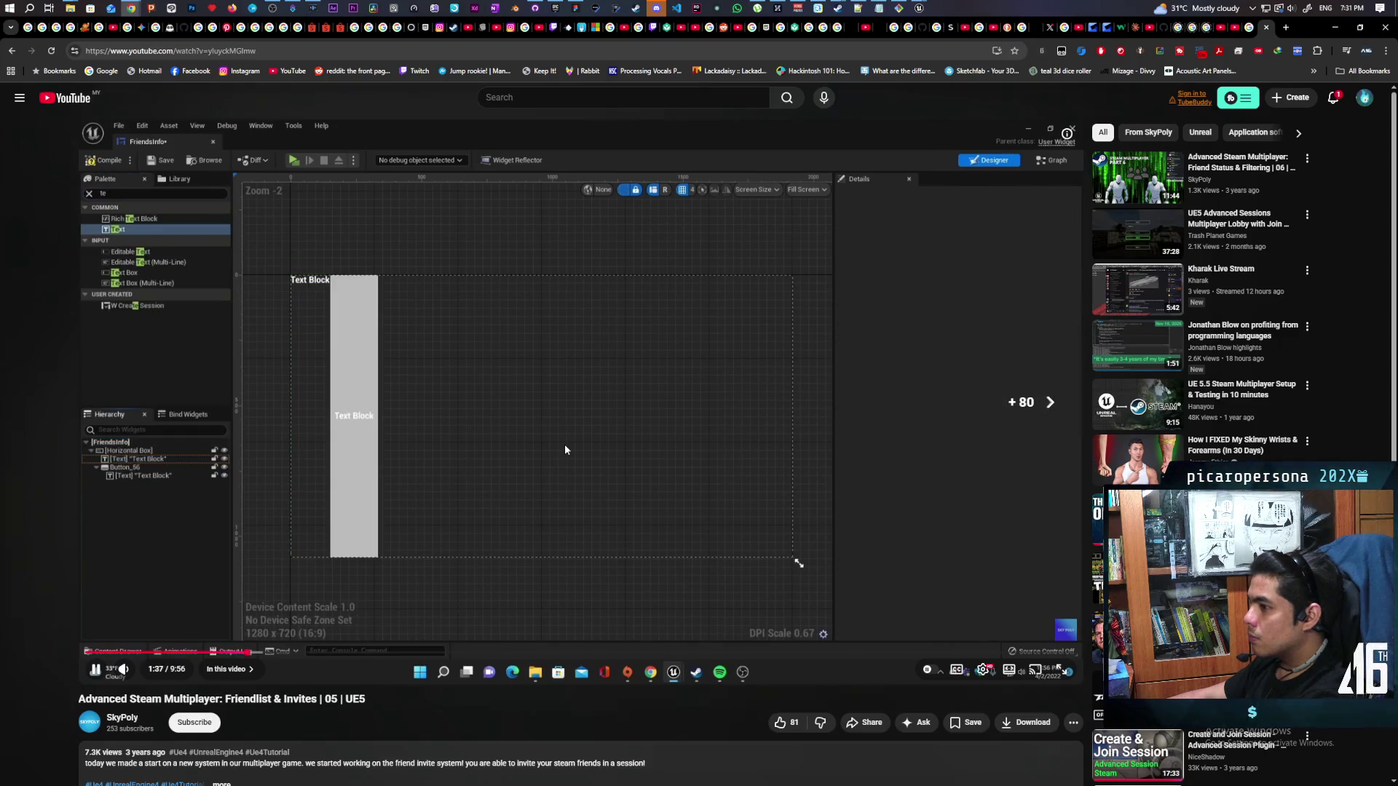
{"action": "key", "text": "l"}
{"action": "key", "text": "l"}
{"action": "key", "text": "l"}
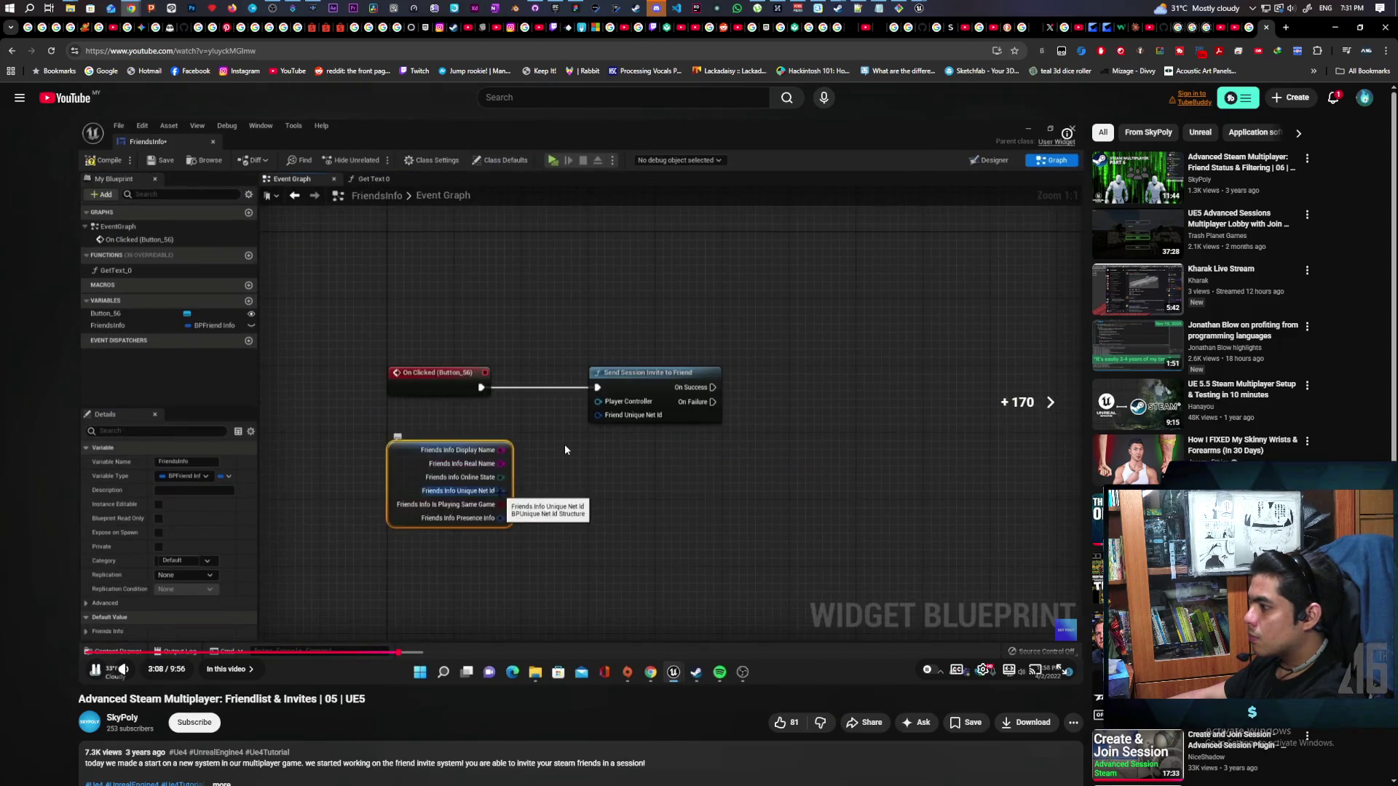
{"action": "key", "text": "l"}
{"action": "key", "text": "l"}
{"action": "key", "text": "l"}
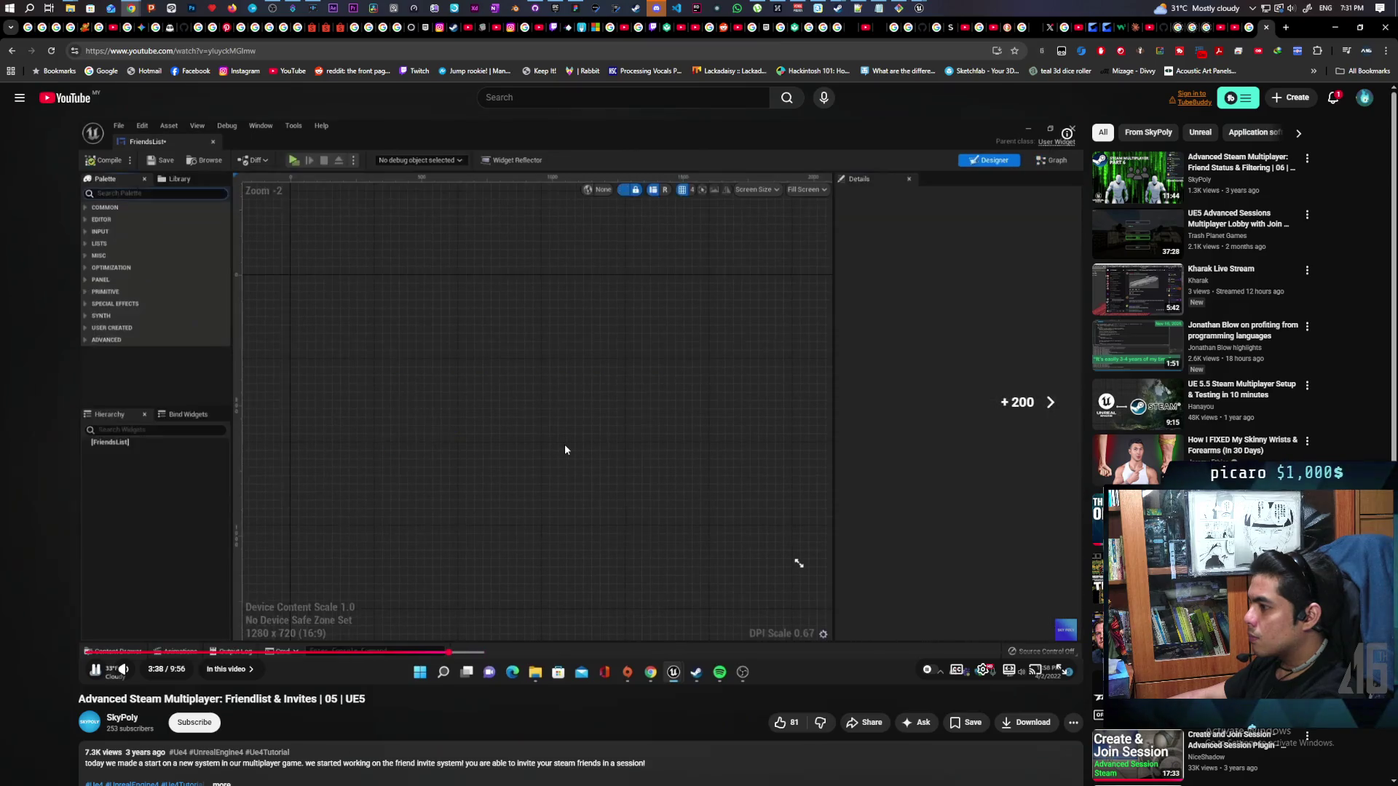
{"action": "key", "text": "l"}
{"action": "key", "text": "l"}
{"action": "key", "text": "l"}
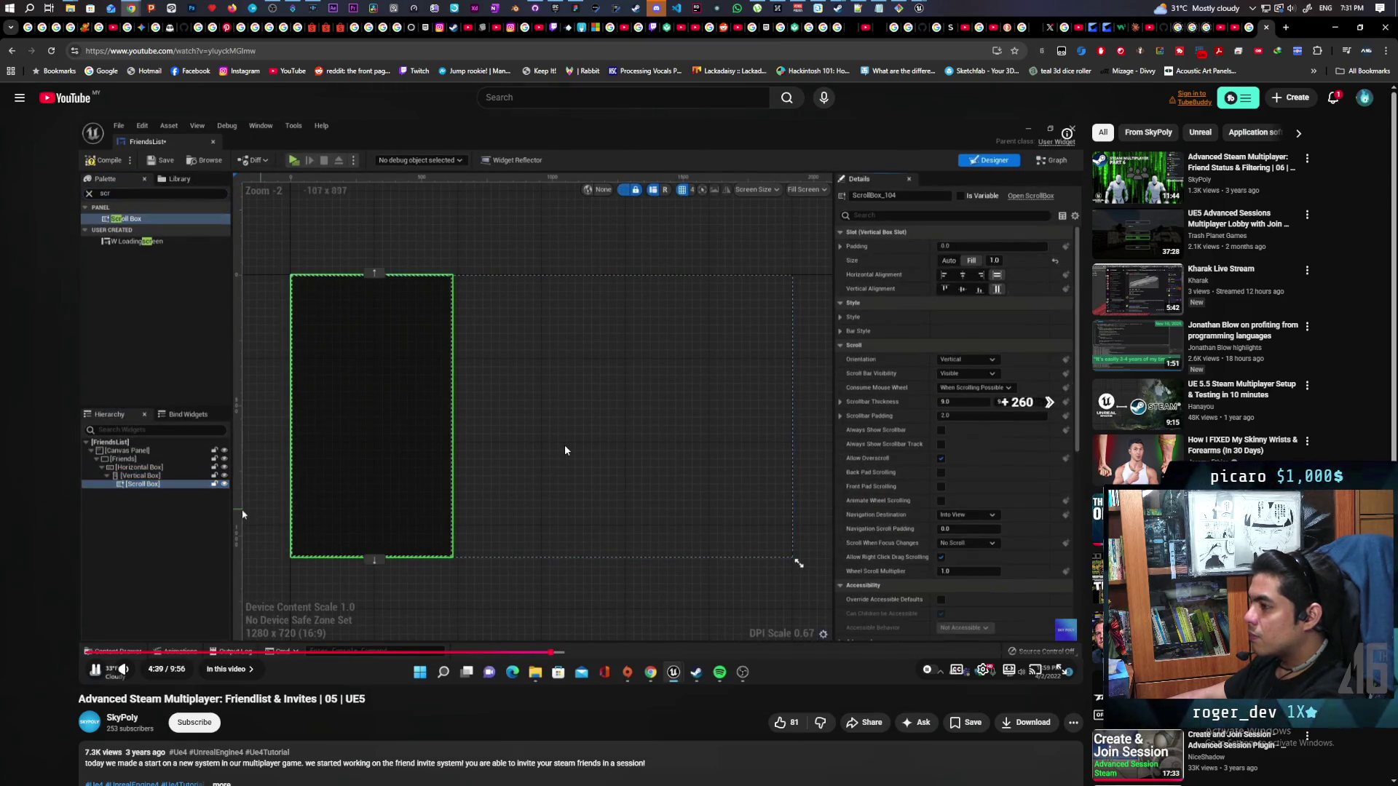
{"action": "key", "text": "l"}
{"action": "key", "text": "l"}
{"action": "key", "text": "l"}
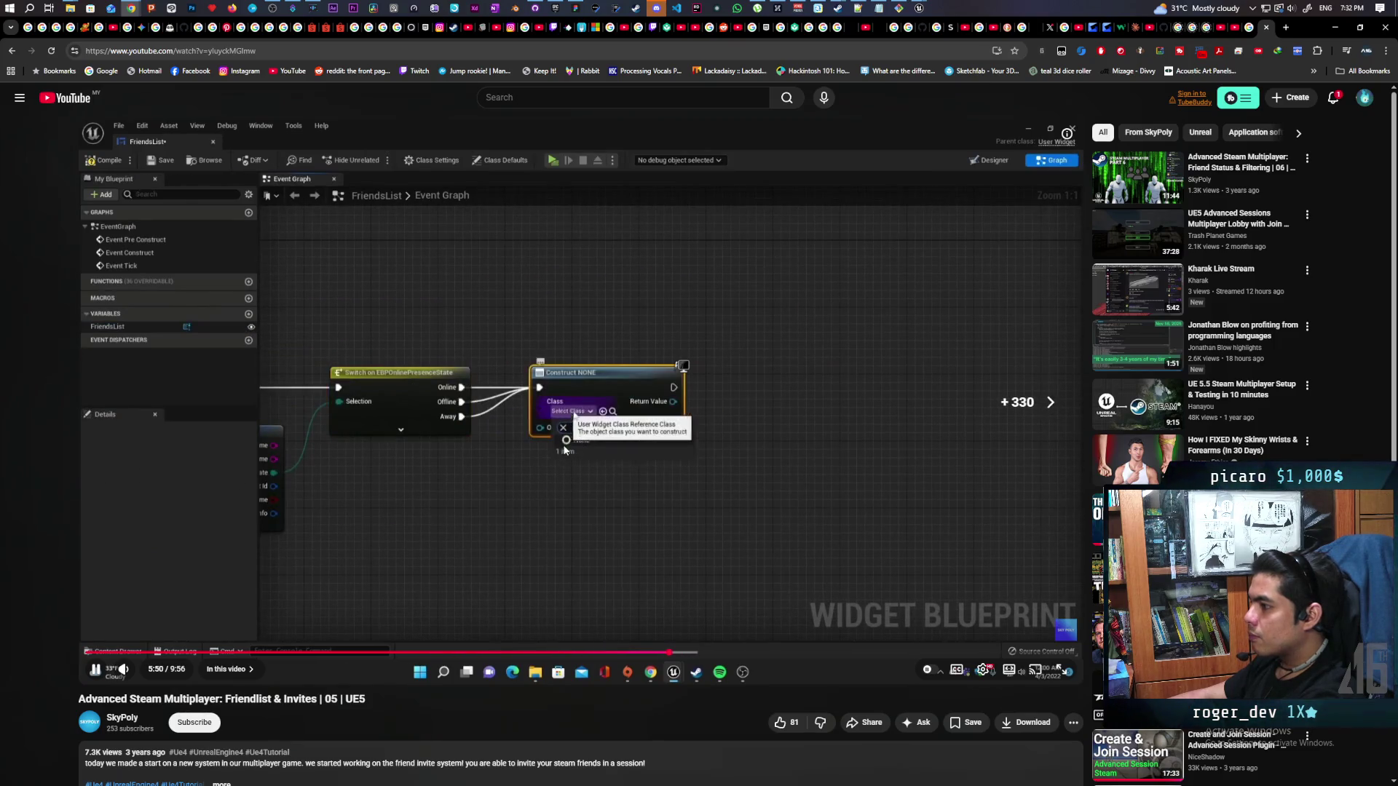
Skip further to the final FriendsList blueprint graph, around 9:33 of 9:56
{"action": "key", "text": "l"}
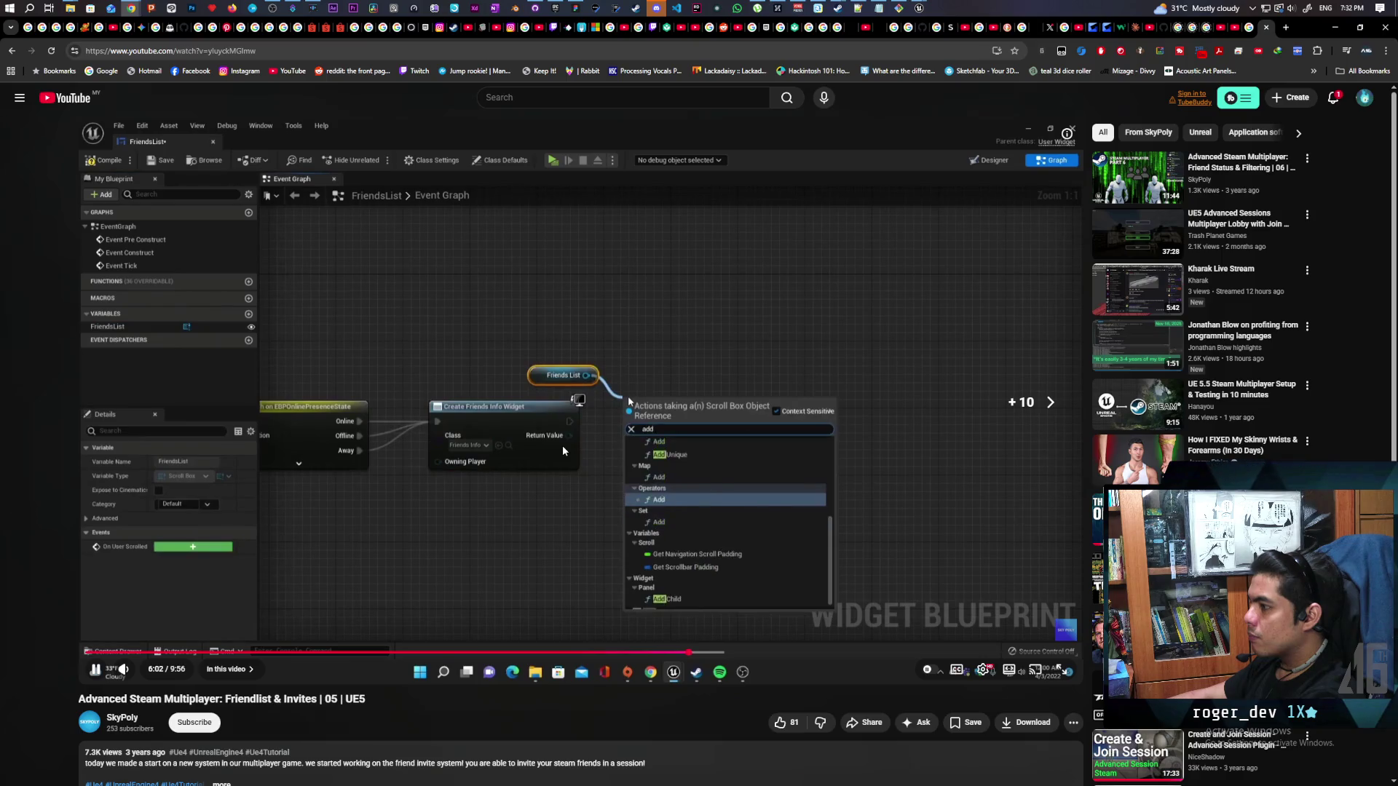
{"action": "key", "text": "l"}
{"action": "key", "text": "l"}
{"action": "key", "text": "l"}
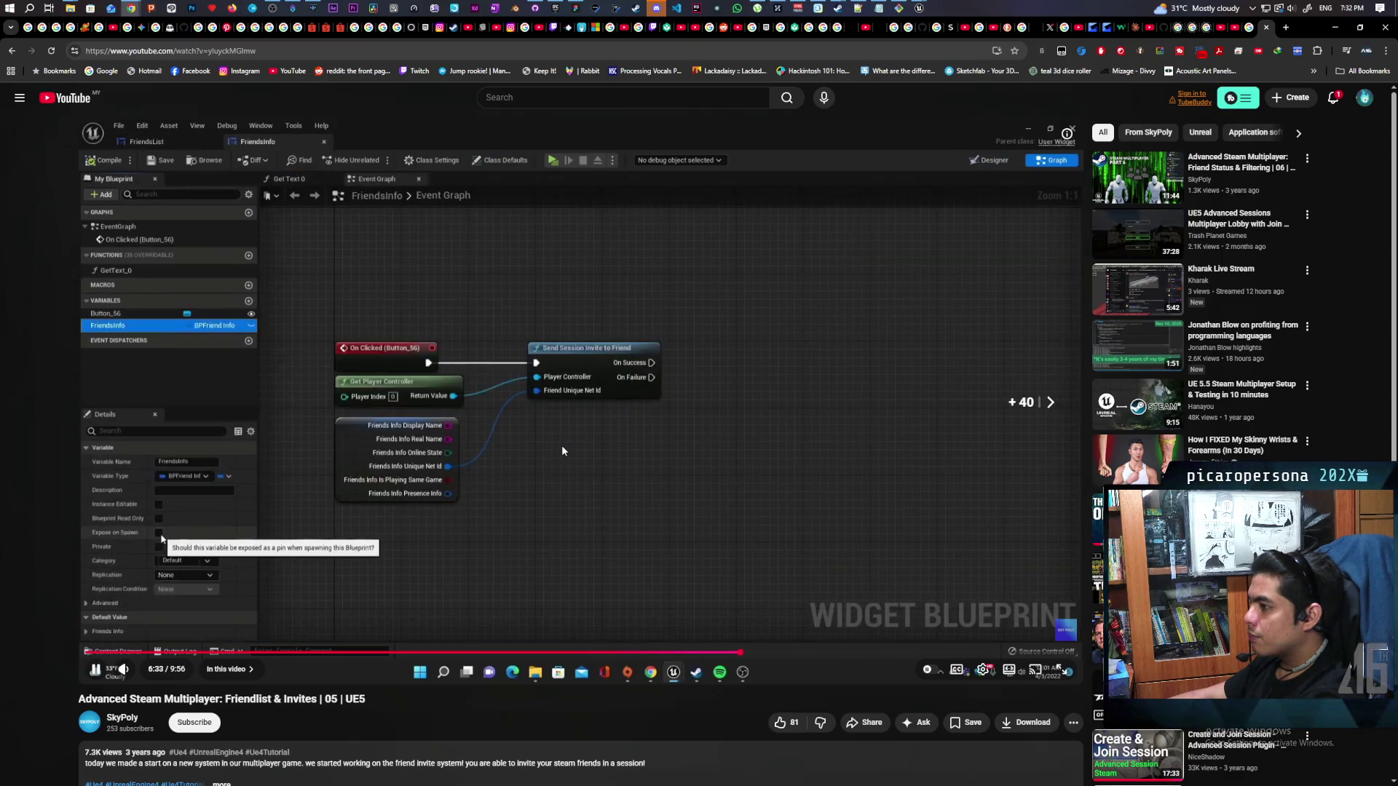
{"action": "key", "text": "l"}
{"action": "key", "text": "l"}
{"action": "key", "text": "l"}
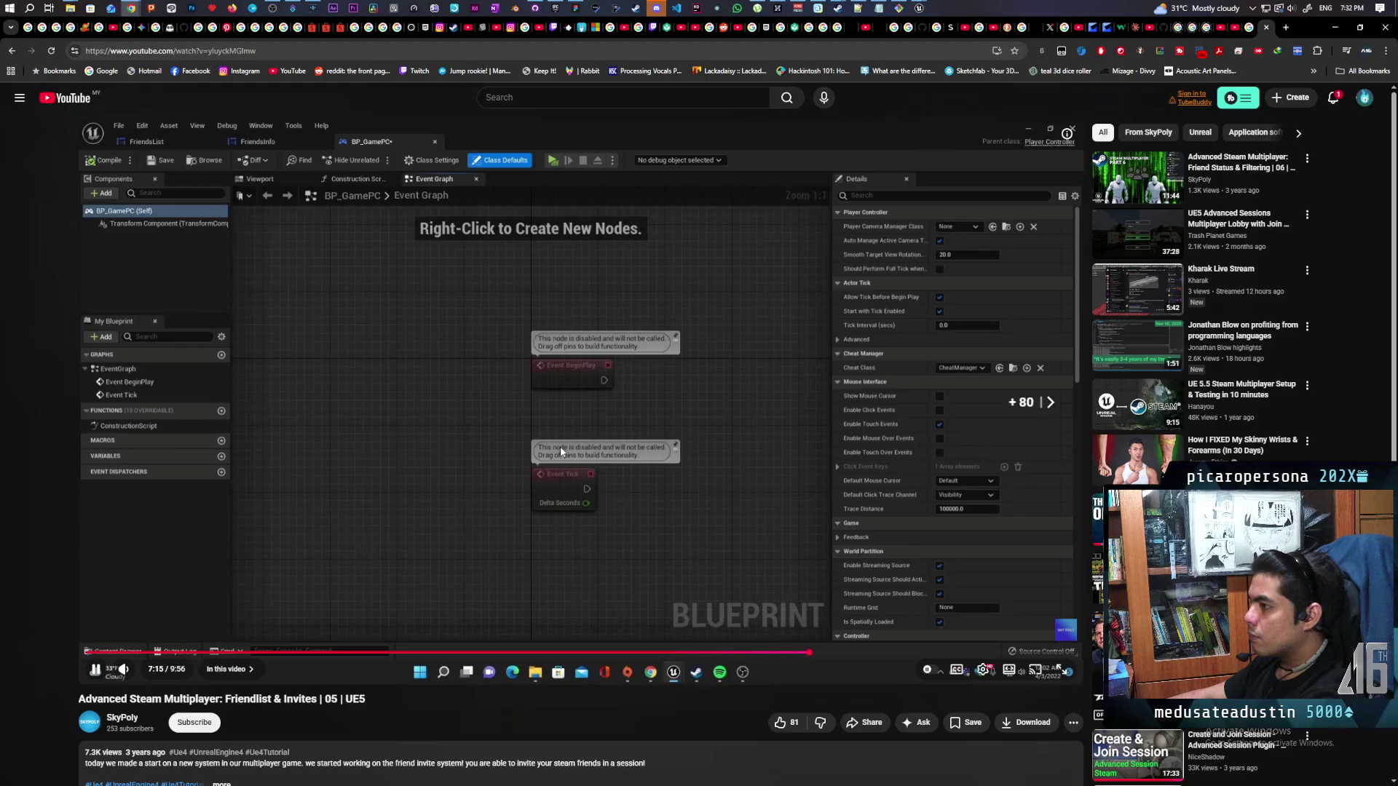
{"action": "key", "text": "l"}
{"action": "key", "text": "l"}
{"action": "key", "text": "l"}
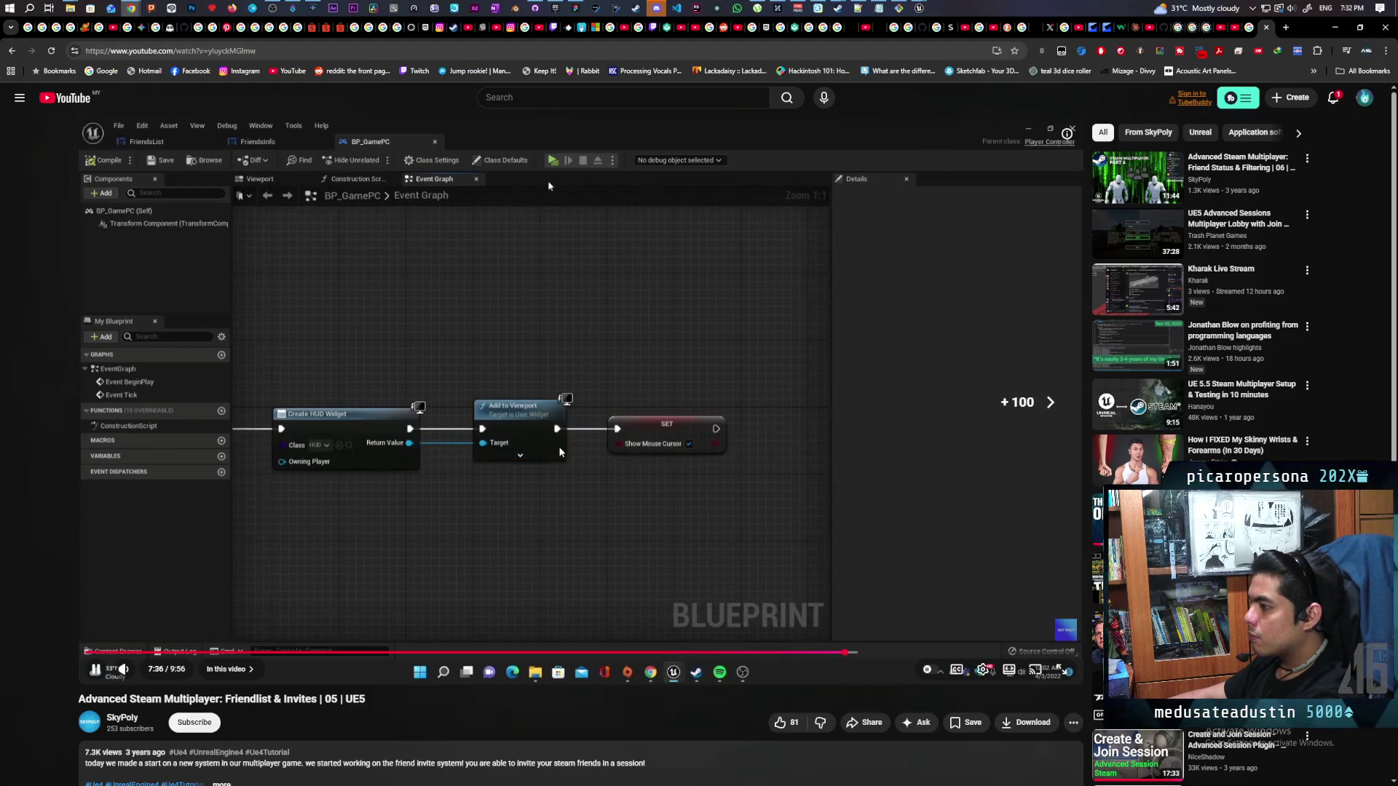
{"action": "key", "text": "l"}
{"action": "key", "text": "l"}
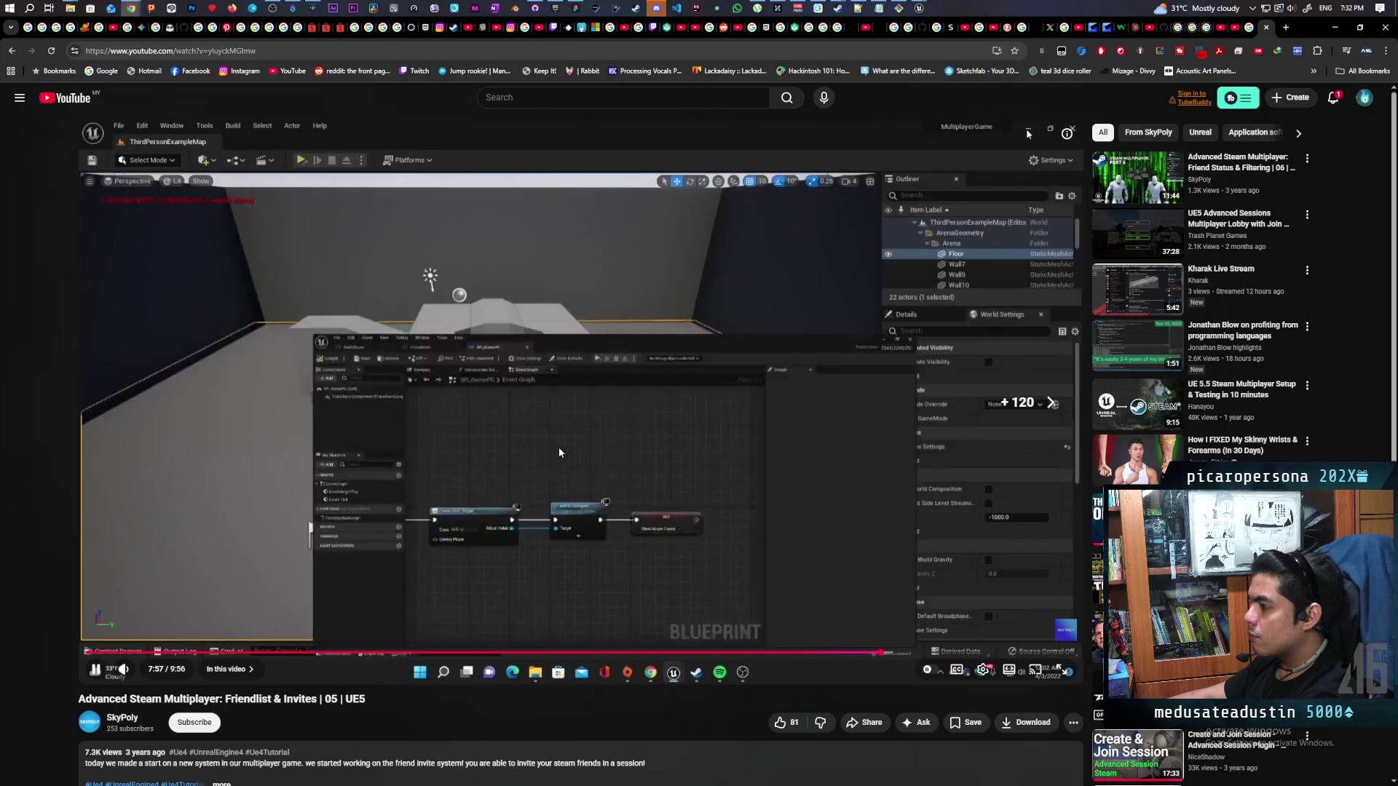
{"action": "key", "text": "l"}
{"action": "key", "text": "l"}
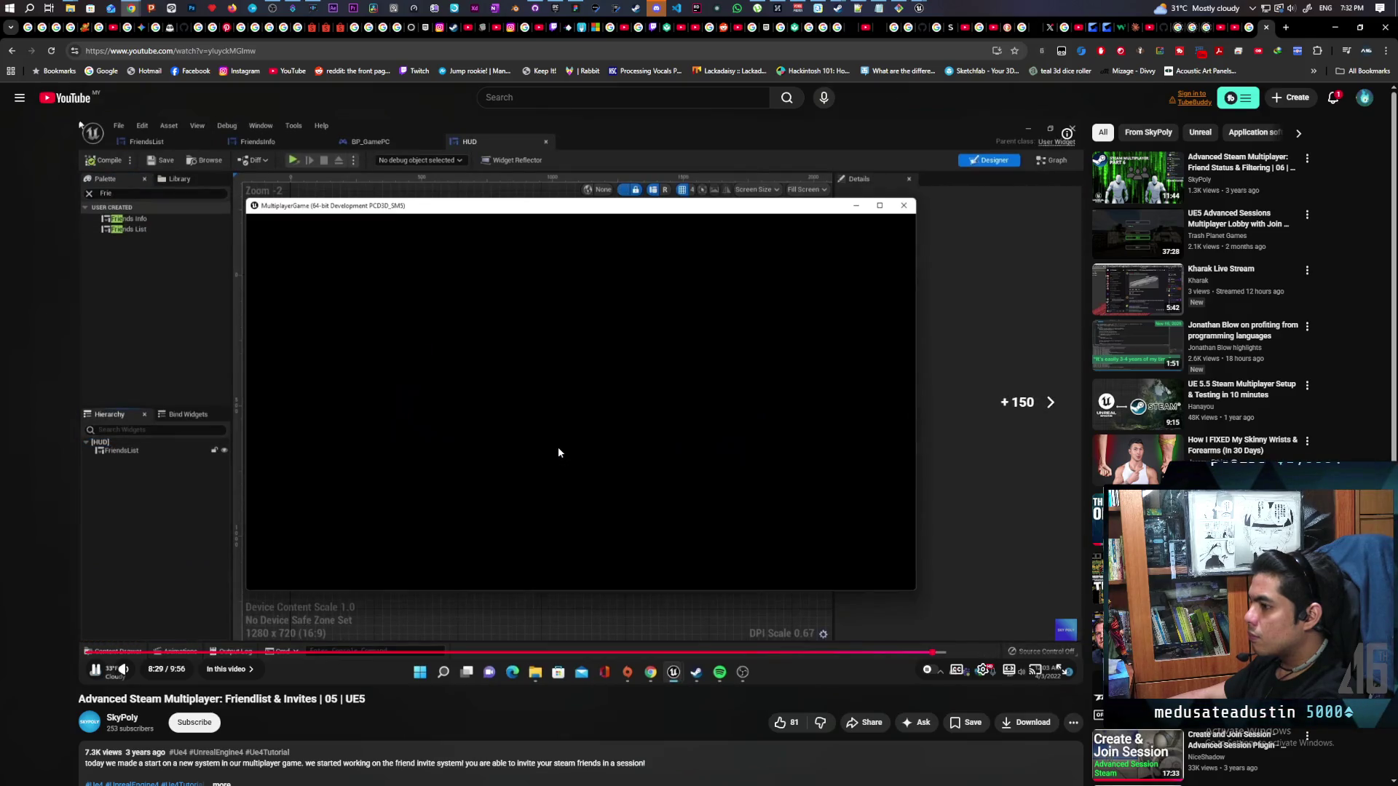
{"action": "key", "text": "l"}
{"action": "key", "text": "l"}
{"action": "key", "text": "l"}
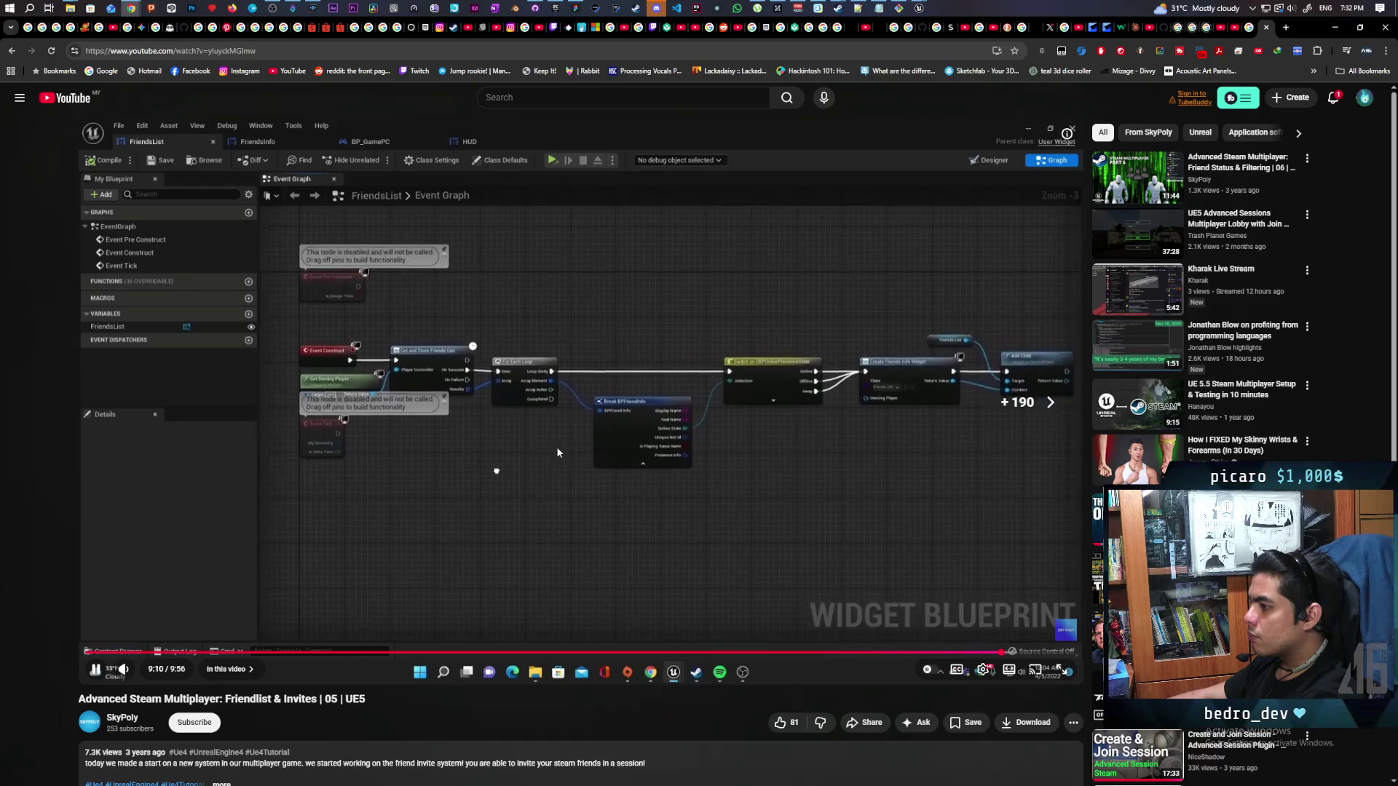
{"action": "left_click", "coordinate": [494, 475]}
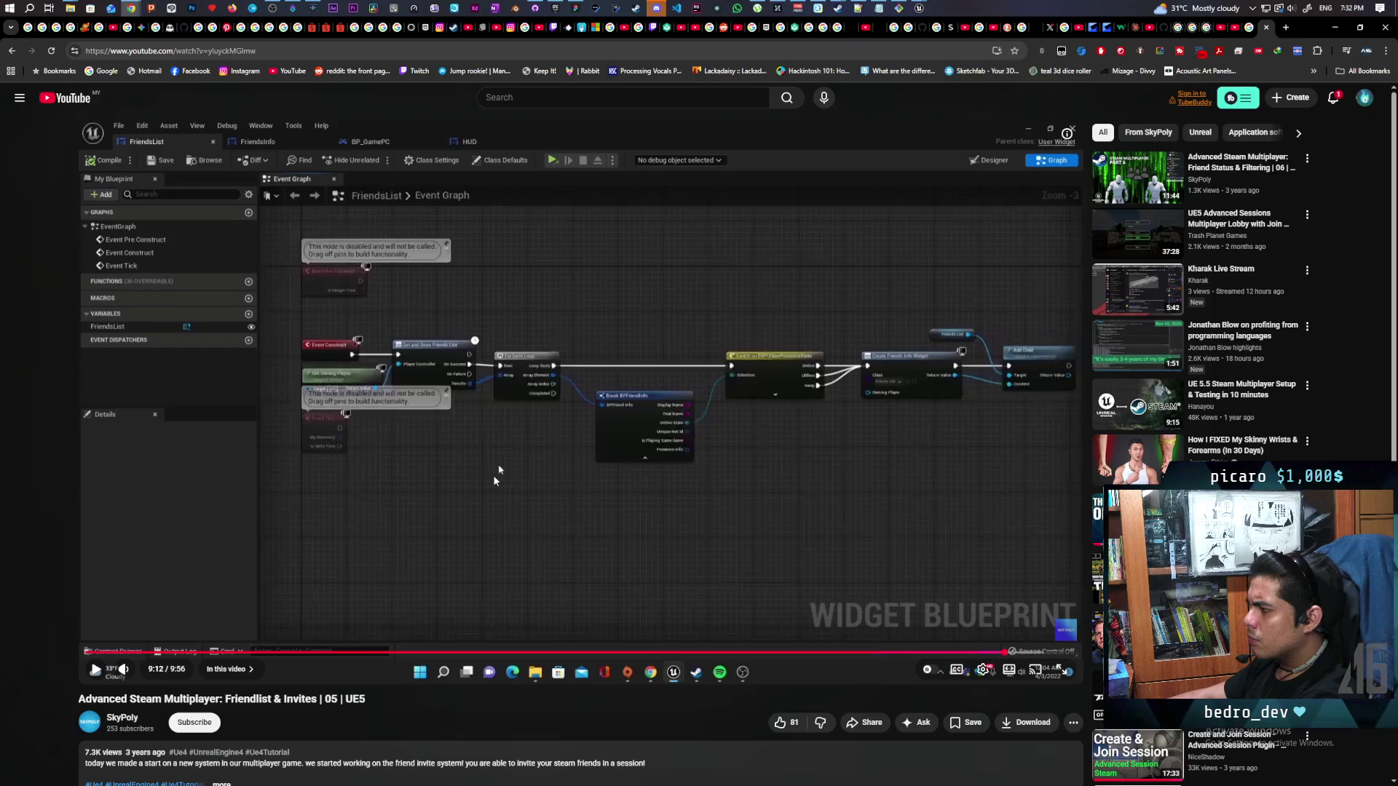
{"action": "key", "text": "l"}
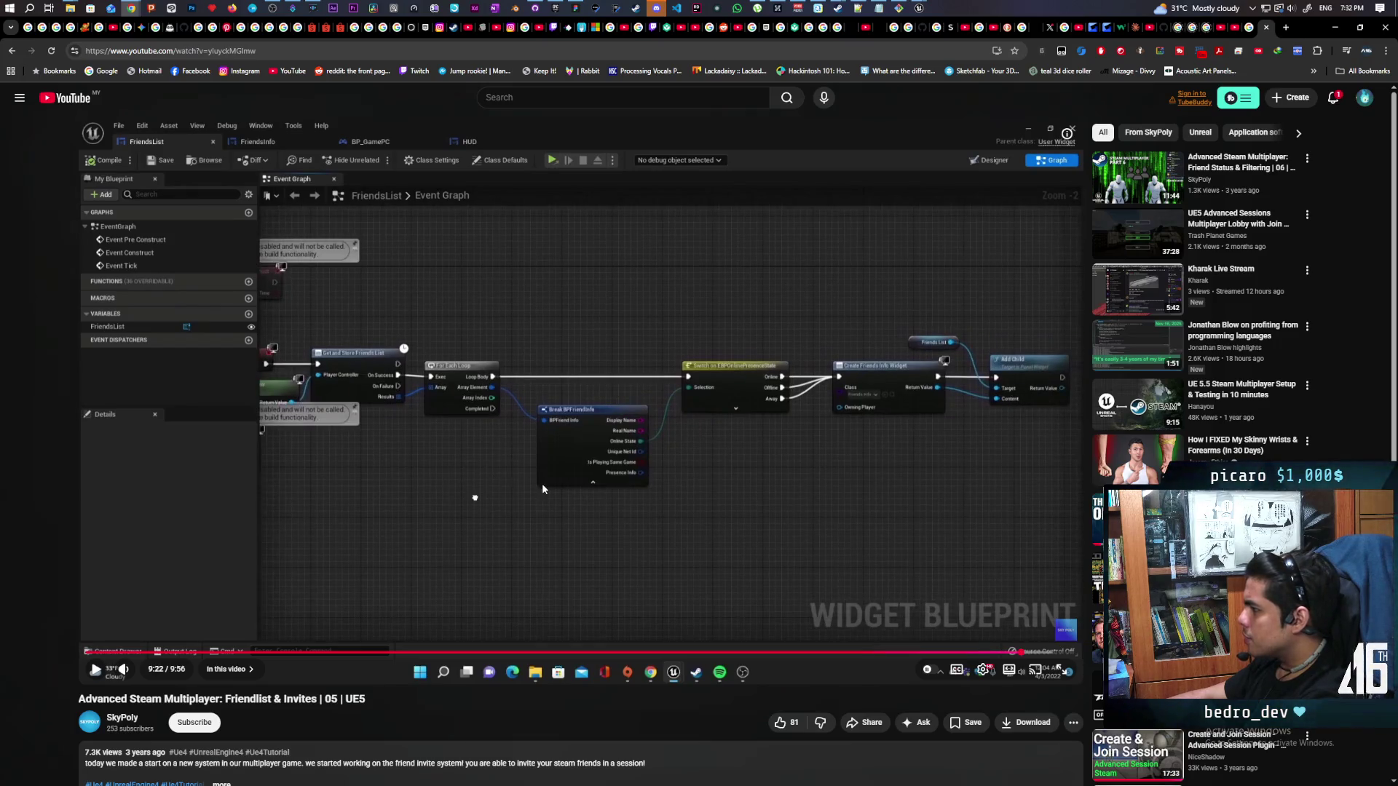
{"action": "key", "text": "k"}
{"action": "key", "text": "l"}
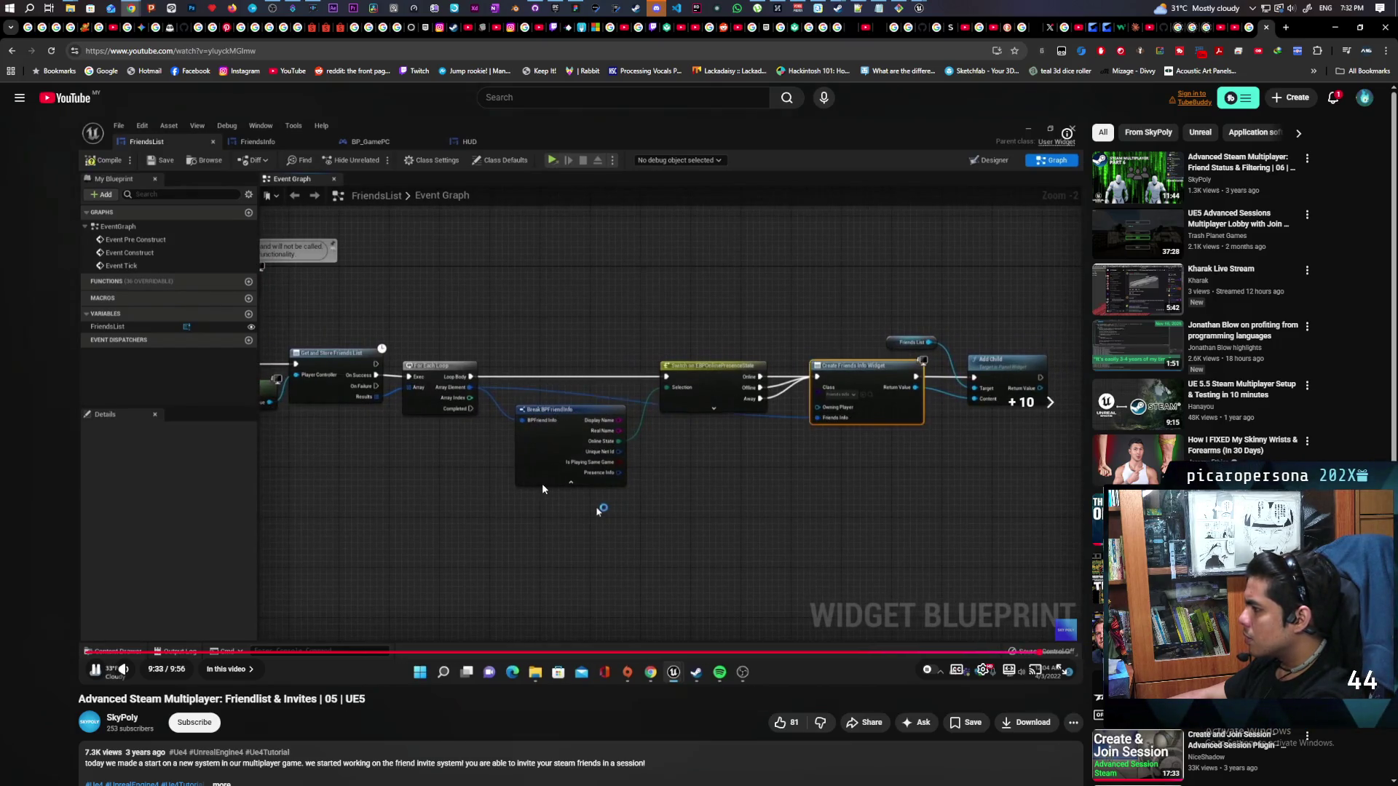
{"action": "key", "text": "l"}
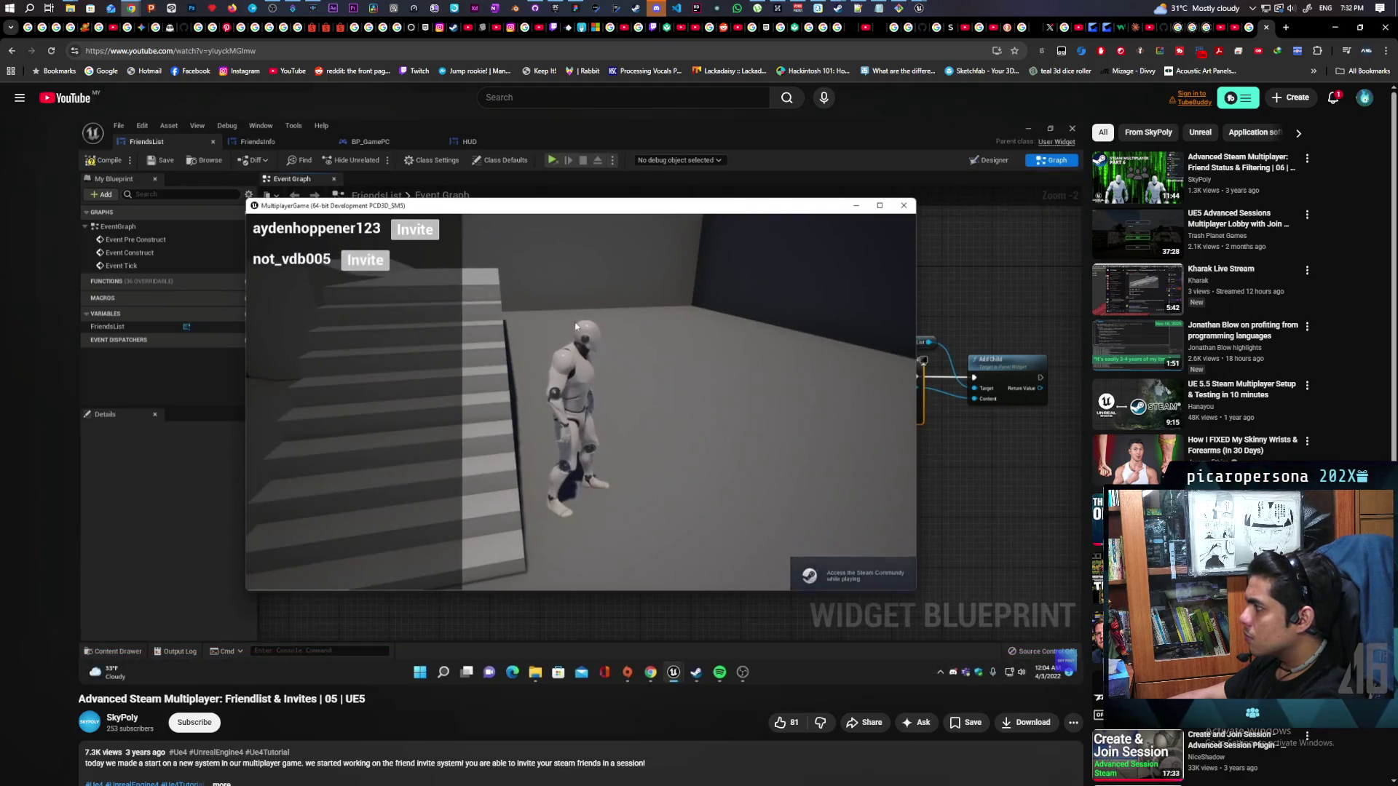
Pause on the in-game friends list with Invite buttons, then open episode 06, Friend Status & Filtering
{"action": "left_click", "coordinate": [642, 471]}
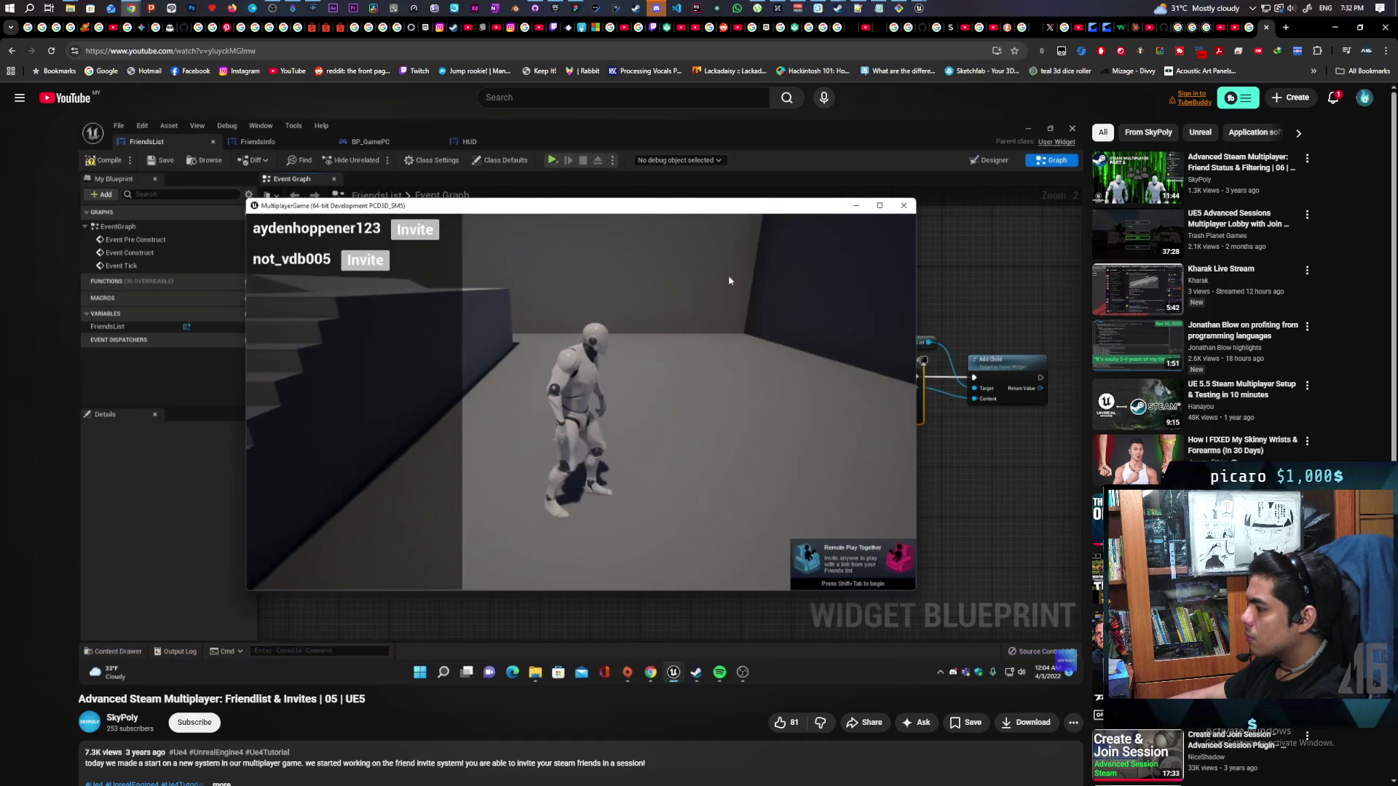
{"action": "mouse_move", "coordinate": [637, 489]}
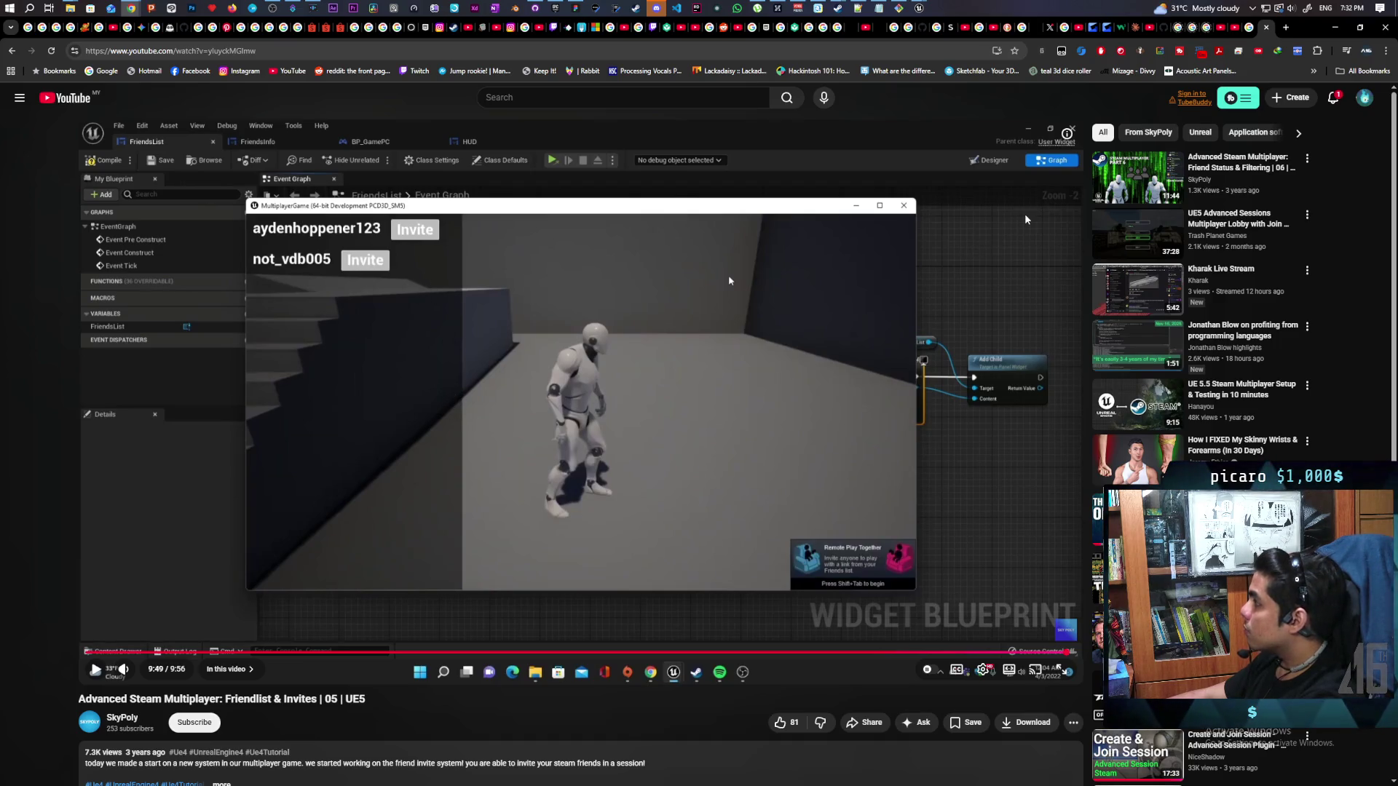
{"action": "mouse_move", "coordinate": [1131, 186]}
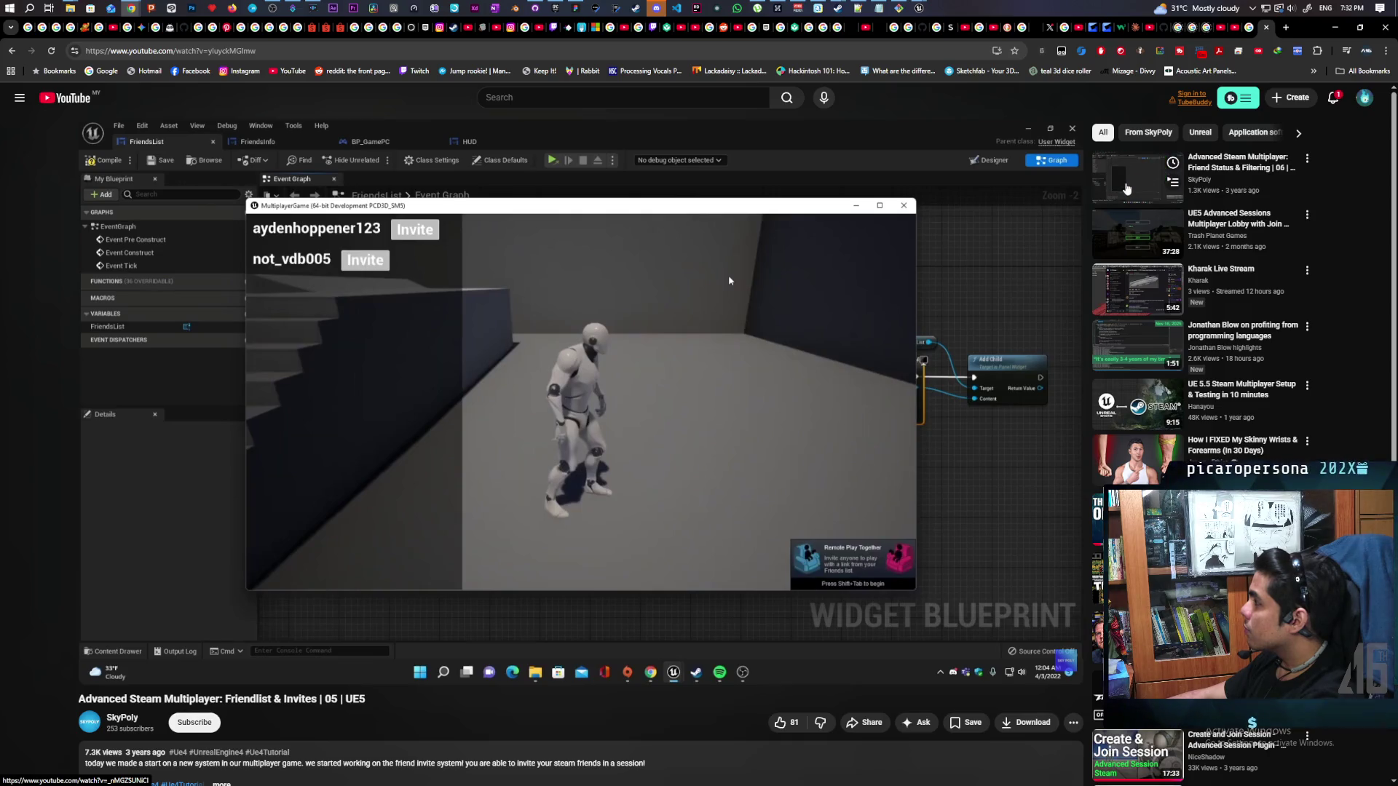
{"action": "left_click", "coordinate": [1112, 191]}
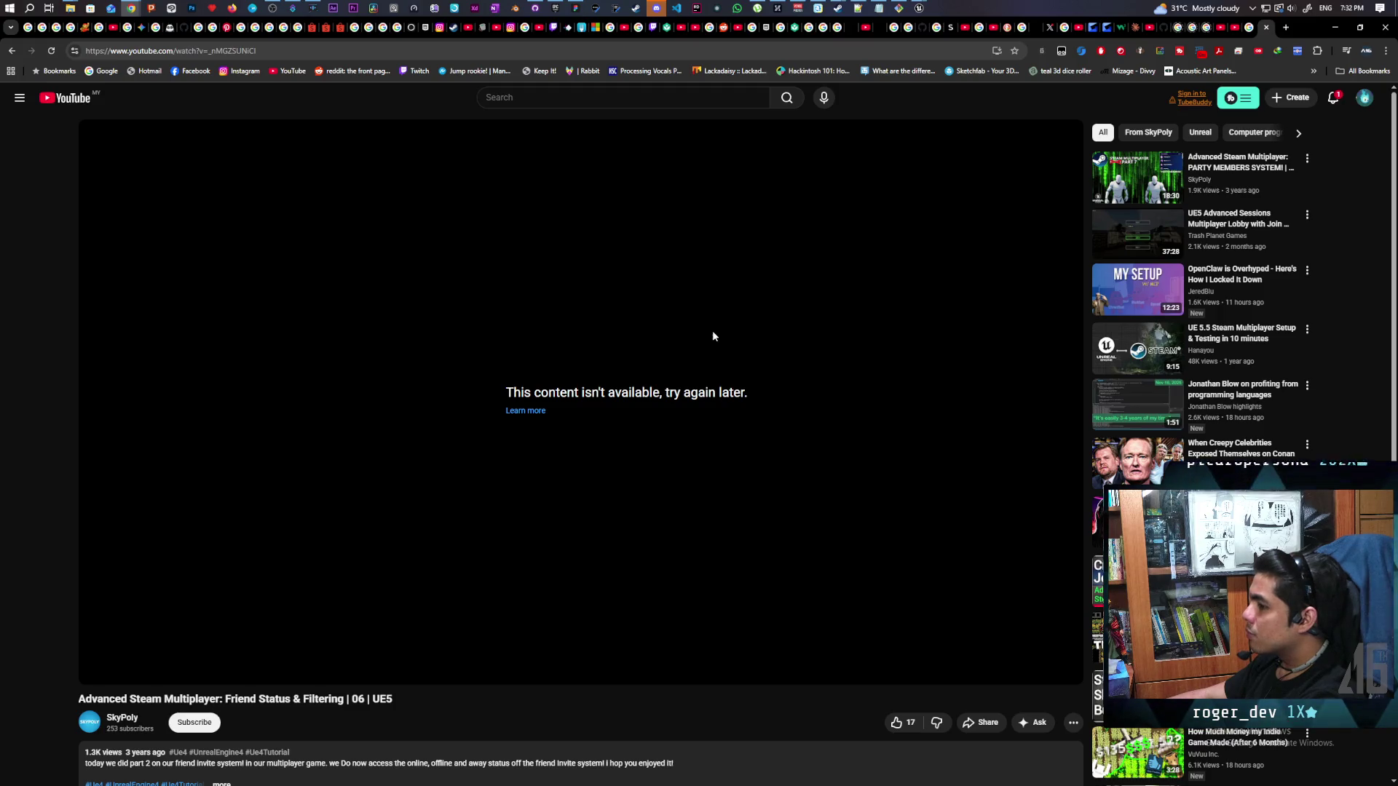
Open episode 07, PARTY MEMBERS SYSTEM!, and scroll its page after it fails to play
{"action": "left_click", "coordinate": [1119, 182]}
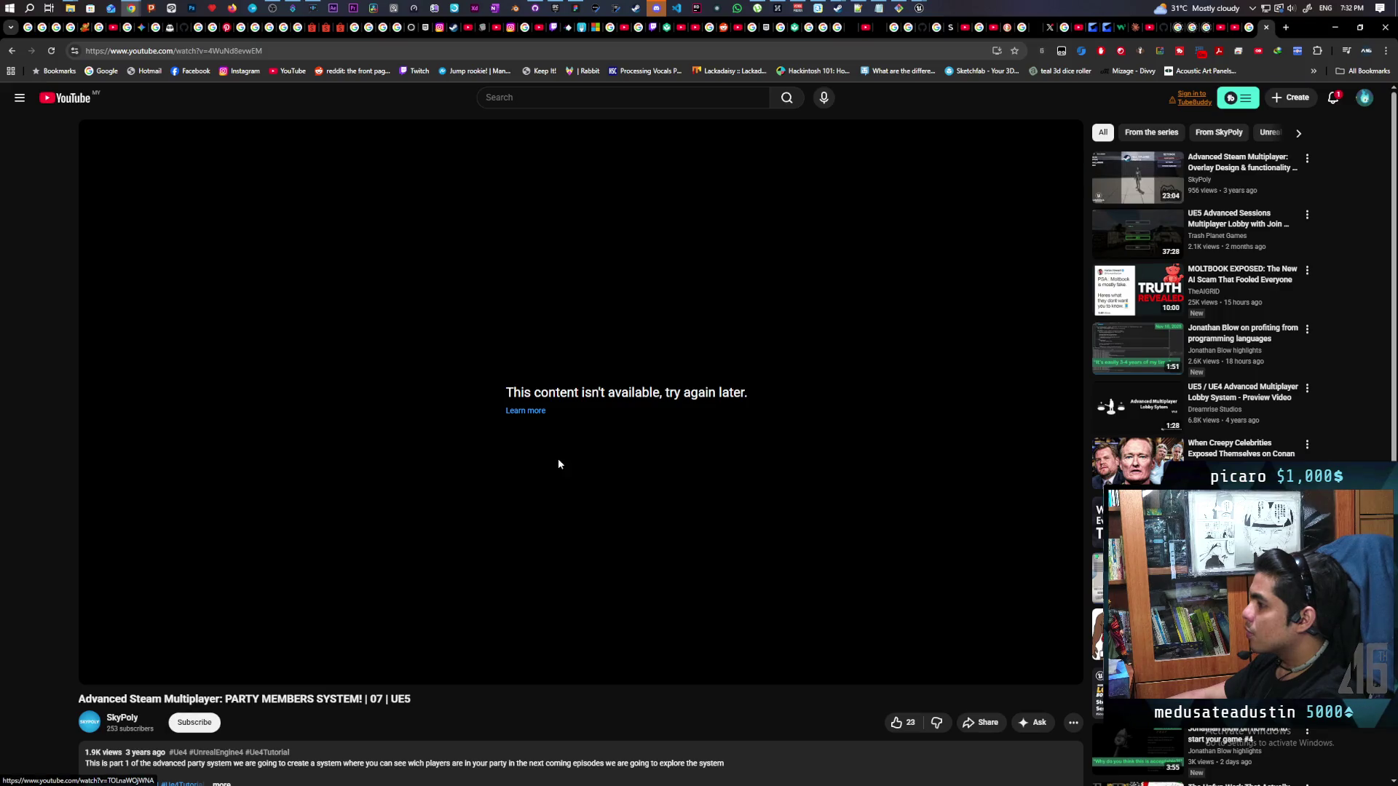
{"action": "scroll", "coordinate": [605, 468], "scroll_direction": "down", "scroll_amount": 2}
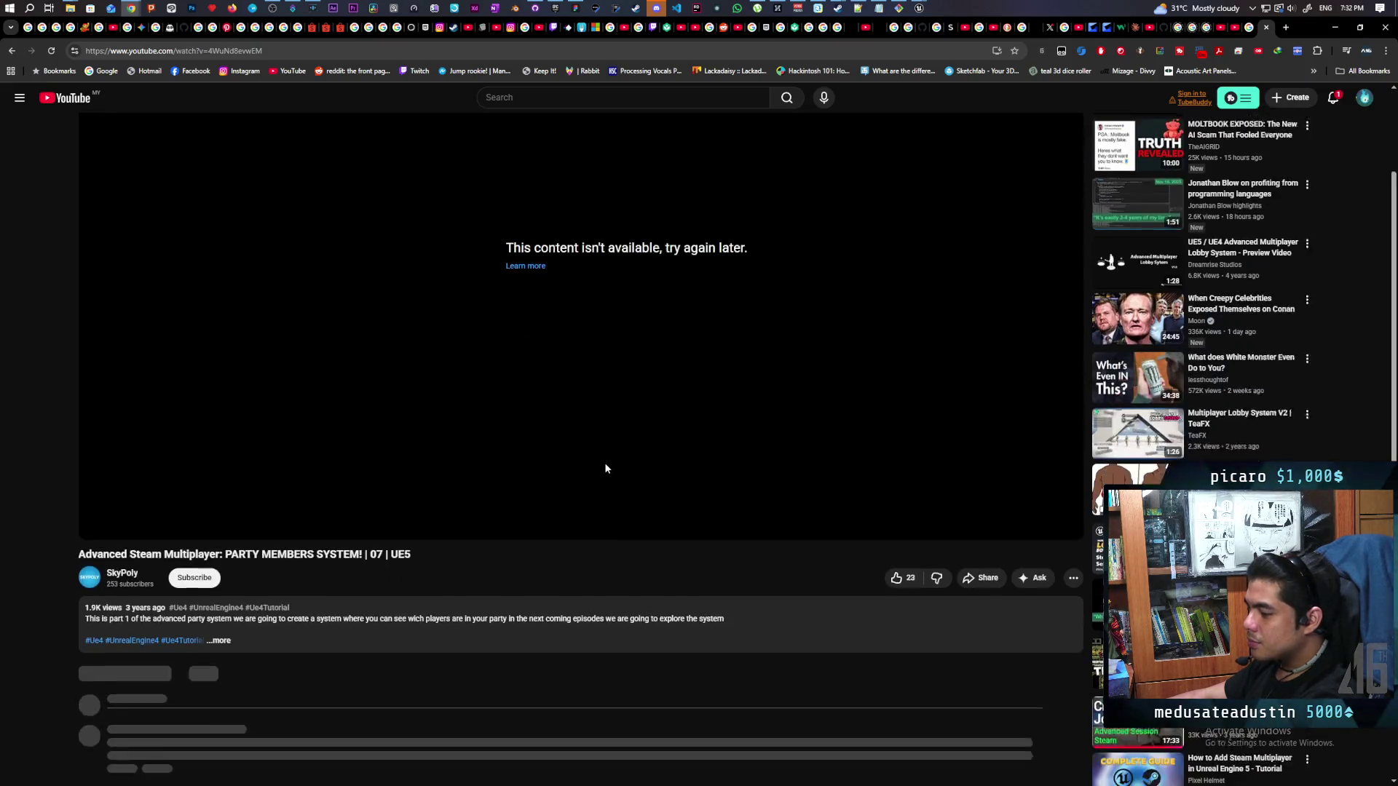
{"action": "scroll", "coordinate": [235, 620], "scroll_direction": "down", "scroll_amount": 3}
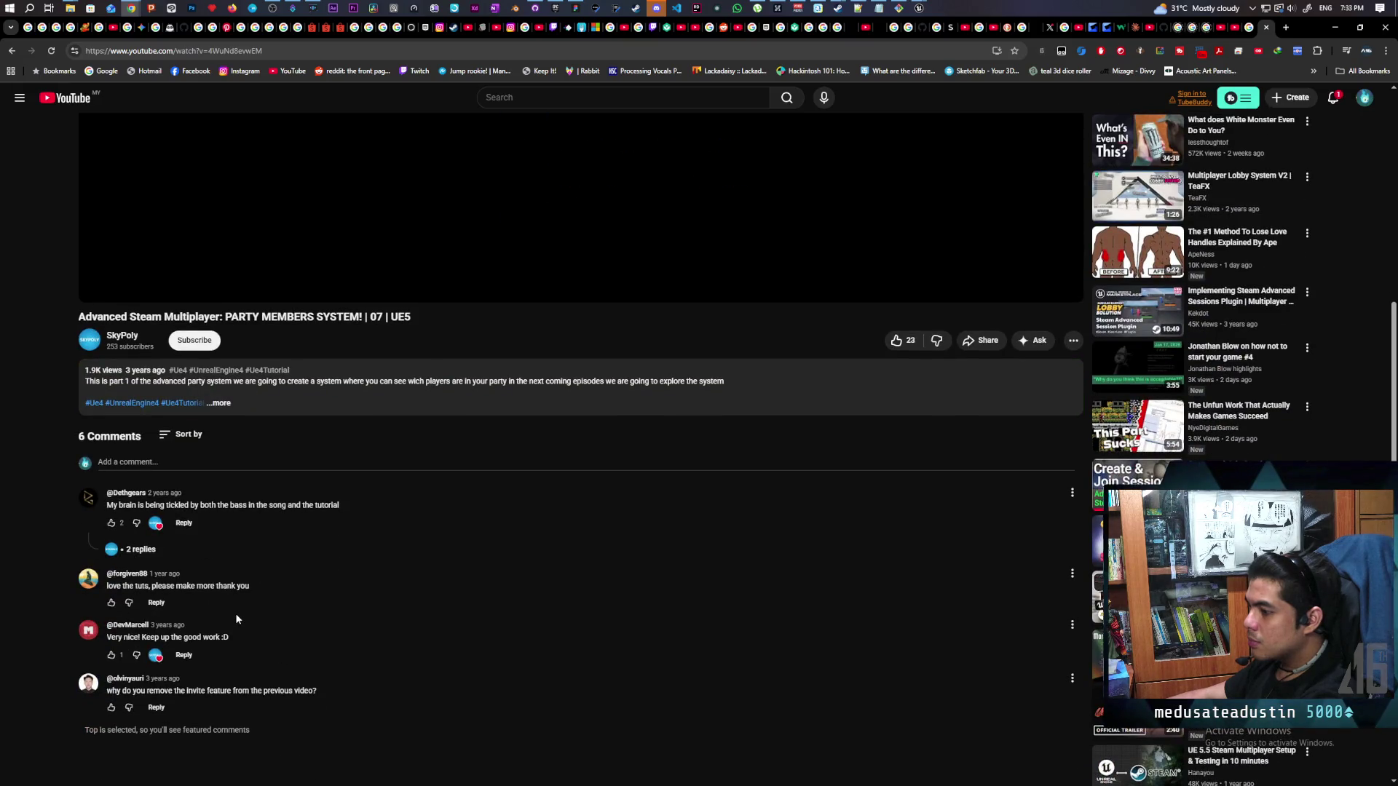
{"action": "scroll", "coordinate": [236, 619], "scroll_direction": "up", "scroll_amount": 3}
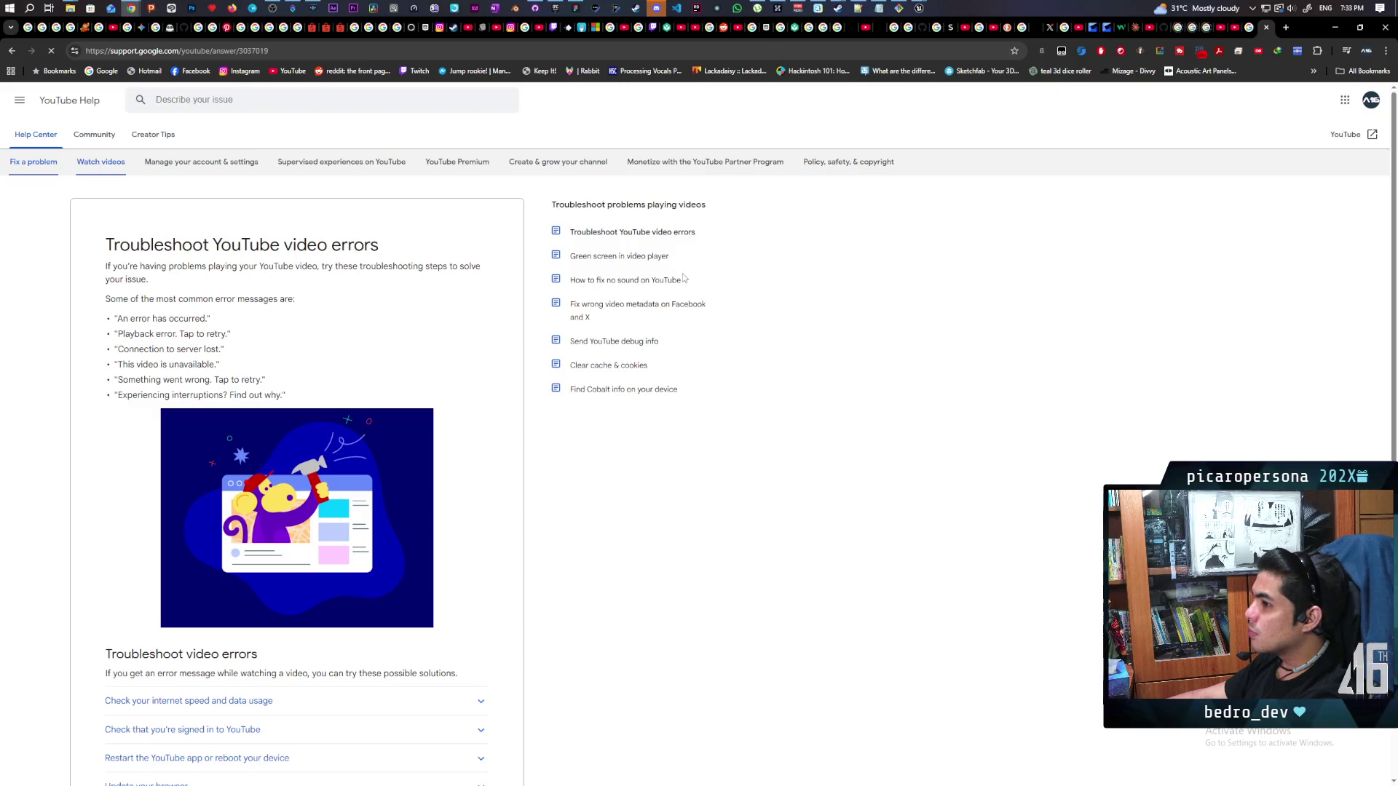
Return from the YouTube Help article to the PARTY MEMBERS SYSTEM! | 07 episode, now playing
{"action": "left_click", "coordinate": [1267, 28]}
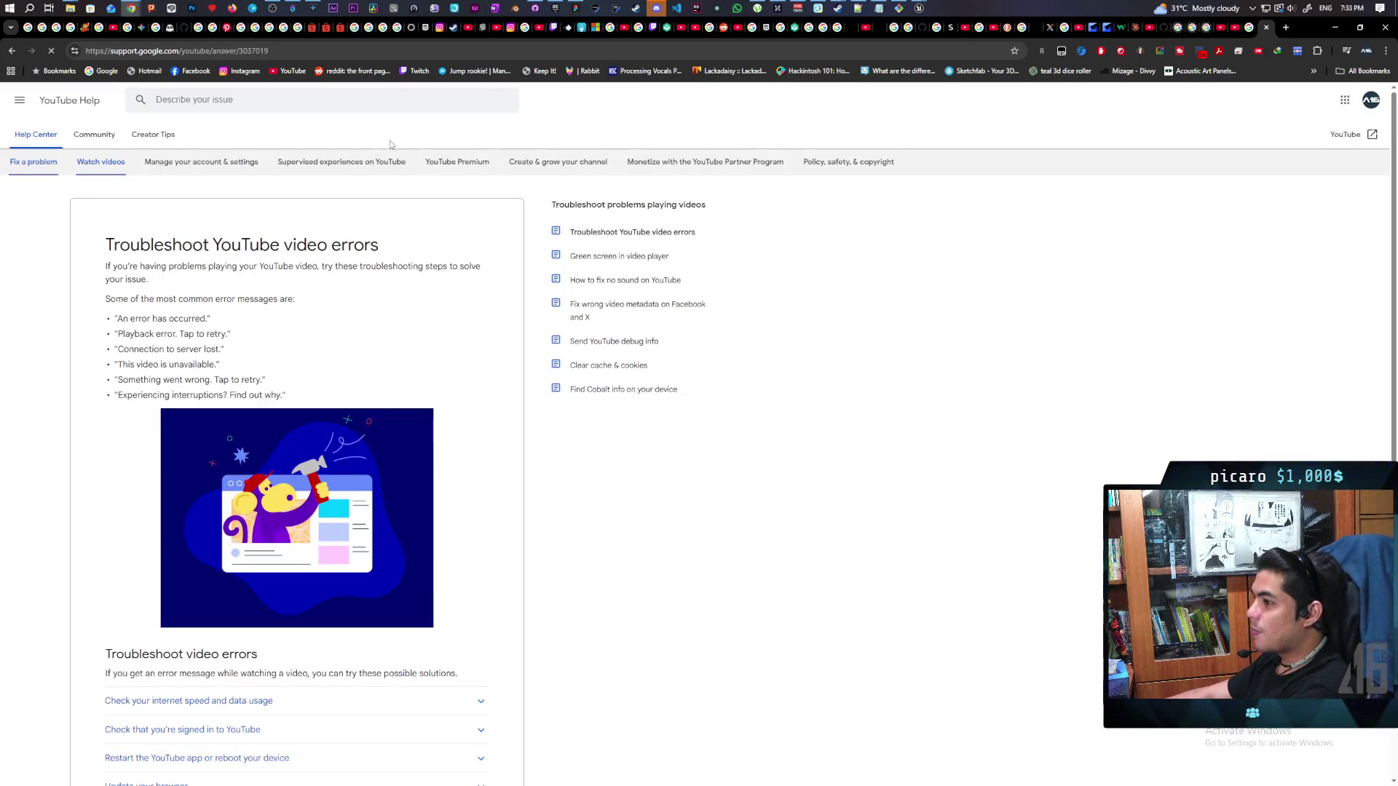
{"action": "left_click", "coordinate": [12, 52]}
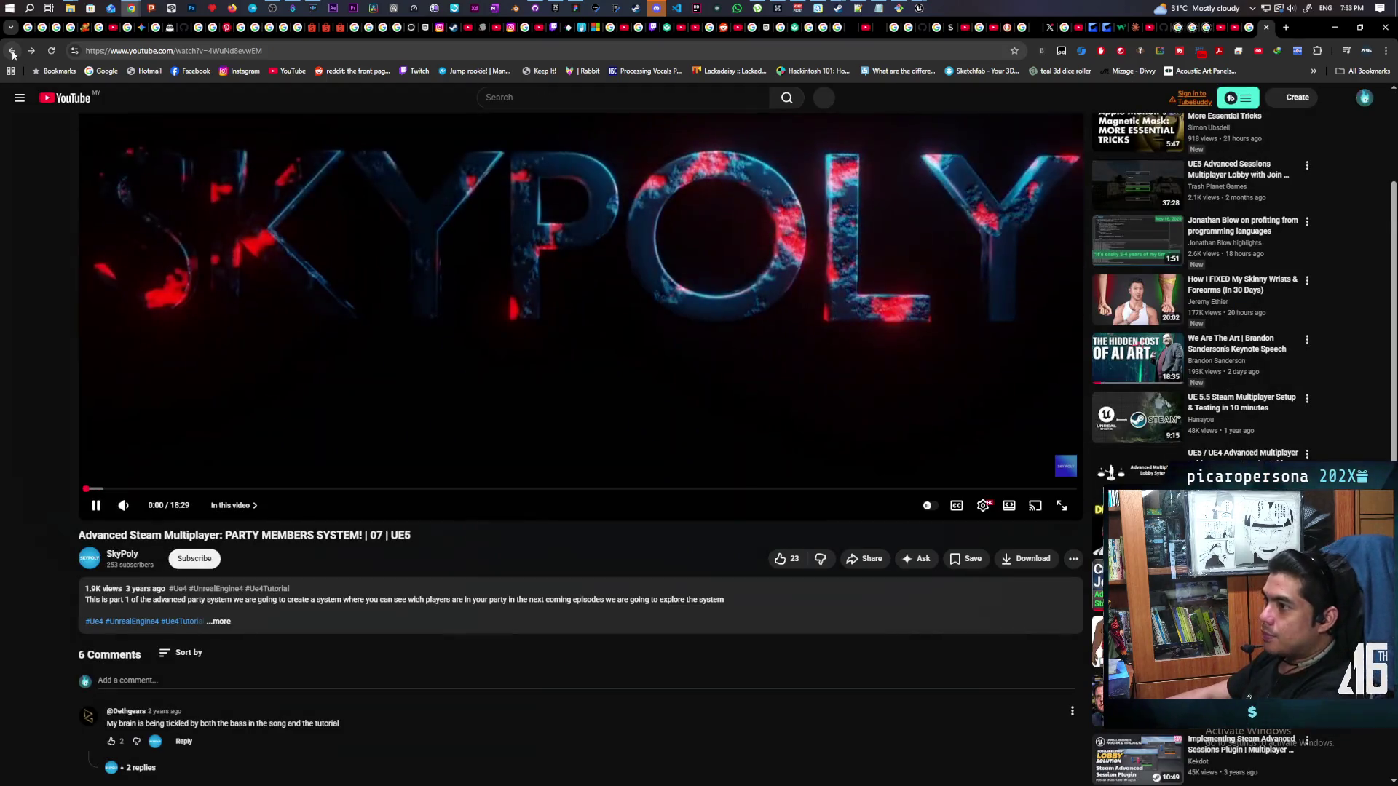
Go back to Friend Status & Filtering | 06, then open the UE5 Advanced Sessions Multiplayer Lobby video
{"action": "left_click", "coordinate": [12, 53]}
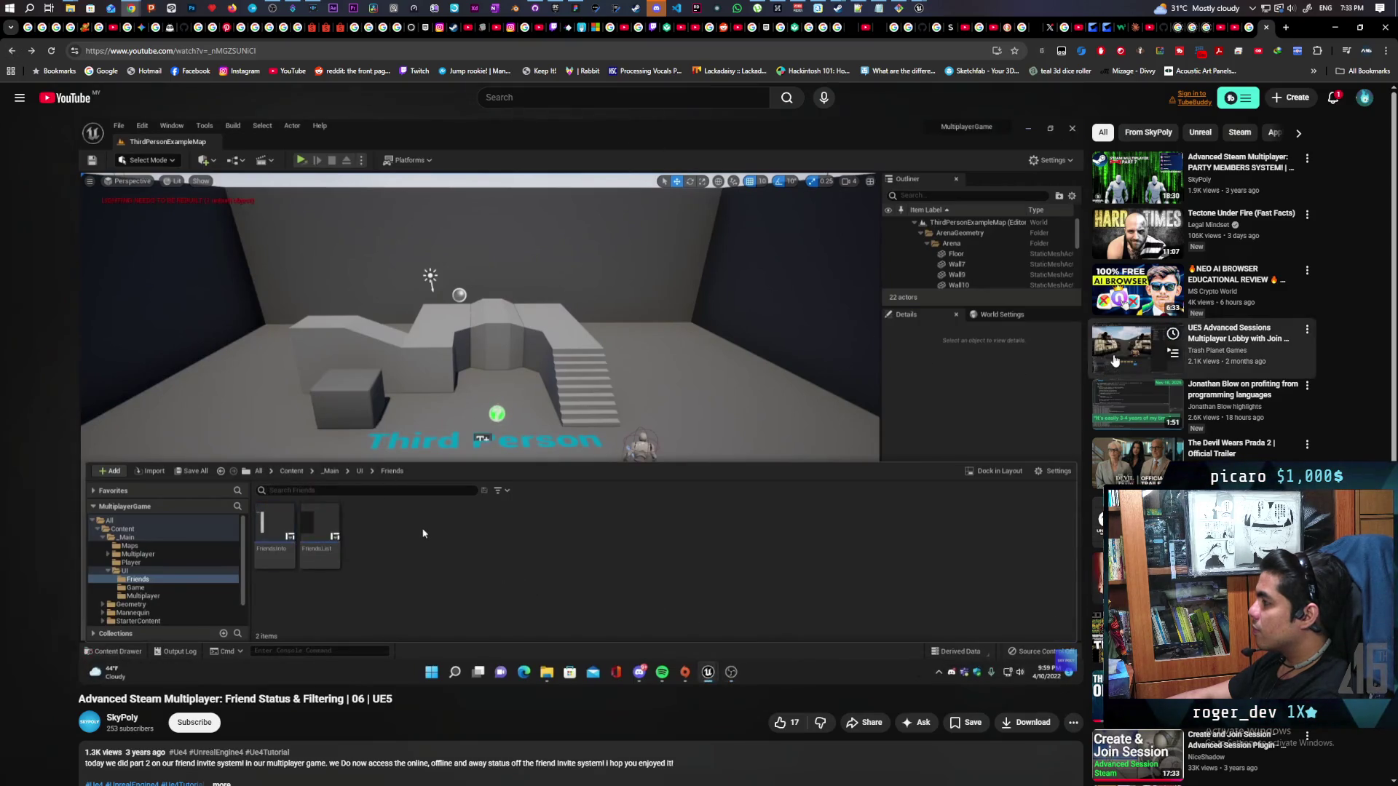
{"action": "left_click", "coordinate": [1114, 360]}
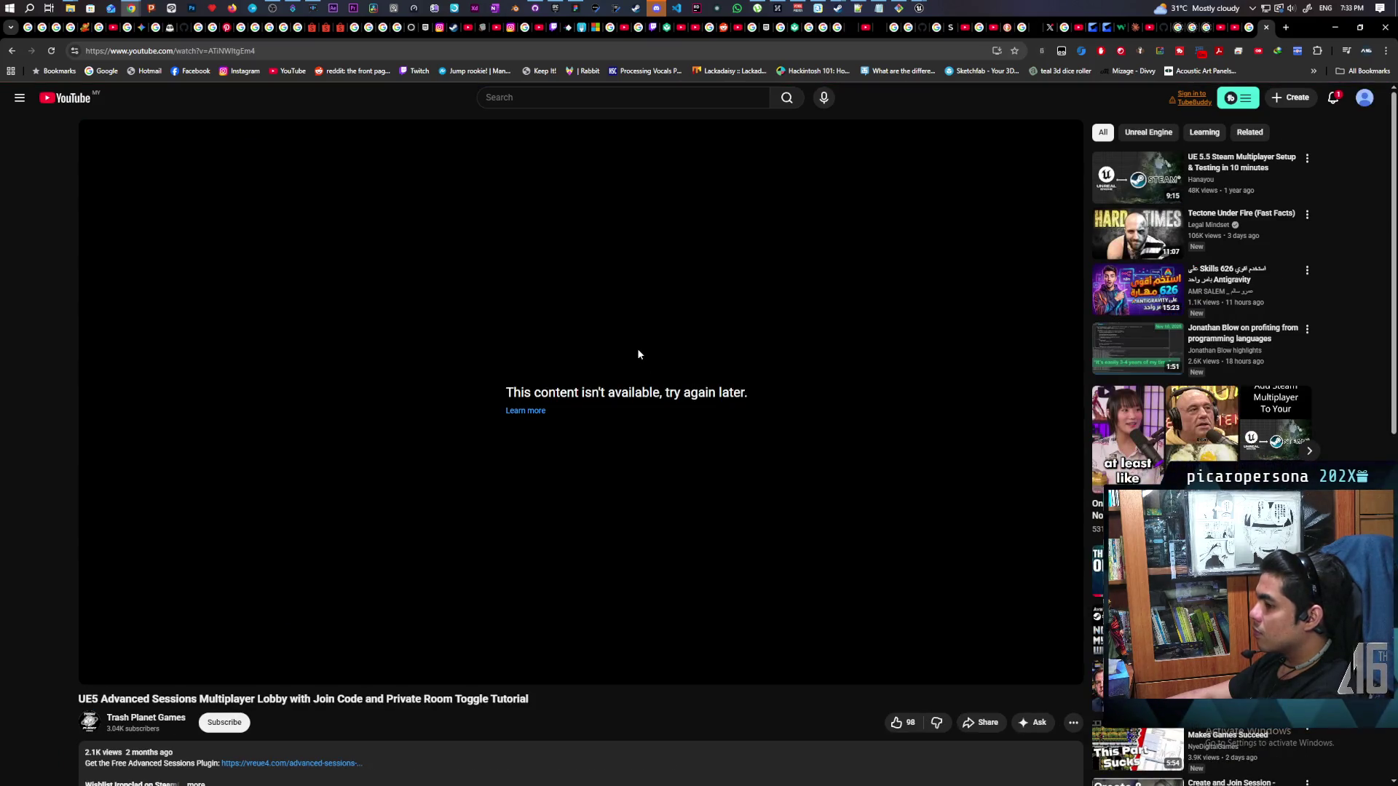
Reload and step through browser history until Friend Status & Filtering | 06 plays from the start
{"action": "left_click", "coordinate": [1366, 99]}
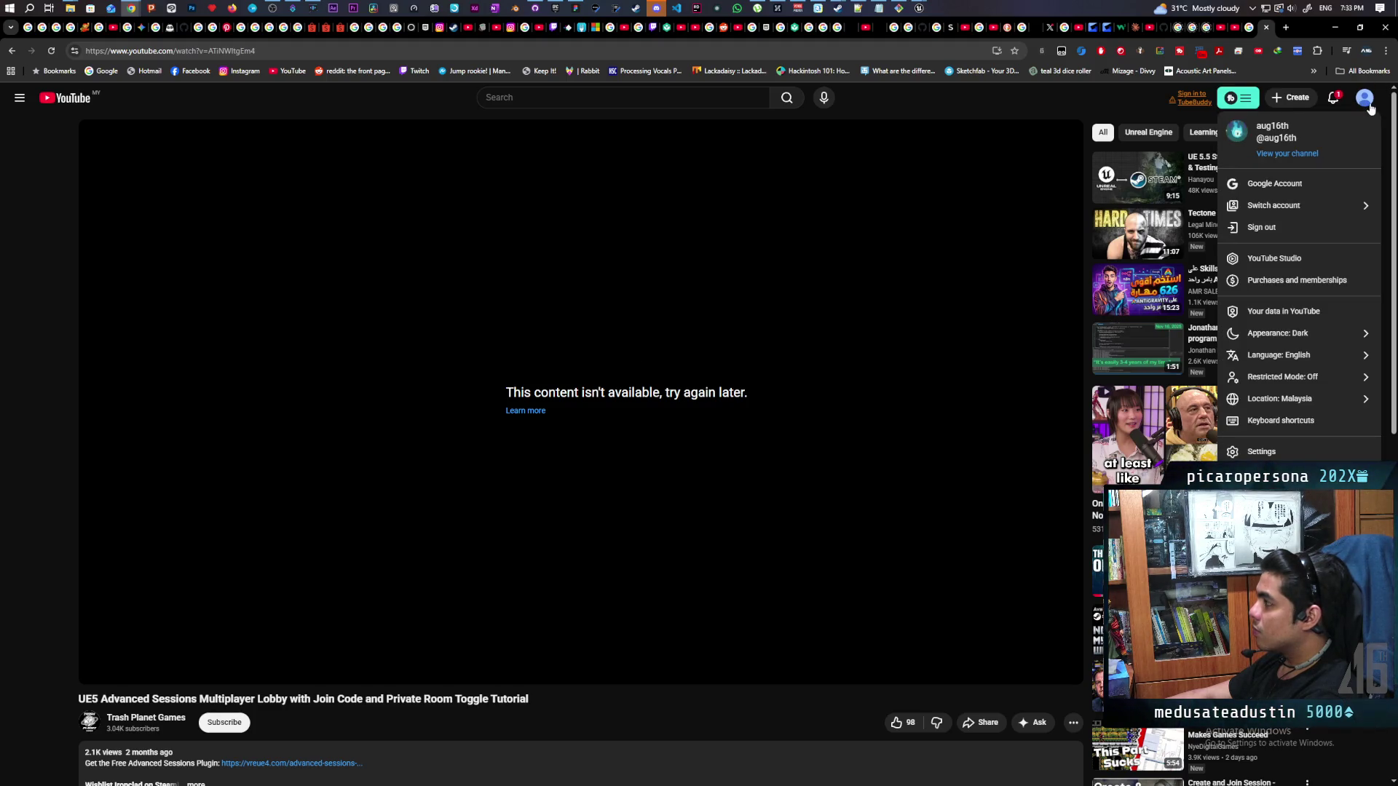
{"action": "left_click", "coordinate": [1085, 98]}
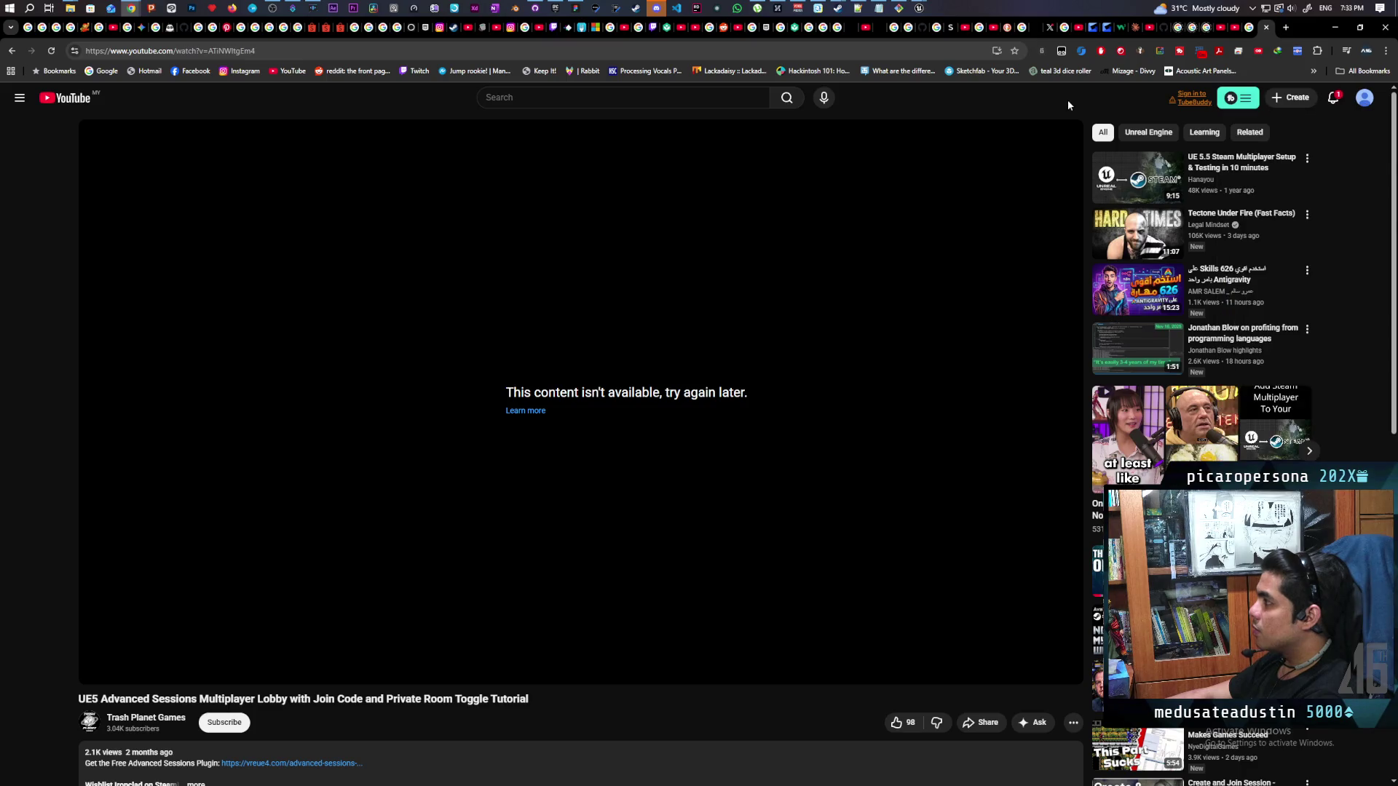
{"action": "key", "text": "F5"}
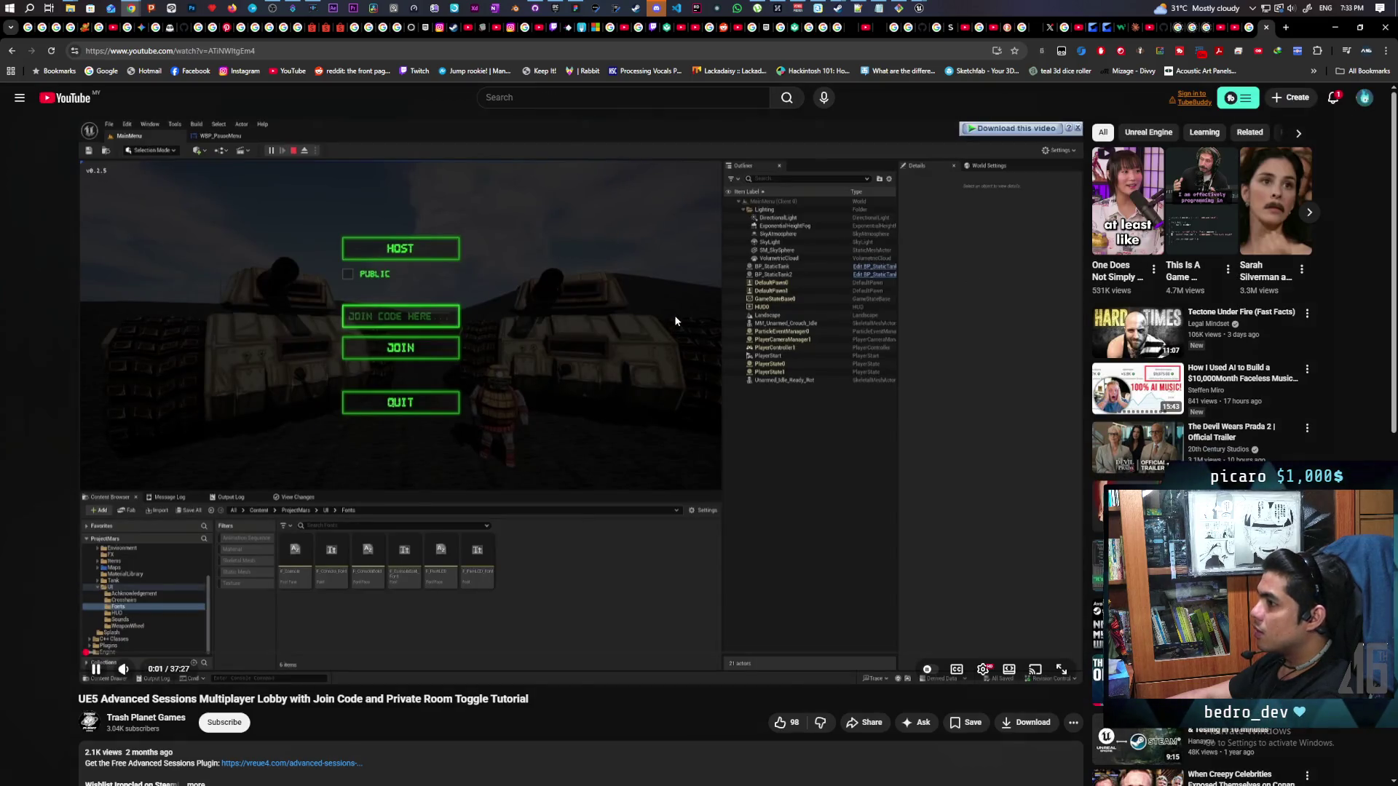
{"action": "left_click", "coordinate": [12, 51]}
{"action": "left_click", "coordinate": [12, 51]}
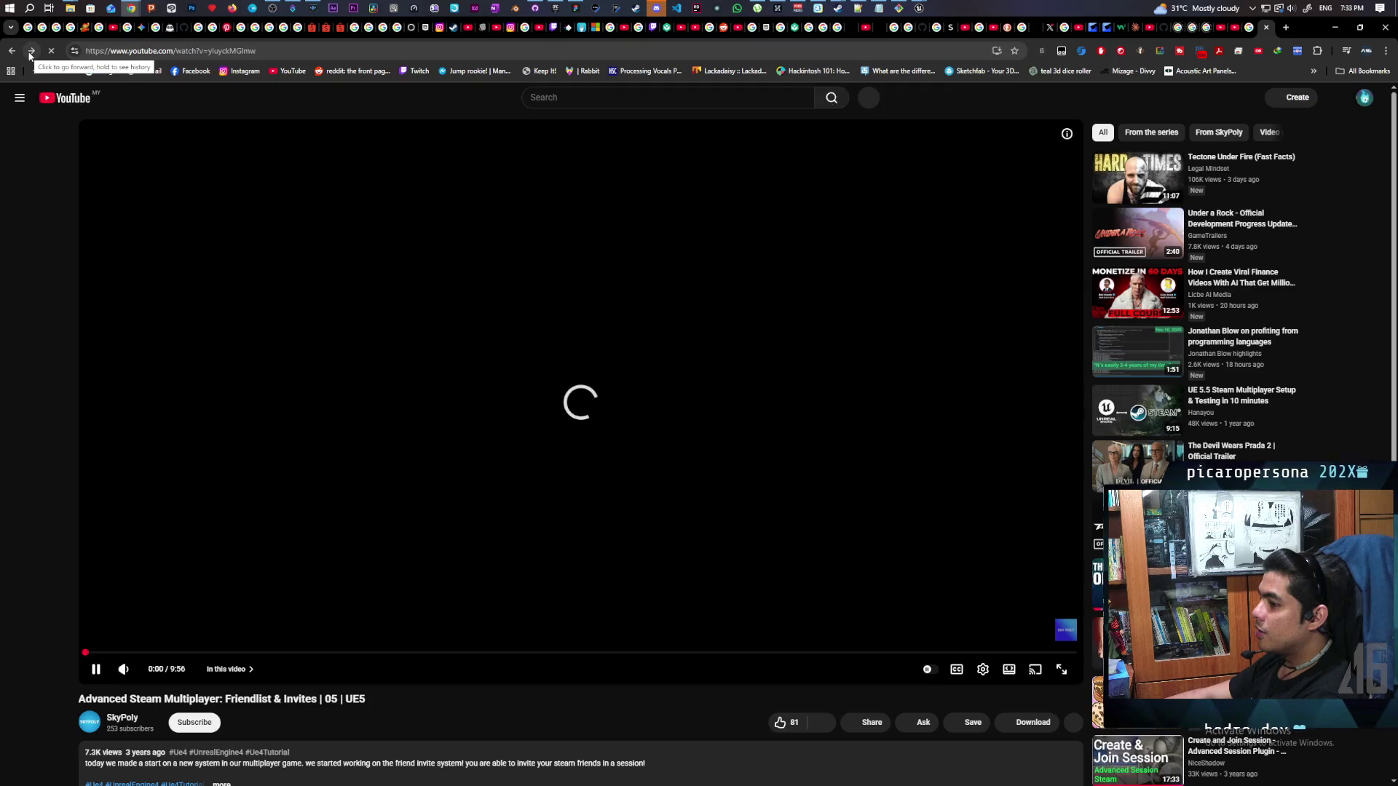
{"action": "left_click", "coordinate": [30, 51]}
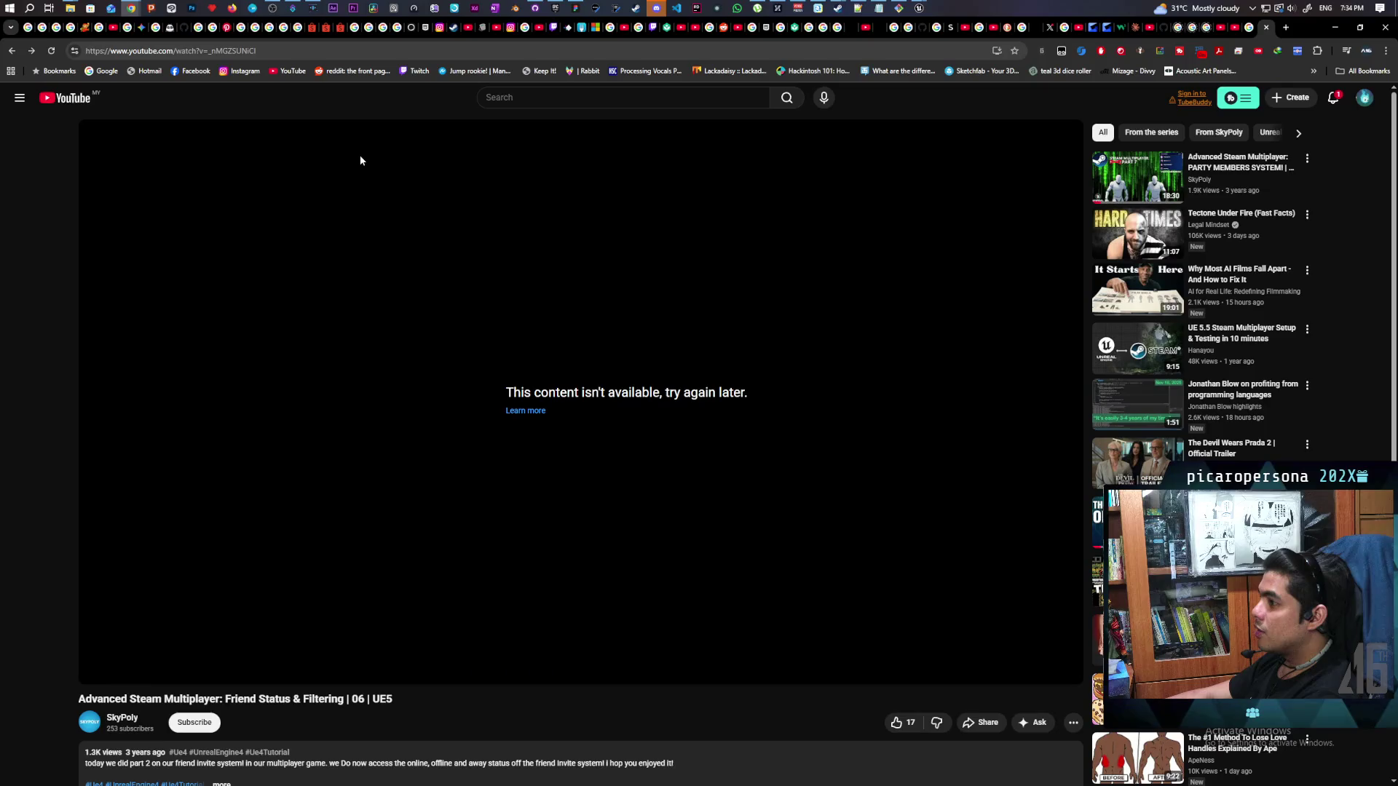
{"action": "left_click", "coordinate": [47, 51]}
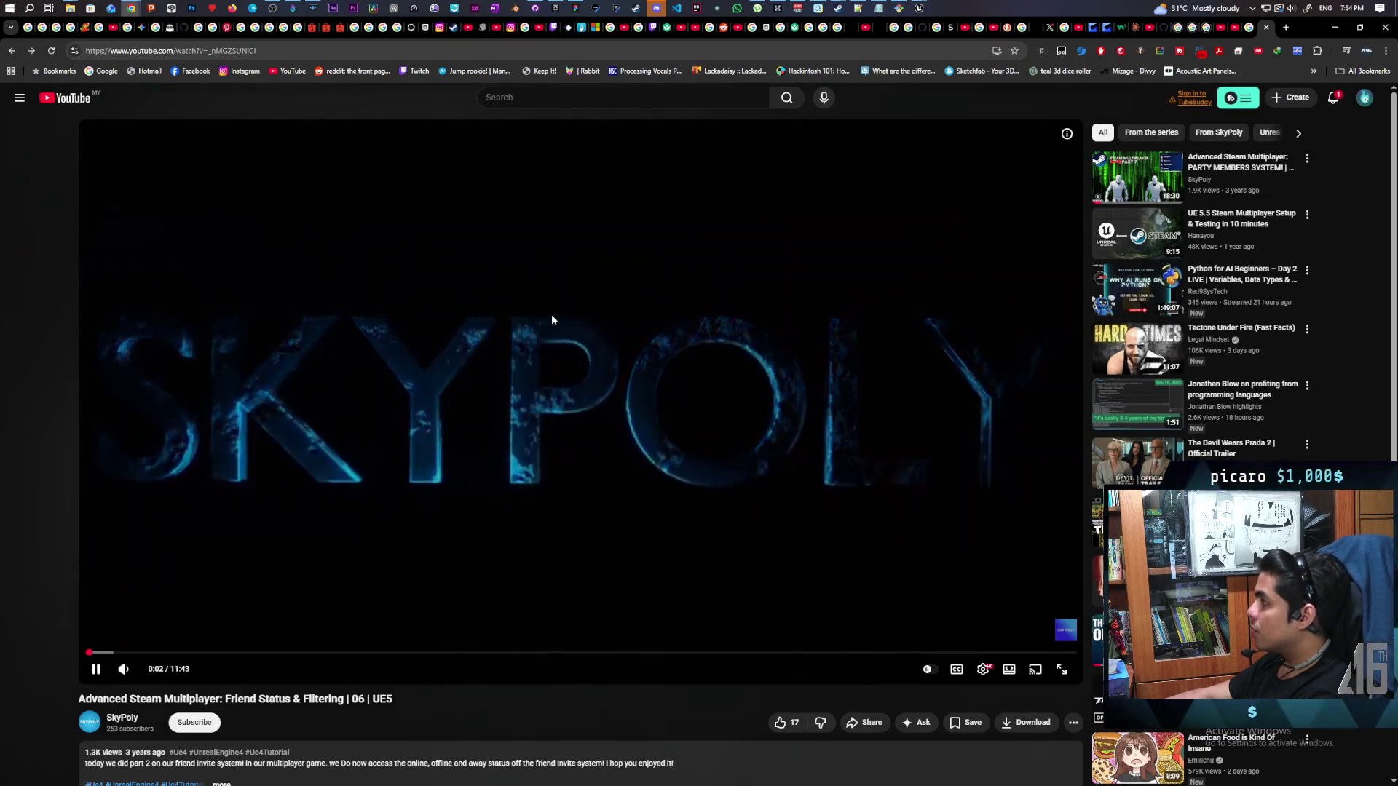
Skip ahead in episode 06, then open and reload the PARTY MEMBERS SYSTEM! | 07 video
{"action": "key", "text": "l"}
{"action": "key", "text": "l"}
{"action": "key", "text": "l"}
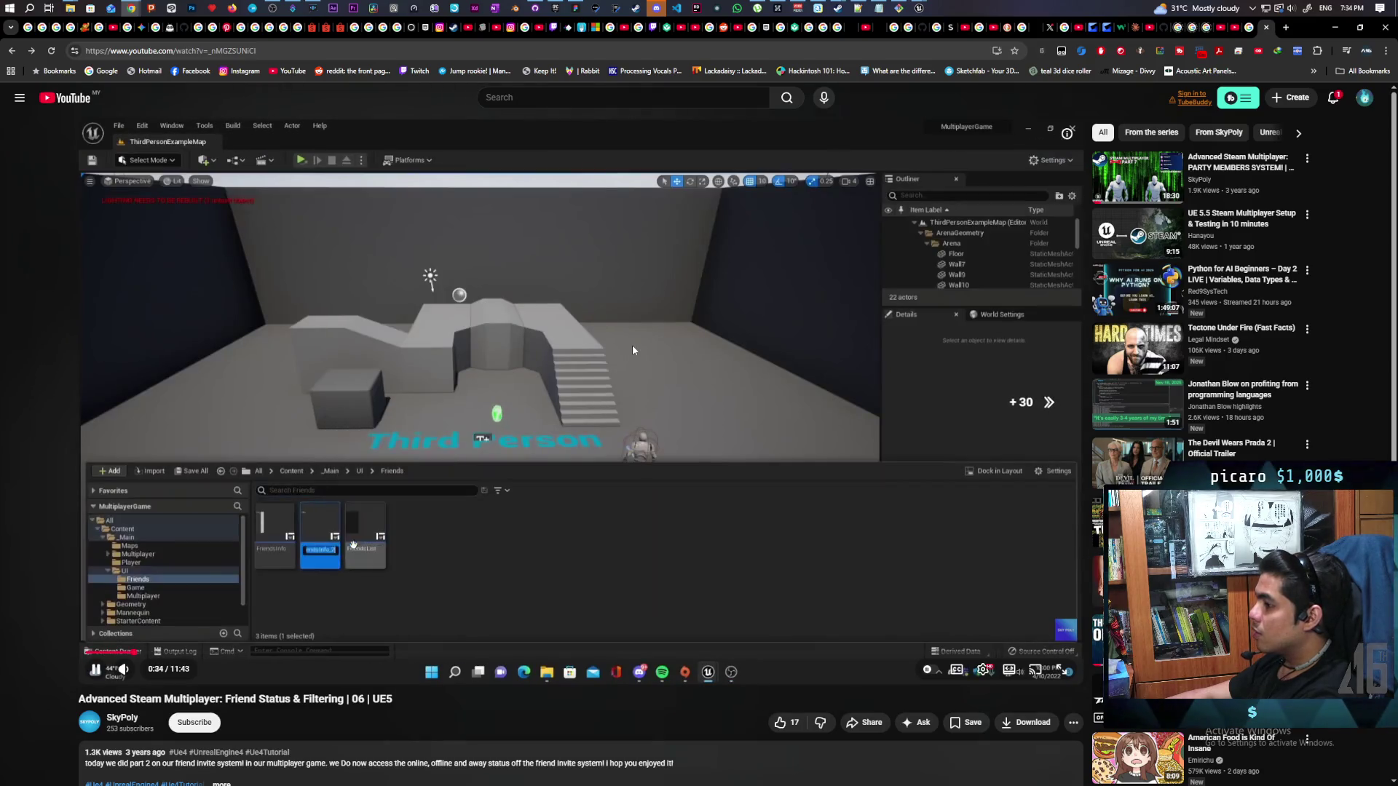
{"action": "key", "text": "l"}
{"action": "key", "text": "l"}
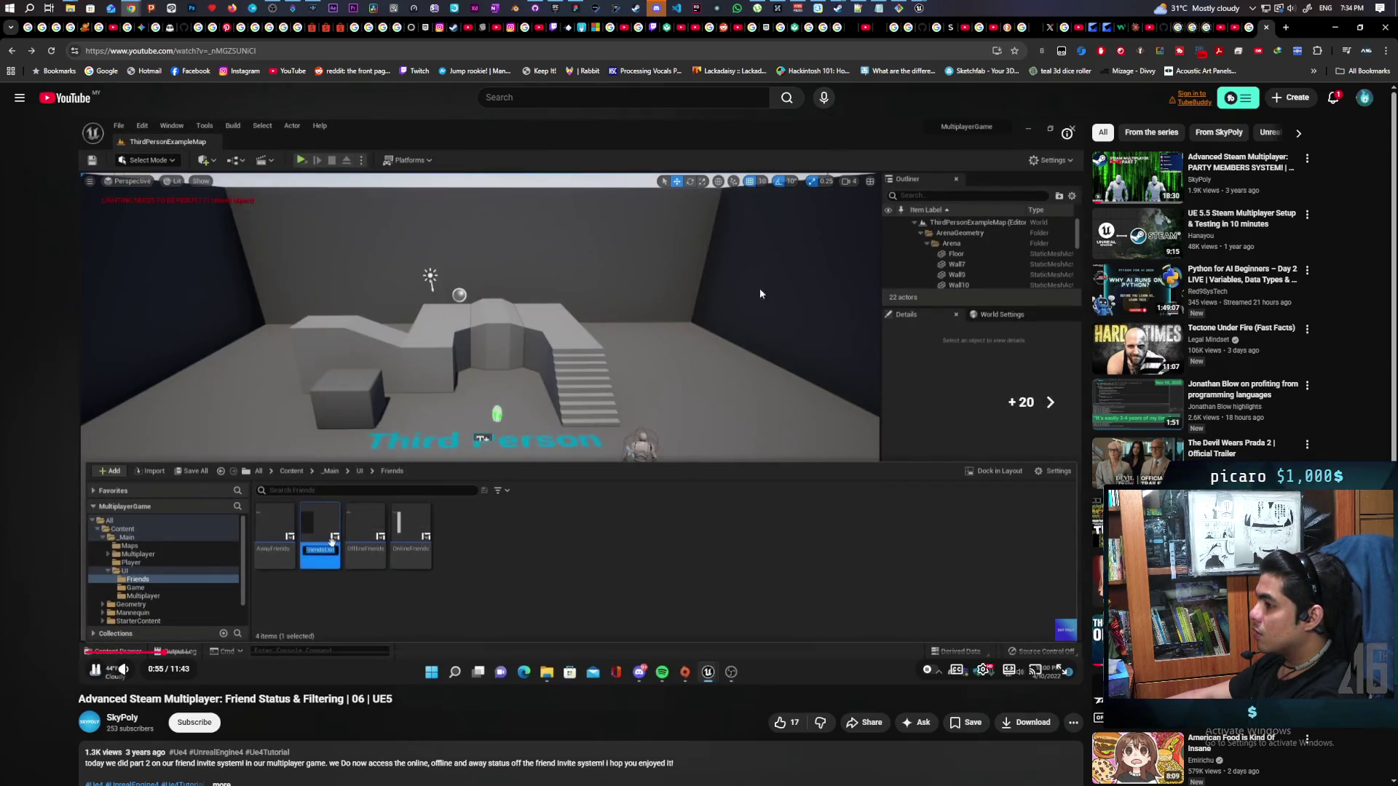
{"action": "left_click", "coordinate": [1136, 181]}
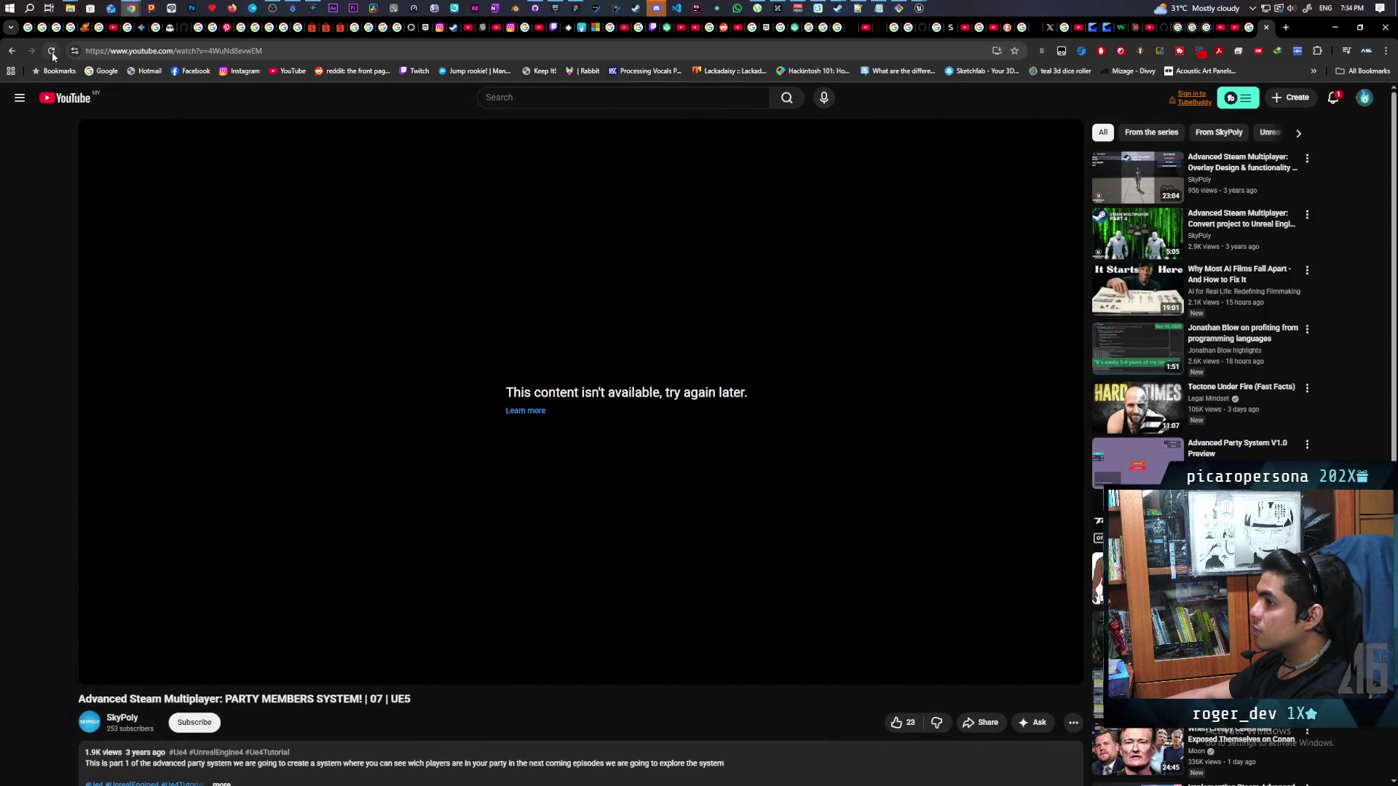
{"action": "left_click", "coordinate": [51, 50]}
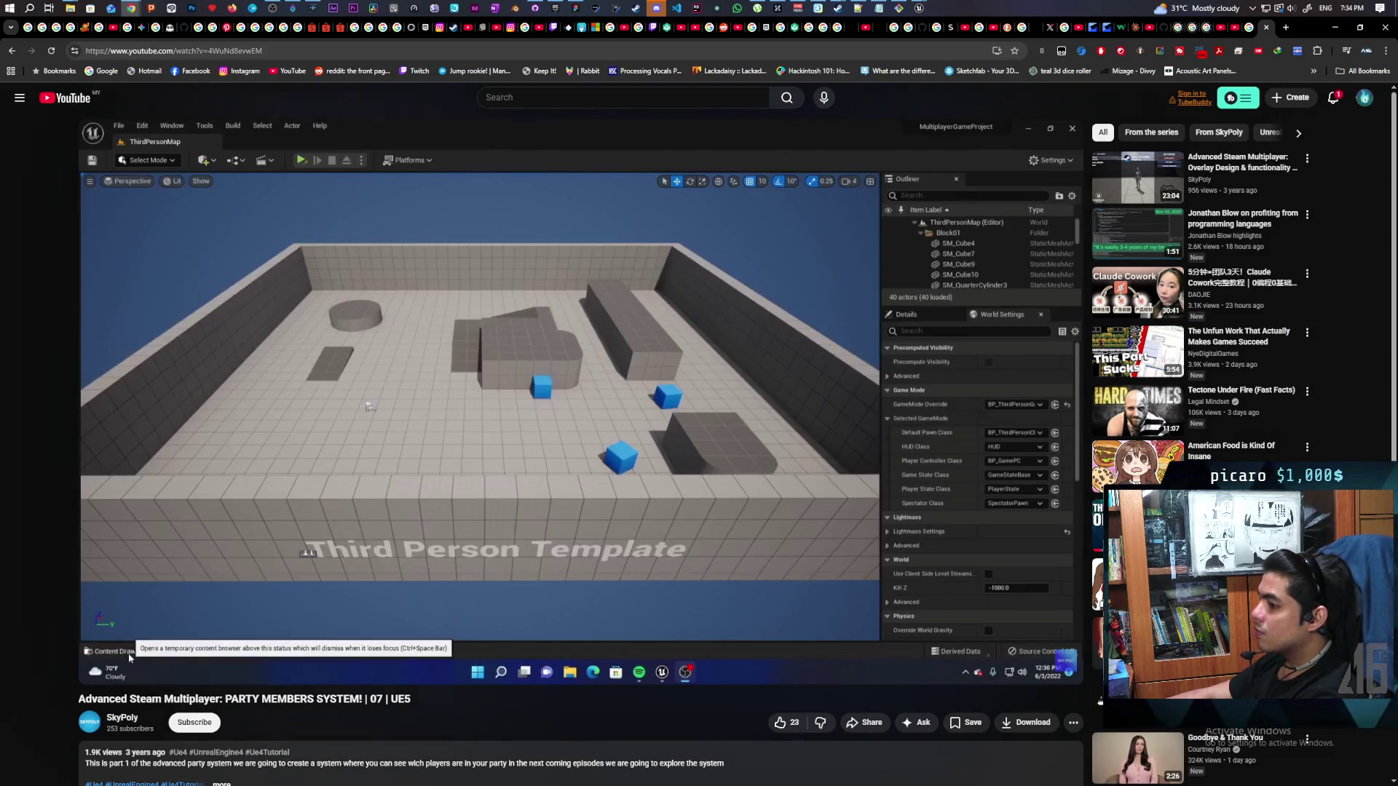
Skip episode 07 to 1:37 and pause on BPI_GamePC's Self Reference function
{"action": "key", "text": "l"}
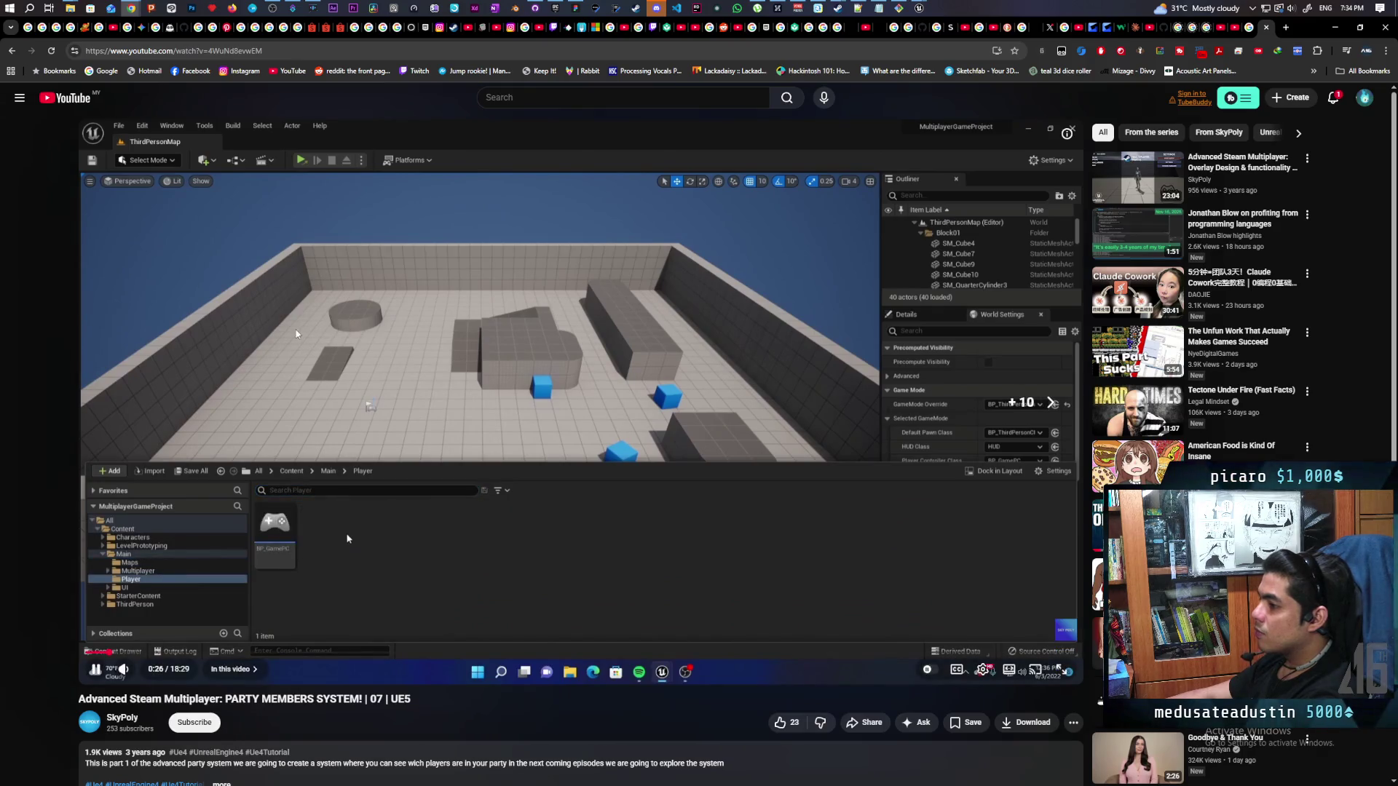
{"action": "key", "text": "l"}
{"action": "key", "text": "l"}
{"action": "key", "text": "l"}
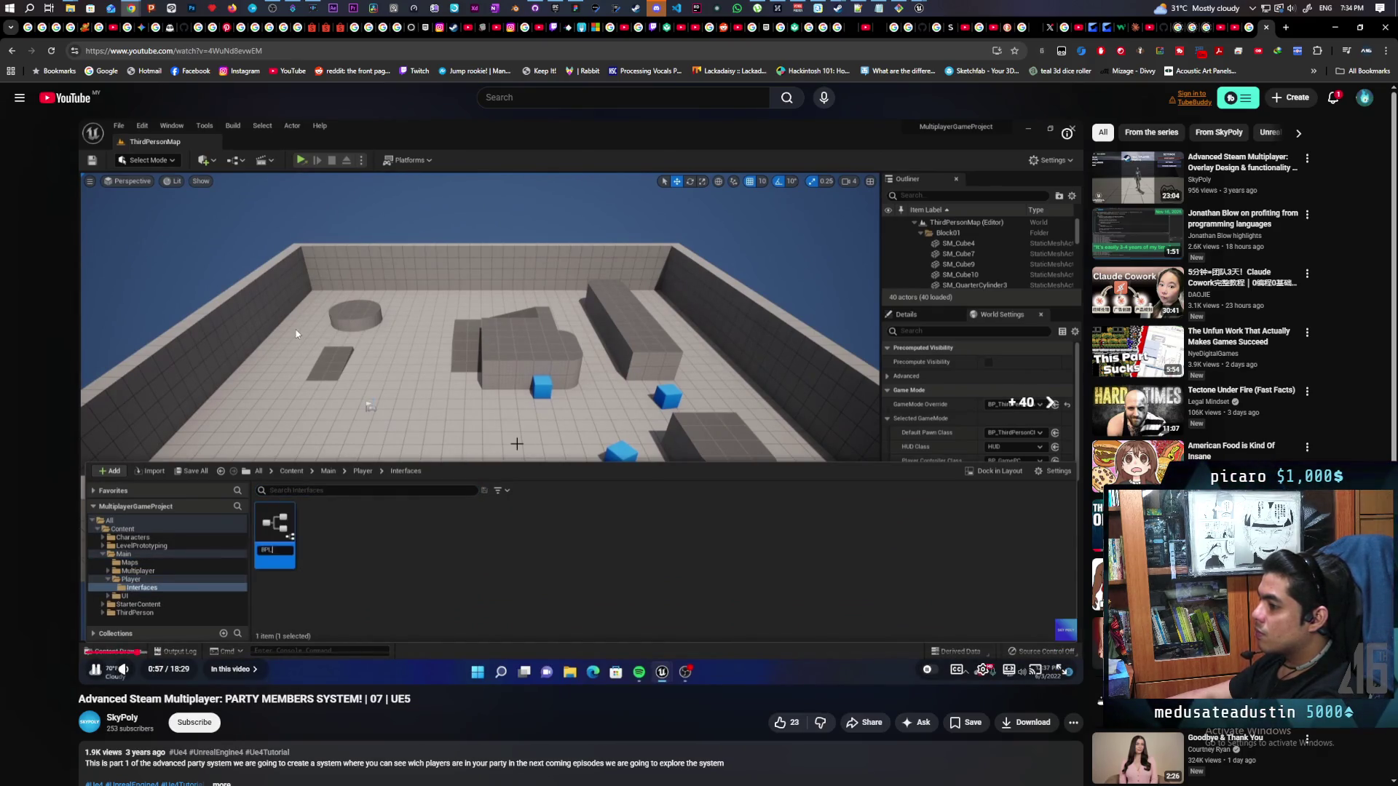
{"action": "key", "text": "l"}
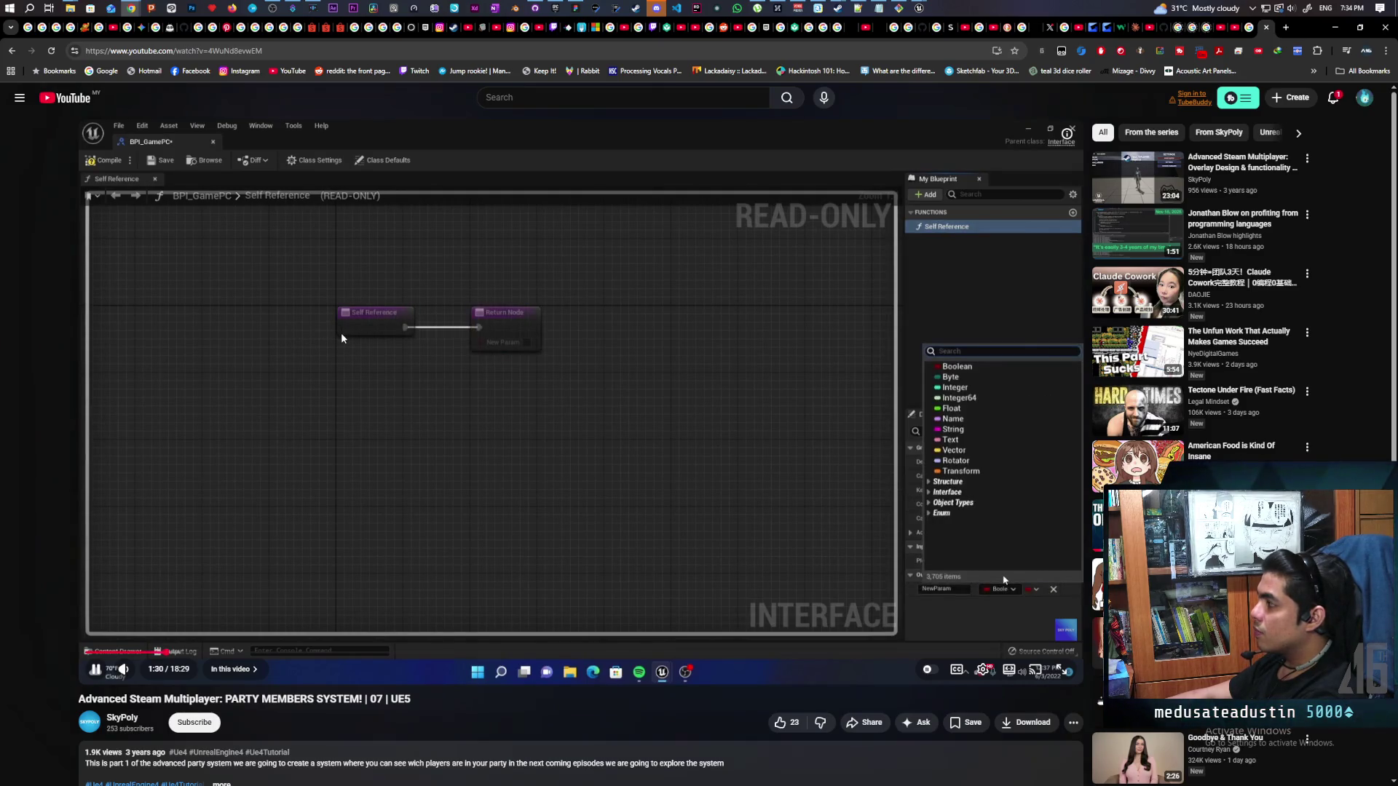
{"action": "mouse_move", "coordinate": [1272, 176]}
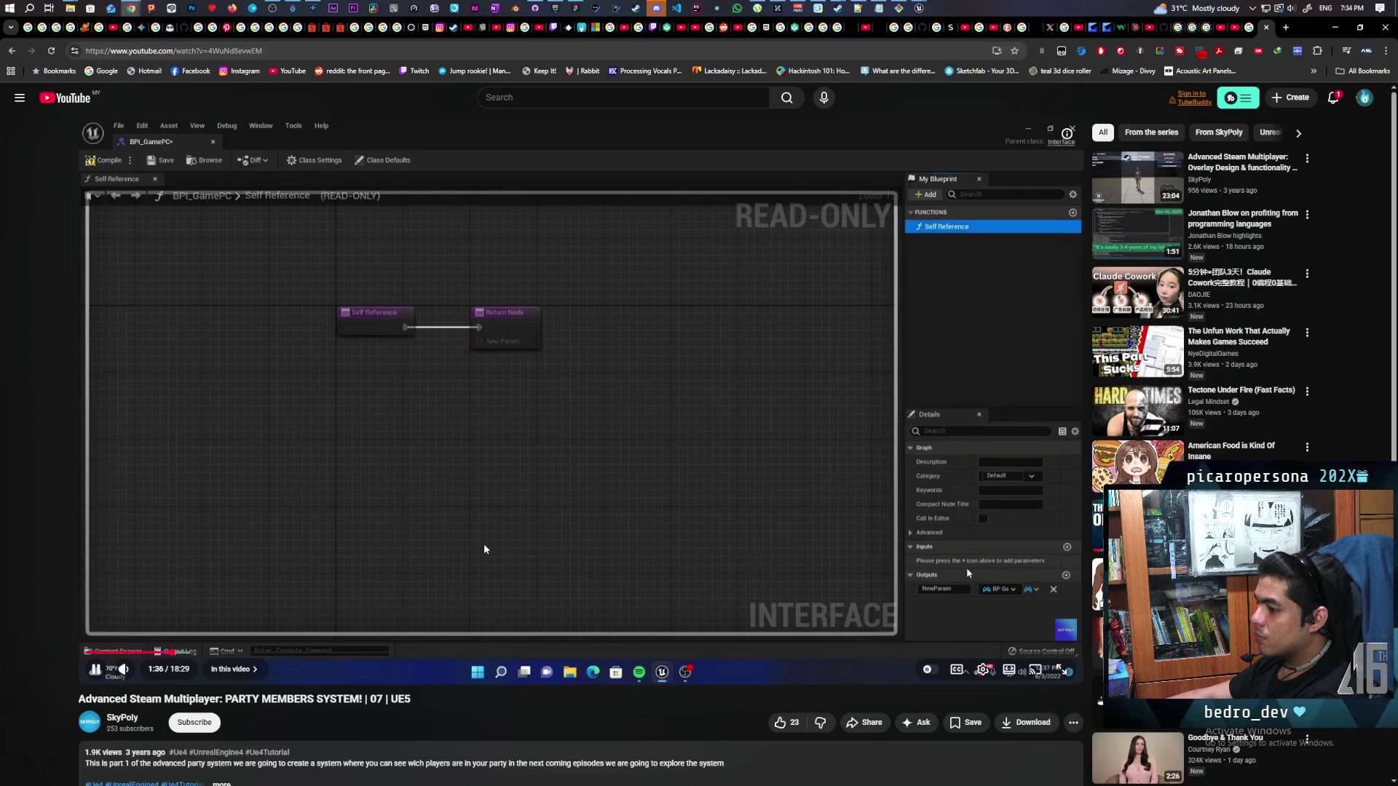
{"action": "left_click", "coordinate": [574, 430]}
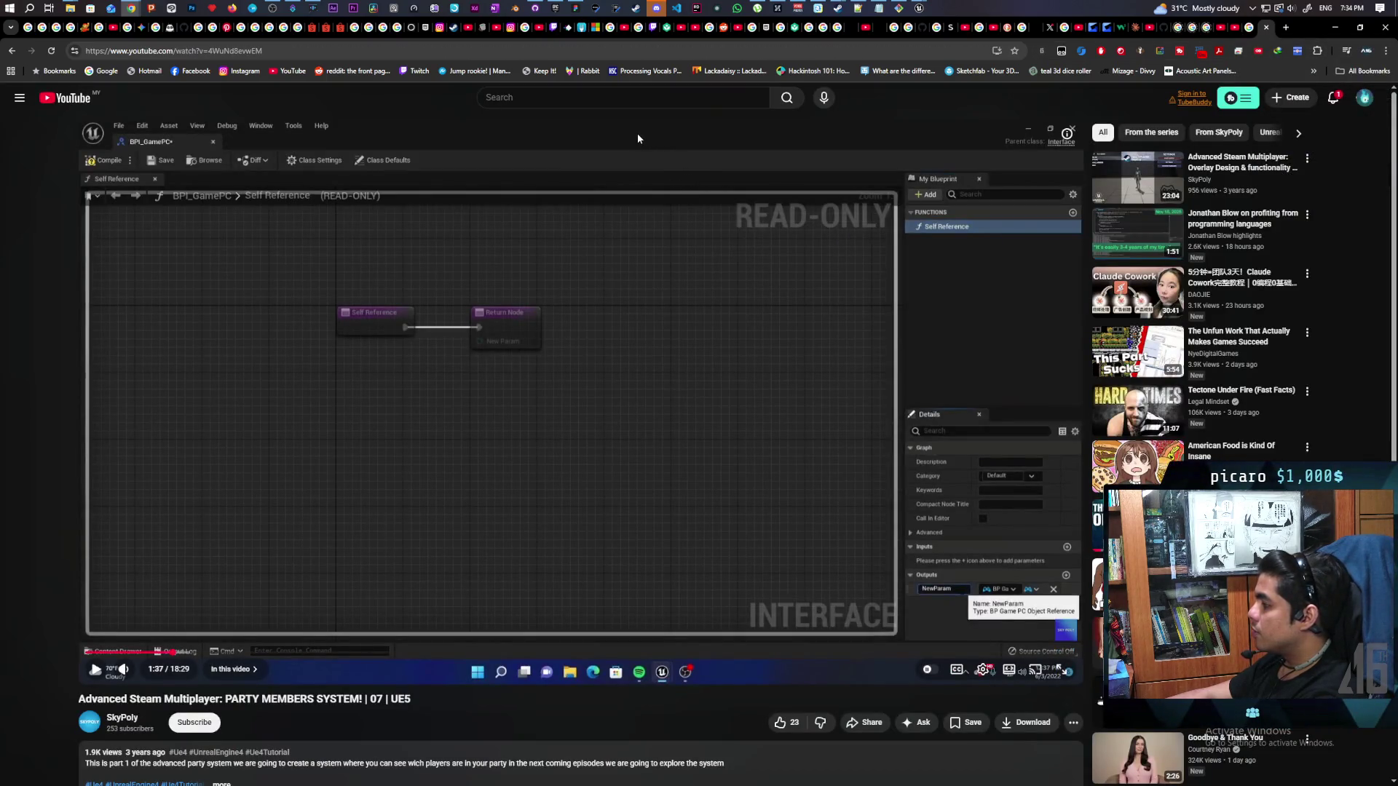
{"action": "left_click", "coordinate": [554, 54]}
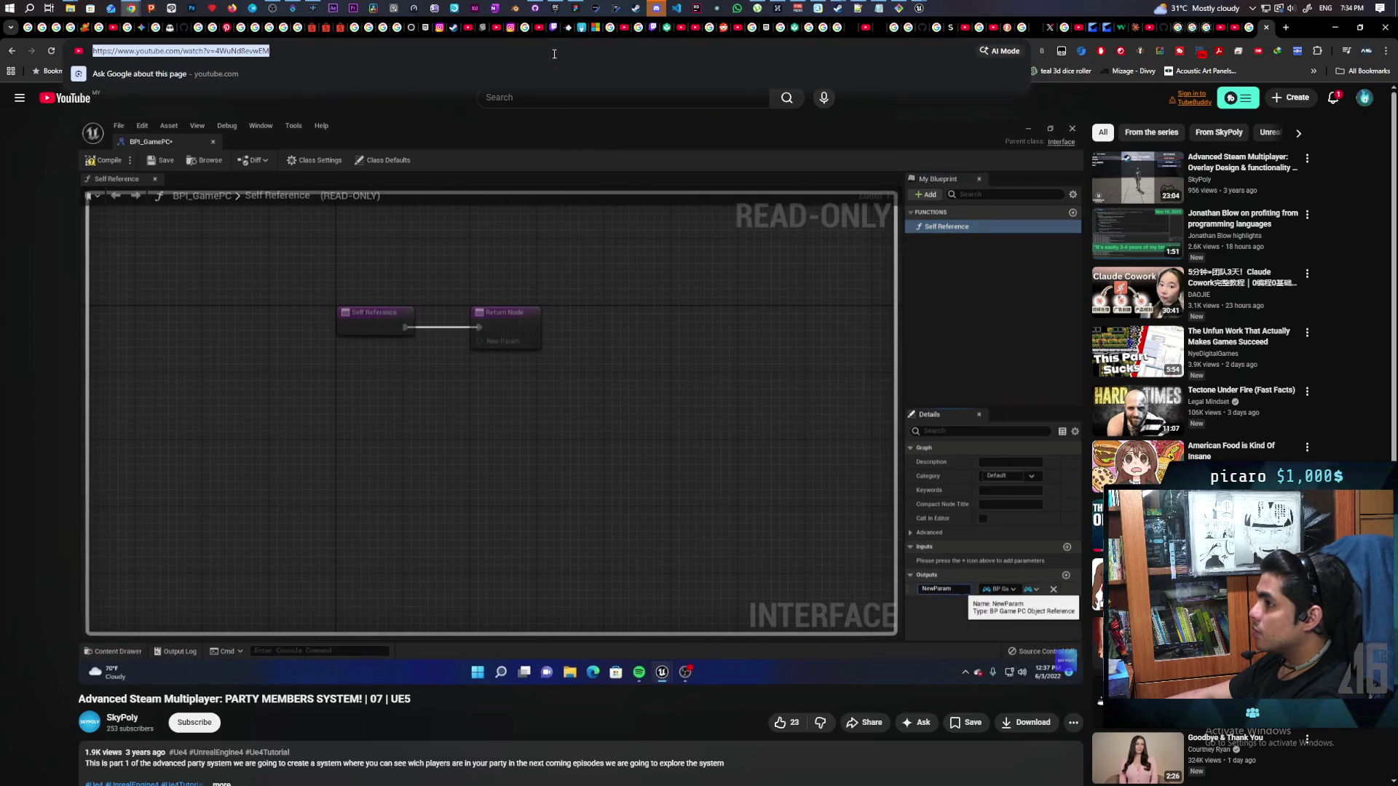
Search Google for 'send invite and accept invite advanced sessions ue5'
{"action": "type", "text": "s"}
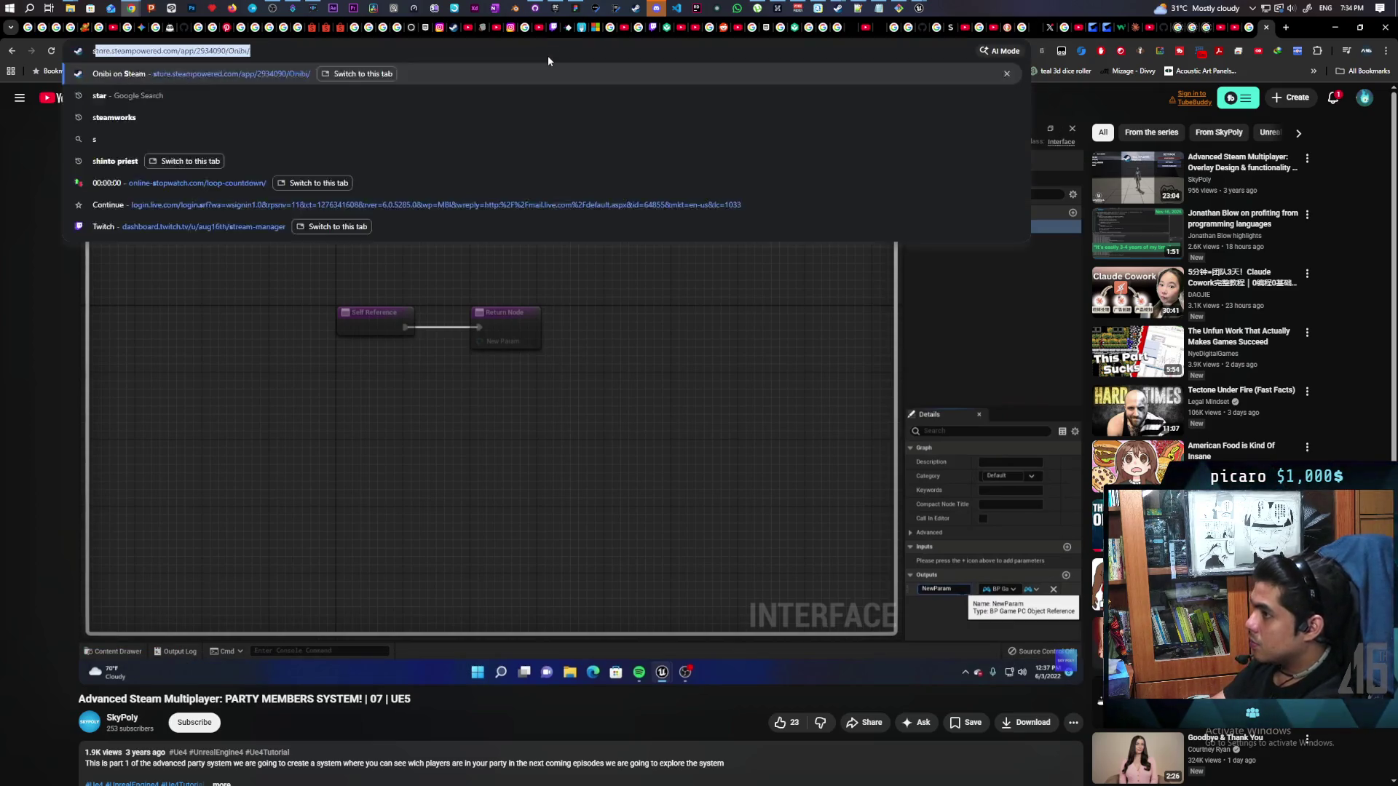
{"action": "type", "text": "end invit"}
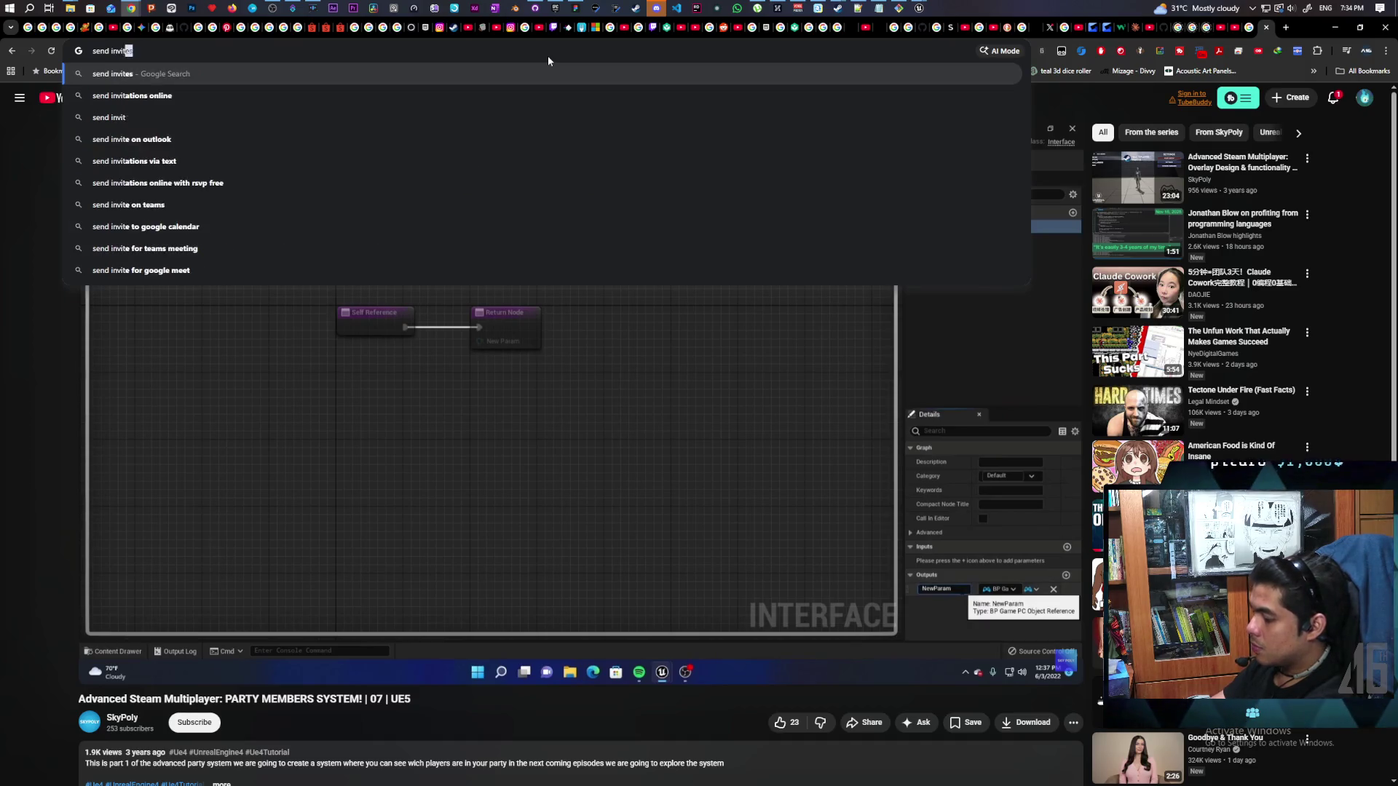
{"action": "type", "text": "e and acc"}
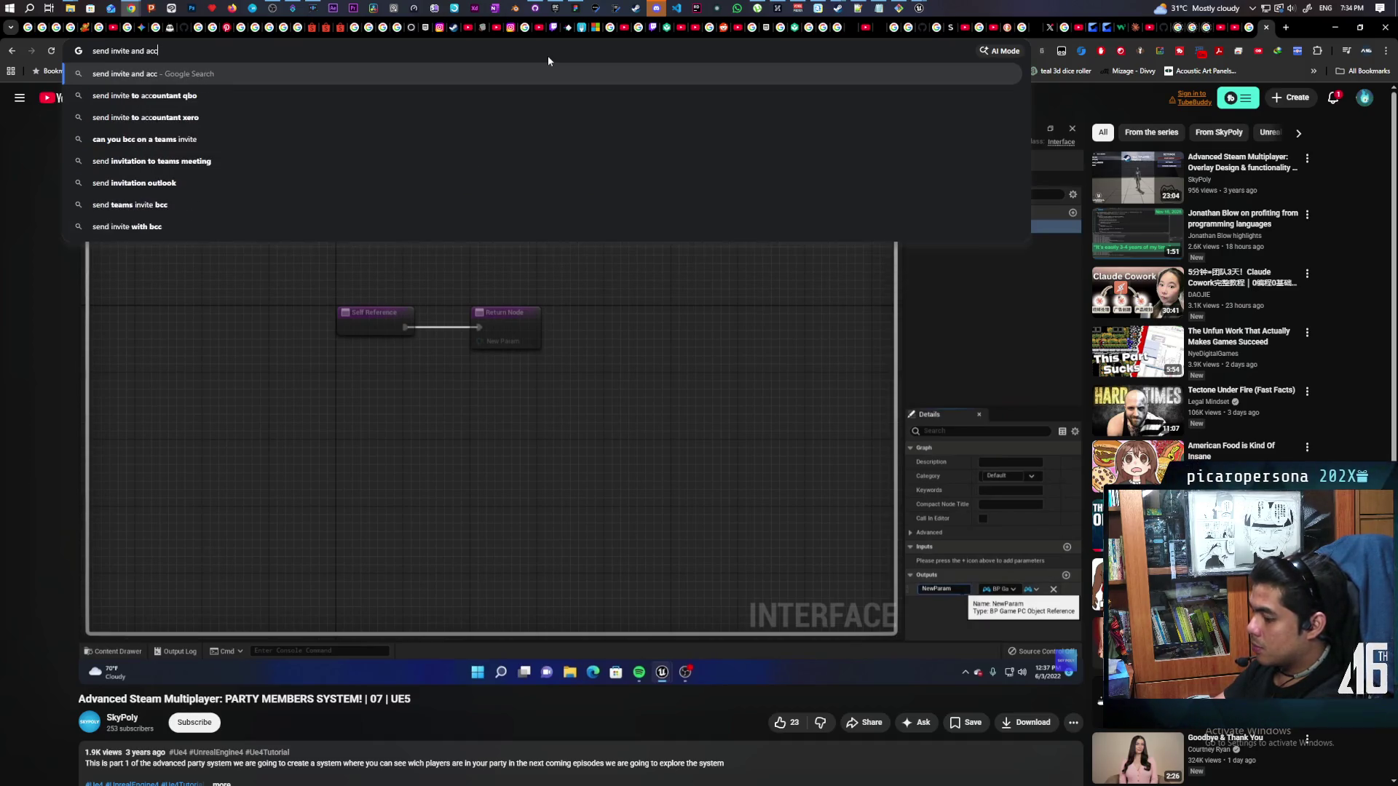
{"action": "type", "text": "ept invite"}
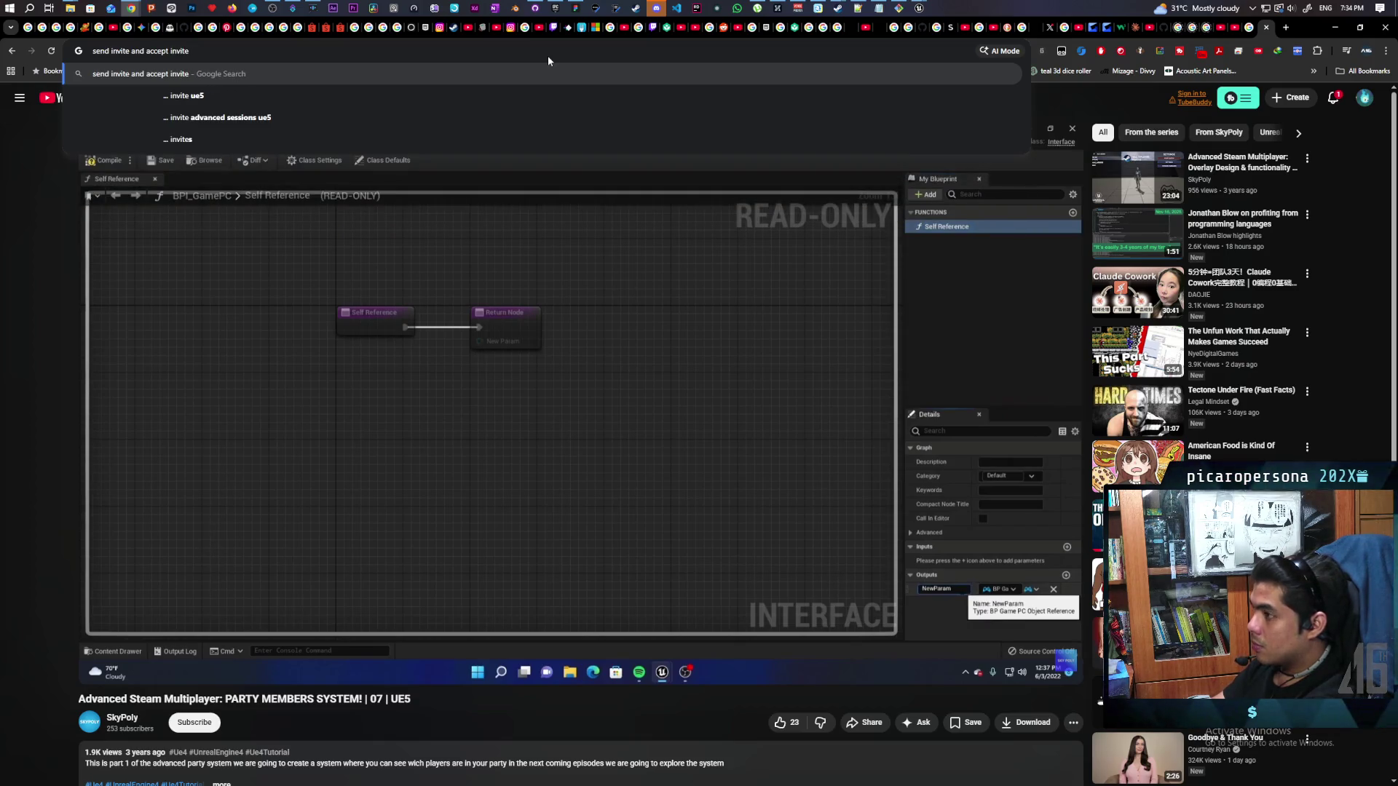
{"action": "key", "text": "Down"}
{"action": "key", "text": "Down"}
{"action": "key", "text": "Return"}
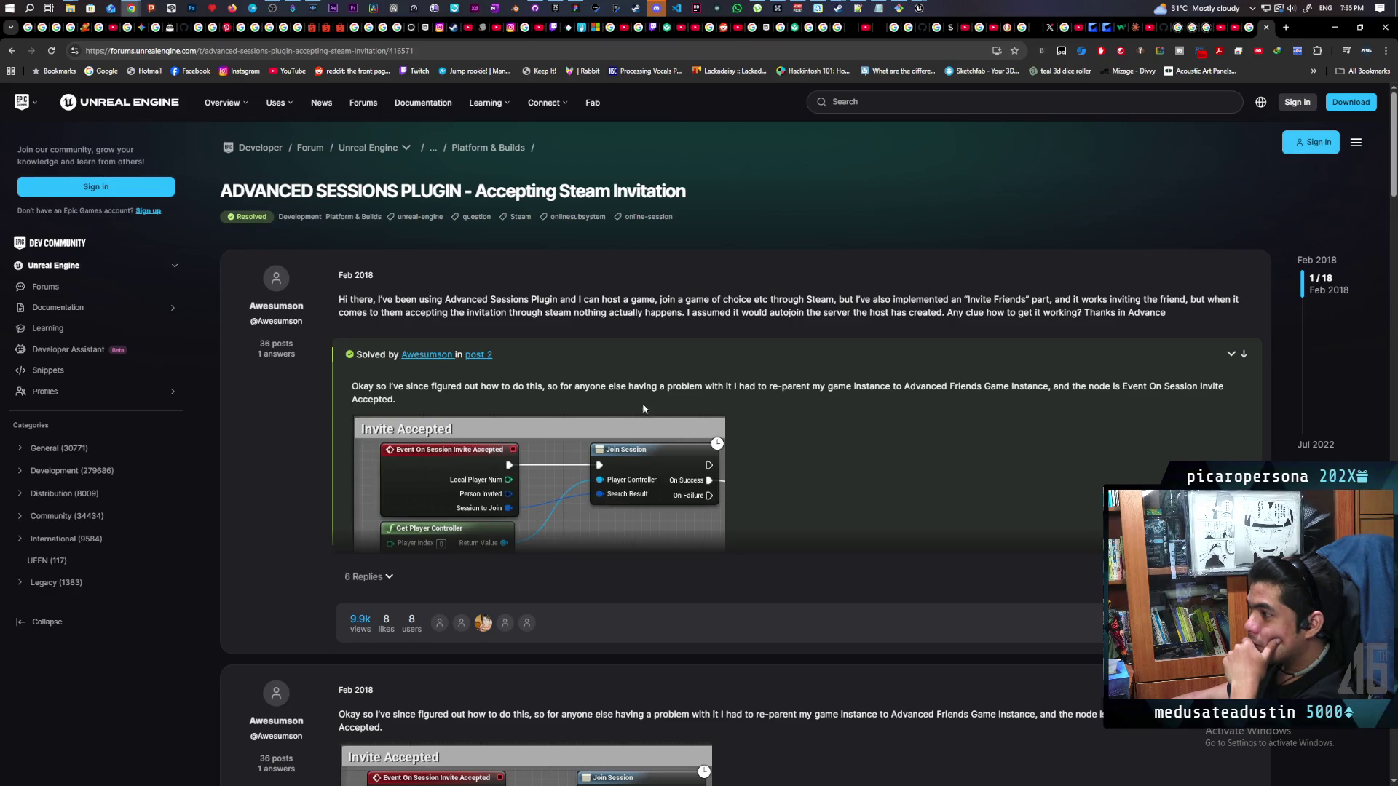
Jump to the thread's Event On Session Invite Accepted solution and enlarge a reply's blueprint screenshot
{"action": "left_click", "coordinate": [1242, 353]}
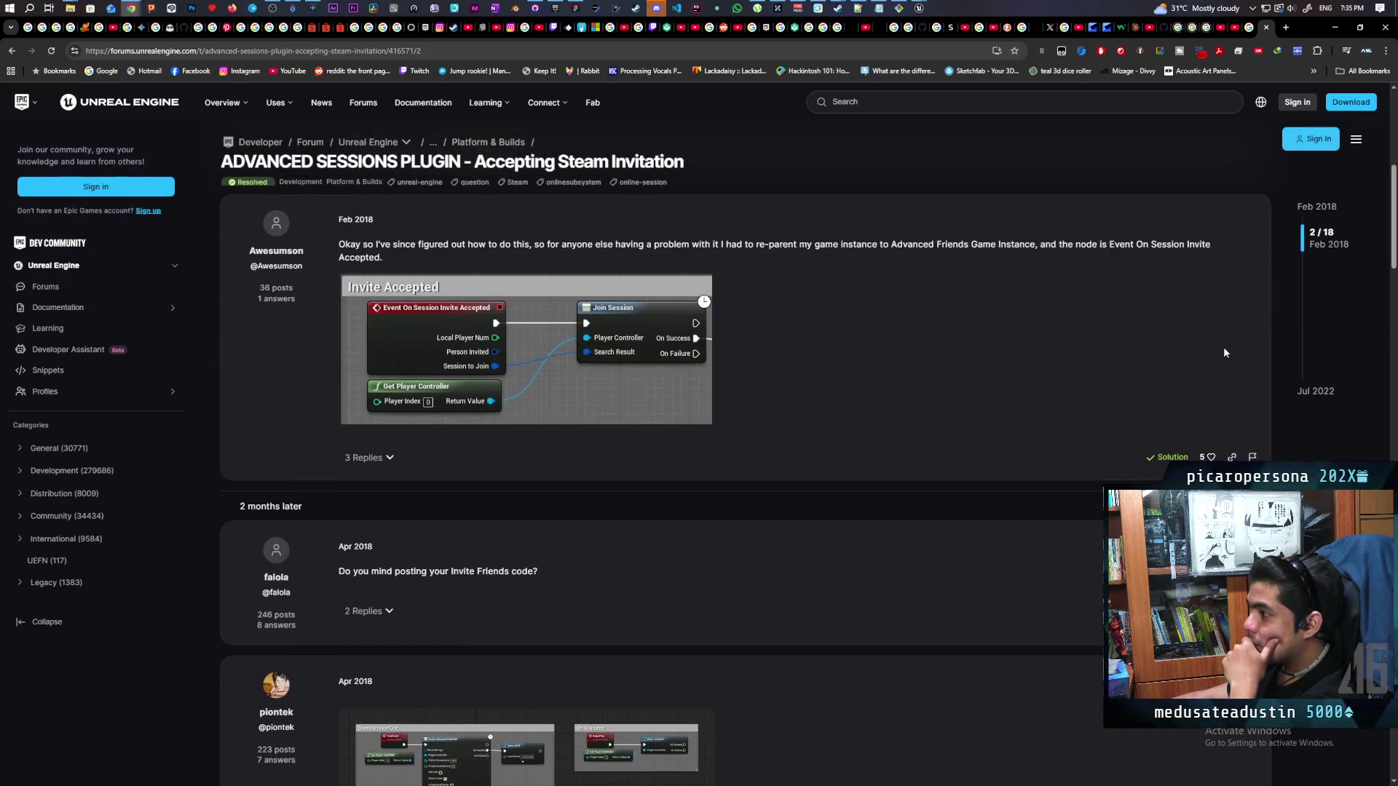
{"action": "scroll", "coordinate": [805, 342], "scroll_direction": "up", "scroll_amount": 1}
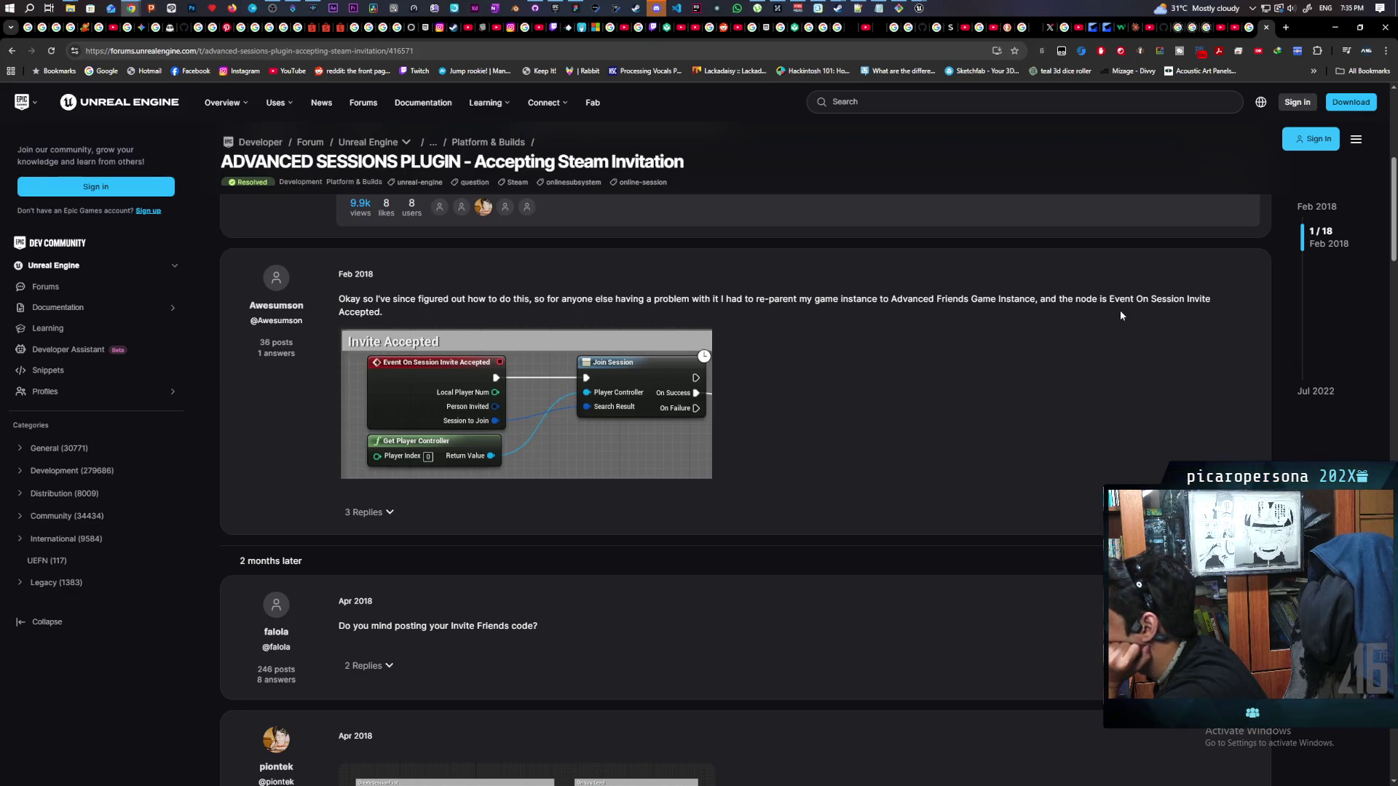
{"action": "scroll", "coordinate": [1116, 311], "scroll_direction": "up", "scroll_amount": 5}
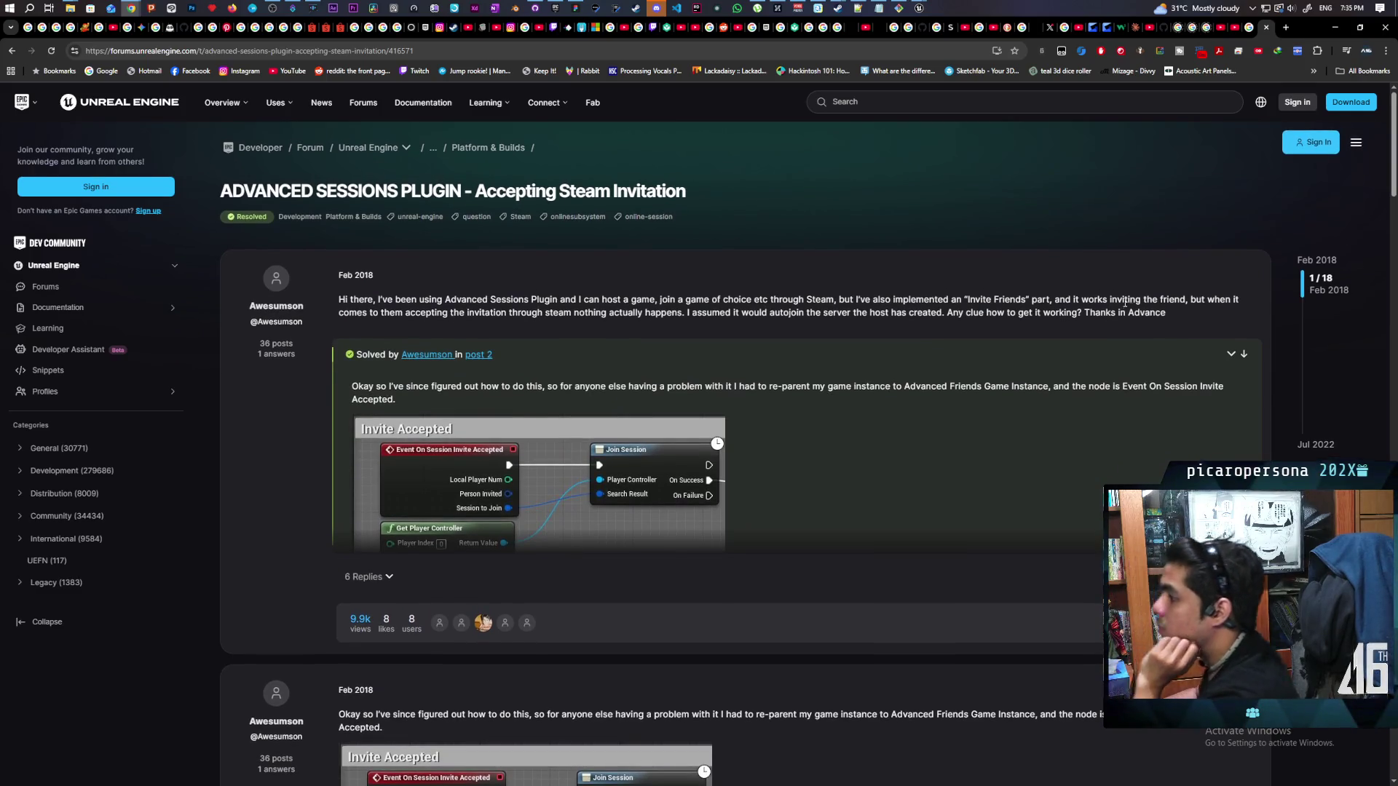
{"action": "scroll", "coordinate": [1120, 312], "scroll_direction": "down", "scroll_amount": 10}
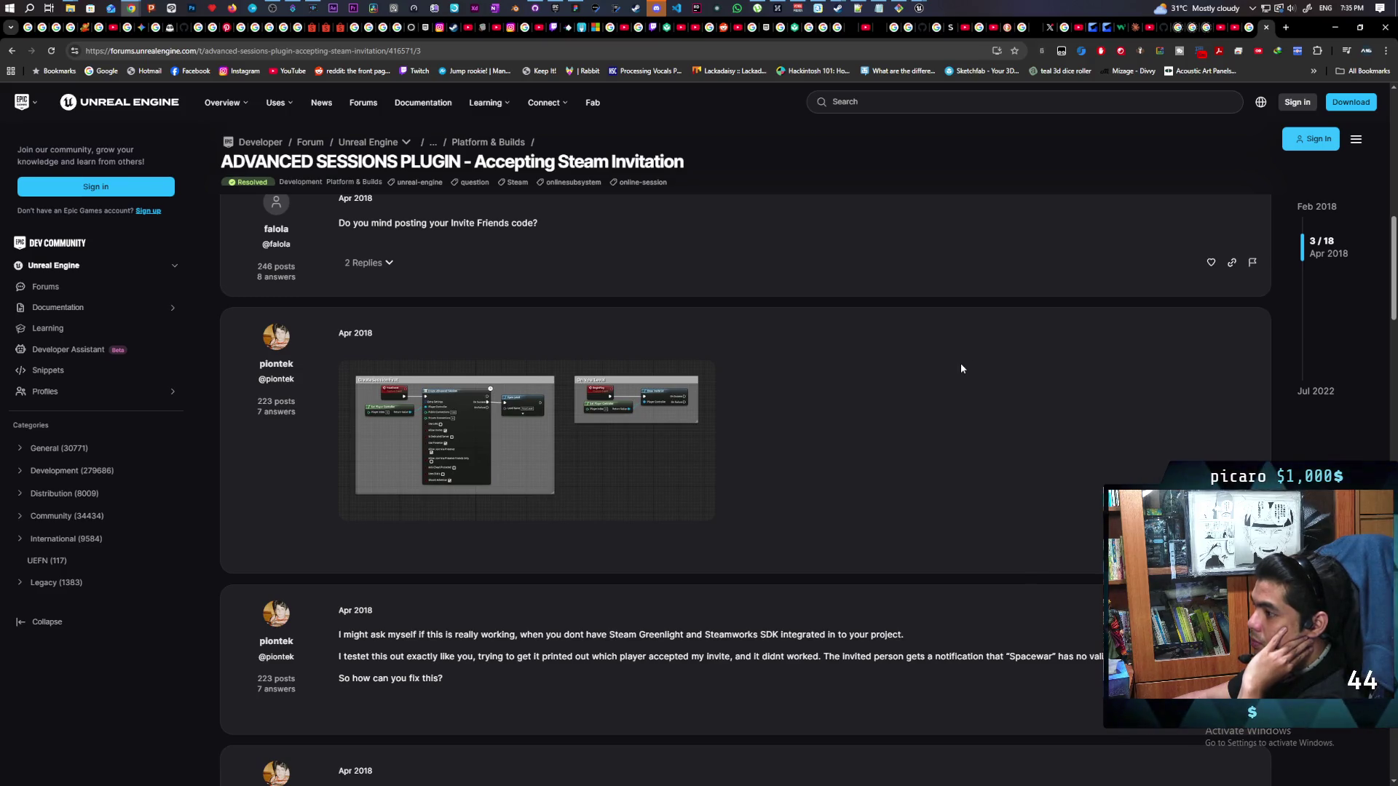
{"action": "left_click", "coordinate": [579, 418]}
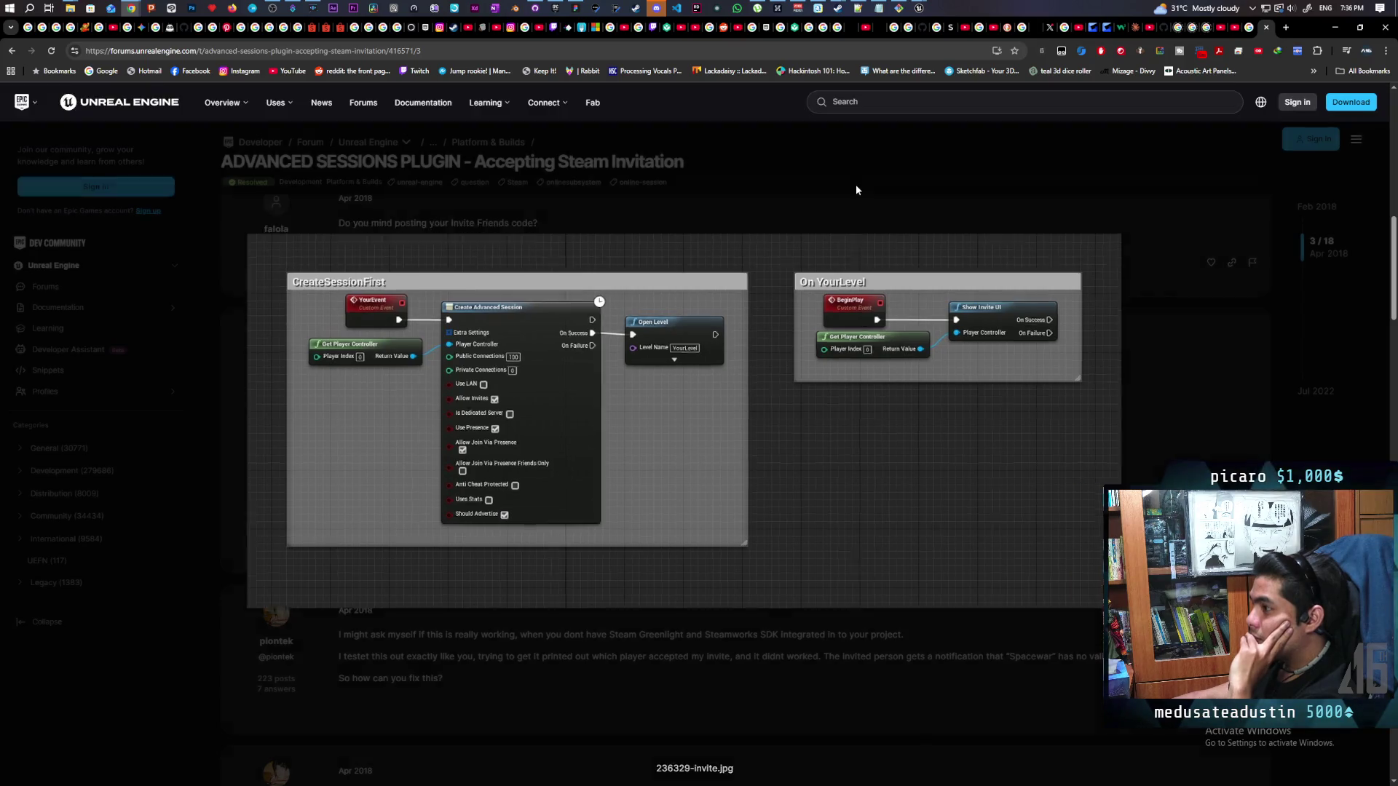
{"action": "left_click", "coordinate": [855, 185]}
Scroll the remaining replies, go back to the search results, and reopen the Accepting Steam Invitation thread
{"action": "scroll", "coordinate": [719, 453], "scroll_direction": "down", "scroll_amount": 2}
{"action": "scroll", "coordinate": [702, 466], "scroll_direction": "down", "scroll_amount": 3}
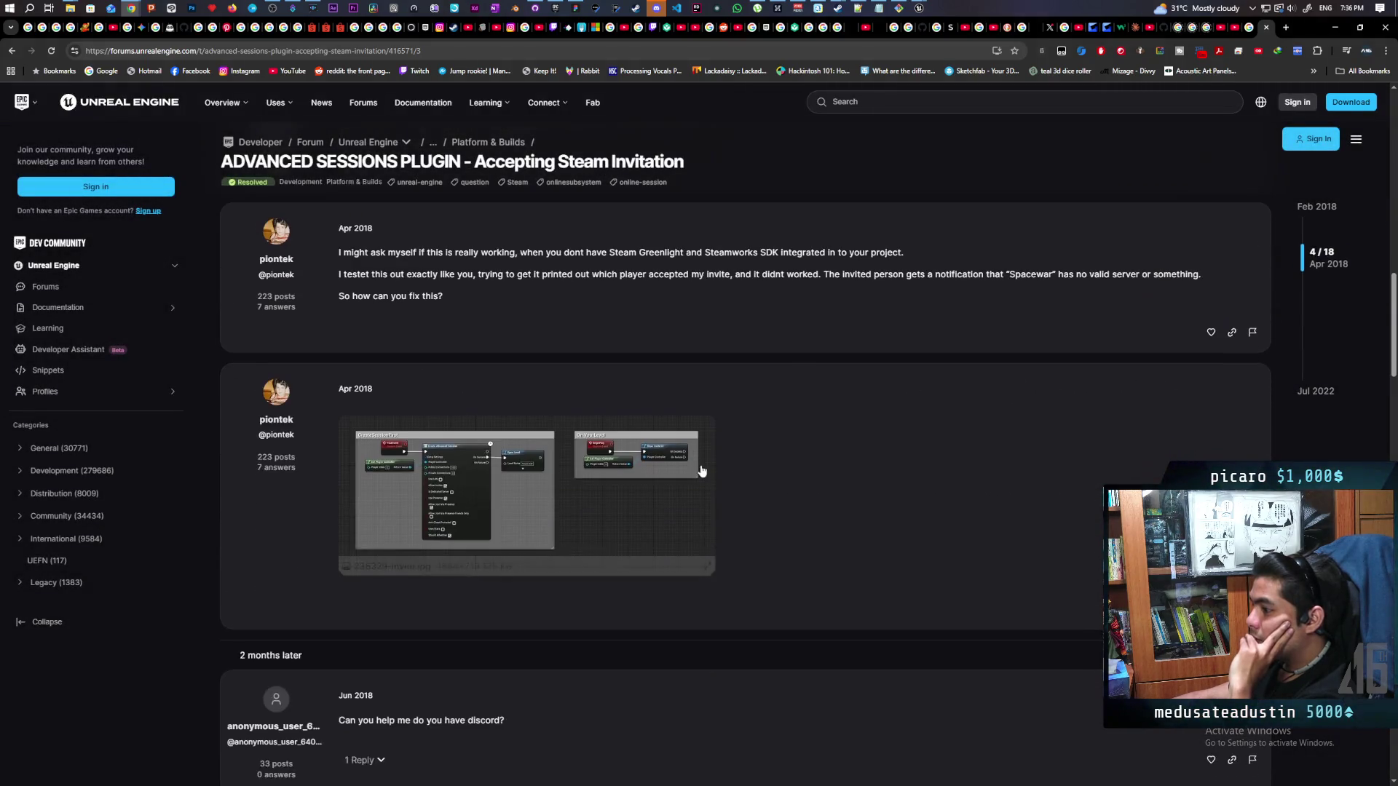
{"action": "key", "text": "alt+Left"}
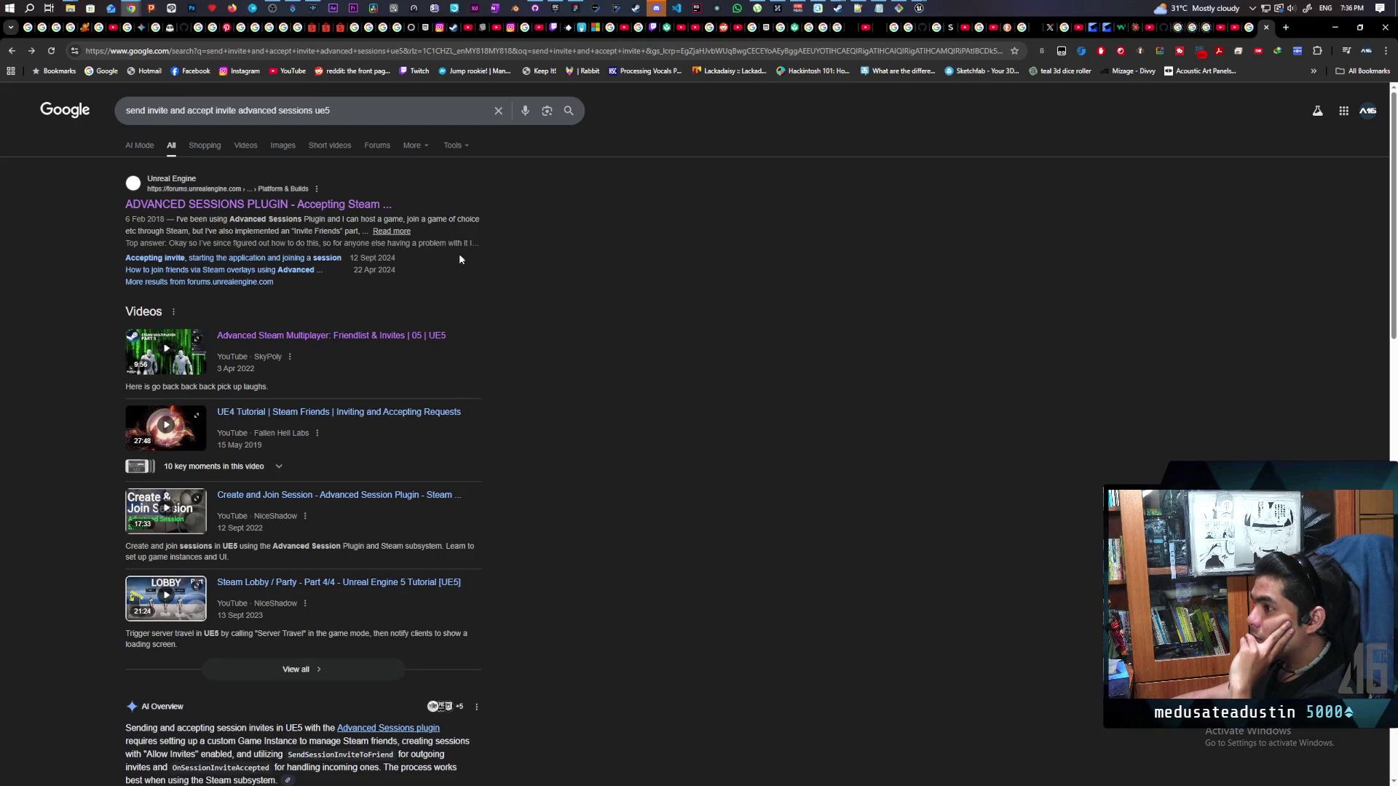
{"action": "left_click", "coordinate": [332, 204]}
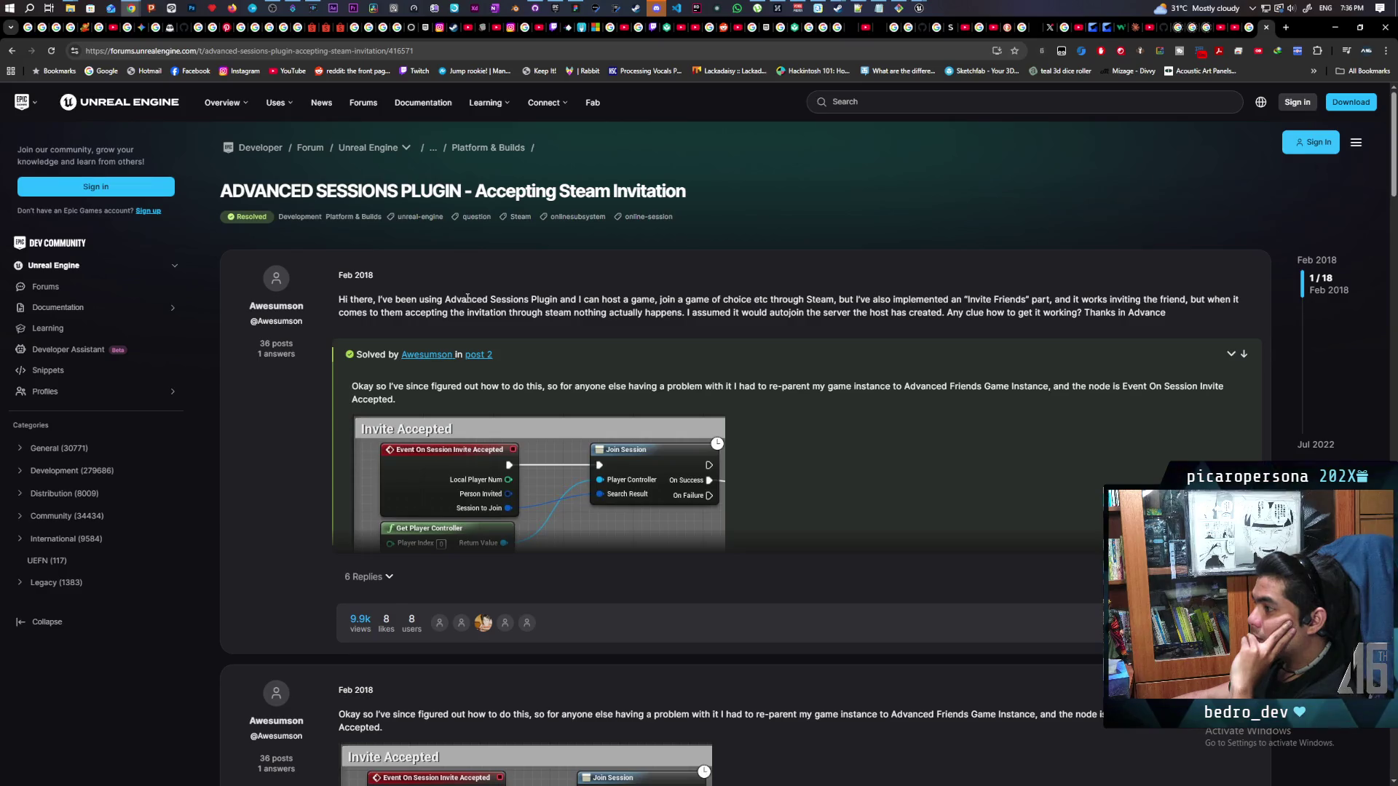
Read through the Advanced Sessions Steam invitation thread's replies, then go back to the Google invite results
{"action": "scroll", "coordinate": [467, 298], "scroll_direction": "down", "scroll_amount": 3}
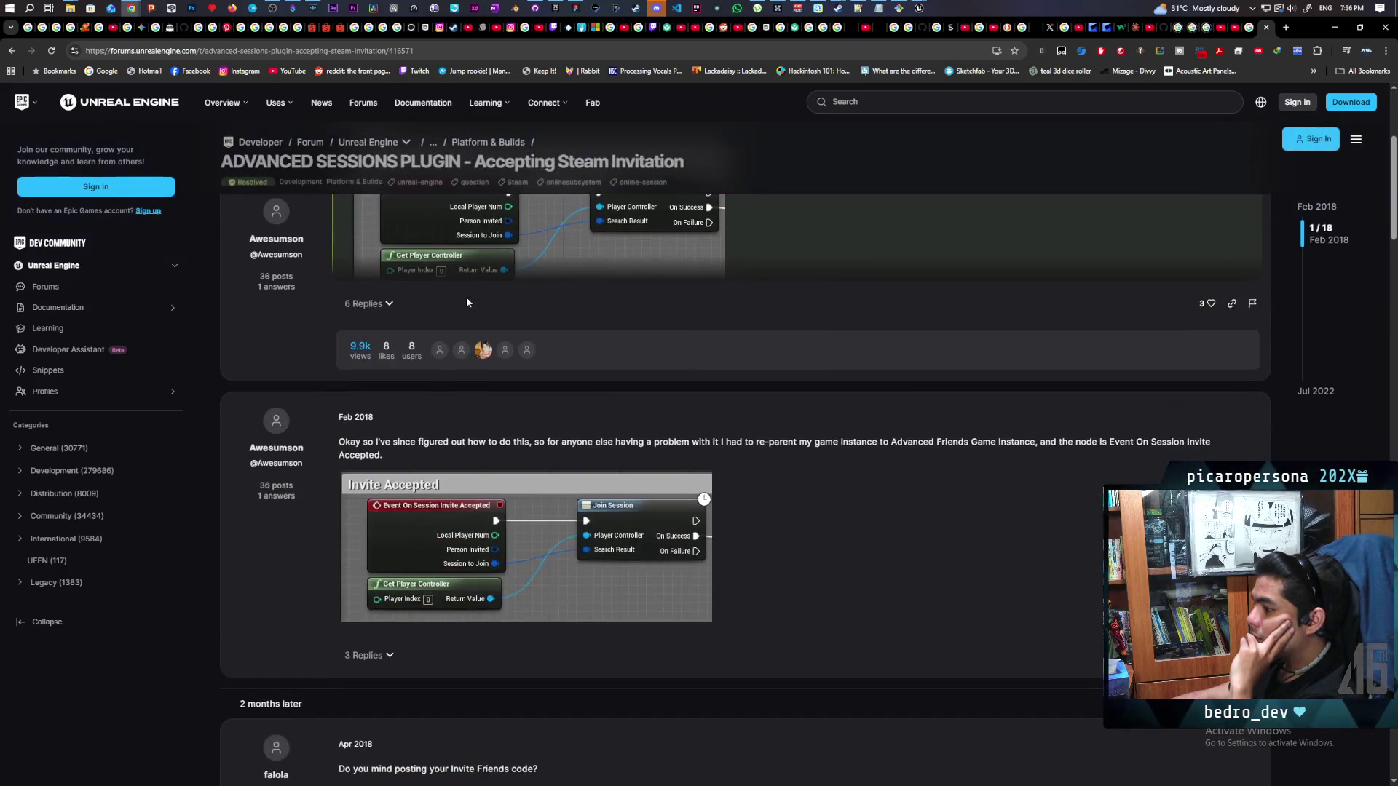
{"action": "scroll", "coordinate": [467, 301], "scroll_direction": "down", "scroll_amount": 3}
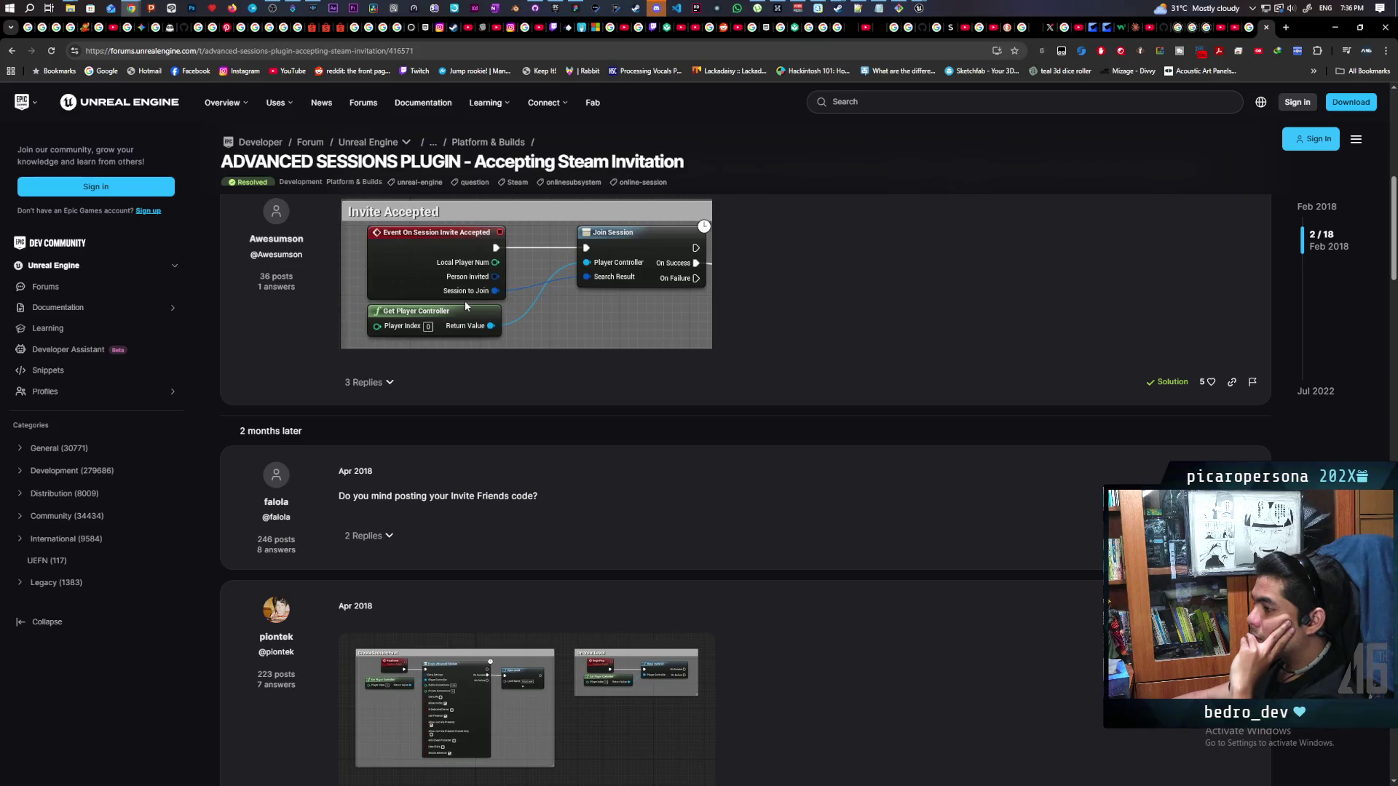
{"action": "scroll", "coordinate": [463, 303], "scroll_direction": "down", "scroll_amount": 3}
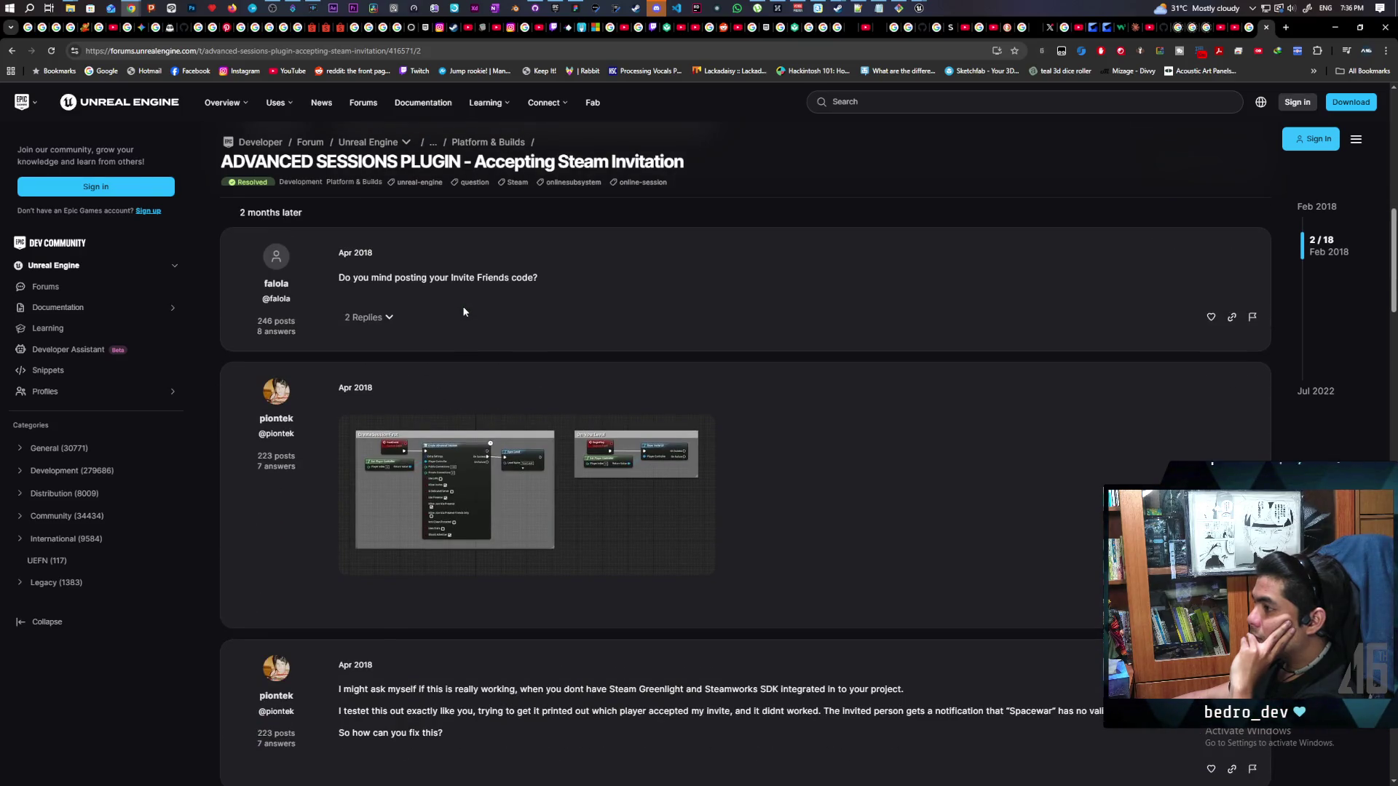
{"action": "scroll", "coordinate": [463, 312], "scroll_direction": "down", "scroll_amount": 1}
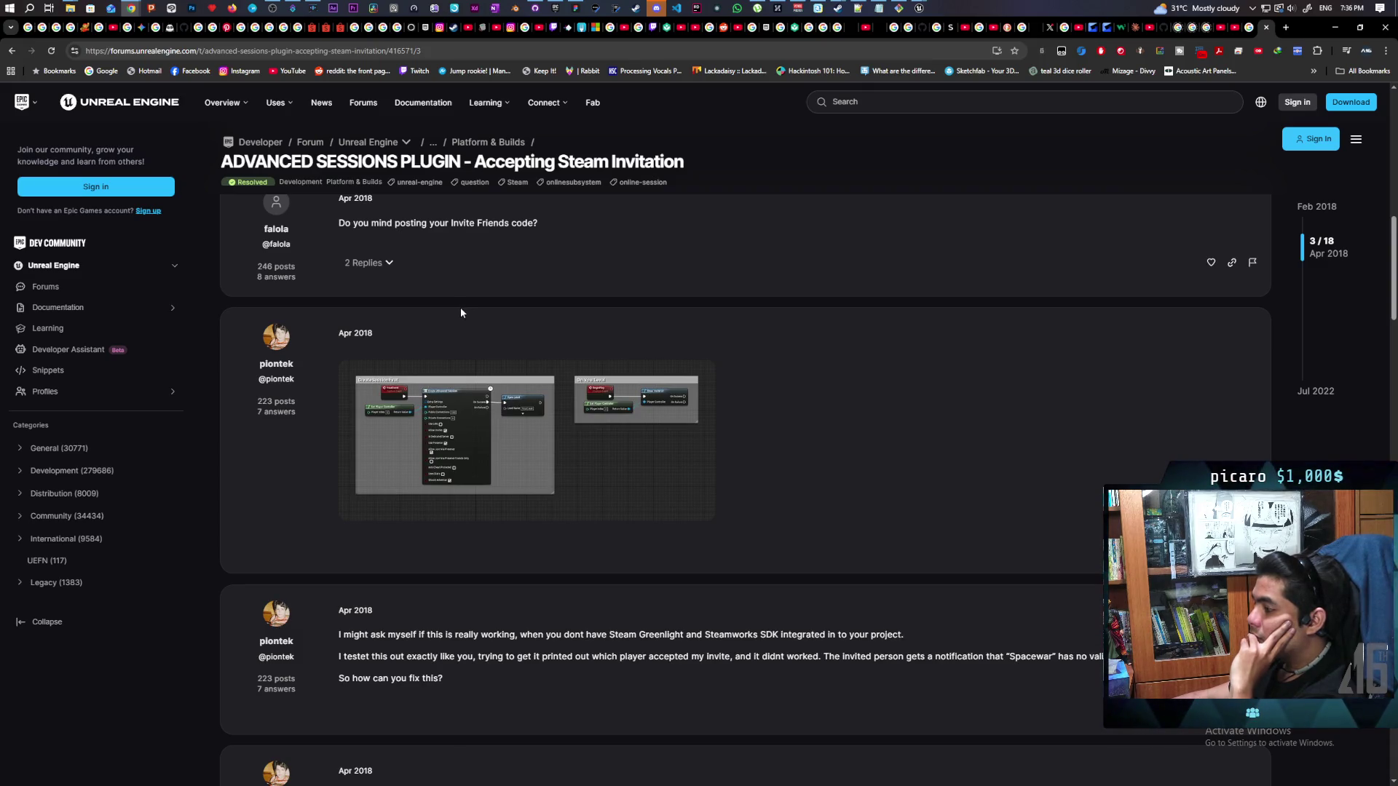
{"action": "scroll", "coordinate": [461, 313], "scroll_direction": "down", "scroll_amount": 3}
{"action": "scroll", "coordinate": [457, 315], "scroll_direction": "down", "scroll_amount": 3}
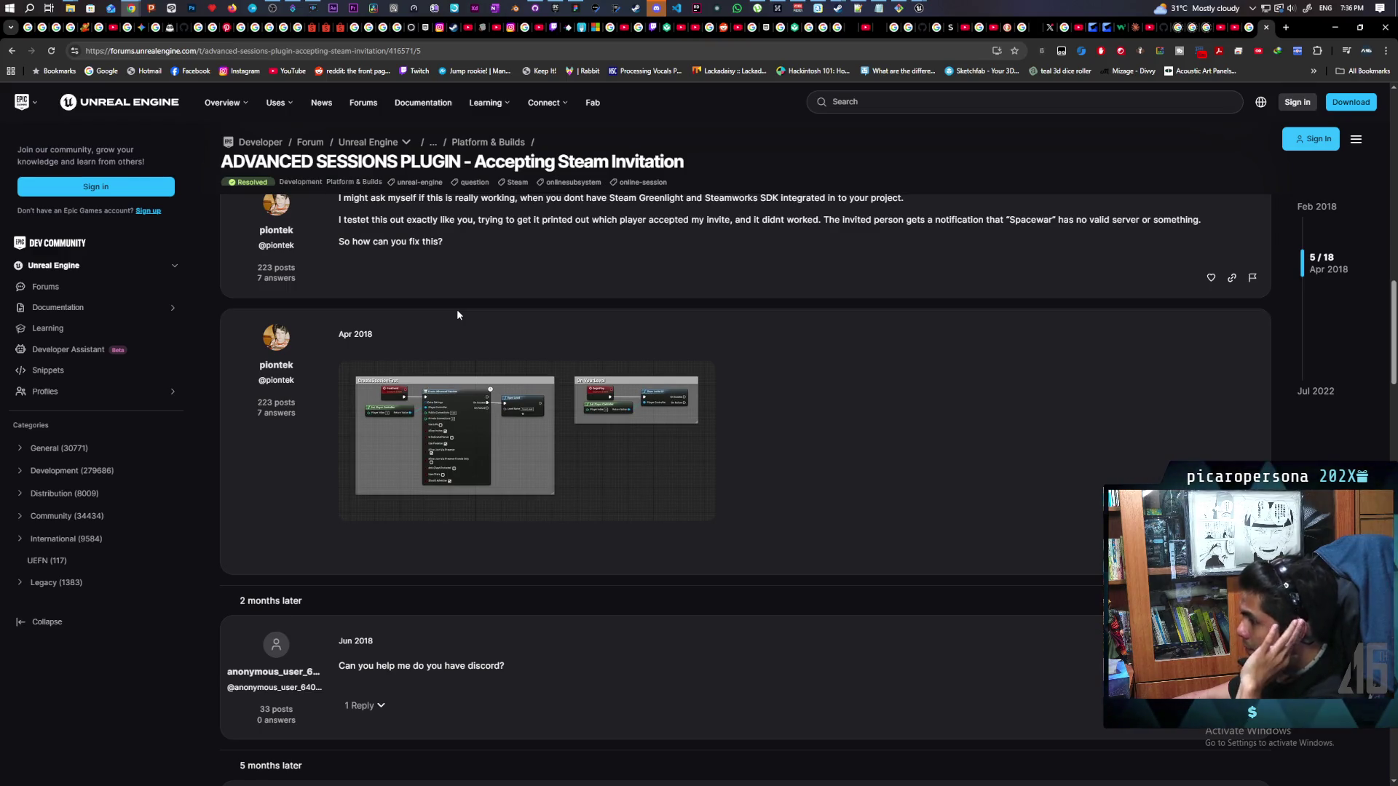
{"action": "scroll", "coordinate": [454, 318], "scroll_direction": "down", "scroll_amount": 1}
{"action": "scroll", "coordinate": [454, 318], "scroll_direction": "down", "scroll_amount": 4}
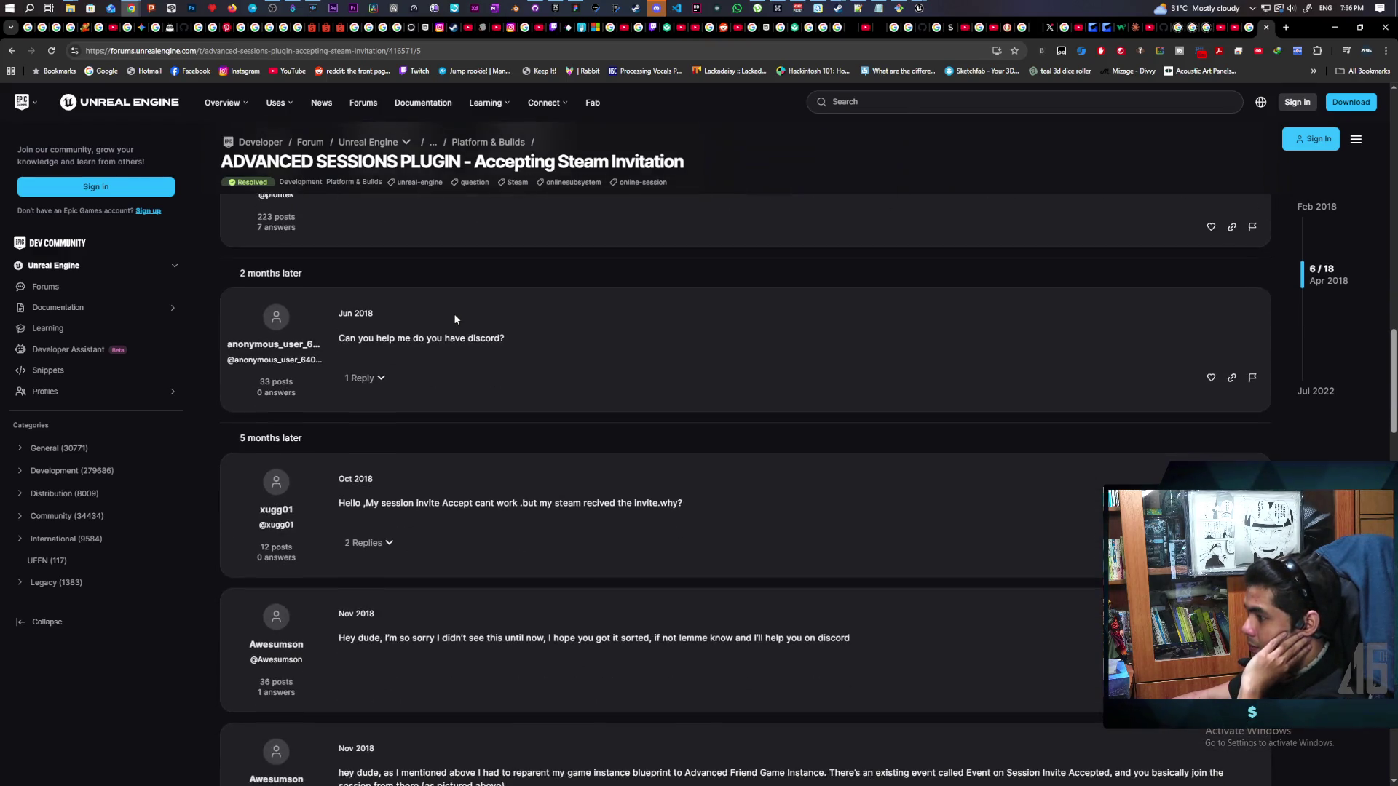
{"action": "scroll", "coordinate": [454, 318], "scroll_direction": "down", "scroll_amount": 4}
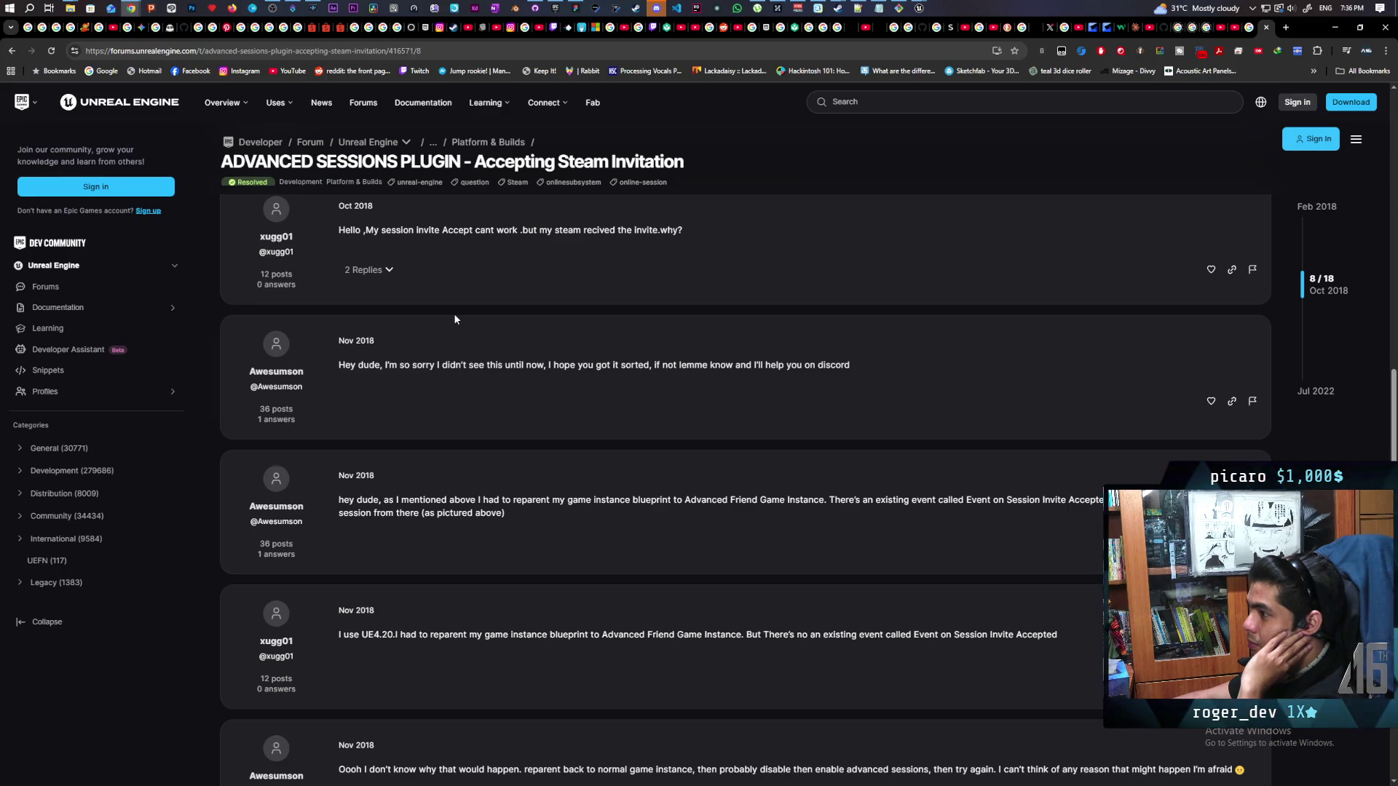
{"action": "scroll", "coordinate": [455, 319], "scroll_direction": "down", "scroll_amount": 5}
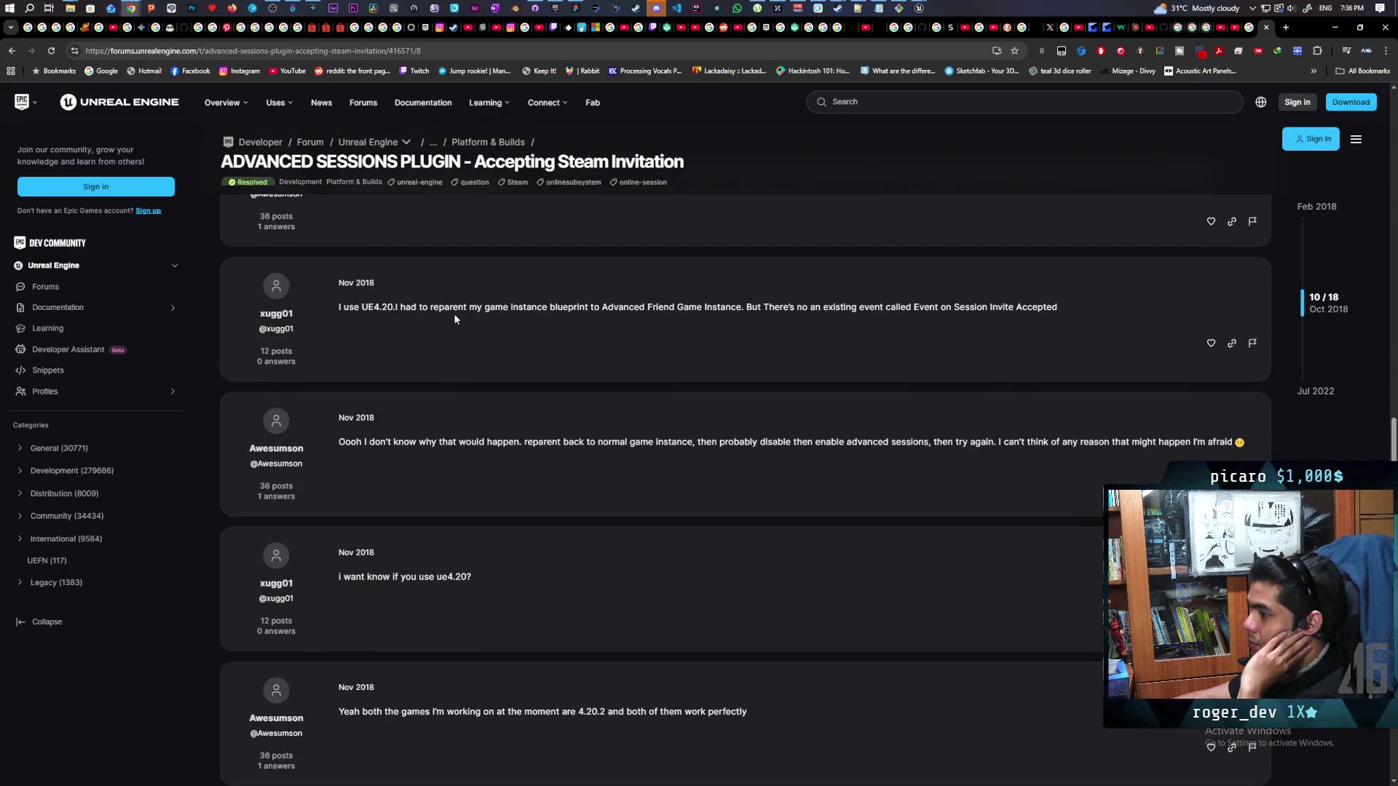
{"action": "scroll", "coordinate": [455, 318], "scroll_direction": "up", "scroll_amount": 4}
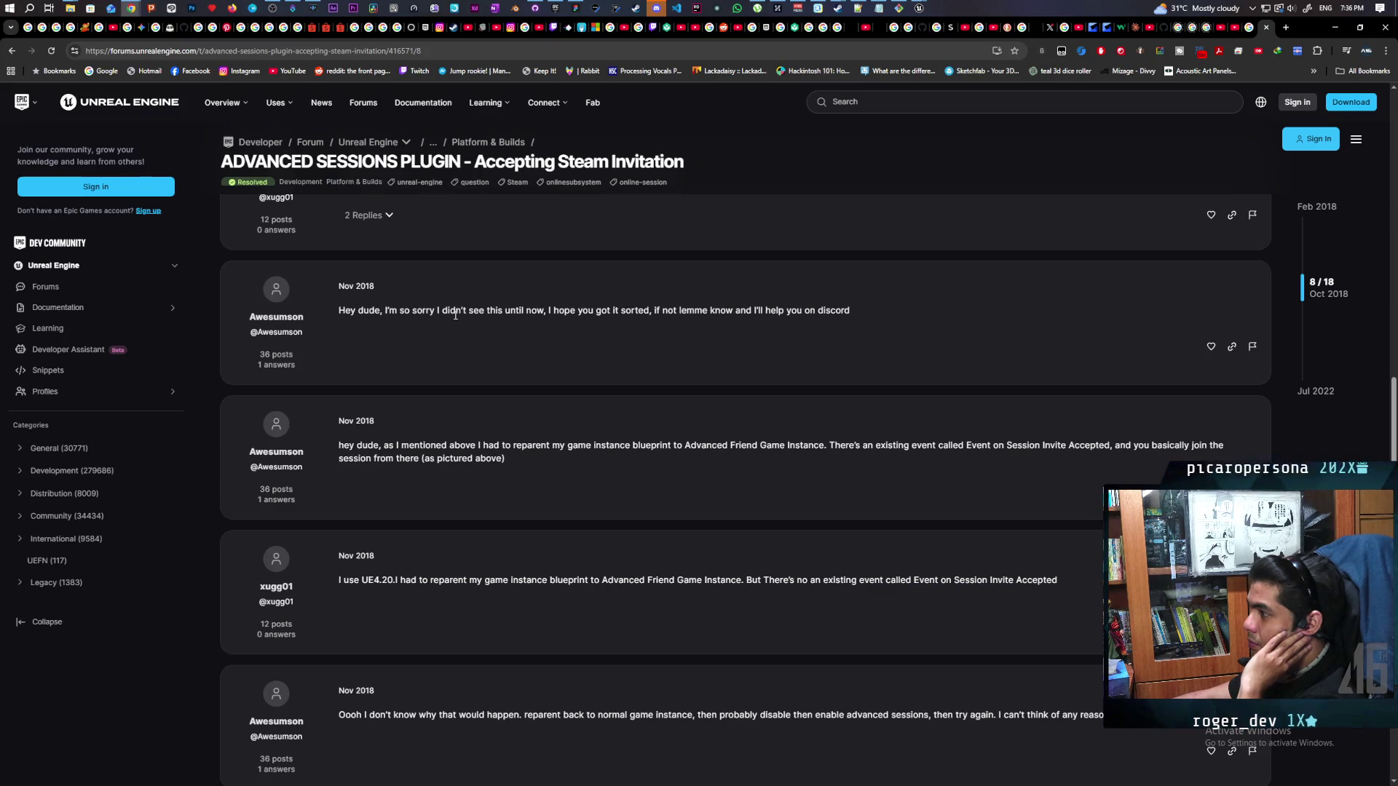
{"action": "scroll", "coordinate": [455, 315], "scroll_direction": "down", "scroll_amount": 4}
{"action": "scroll", "coordinate": [455, 317], "scroll_direction": "down", "scroll_amount": 3}
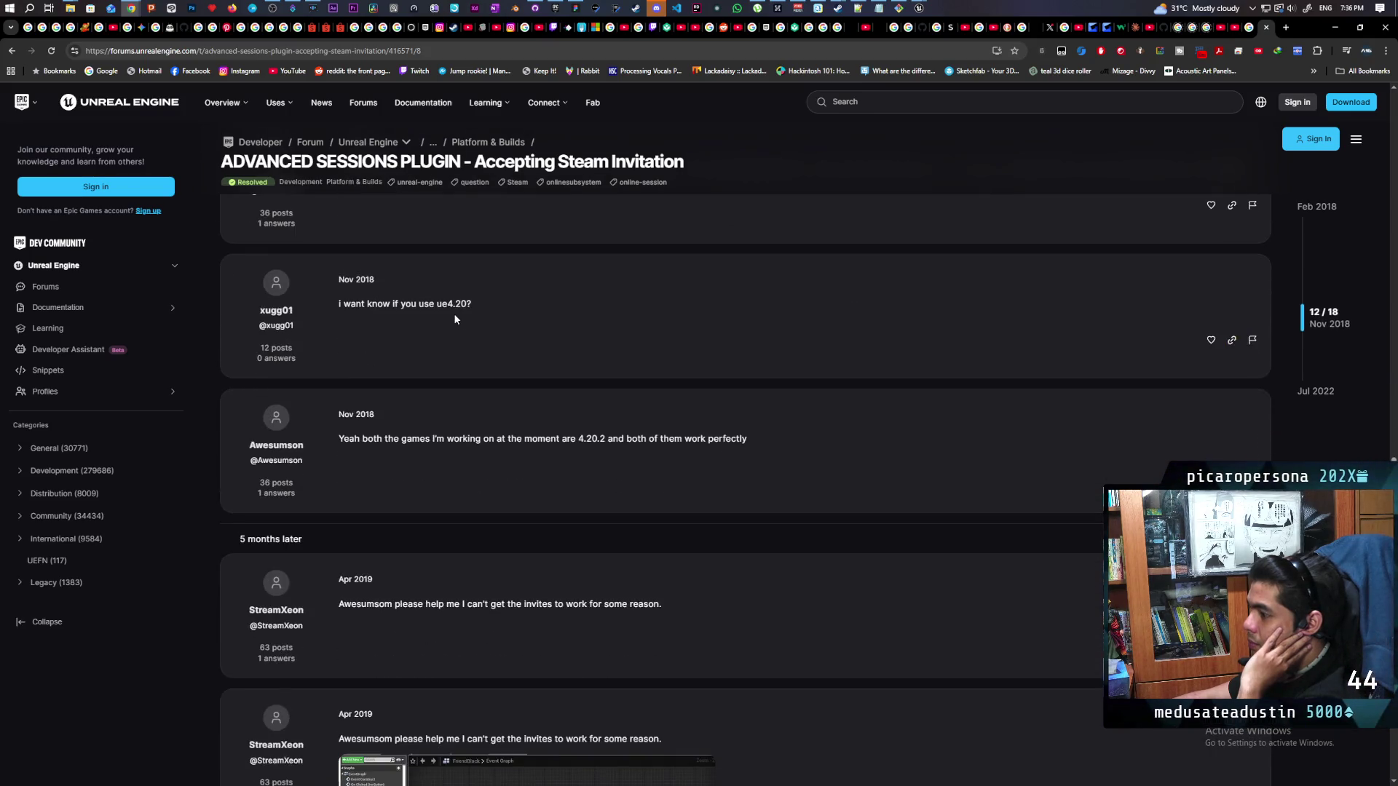
{"action": "scroll", "coordinate": [454, 319], "scroll_direction": "down", "scroll_amount": 5}
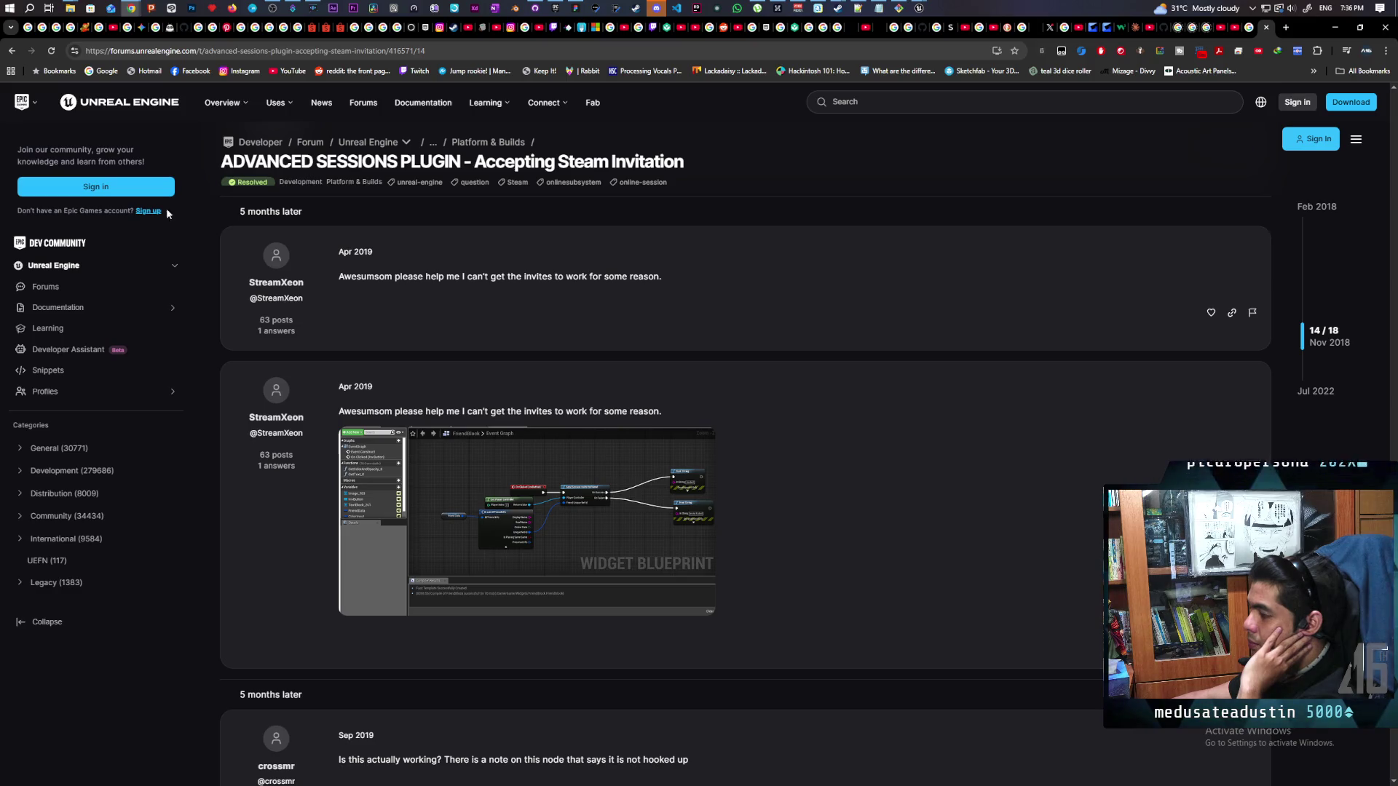
{"action": "left_click", "coordinate": [11, 51]}
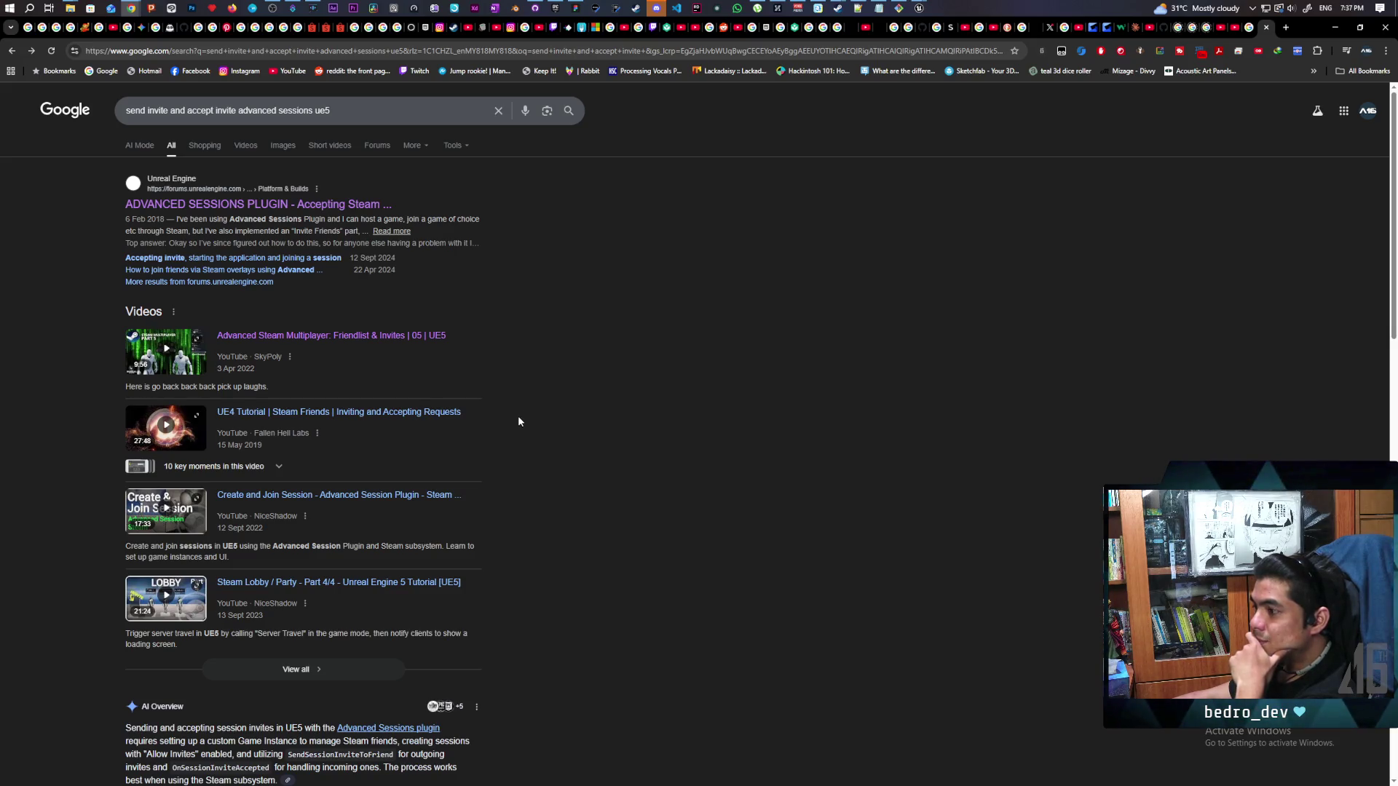
Open the 'UE4 Tutorial | Steam Friends | Inviting and Accepting Requests' video and skip past plugin download and project creation
{"action": "left_click", "coordinate": [397, 413]}
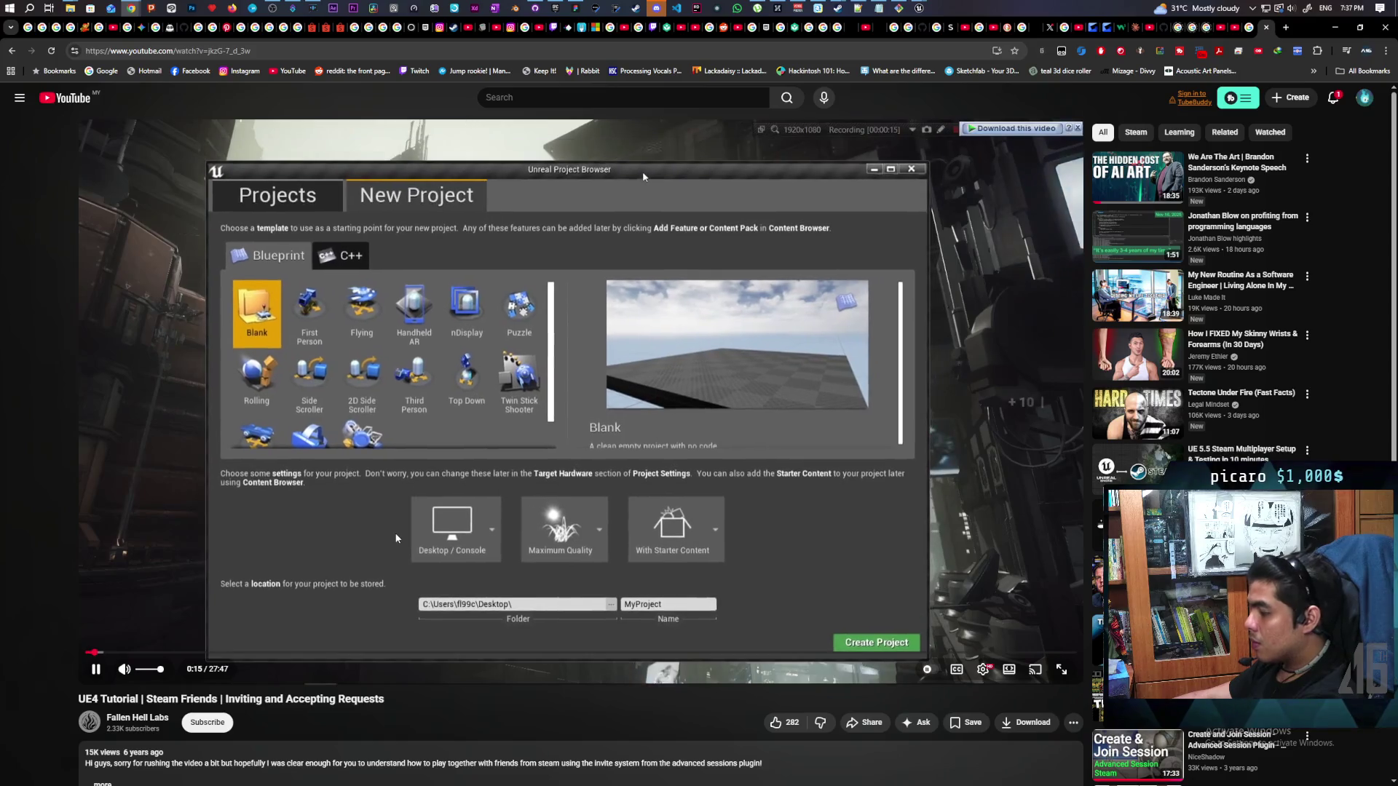
{"action": "key", "text": "l"}
{"action": "key", "text": "l"}
{"action": "key", "text": "l"}
{"action": "key", "text": "l"}
{"action": "key", "text": "l"}
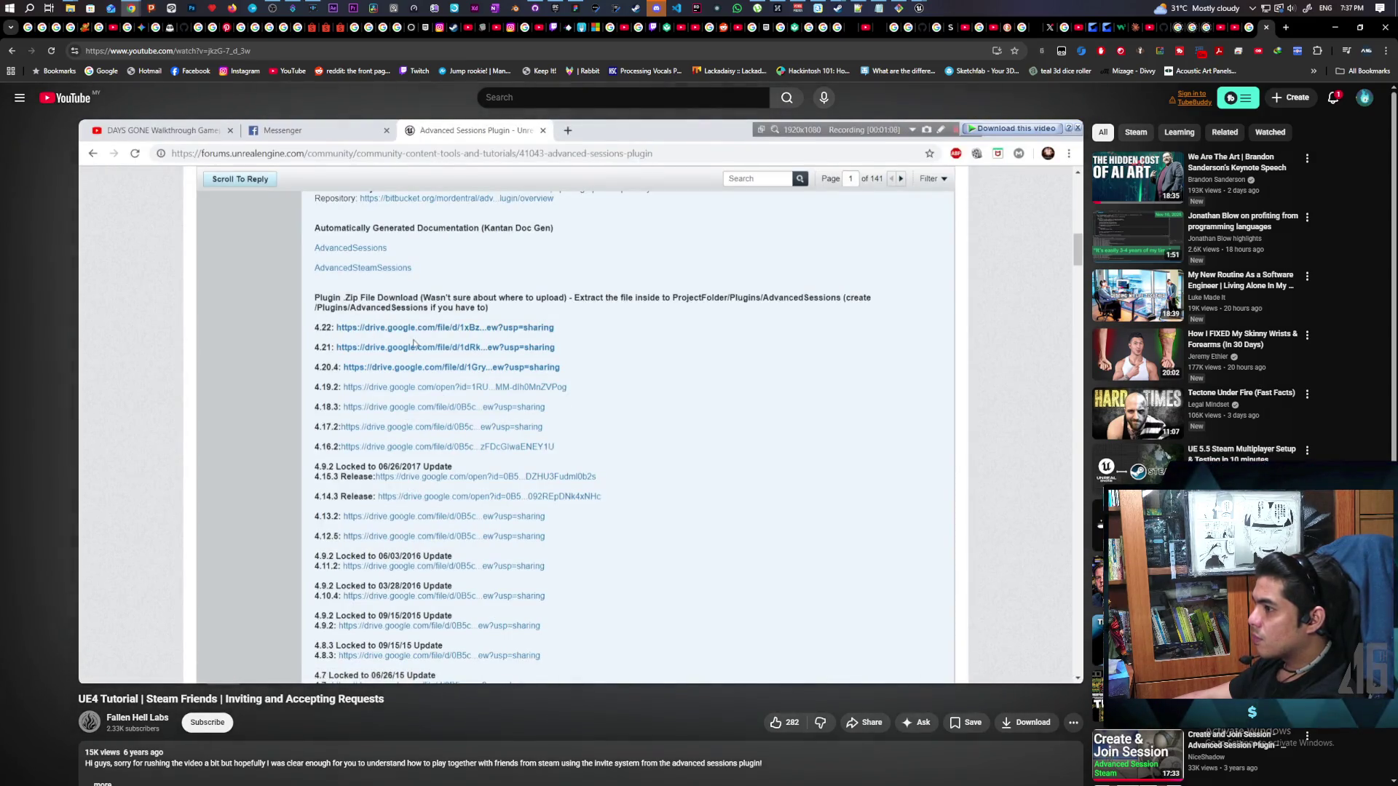
{"action": "key", "text": "l"}
{"action": "key", "text": "l"}
{"action": "key", "text": "l"}
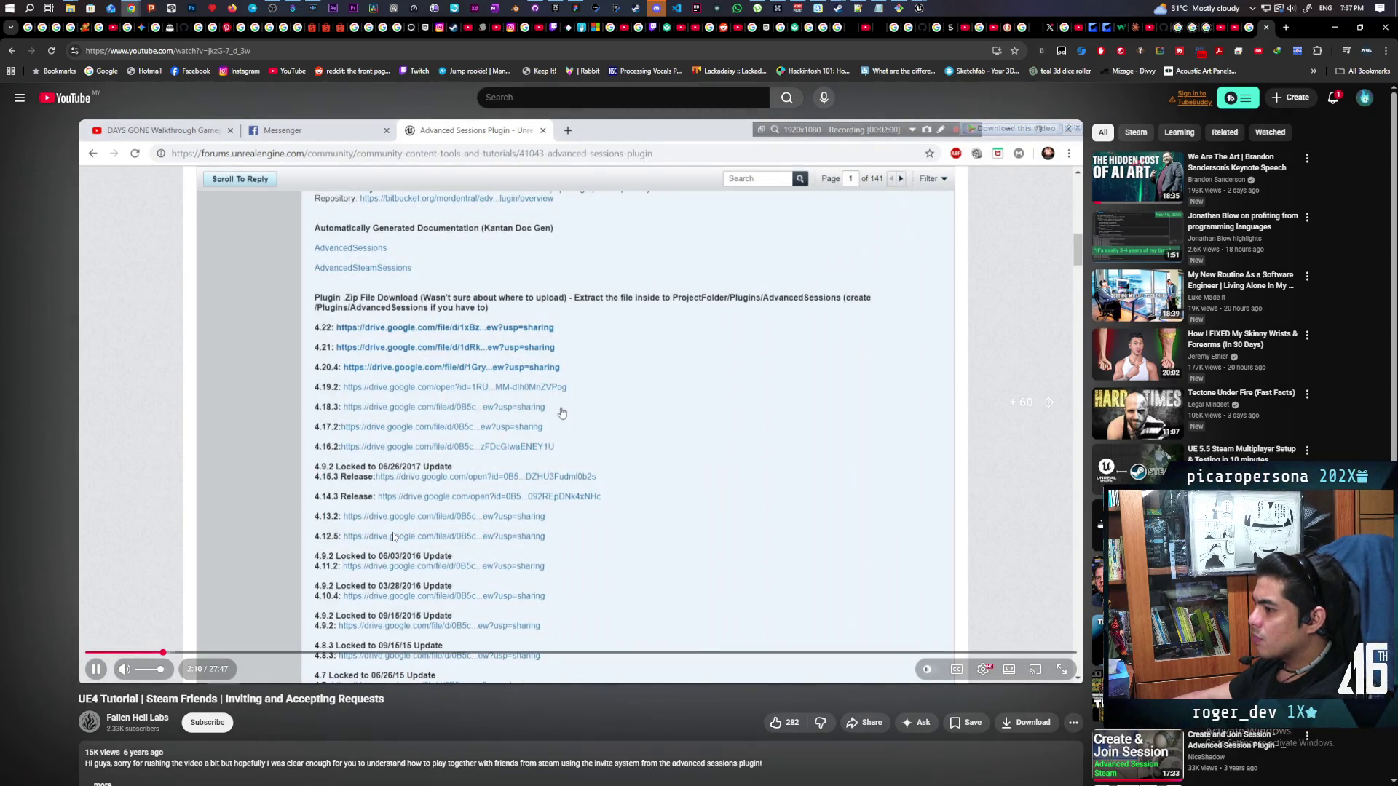
{"action": "key", "text": "l"}
{"action": "key", "text": "l"}
{"action": "key", "text": "l"}
{"action": "key", "text": "l"}
{"action": "key", "text": "l"}
{"action": "key", "text": "l"}
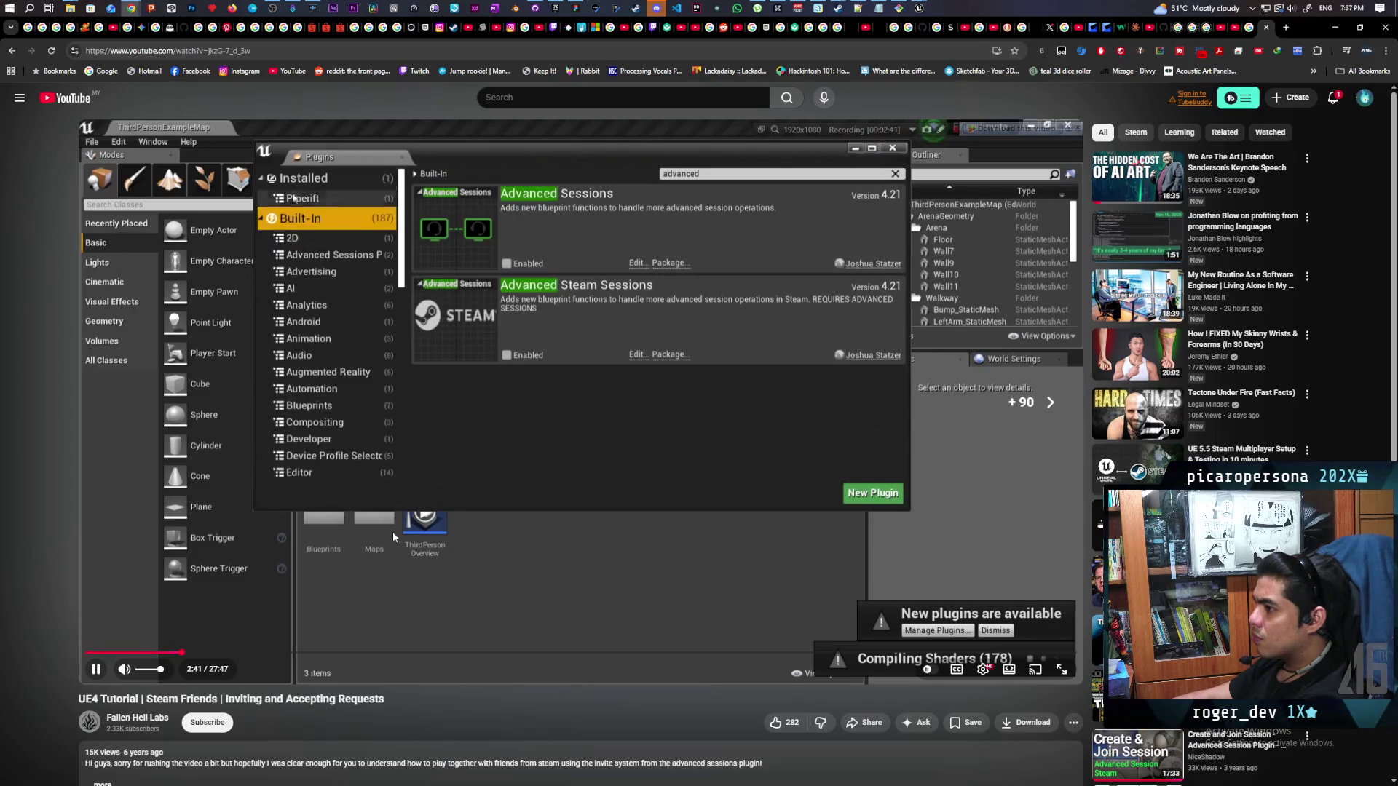
{"action": "key", "text": "l"}
{"action": "key", "text": "l"}
{"action": "key", "text": "l"}
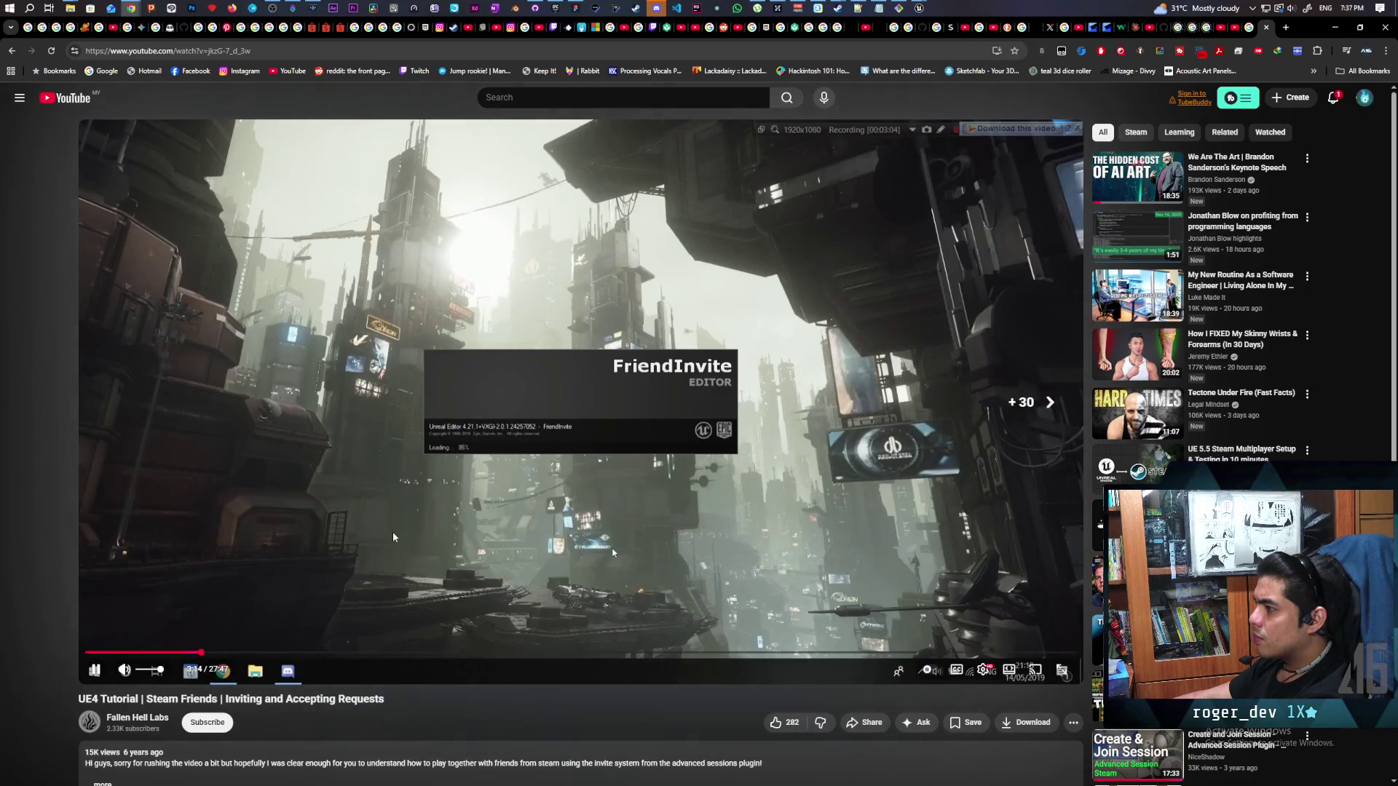
Skip past the config edits, Steam overlay test and widget setup to the MyGameInstance graph at 7:43
{"action": "key", "text": "l"}
{"action": "key", "text": "l"}
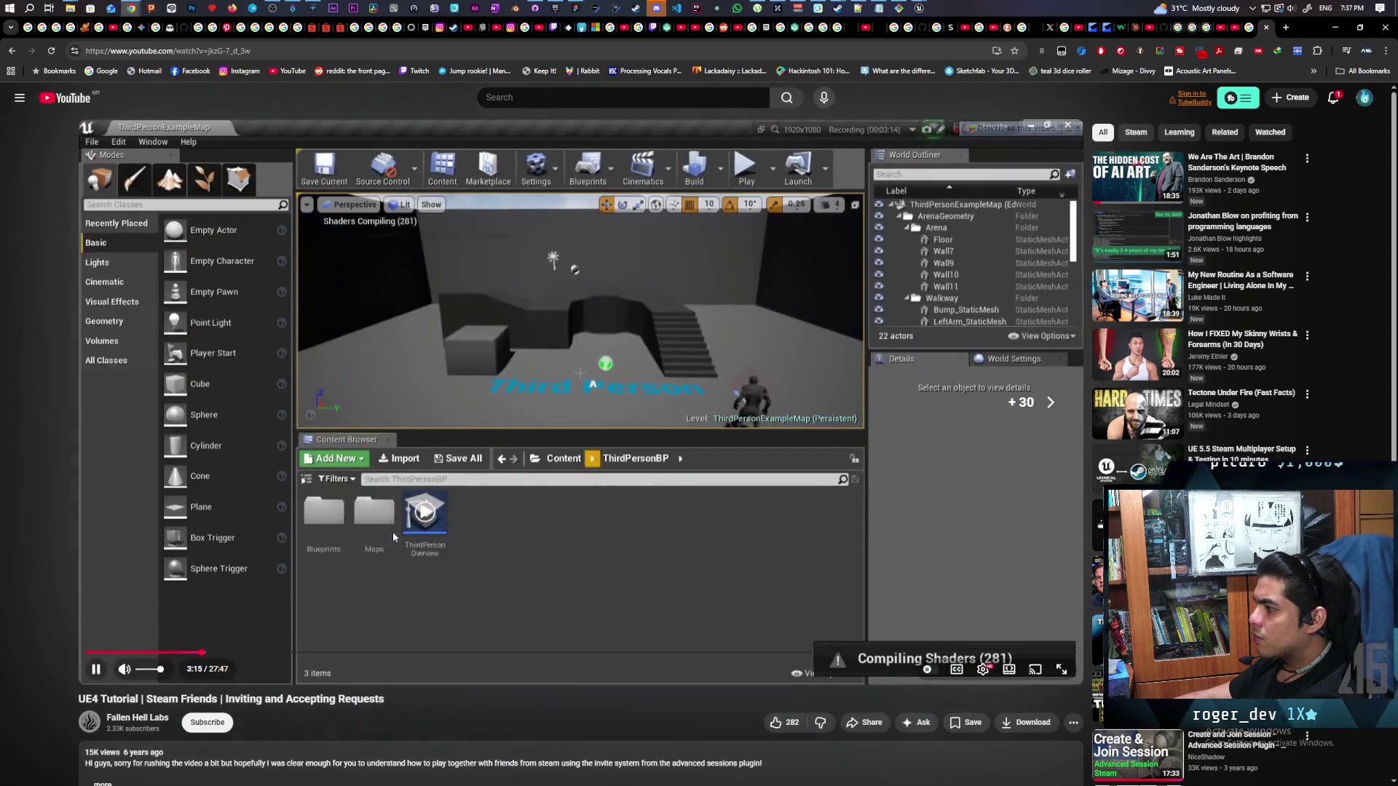
{"action": "key", "text": "l"}
{"action": "key", "text": "l"}
{"action": "key", "text": "l"}
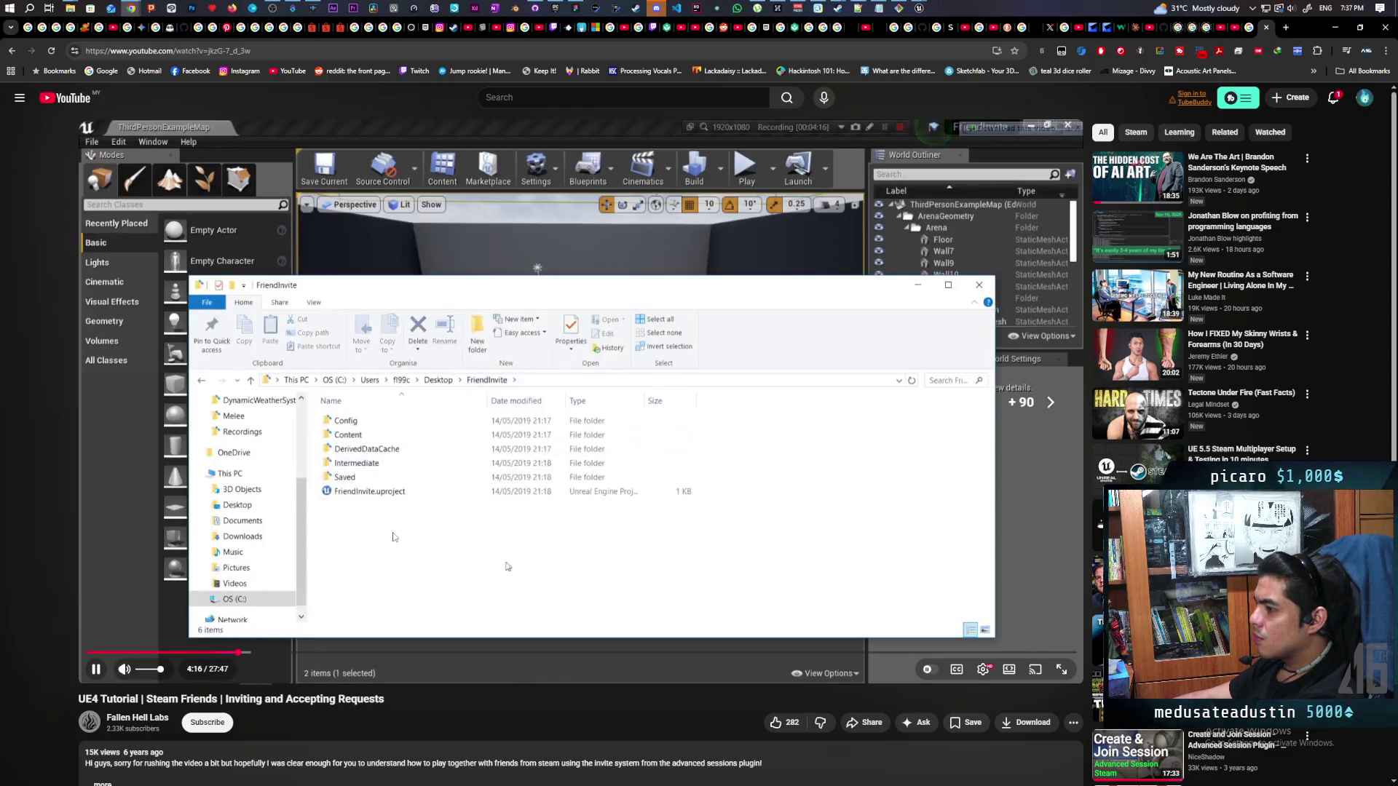
{"action": "key", "text": "l"}
{"action": "key", "text": "l"}
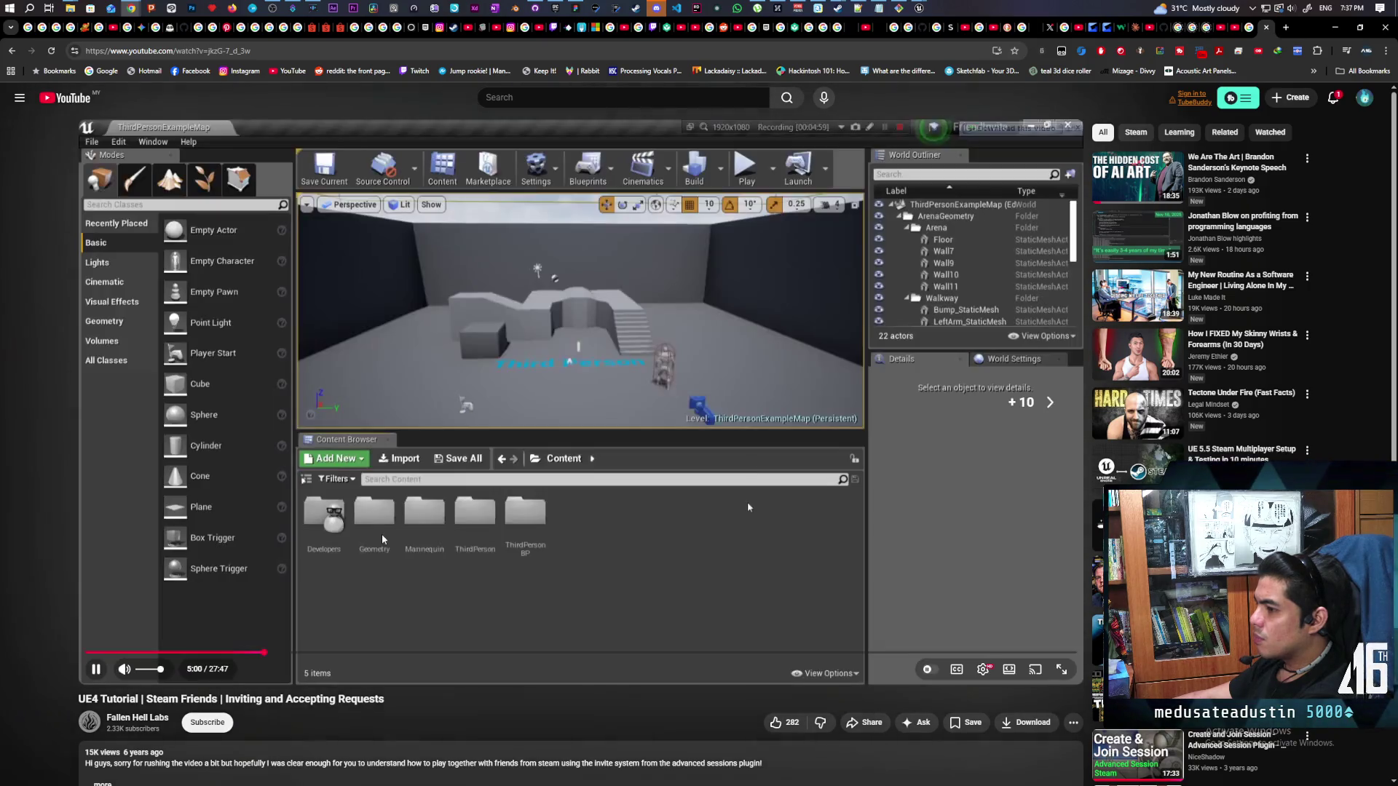
{"action": "key", "text": "l"}
{"action": "key", "text": "l"}
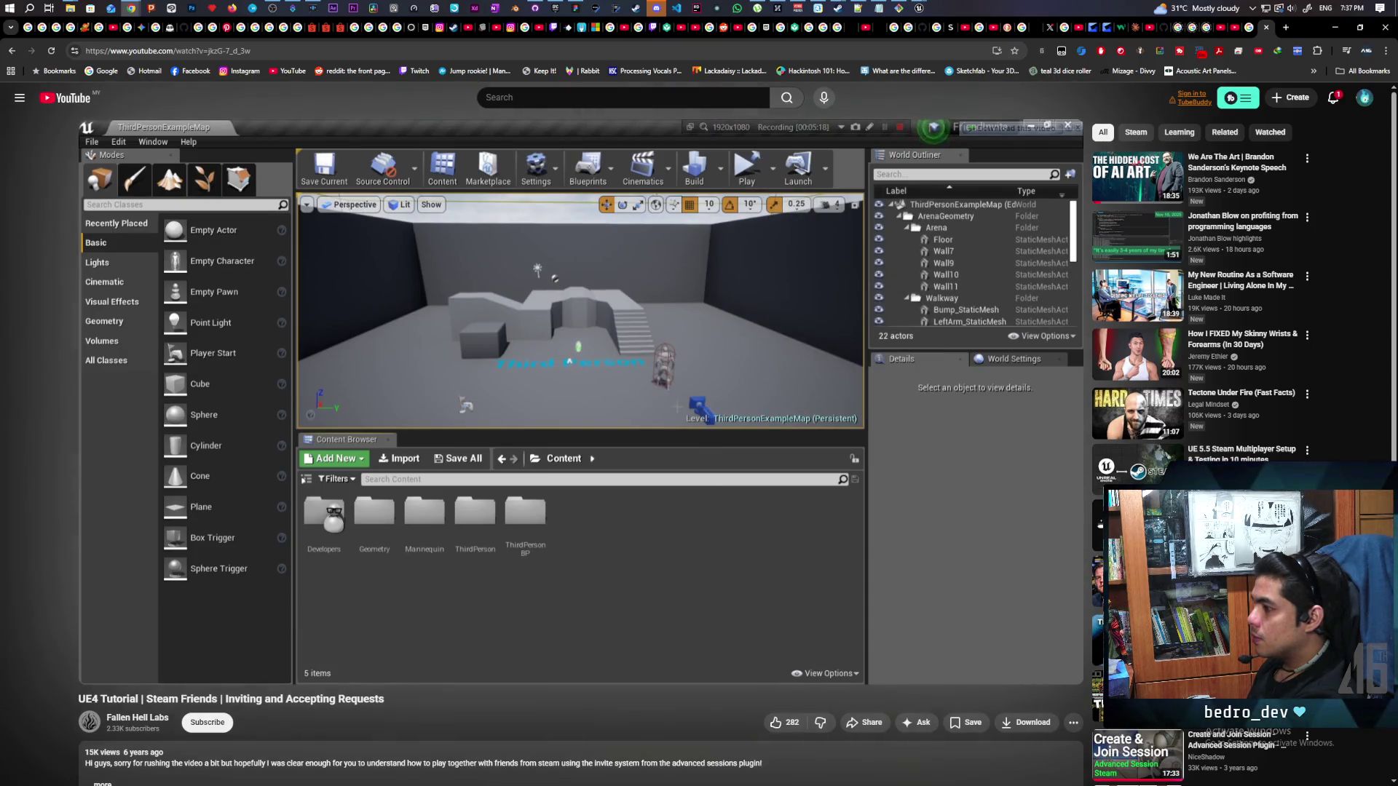
{"action": "key", "text": "l"}
{"action": "key", "text": "l"}
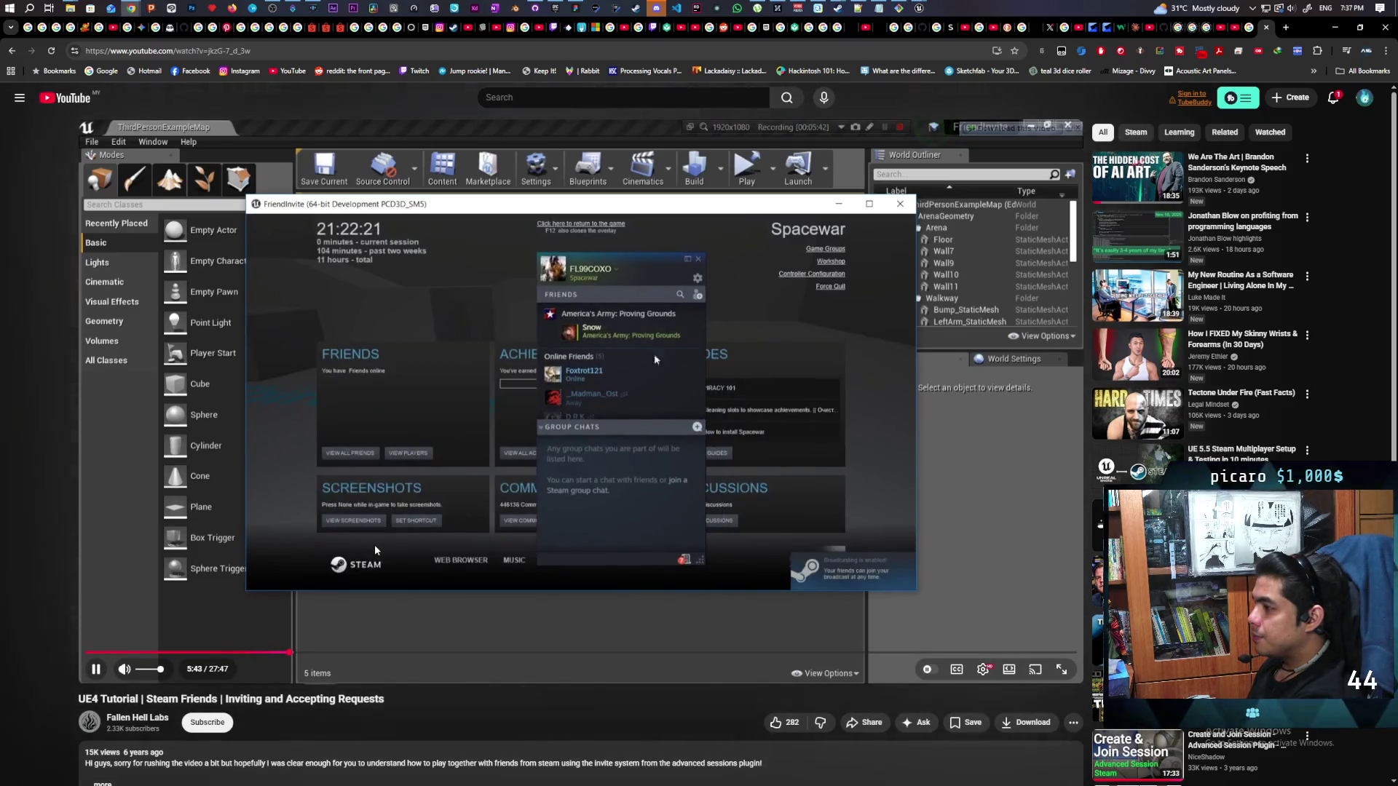
{"action": "key", "text": "l"}
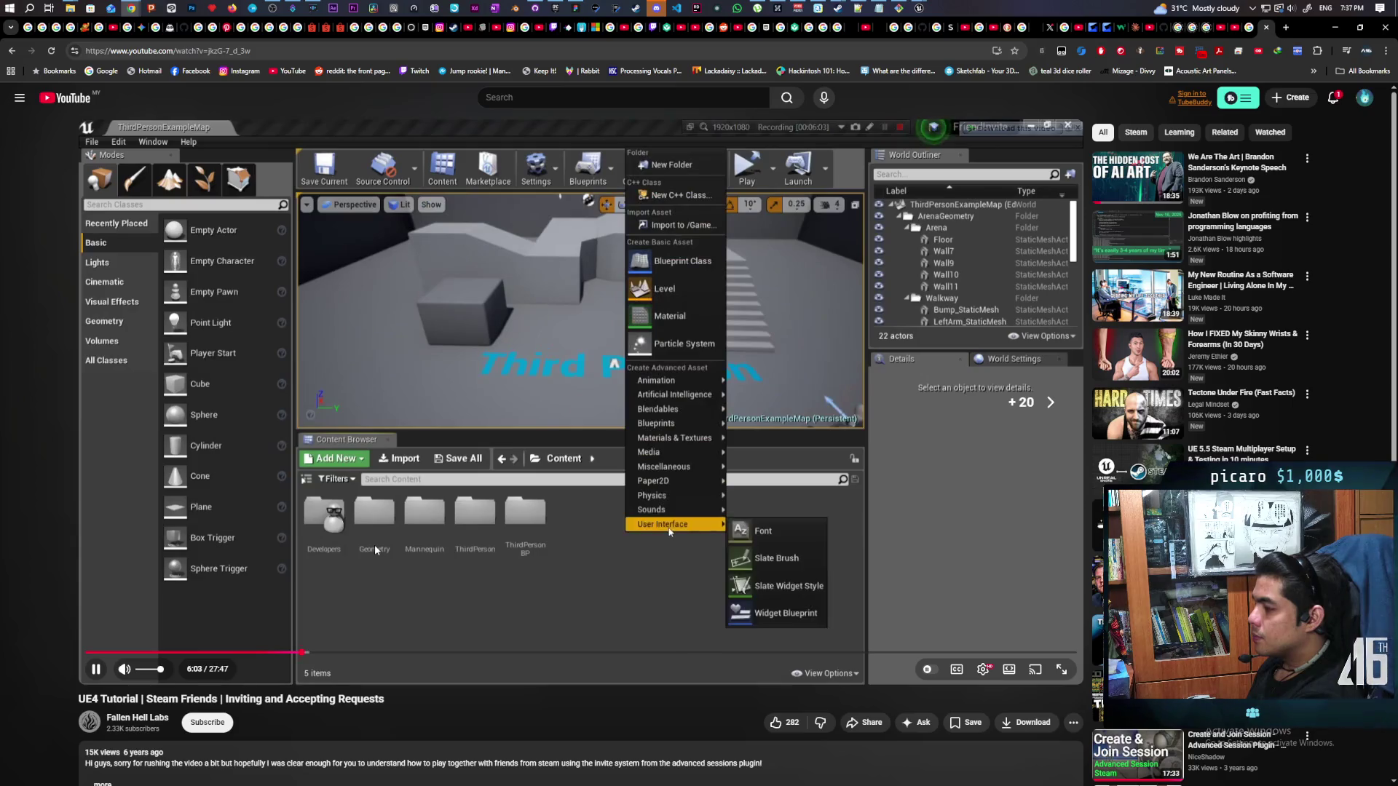
{"action": "key", "text": "l"}
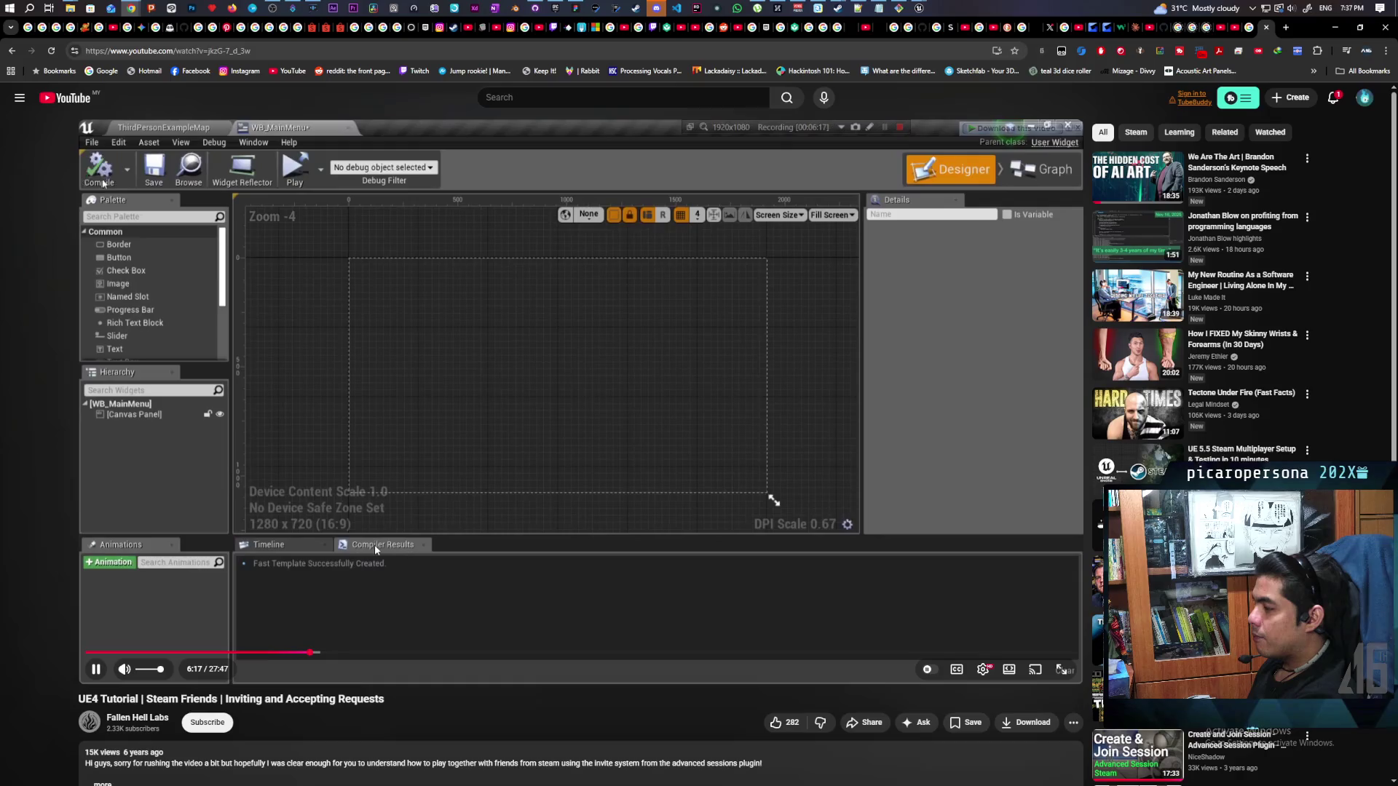
{"action": "key", "text": "l"}
{"action": "key", "text": "l"}
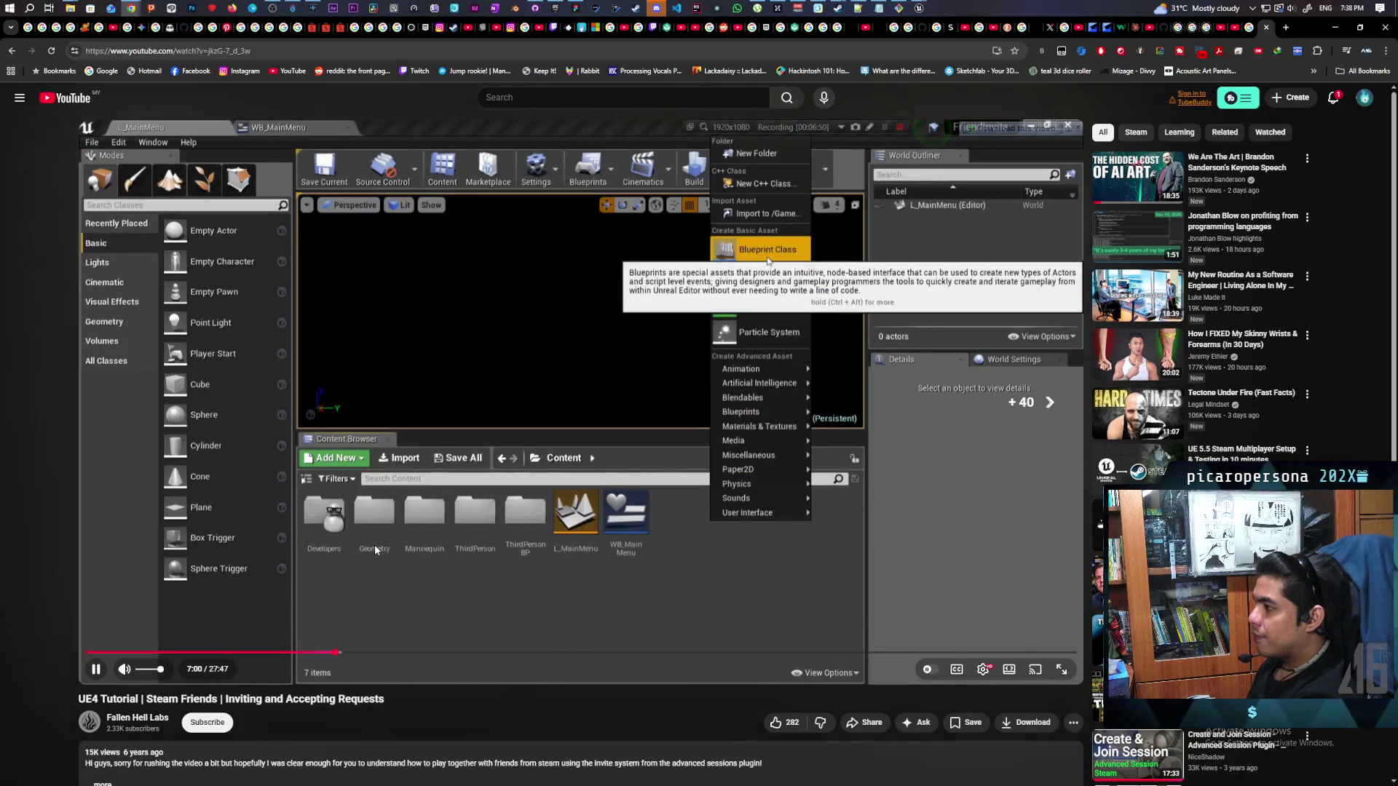
{"action": "key", "text": "l"}
{"action": "key", "text": "l"}
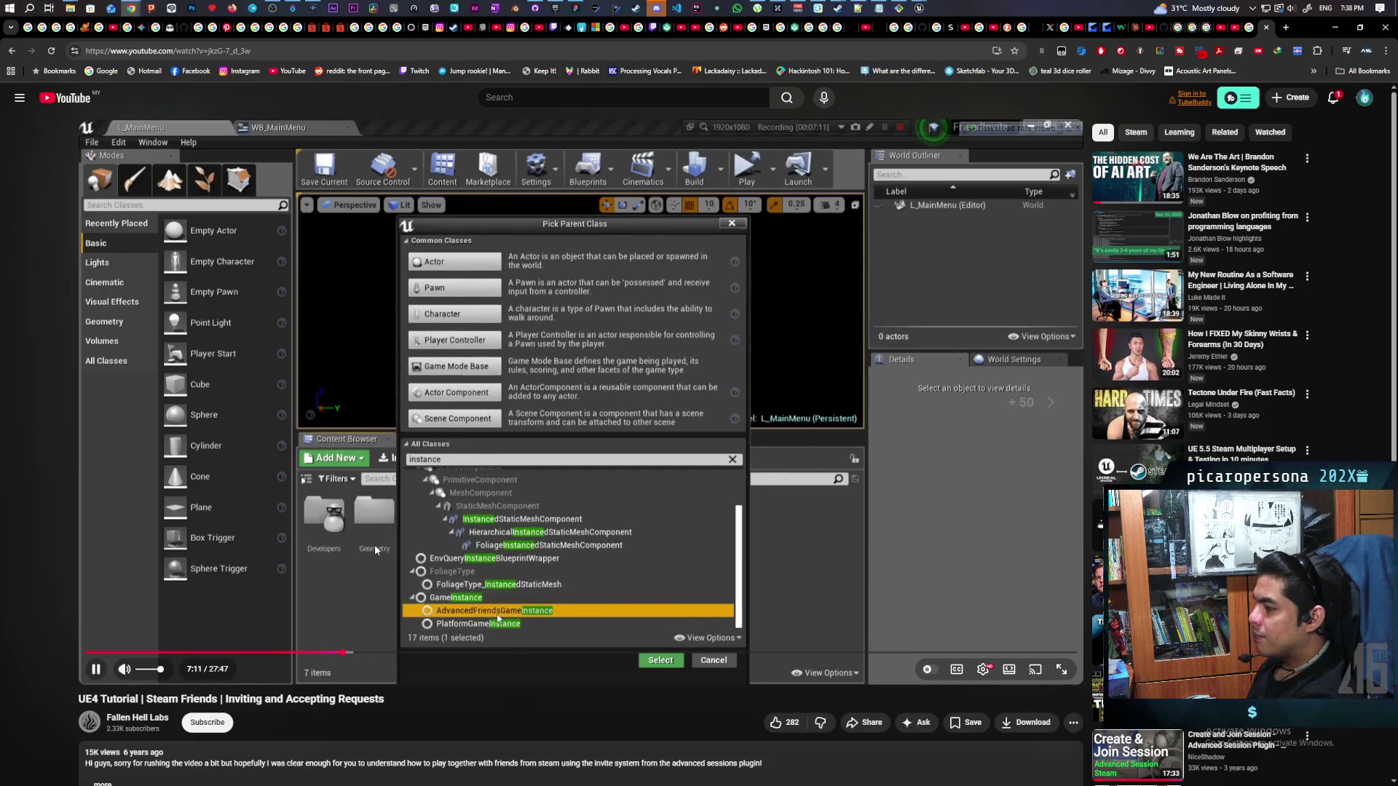
{"action": "key", "text": "l"}
{"action": "key", "text": "l"}
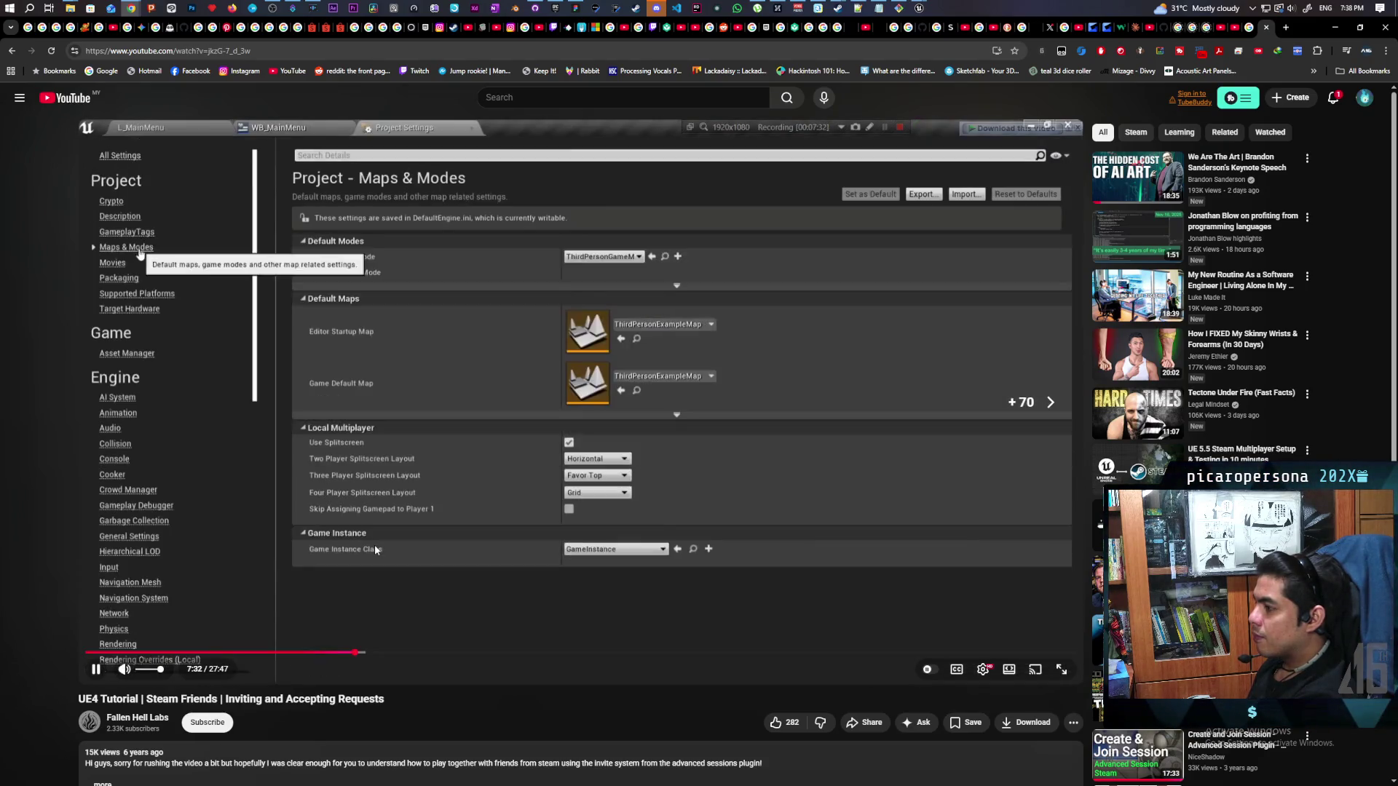
{"action": "key", "text": "l"}
{"action": "key", "text": "l"}
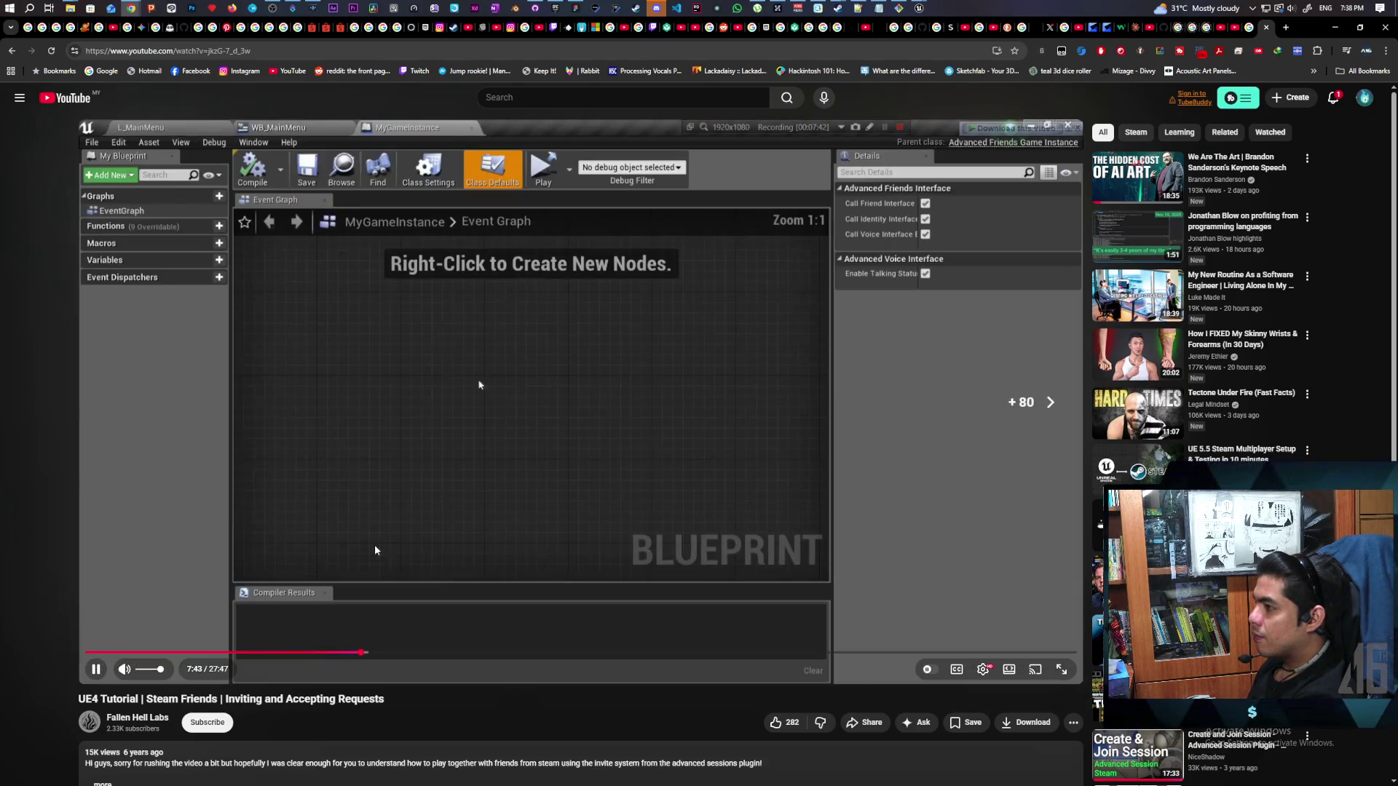
{"action": "key", "text": "l"}
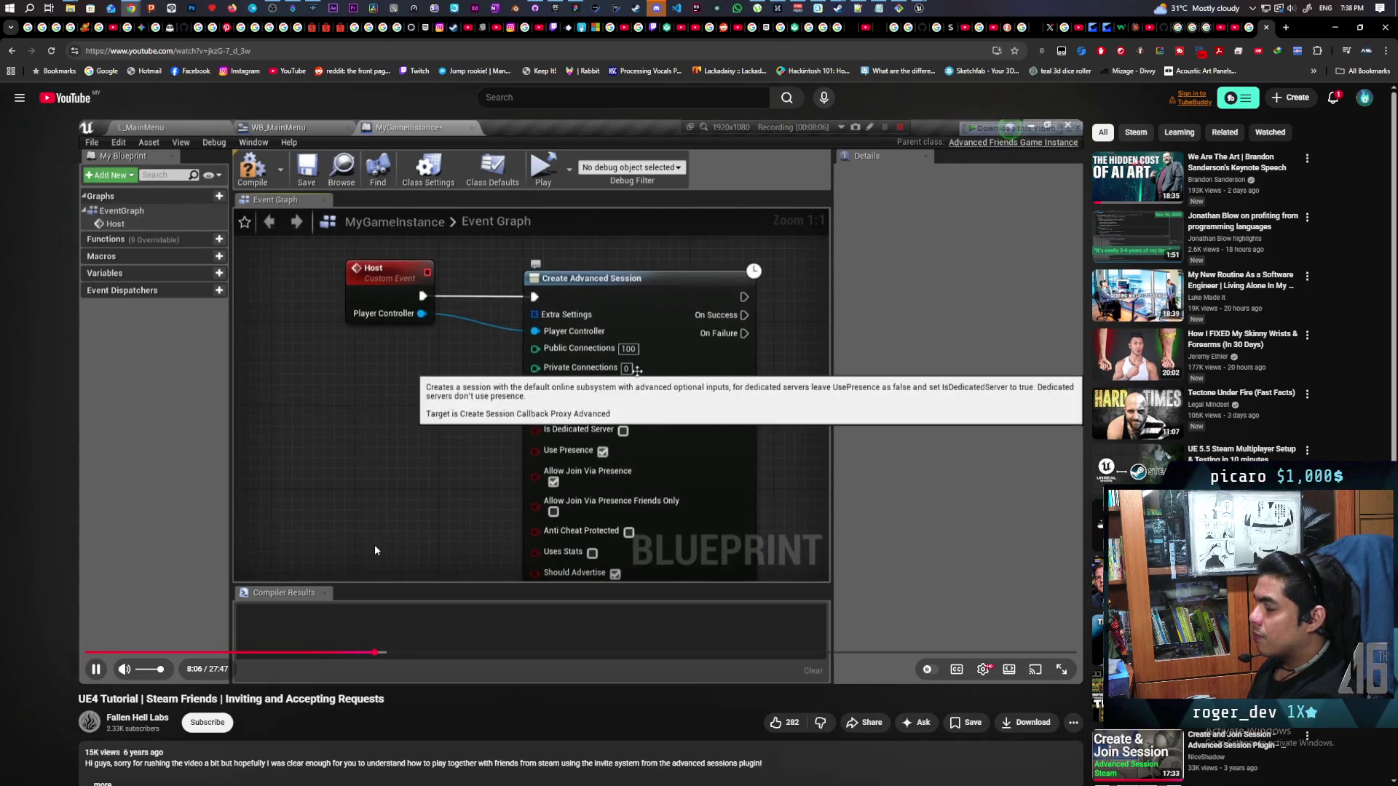
Skip past 8:30 to the On Session Invite Received/Accepted events and watch full screen
{"action": "key", "text": "l"}
{"action": "key", "text": "l"}
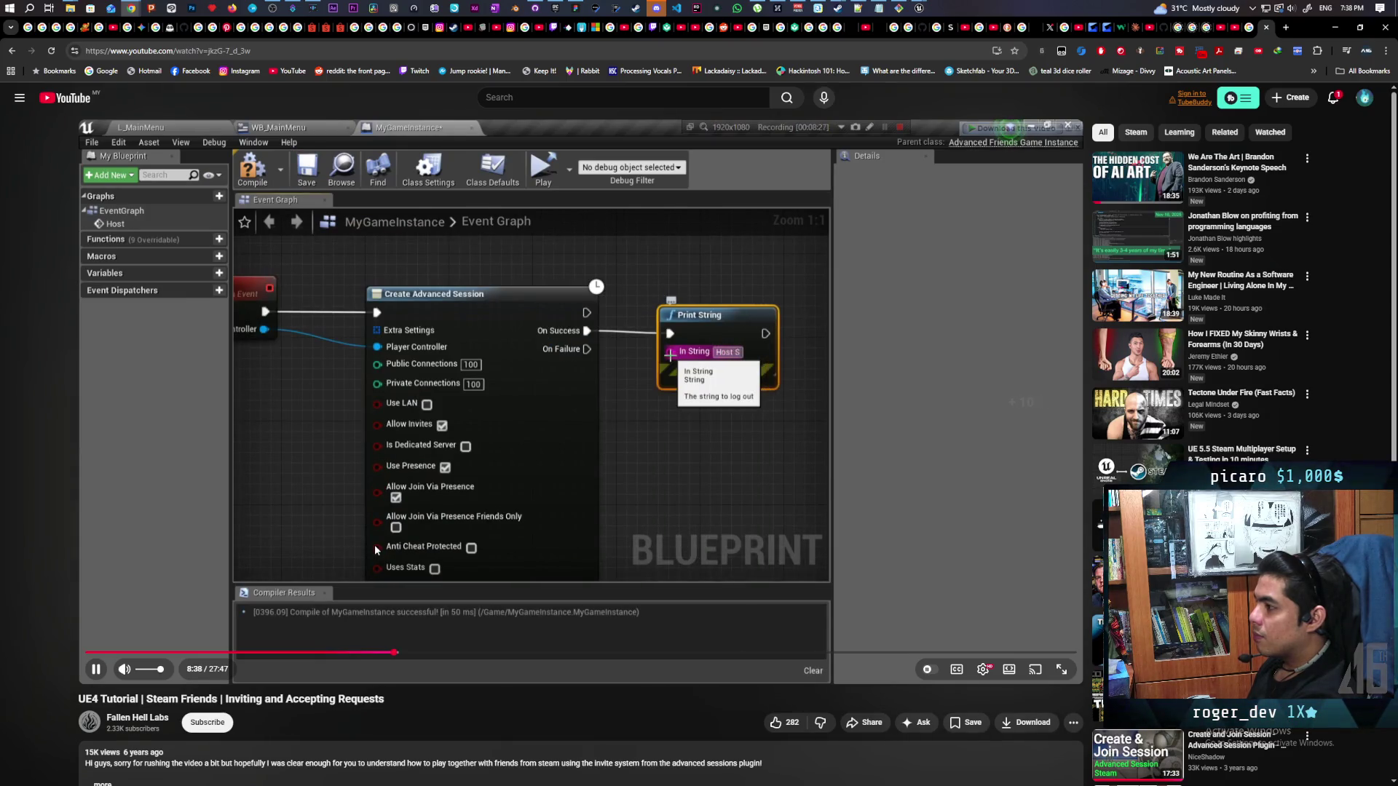
{"action": "key", "text": "l"}
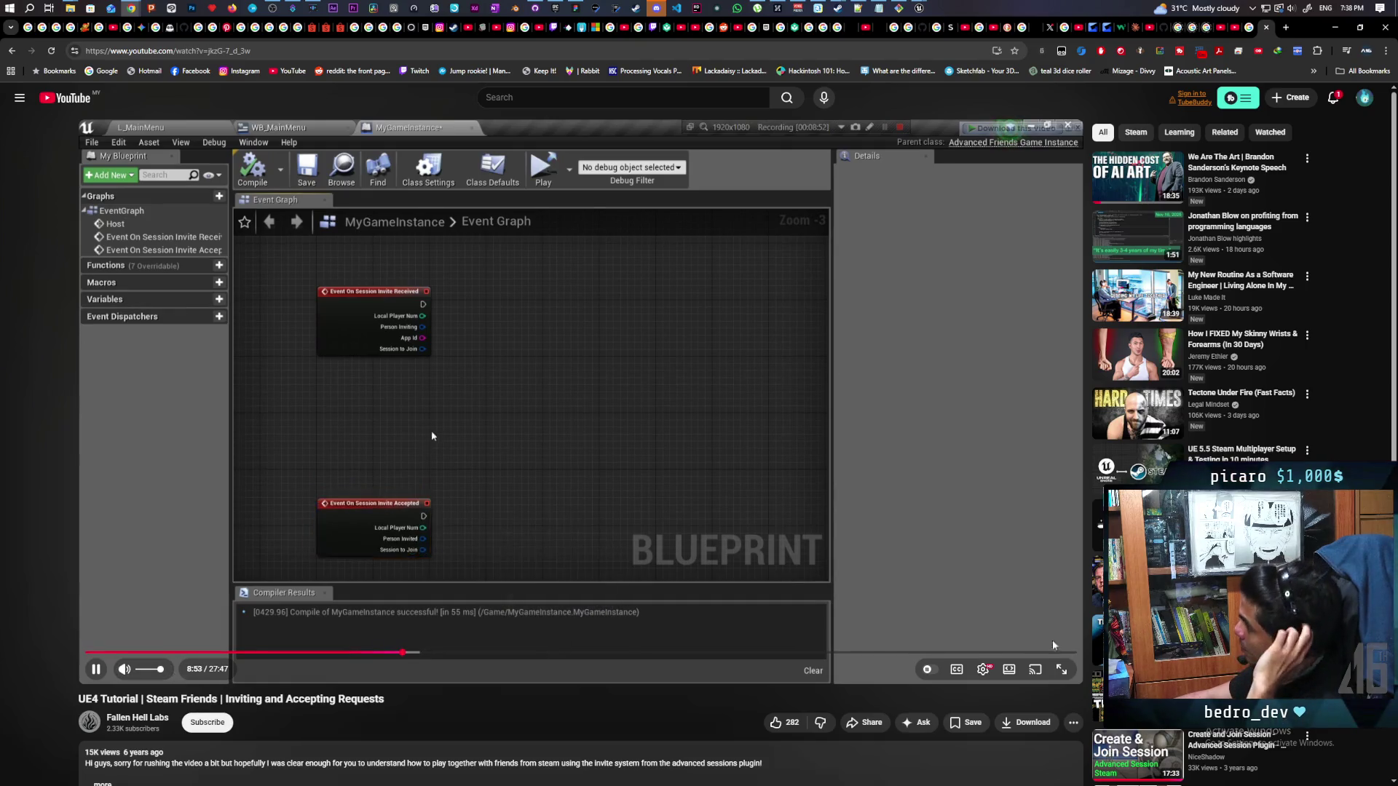
{"action": "double_click", "coordinate": [1060, 683]}
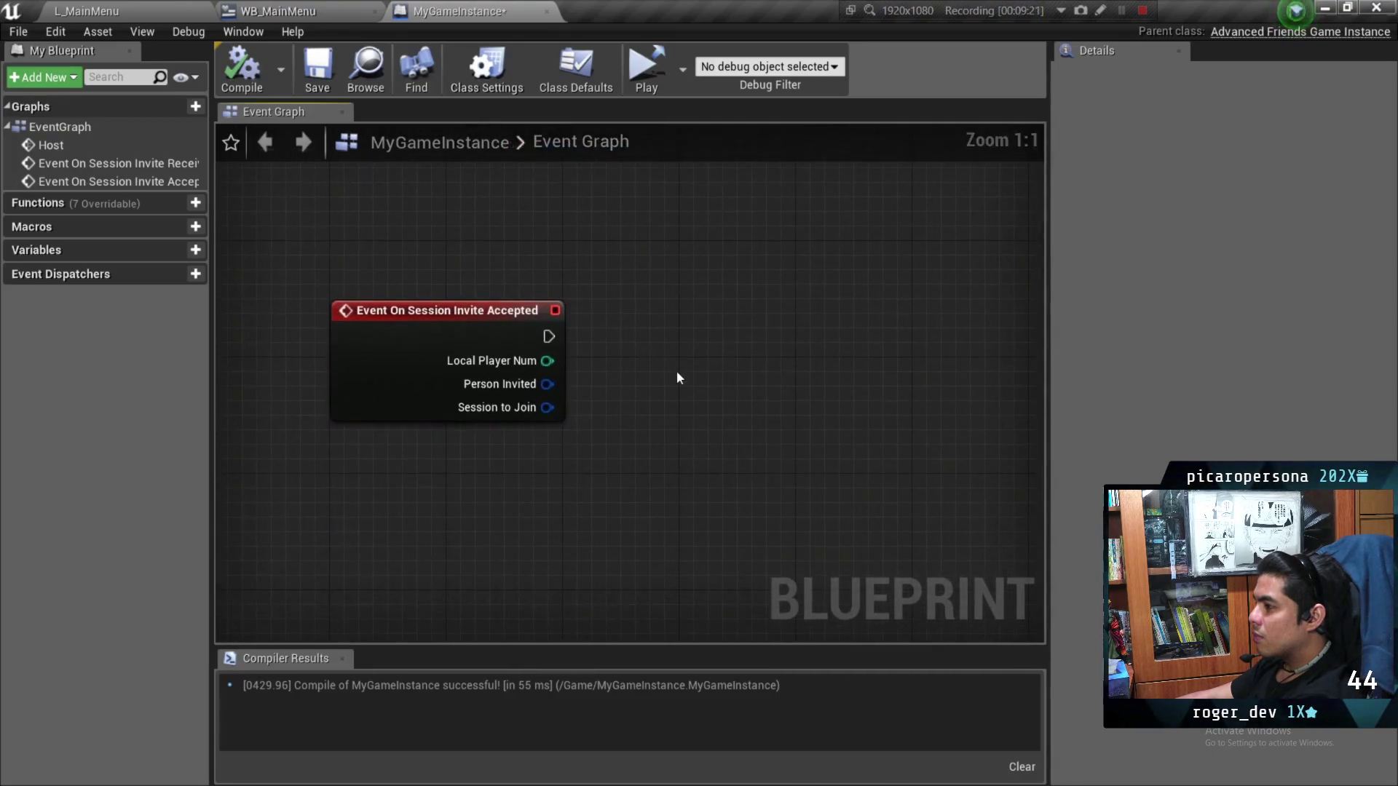
Pause the tutorial on its Destroy Session then Join Session graph and exit fullscreen
{"action": "mouse_move", "coordinate": [975, 474]}
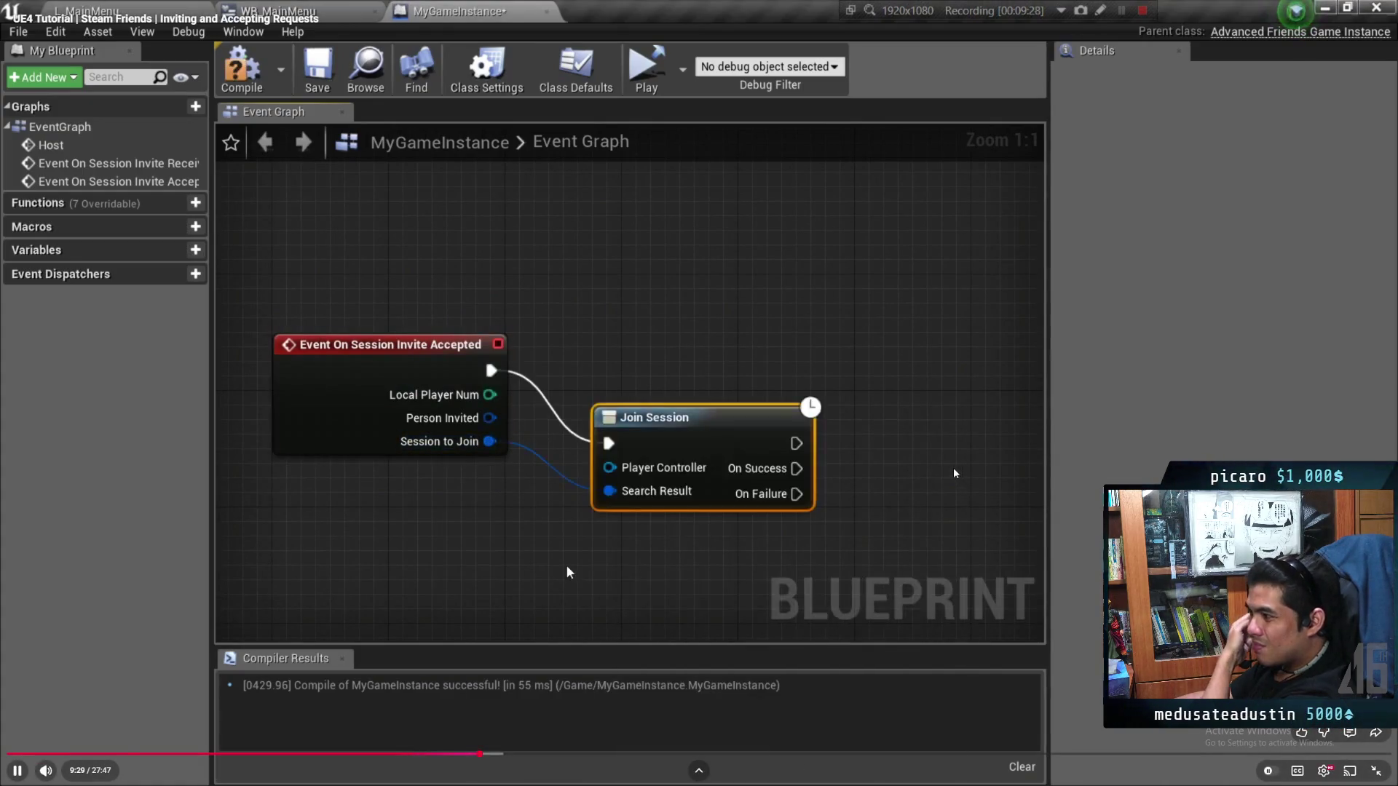
{"action": "left_click", "coordinate": [887, 452]}
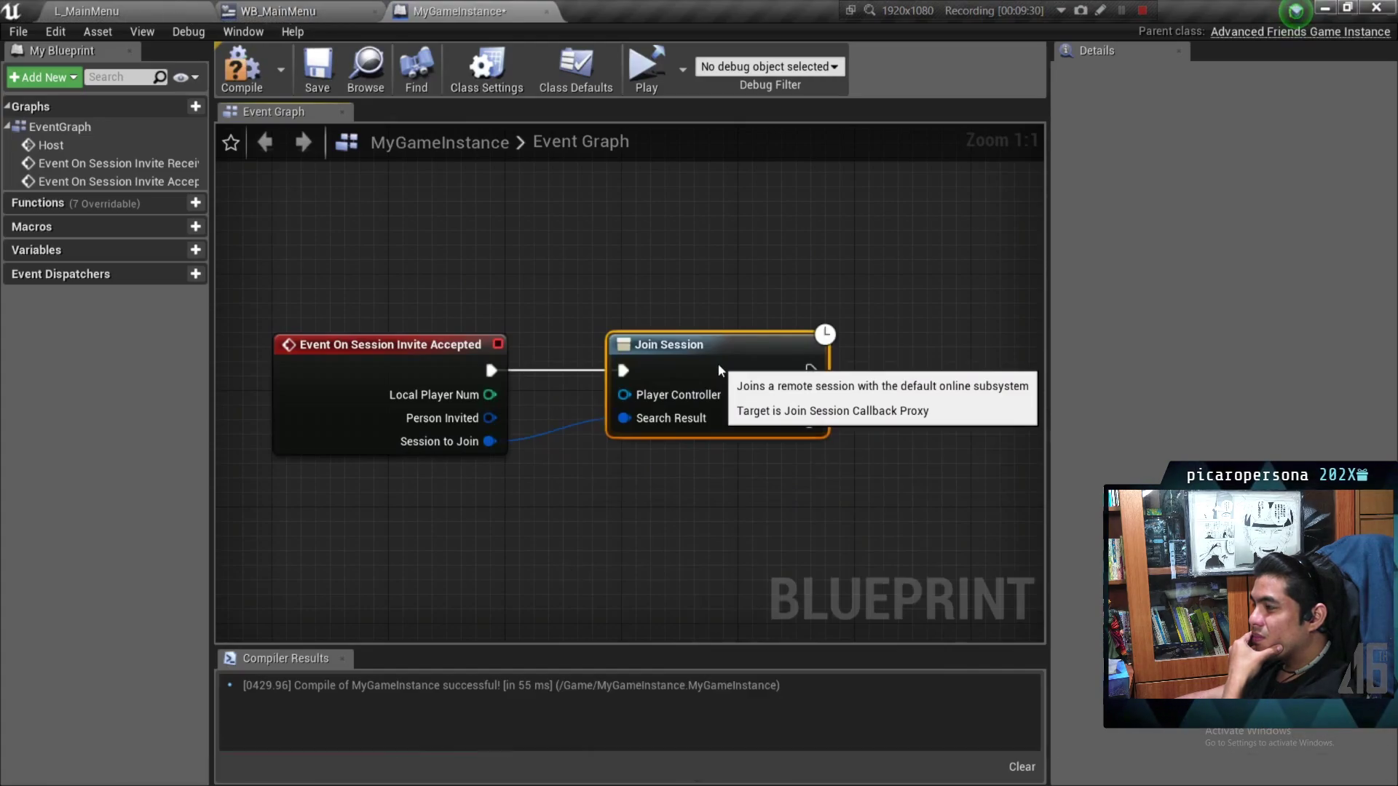
{"action": "mouse_move", "coordinate": [844, 460]}
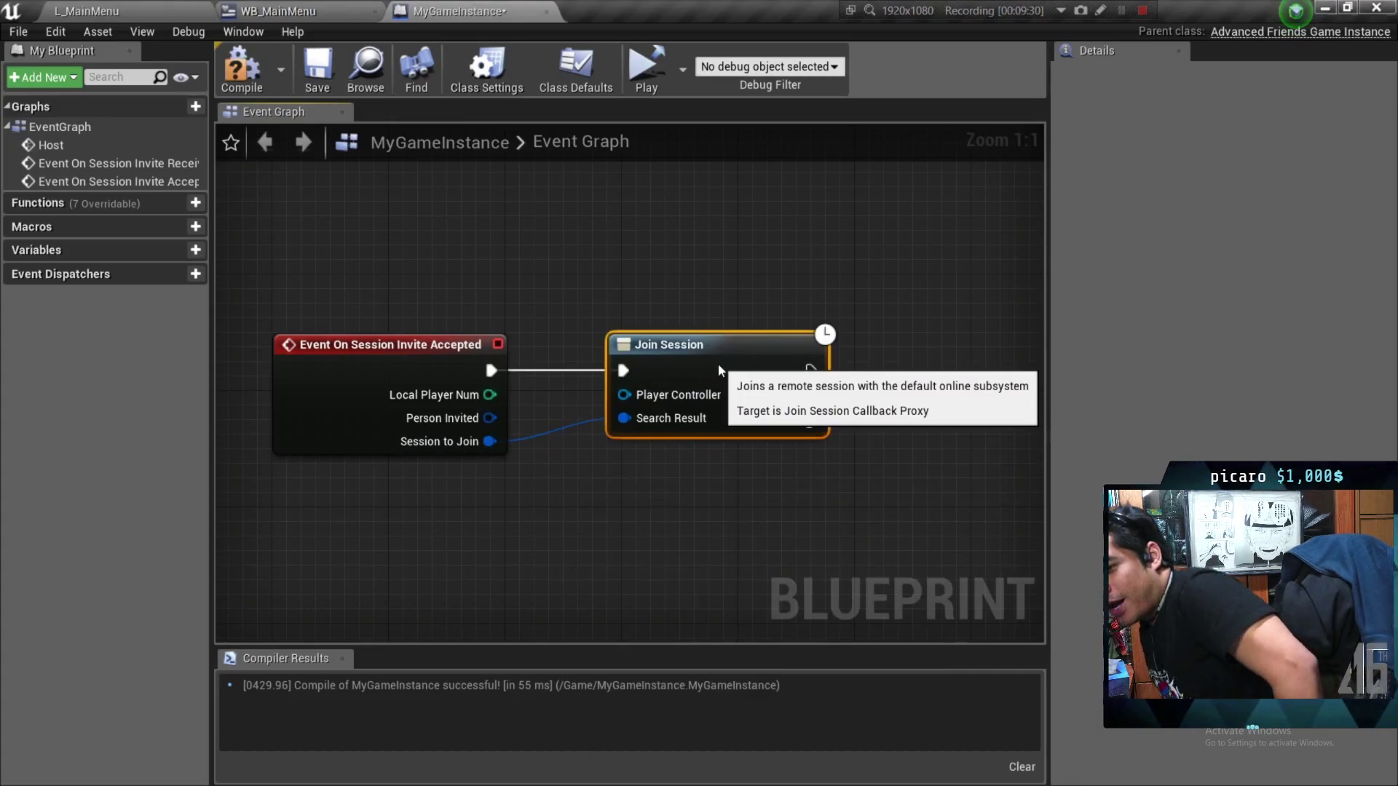
{"action": "left_click", "coordinate": [1038, 295]}
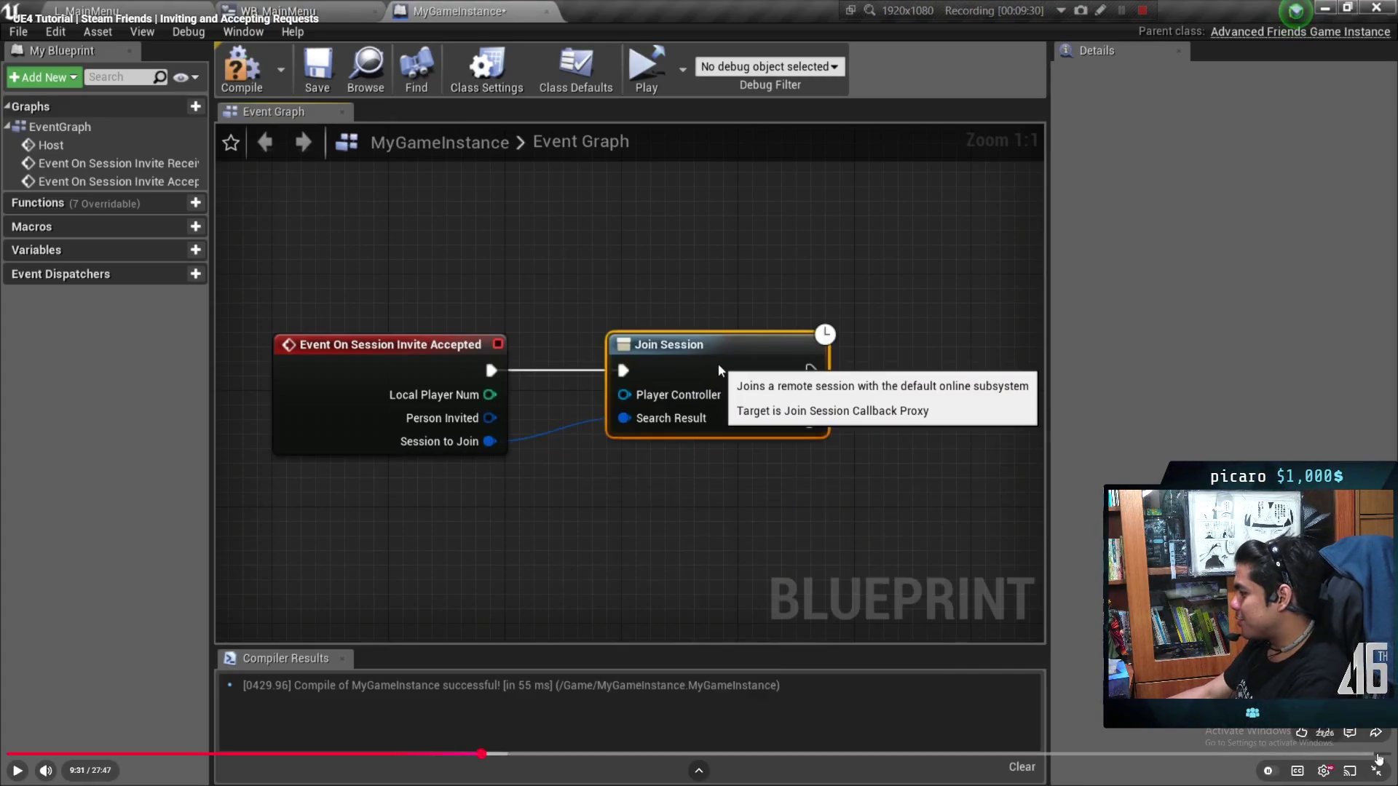
{"action": "key", "text": "Escape"}
Back in Unreal, select the red Decline button in WBP_Invite's Designer view
{"action": "key", "text": "alt+Tab"}
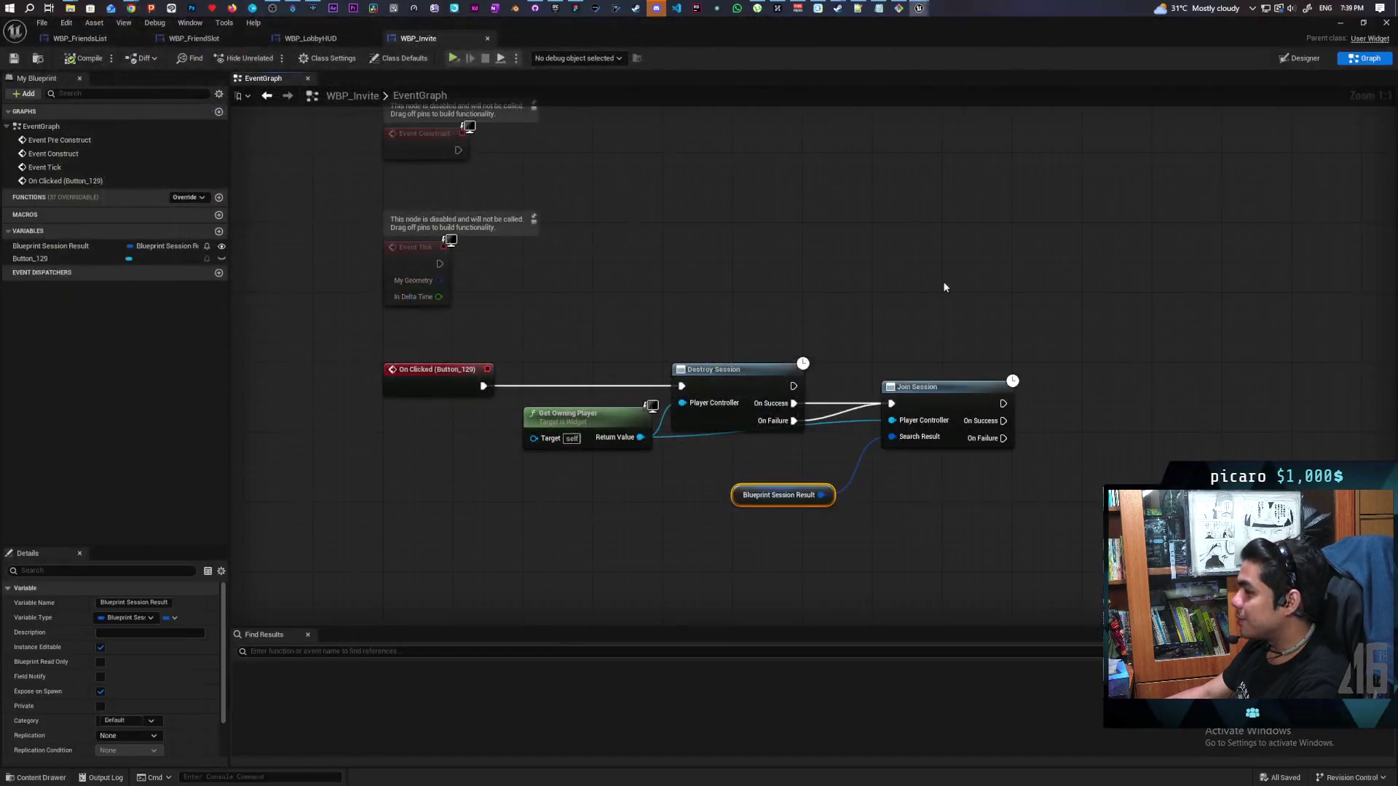
{"action": "left_click_drag", "start_coordinate": [537, 264], "coordinate": [931, 509]}
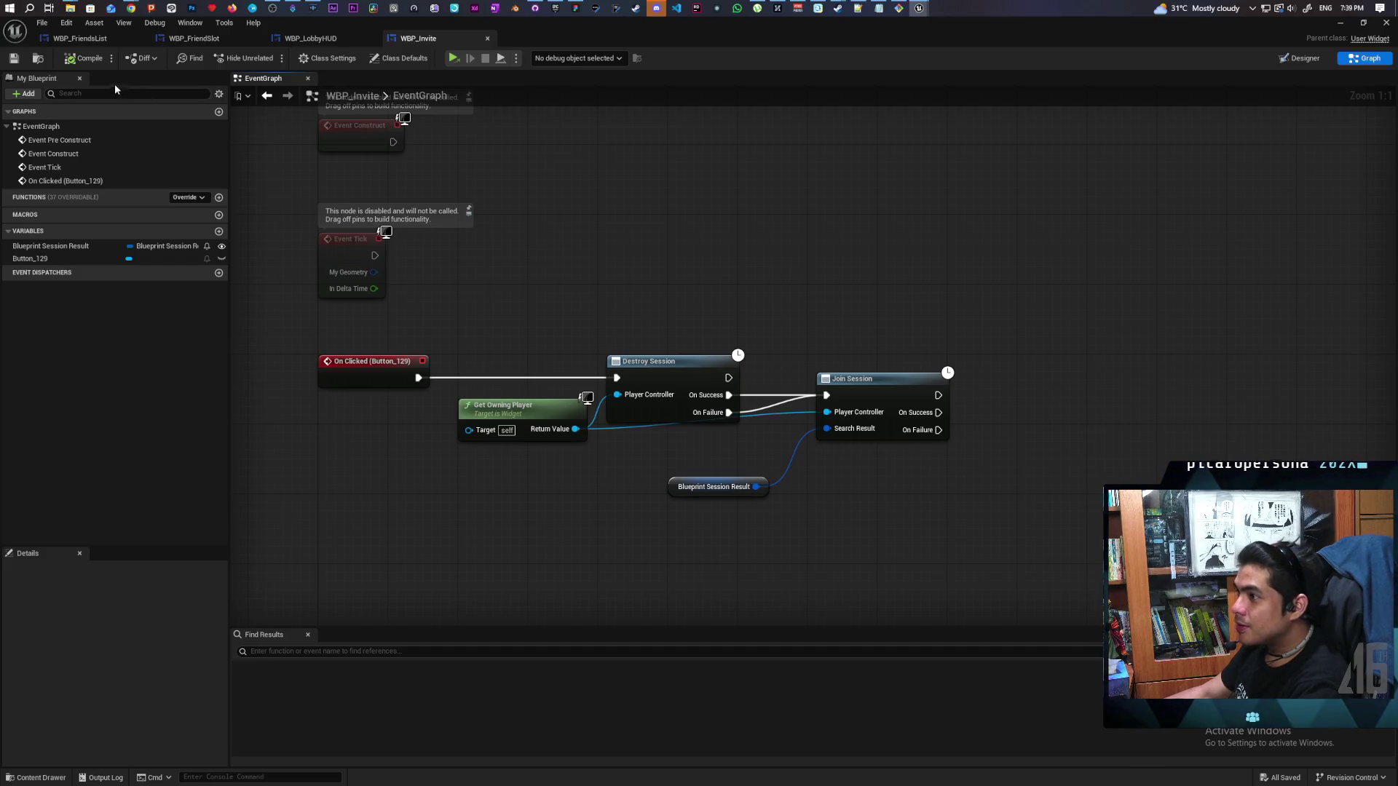
{"action": "left_click_drag", "start_coordinate": [571, 298], "coordinate": [620, 212]}
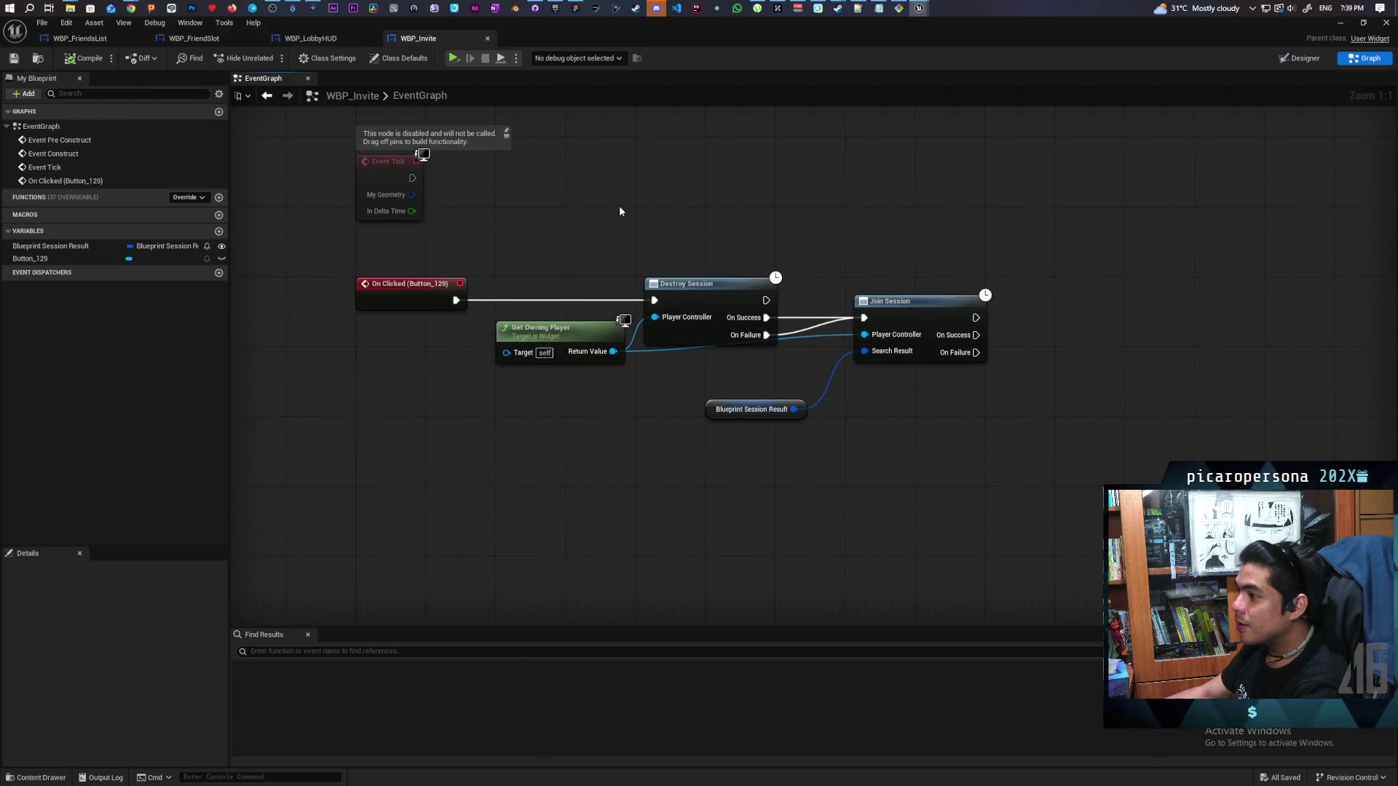
{"action": "left_click", "coordinate": [1308, 60]}
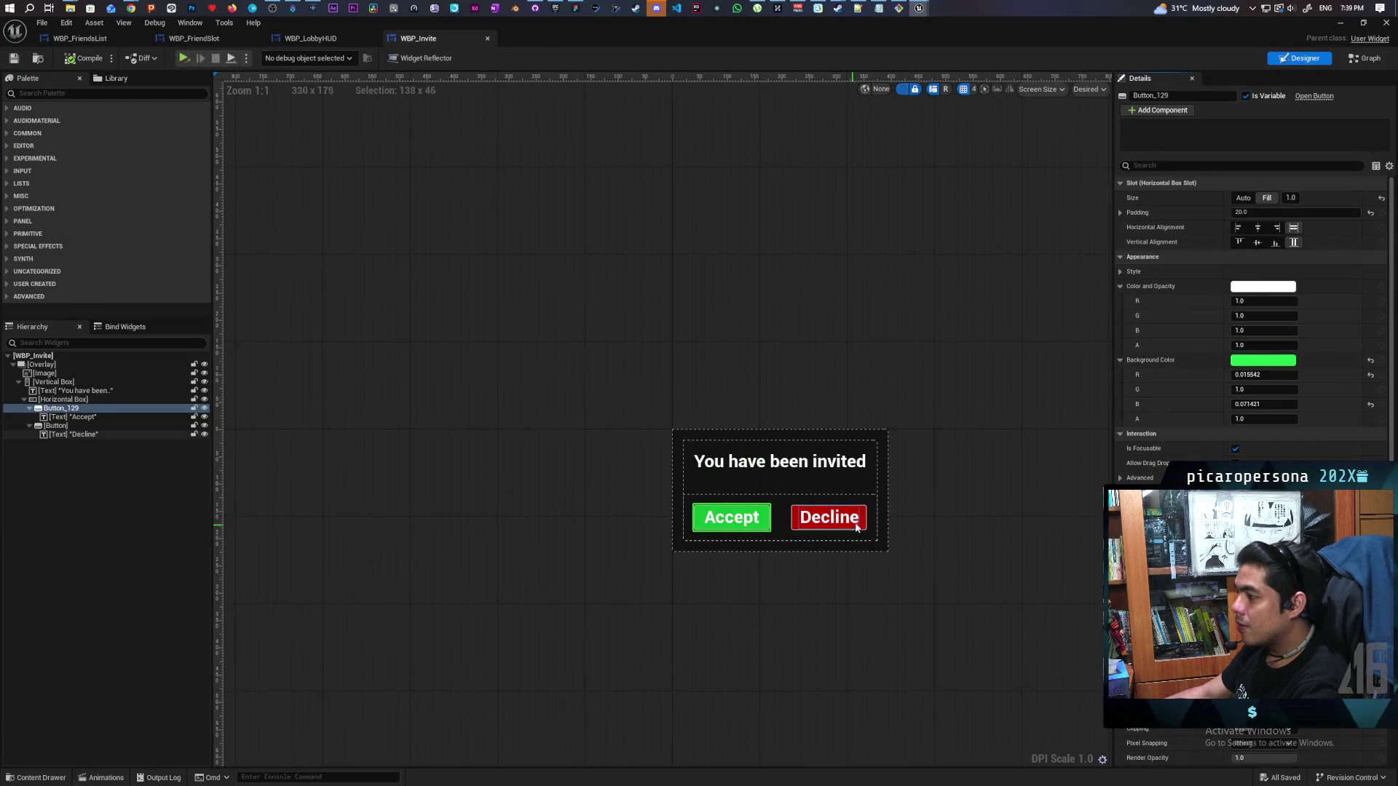
{"action": "left_click", "coordinate": [863, 523]}
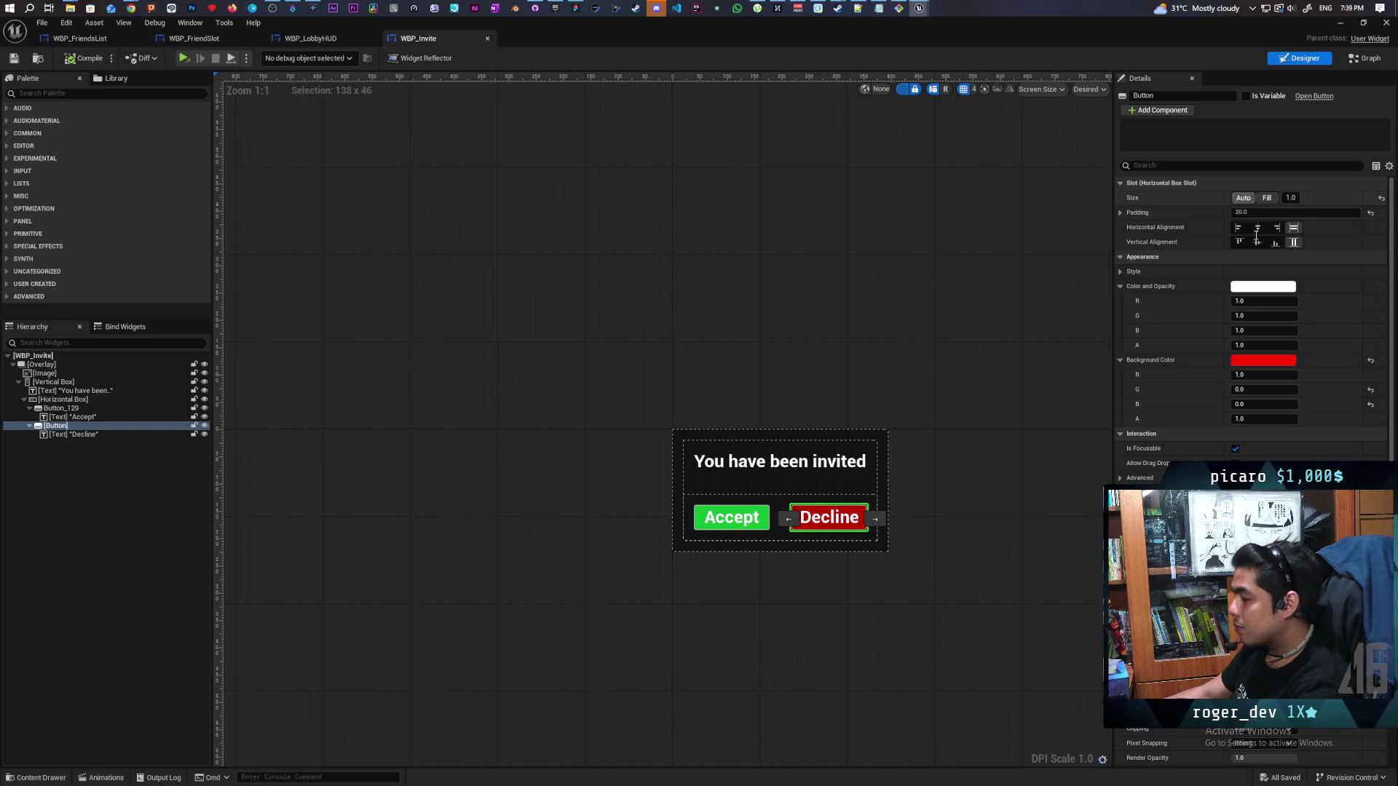
Add an On Clicked event for Decline and wire it to a Remove from Parent node
{"action": "scroll", "coordinate": [1252, 327], "scroll_direction": "down", "scroll_amount": 5}
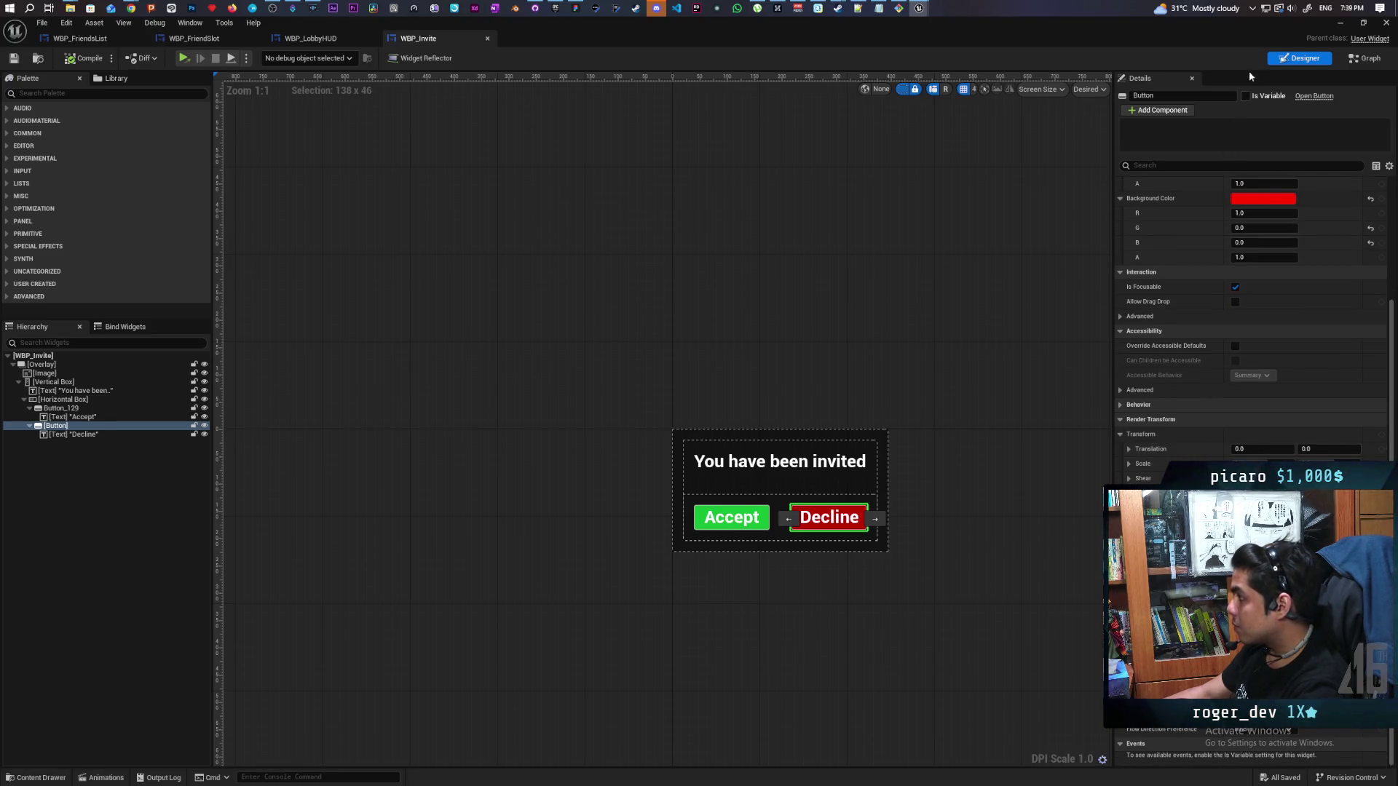
{"action": "scroll", "coordinate": [1252, 328], "scroll_direction": "down", "scroll_amount": 2}
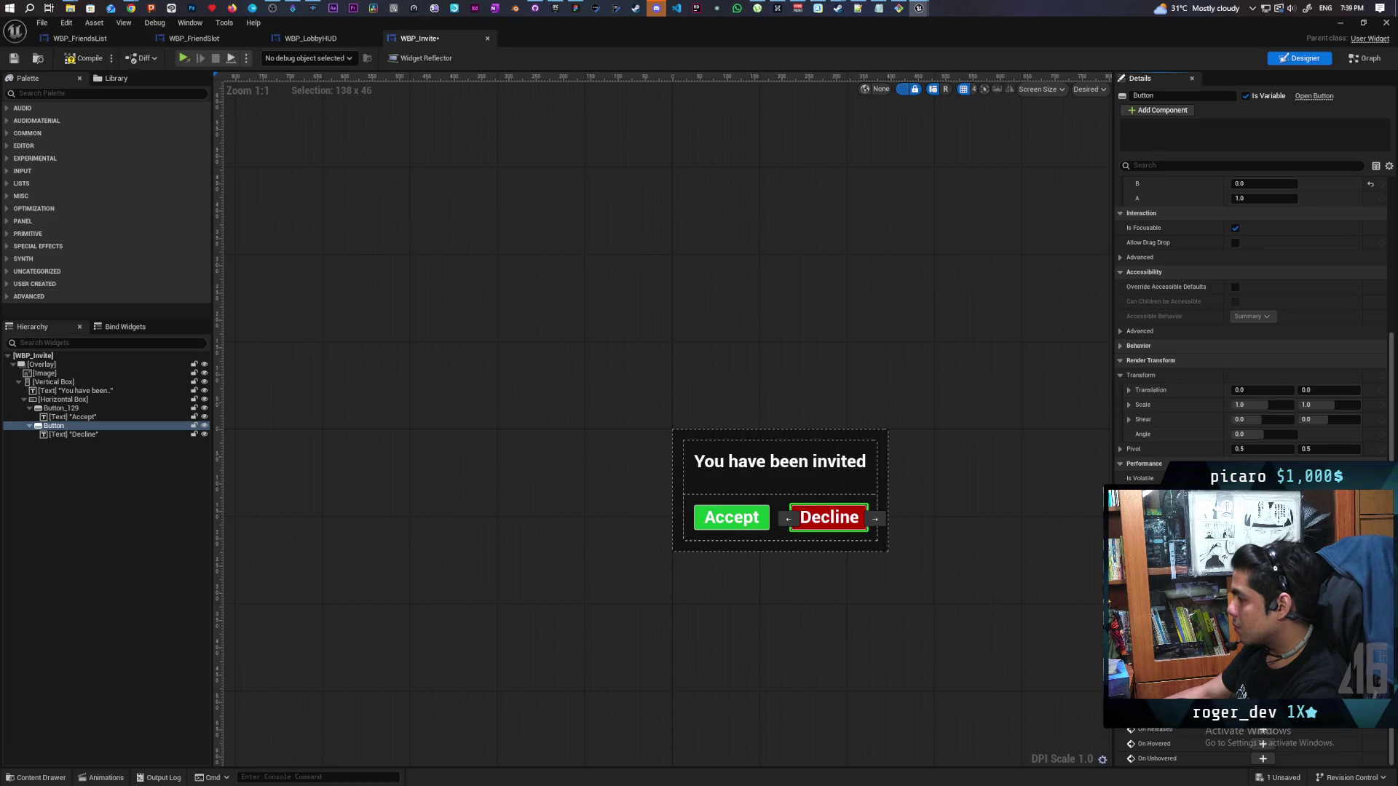
{"action": "left_click", "coordinate": [1262, 700]}
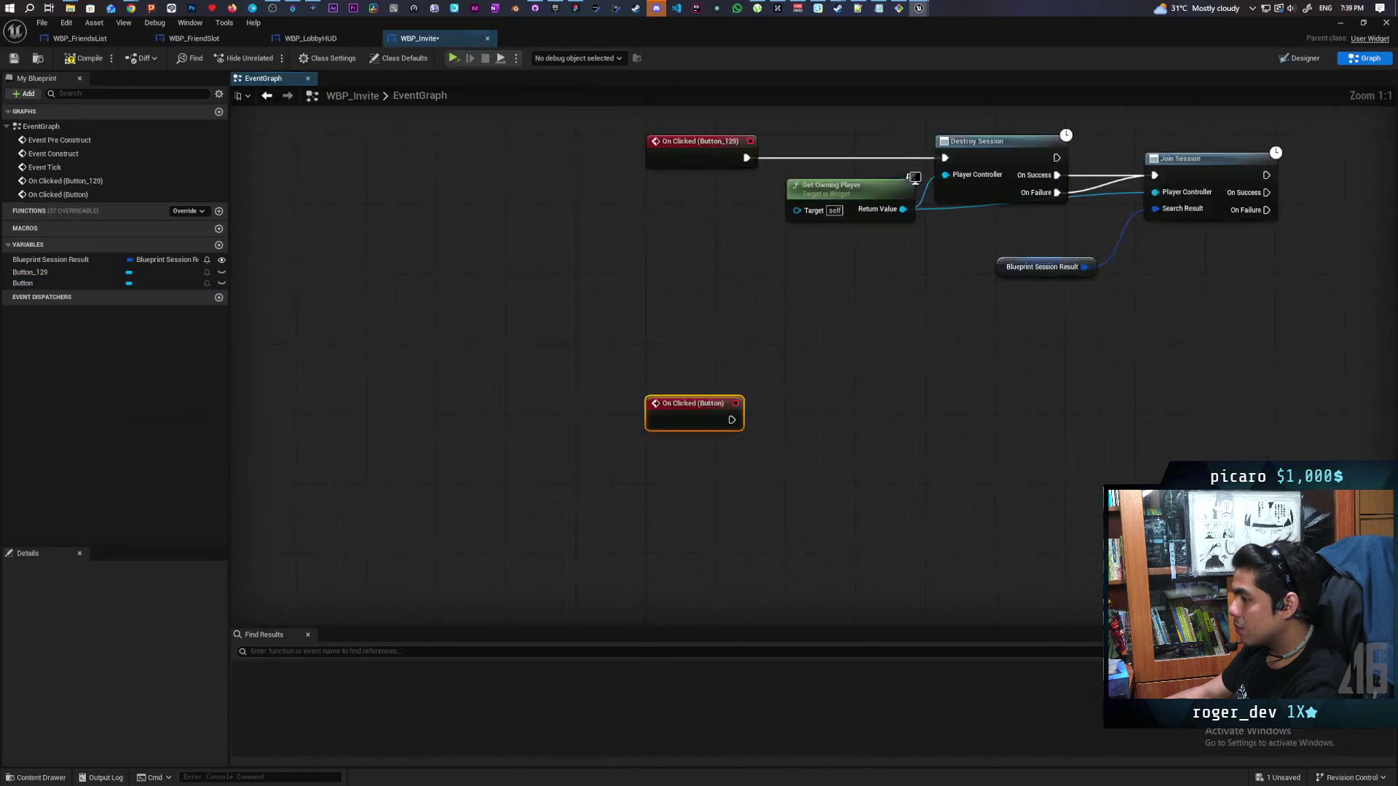
{"action": "right_click", "coordinate": [763, 473]}
{"action": "type", "text": "remove from pa"}
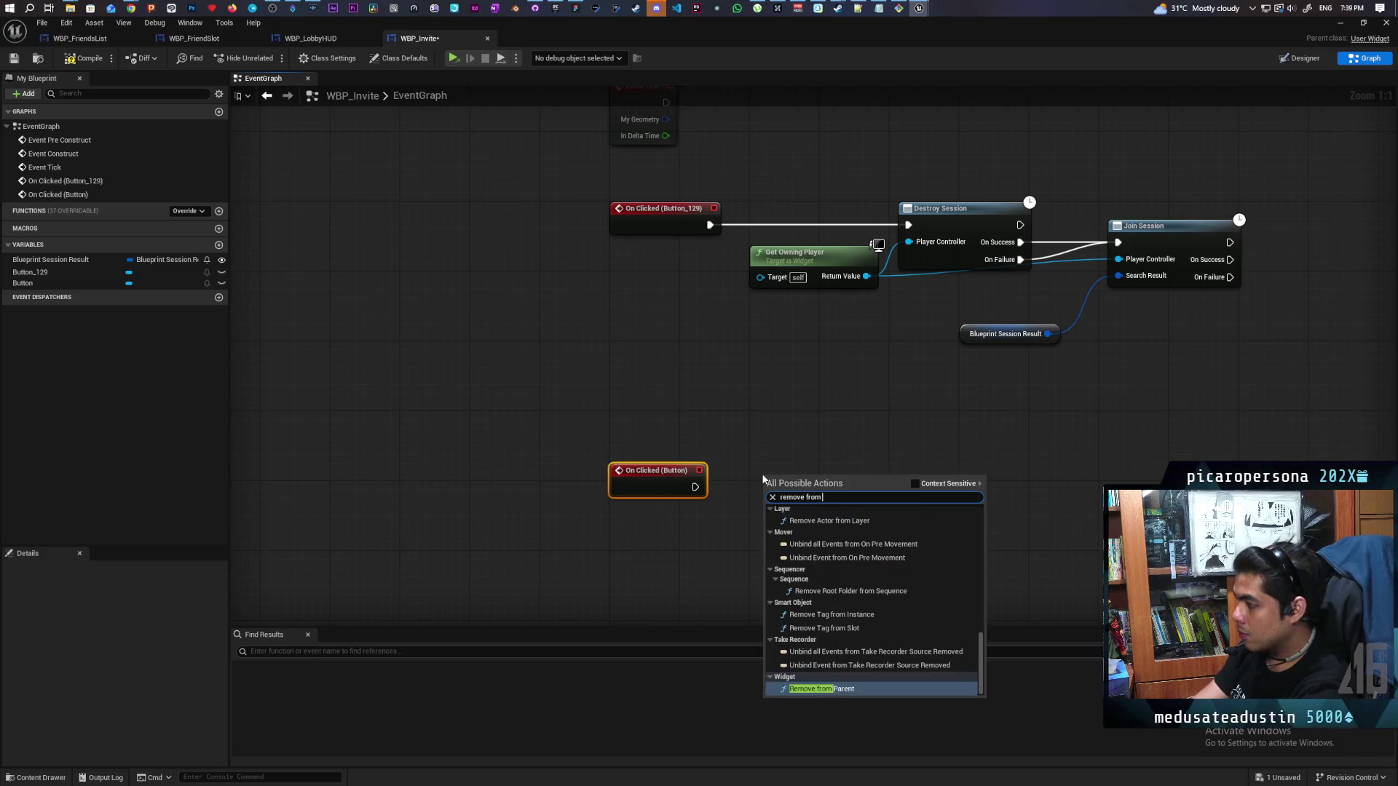
{"action": "key", "text": "Return"}
{"action": "mouse_move", "coordinate": [694, 488]}
{"action": "left_mouse_down"}
{"action": "mouse_move", "coordinate": [768, 504]}
{"action": "mouse_move", "coordinate": [787, 484]}
{"action": "left_mouse_up"}
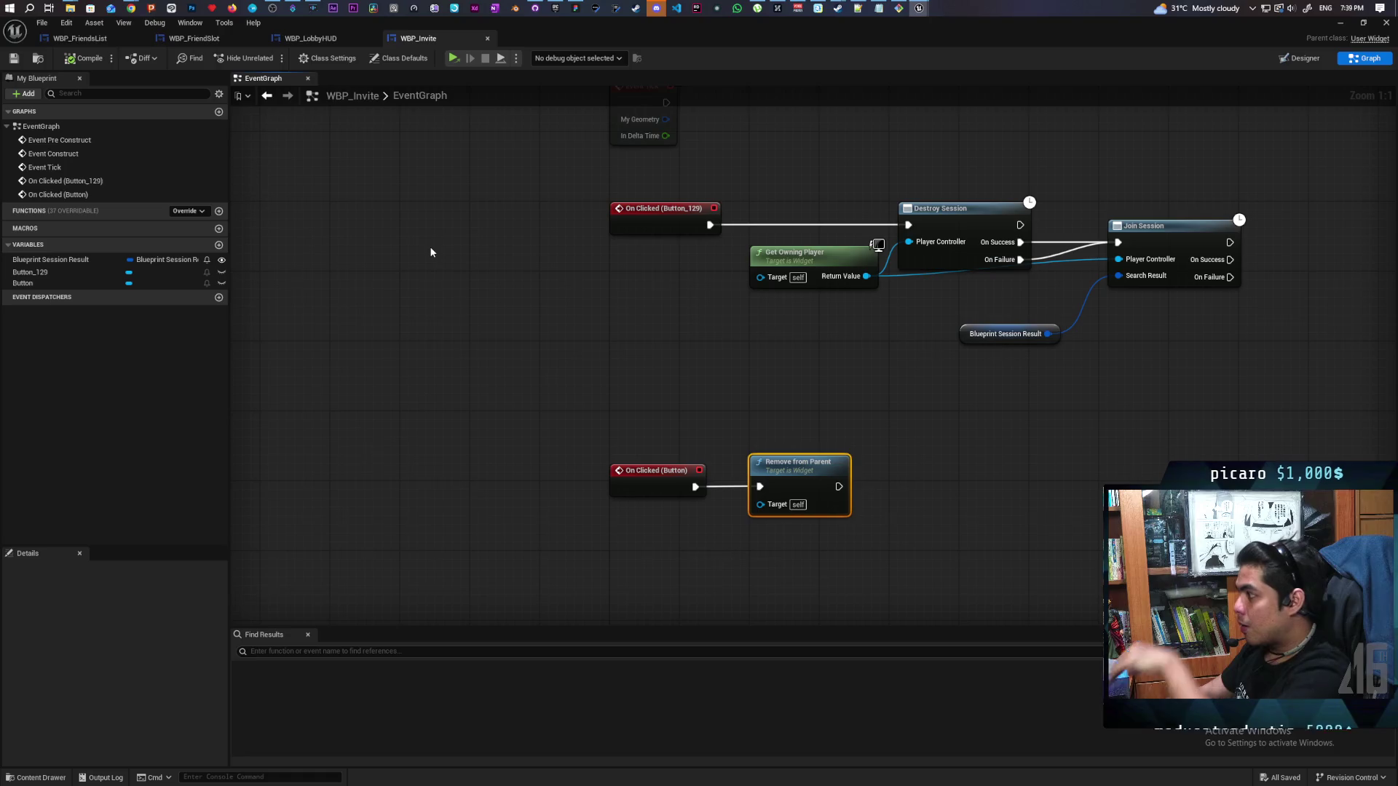
{"action": "left_click_drag", "start_coordinate": [430, 246], "coordinate": [424, 302]}
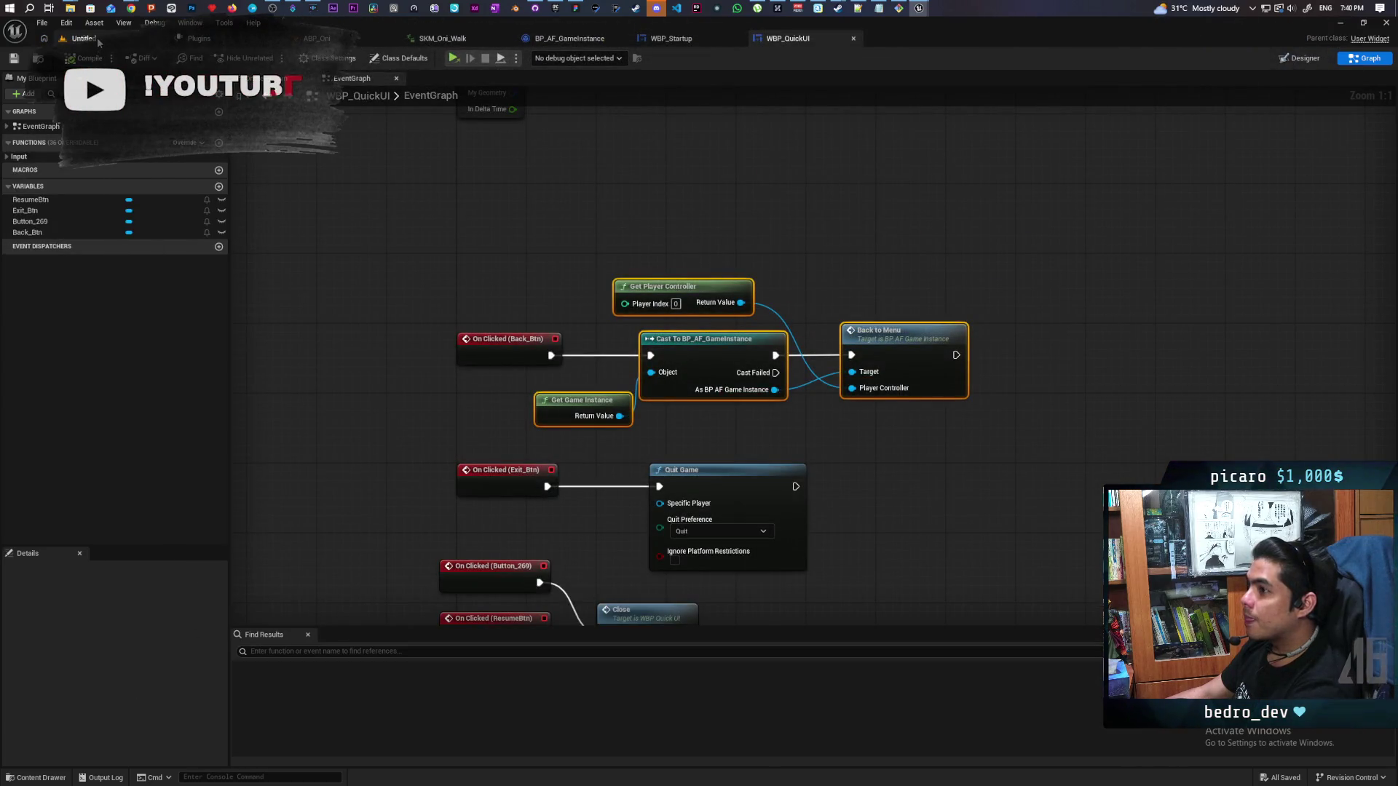
In Project Settings, add Lobby as a third map to the packaged-build map list after Startup_Map and Demo
{"action": "left_click", "coordinate": [94, 40]}
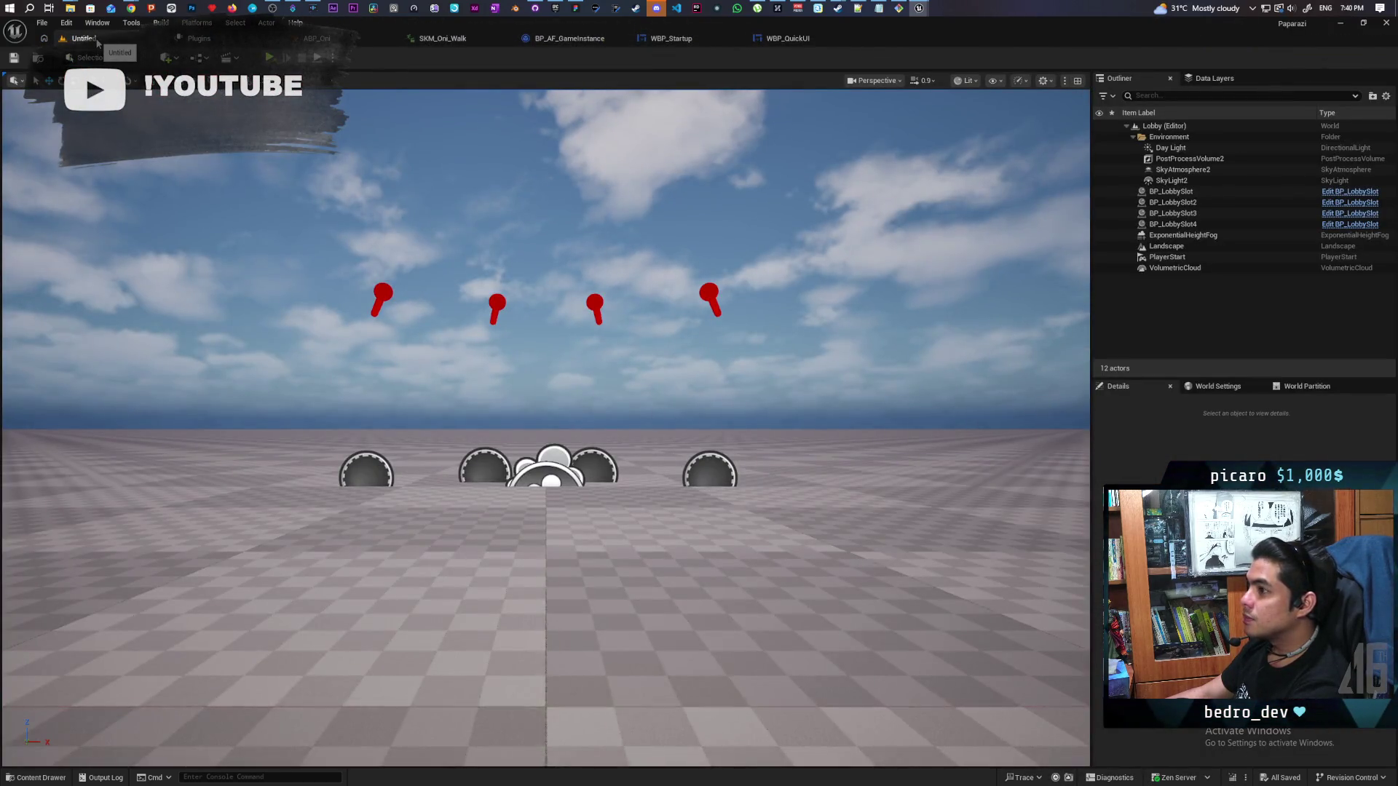
{"action": "left_click", "coordinate": [65, 23]}
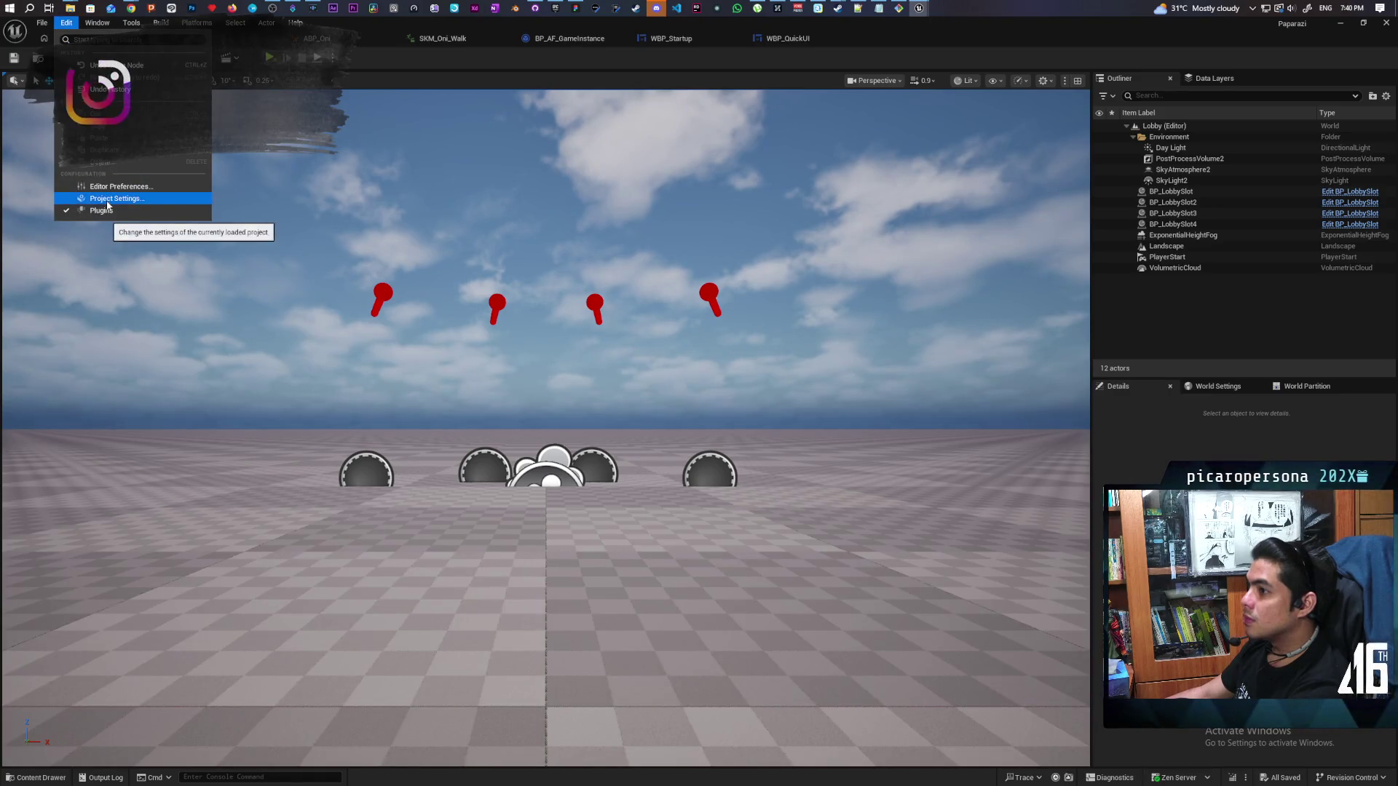
{"action": "left_click", "coordinate": [225, 234]}
{"action": "middle_click", "coordinate": [213, 48]}
{"action": "type", "text": "map"}
{"action": "mouse_move", "coordinate": [517, 381]}
{"action": "left_mouse_down"}
{"action": "mouse_move", "coordinate": [562, 259]}
{"action": "mouse_move", "coordinate": [562, 169]}
{"action": "left_mouse_up"}
{"action": "left_click", "coordinate": [641, 637]}
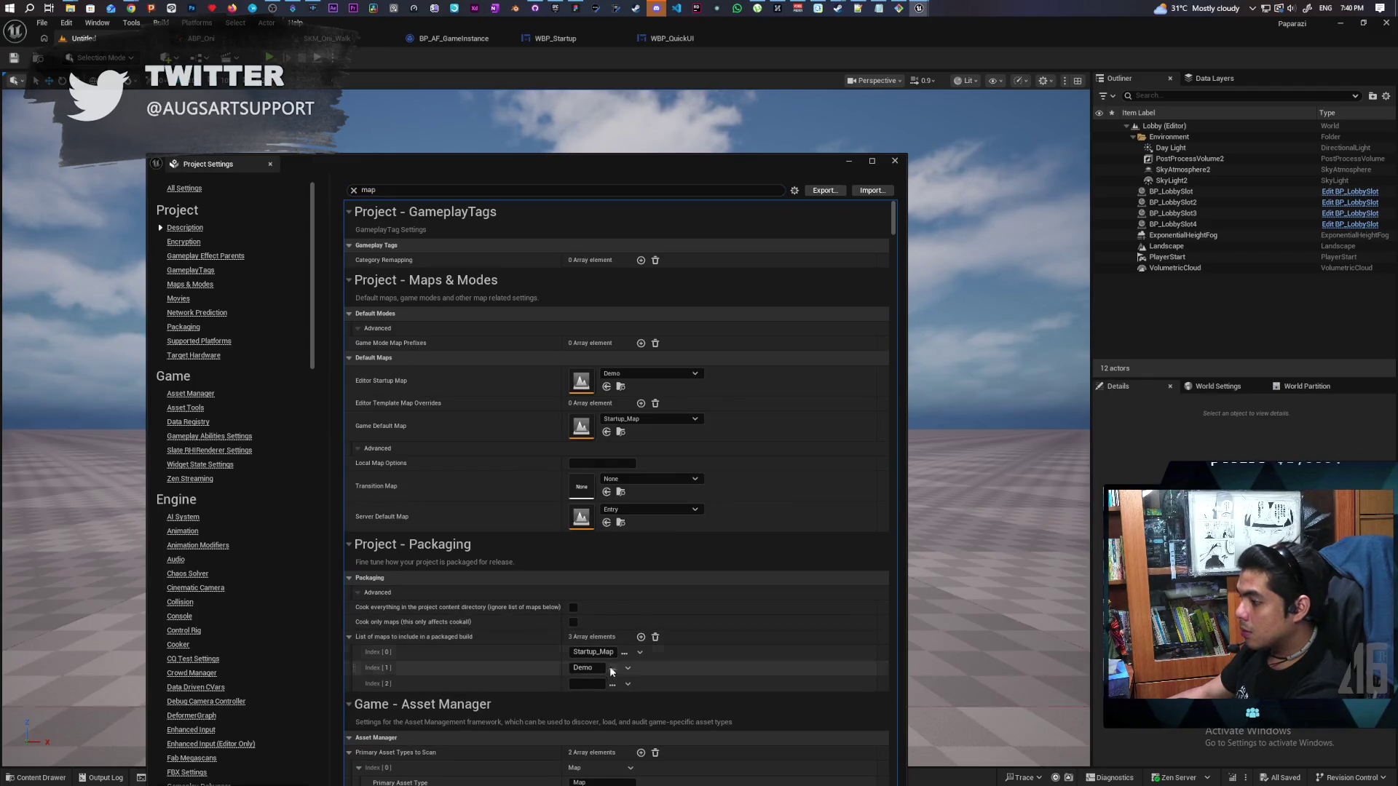
{"action": "type", "text": "Lobby"}
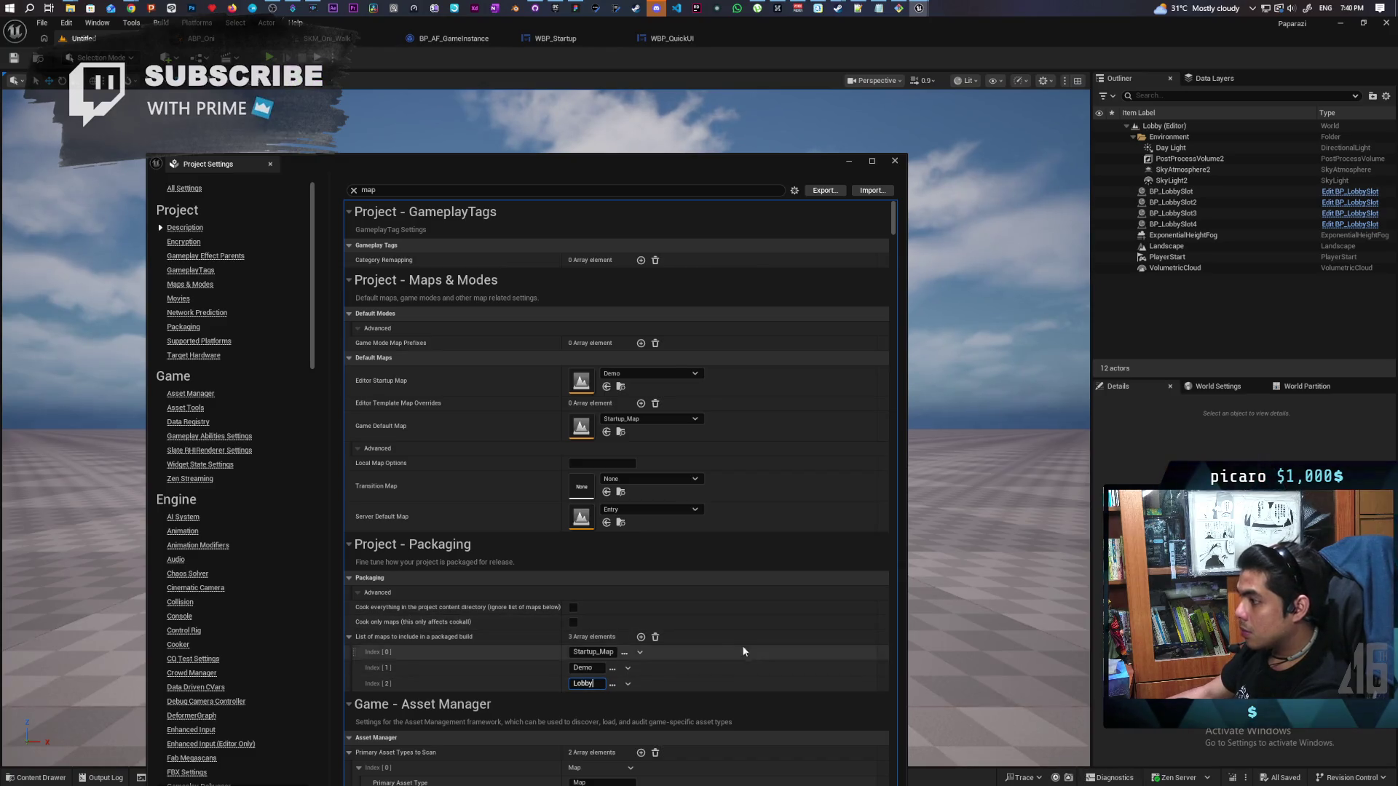
{"action": "left_click", "coordinate": [421, 704]}
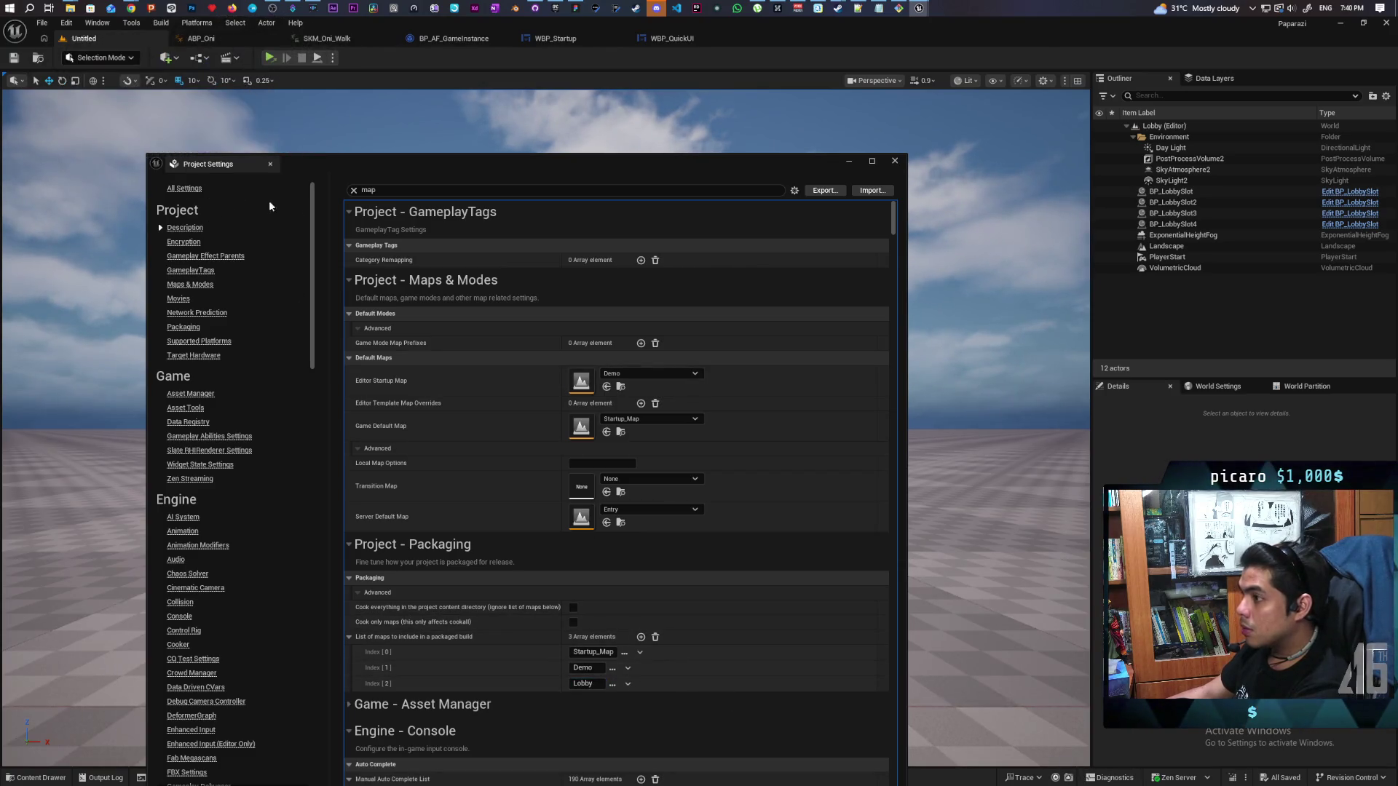
{"action": "left_click", "coordinate": [895, 161]}
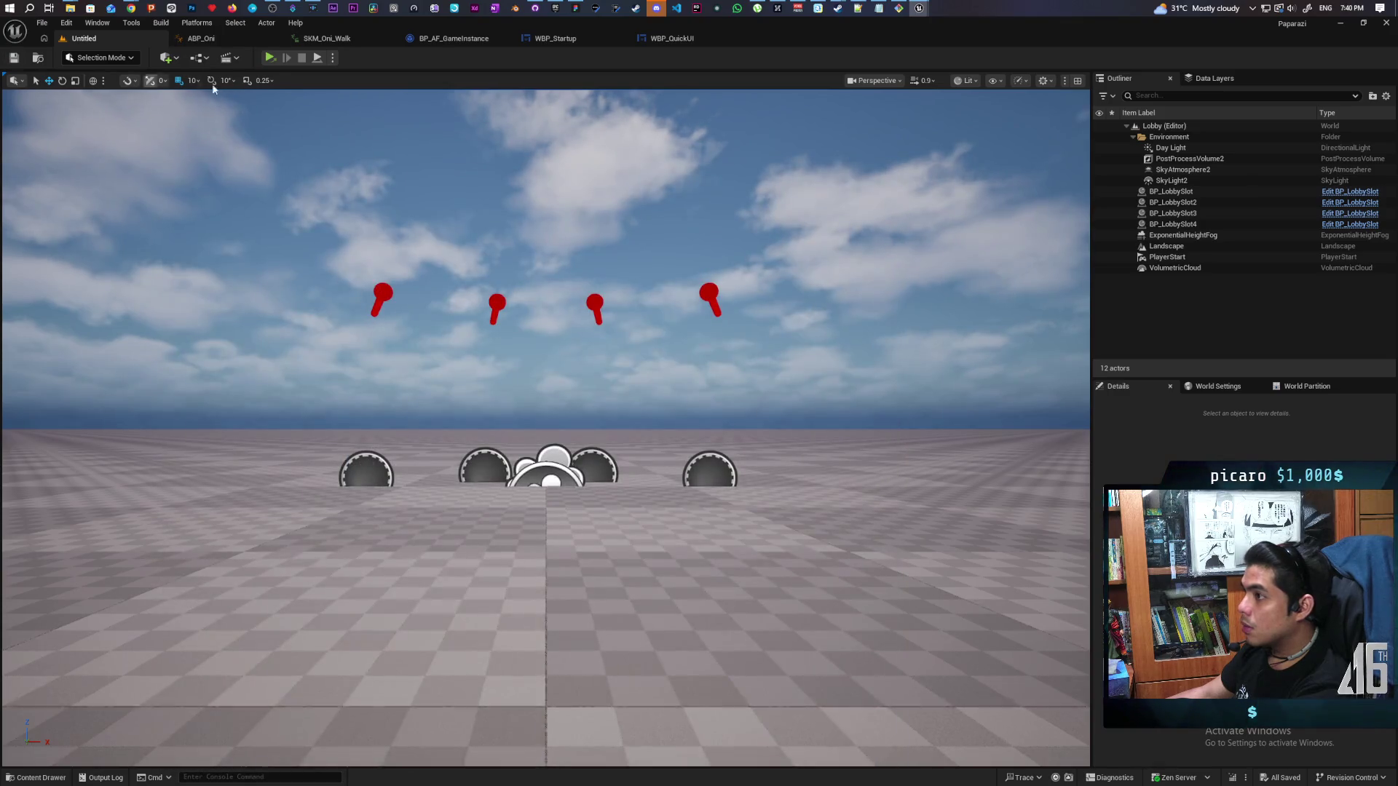
{"action": "left_click", "coordinate": [334, 58]}
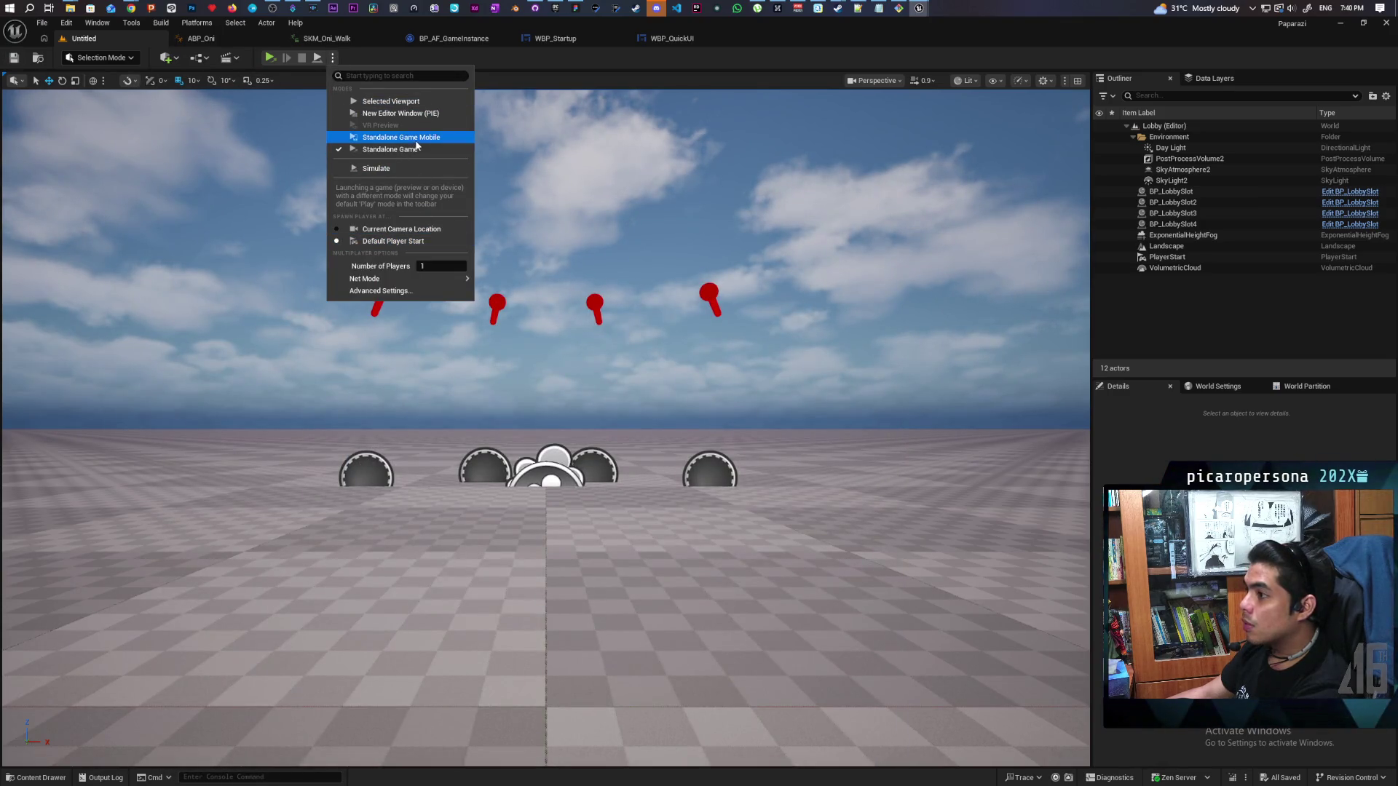
Start Platforms > Package Project with the Paparazi Dev Test folder as the output location
{"action": "left_click", "coordinate": [197, 23]}
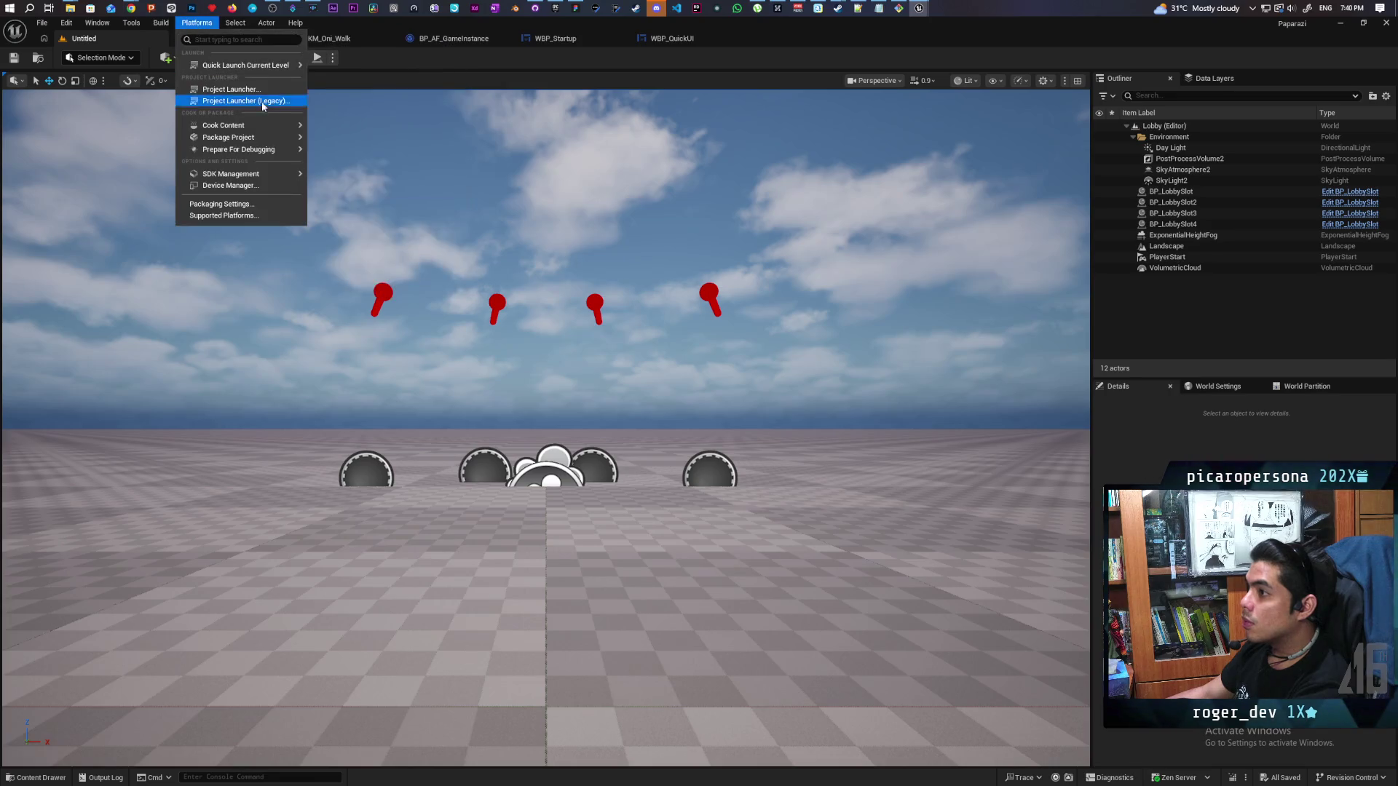
{"action": "mouse_move", "coordinate": [240, 137]}
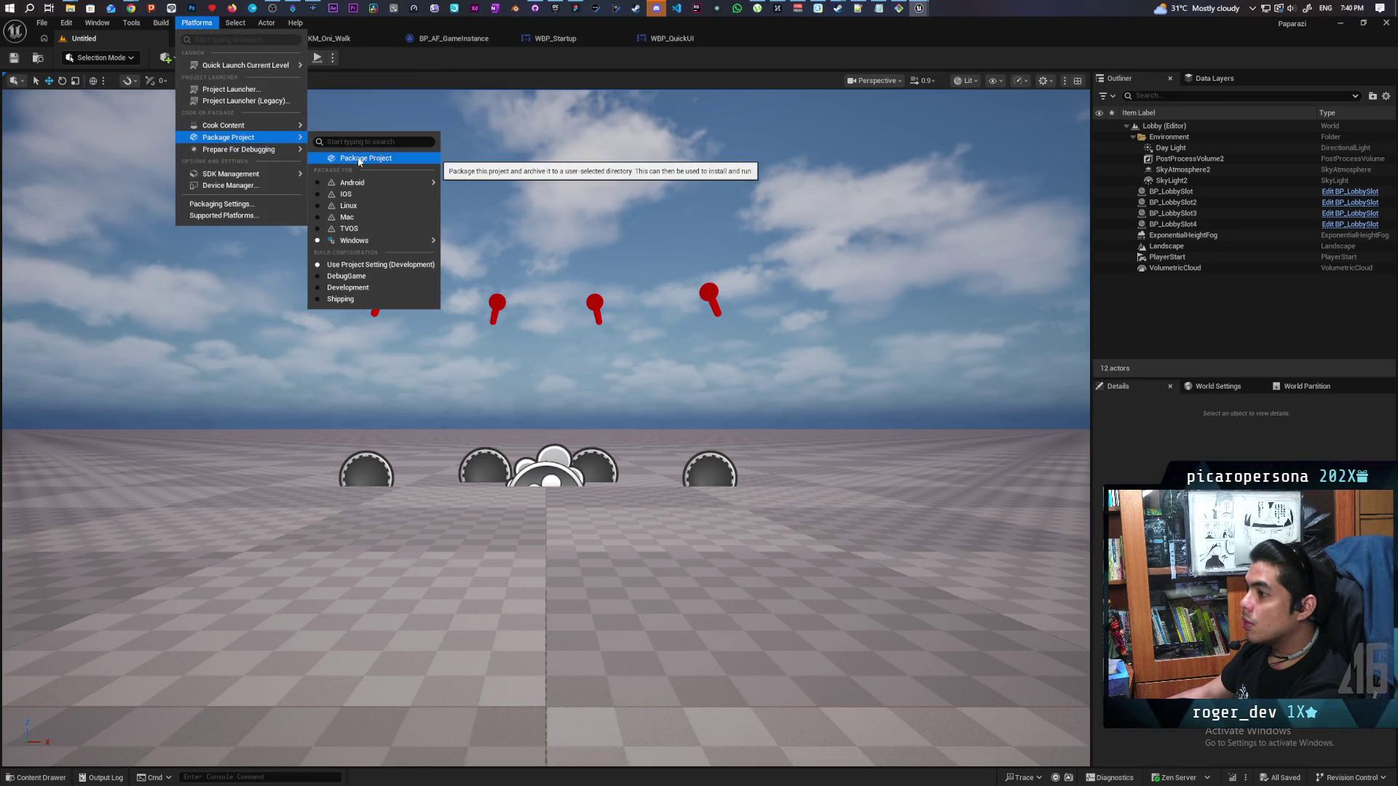
{"action": "left_click", "coordinate": [359, 160]}
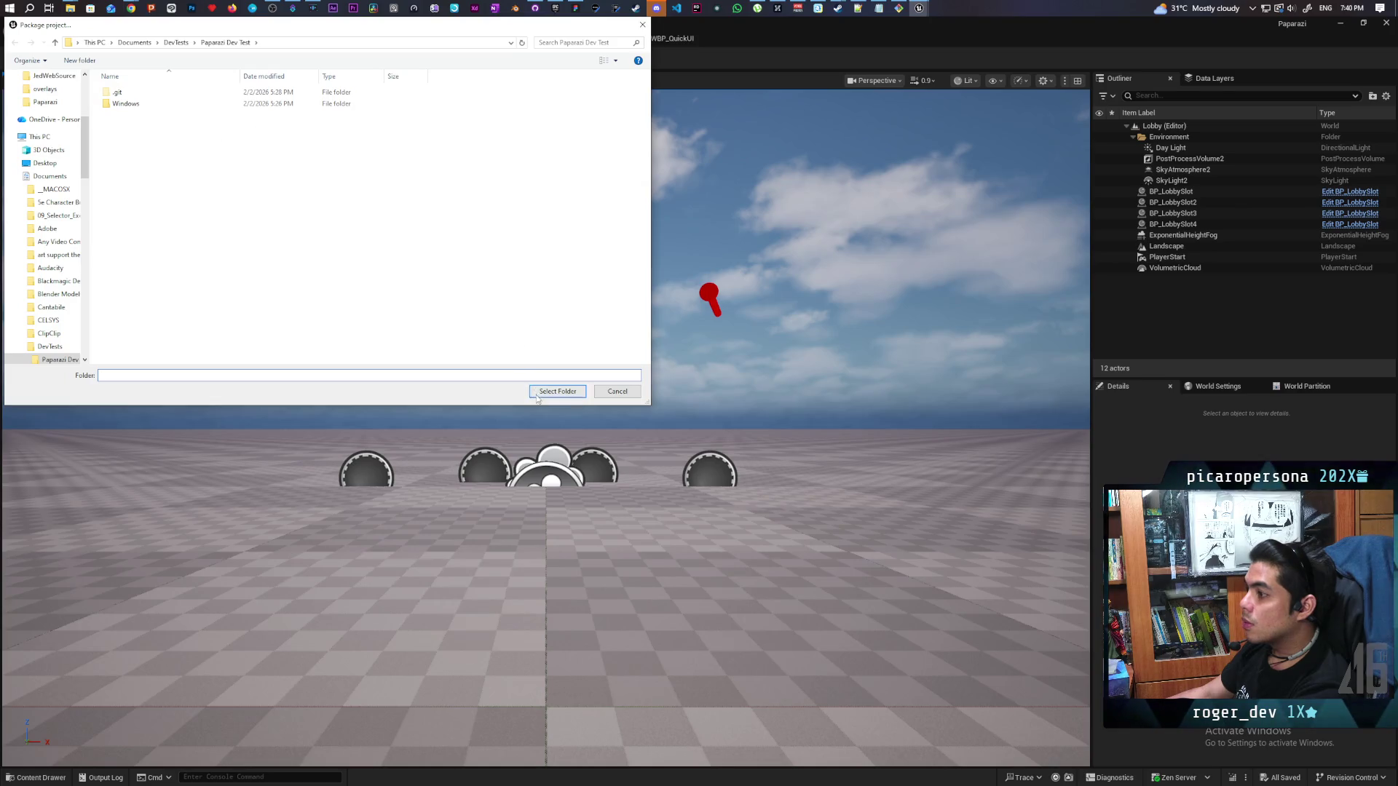
{"action": "left_click", "coordinate": [536, 394]}
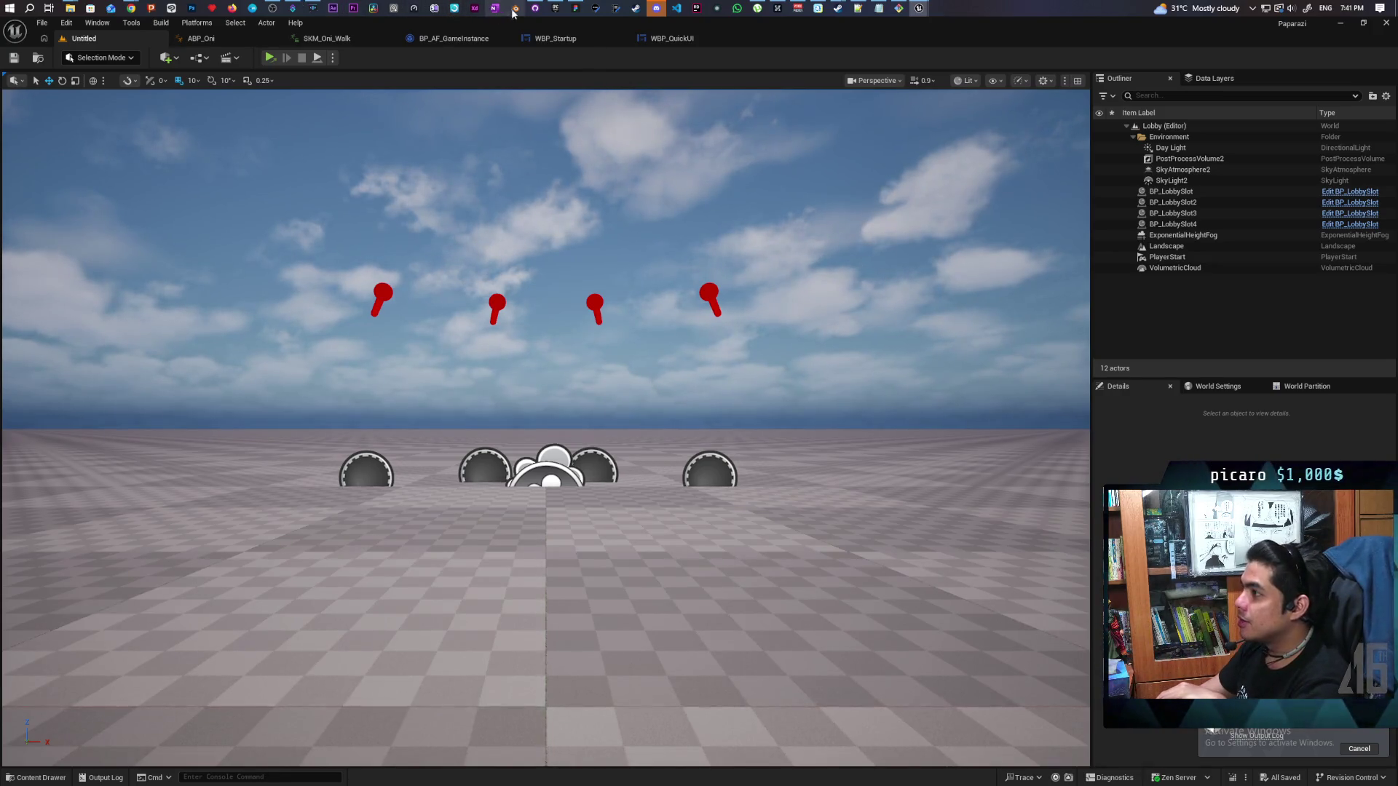
After packaging finishes, bring up GitHub Desktop showing the Paparazi-Dev-Test repository's 836 changed files
{"action": "left_click", "coordinate": [535, 9]}
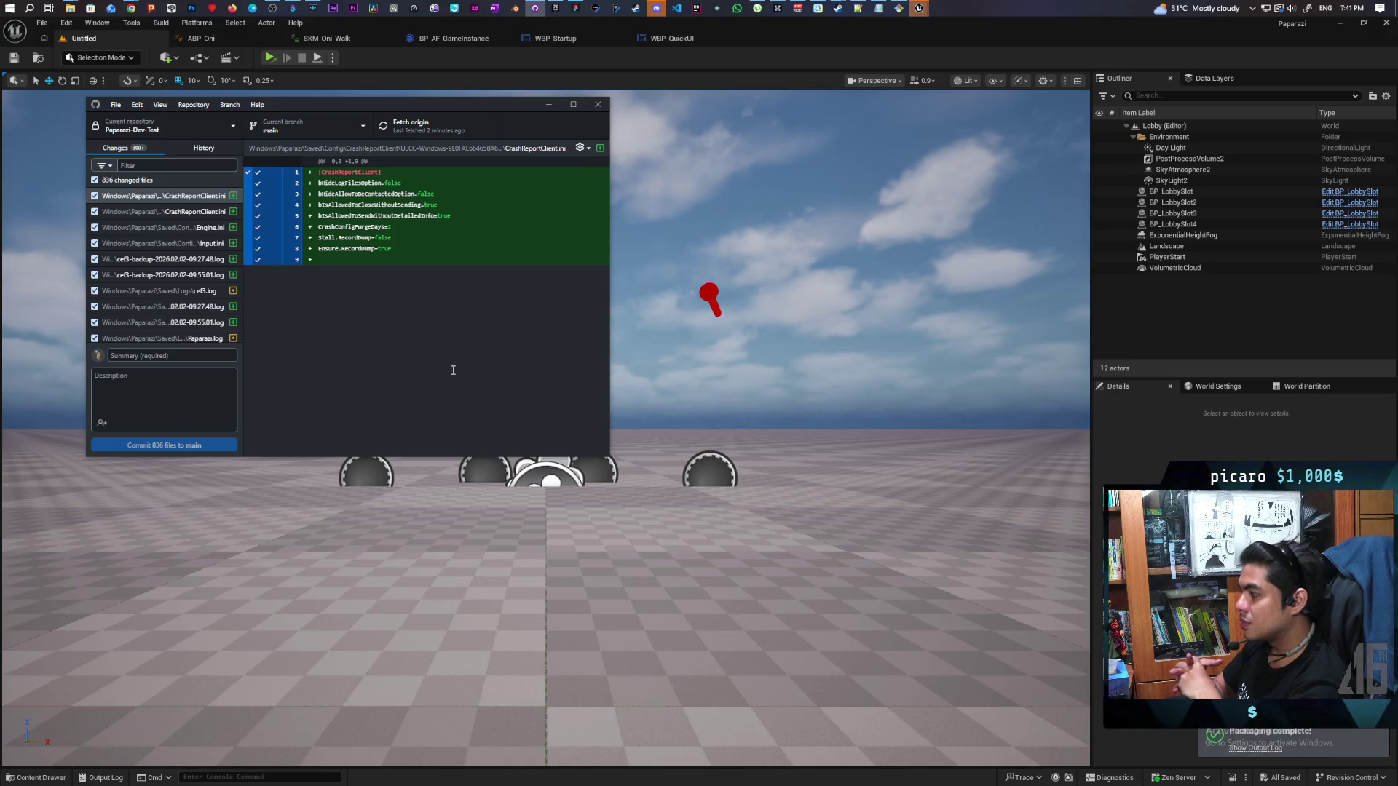
Commit the 836 files to main as 'updated invites', then inspect the NonUFSFiles manifest change
{"action": "left_click", "coordinate": [341, 367]}
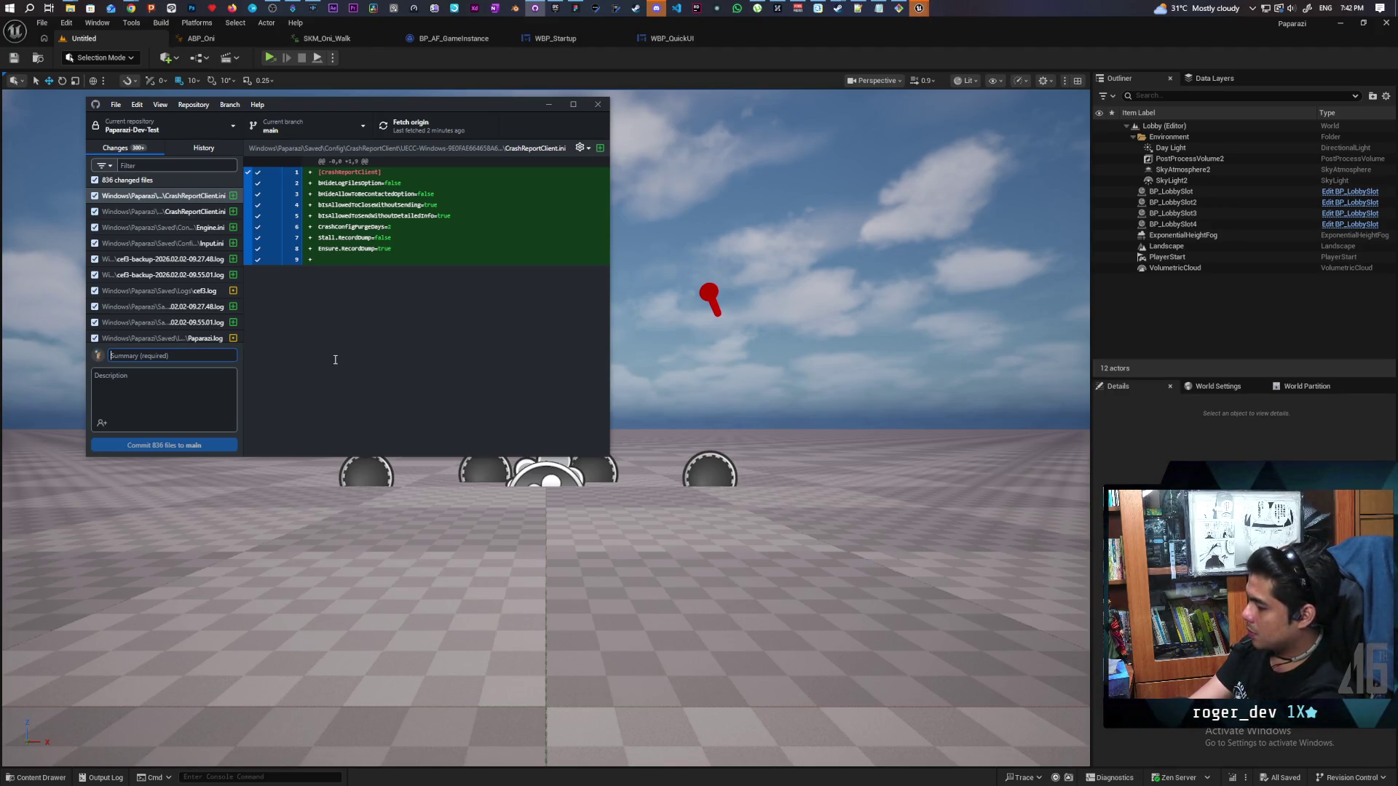
{"action": "type", "text": "upa"}
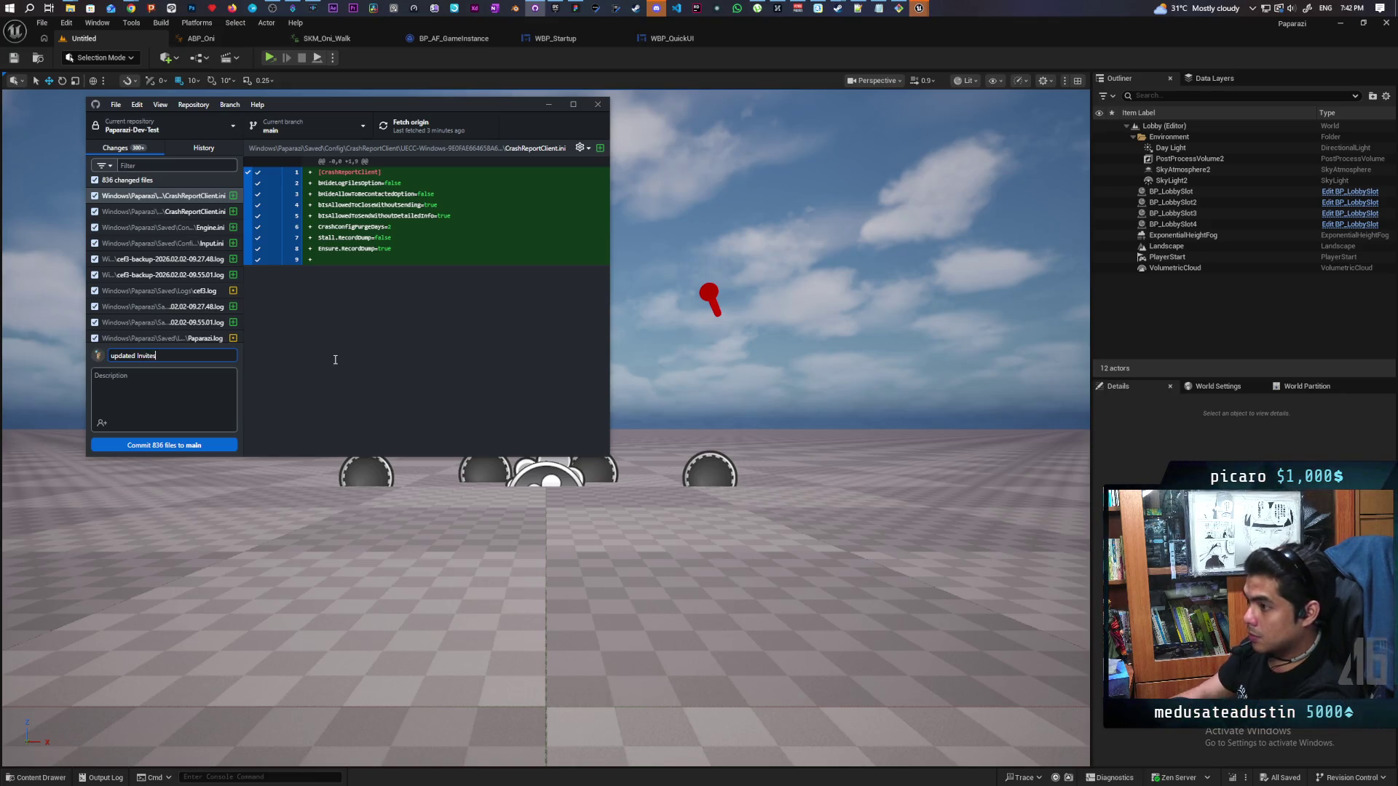
{"action": "left_click", "coordinate": [206, 444]}
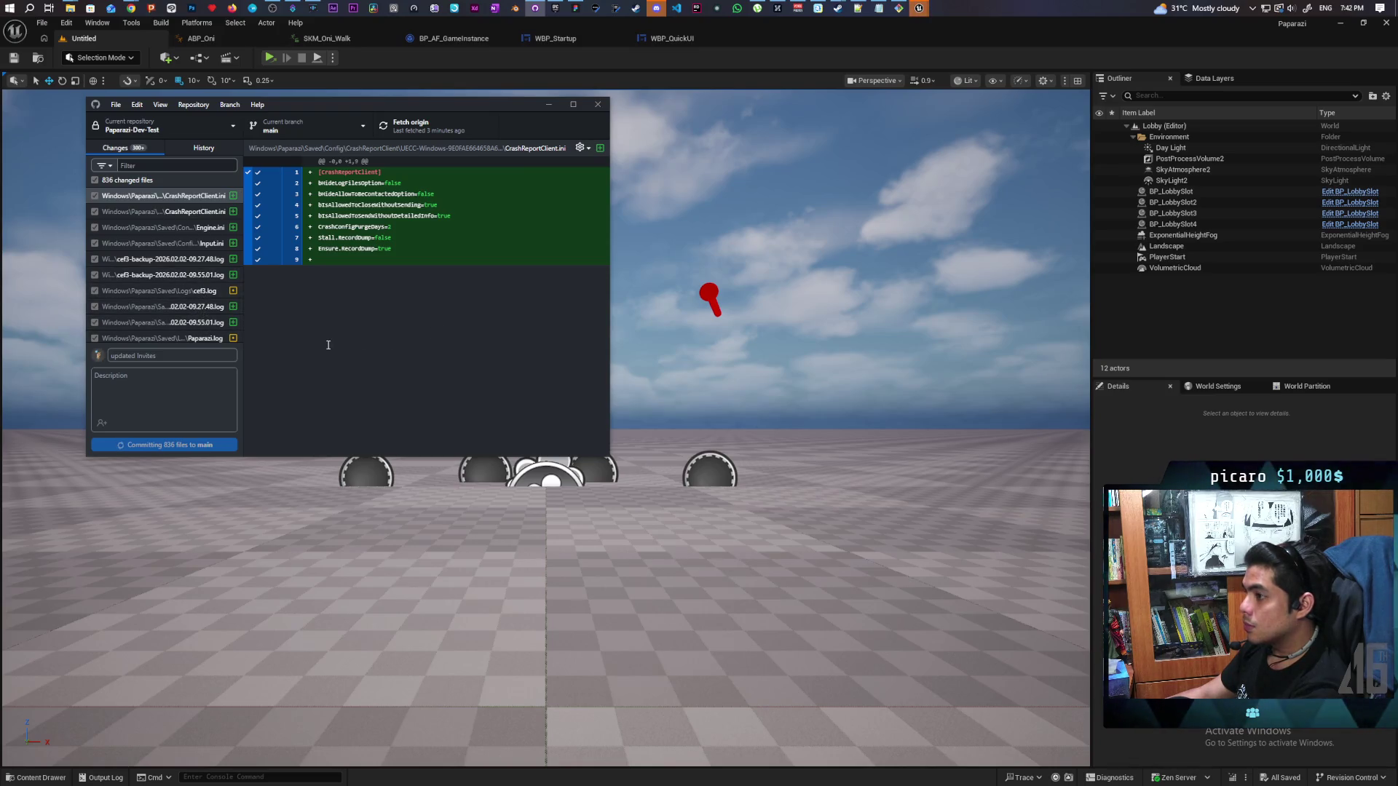
{"action": "scroll", "coordinate": [194, 302], "scroll_direction": "down", "scroll_amount": 1}
{"action": "scroll", "coordinate": [194, 302], "scroll_direction": "down", "scroll_amount": 10}
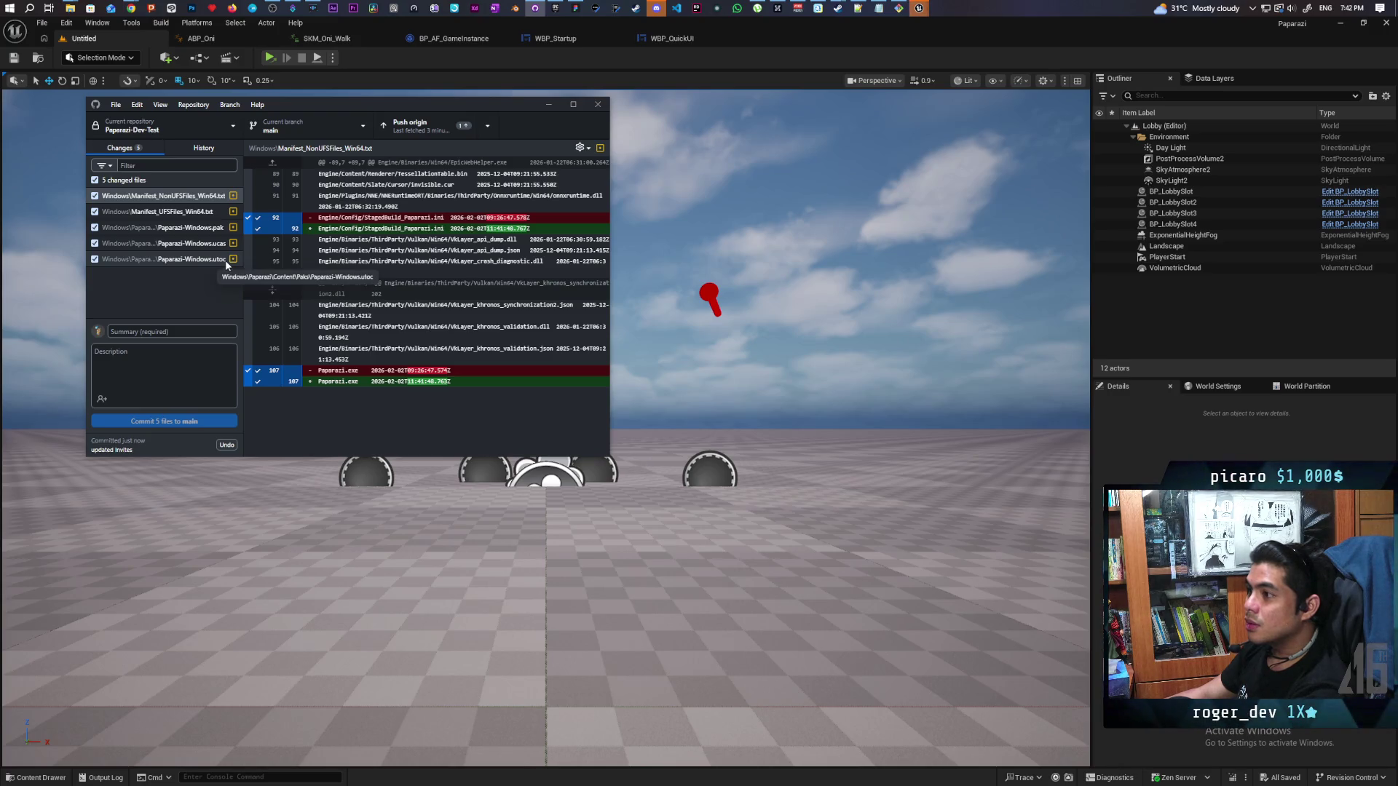
{"action": "left_click", "coordinate": [201, 307]}
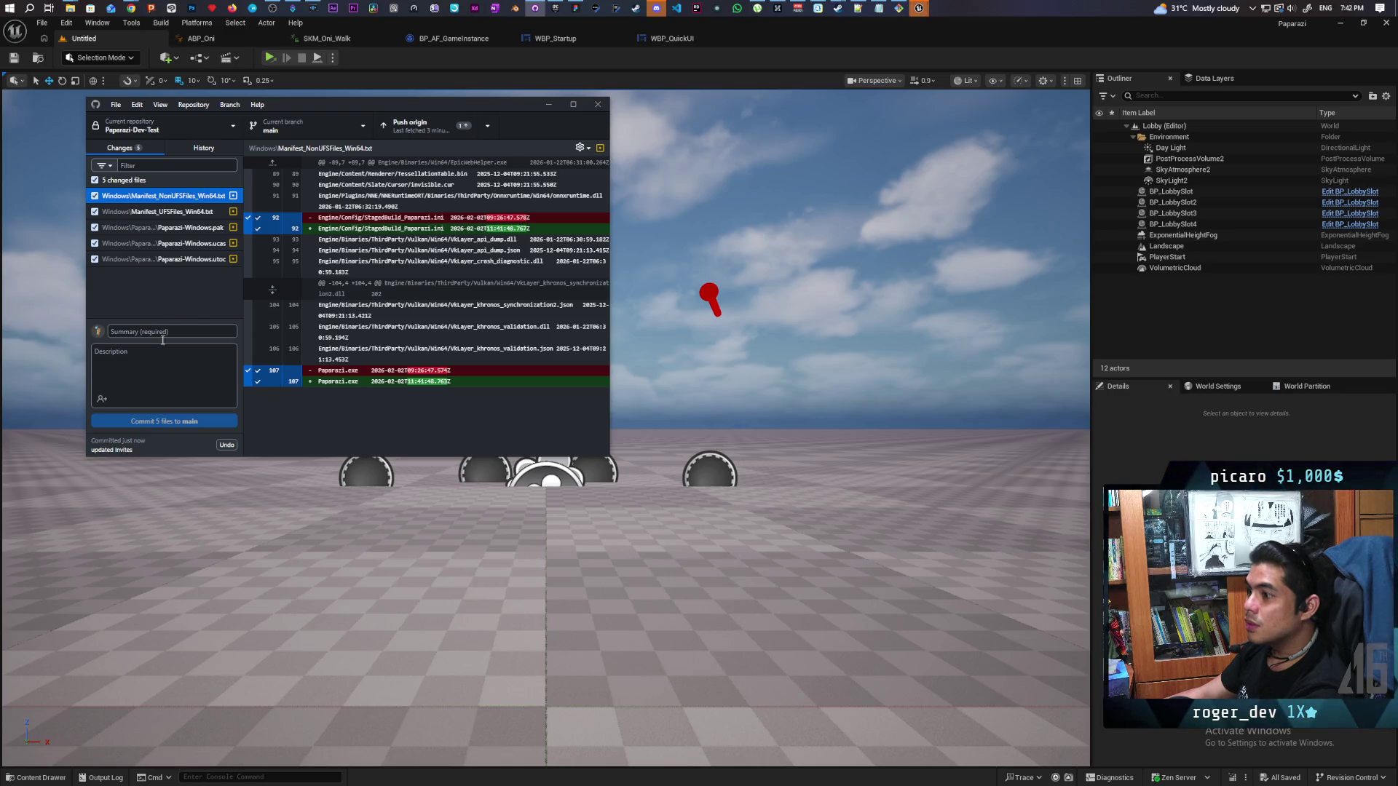
Commit the five remaining build files to main as 'build' and push both commits to origin
{"action": "left_click", "coordinate": [227, 444]}
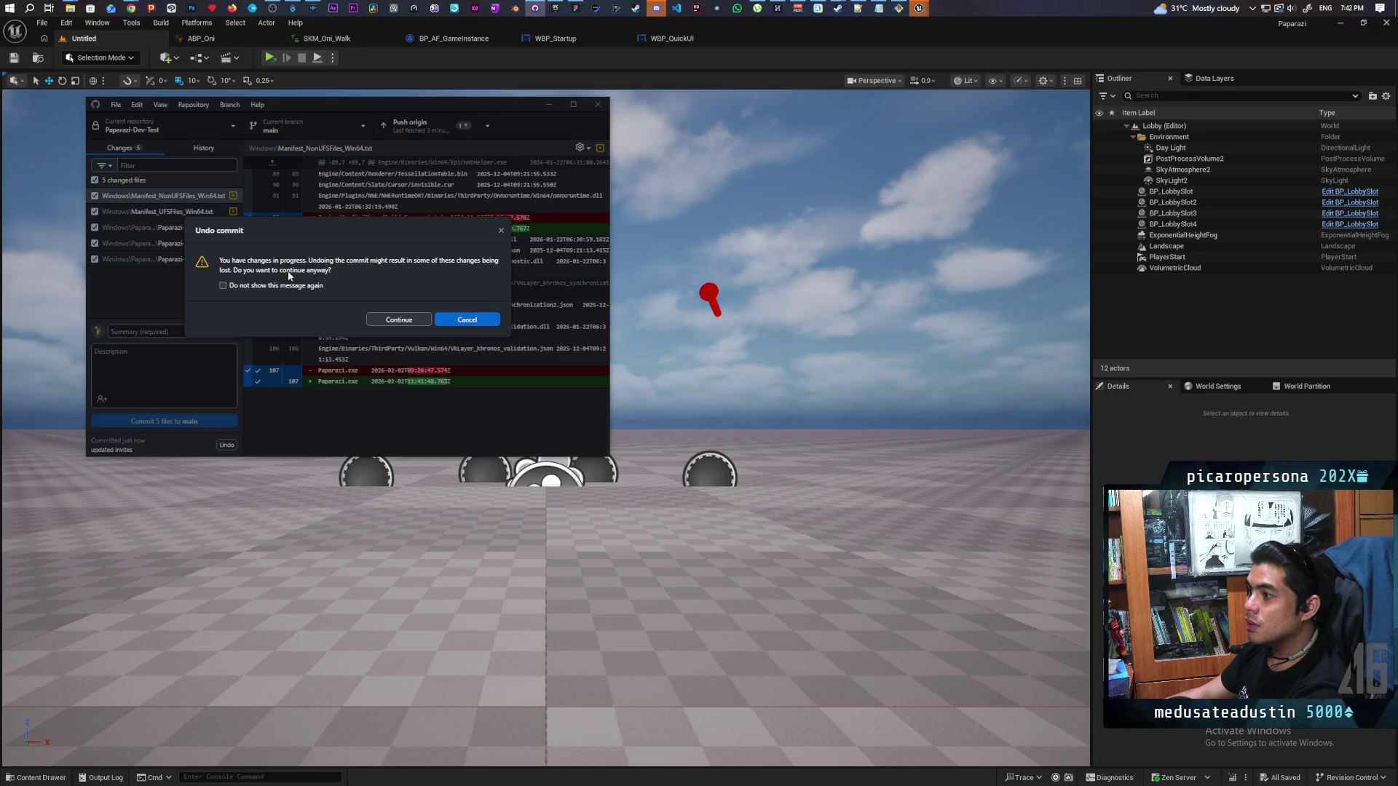
{"action": "left_click", "coordinate": [462, 320]}
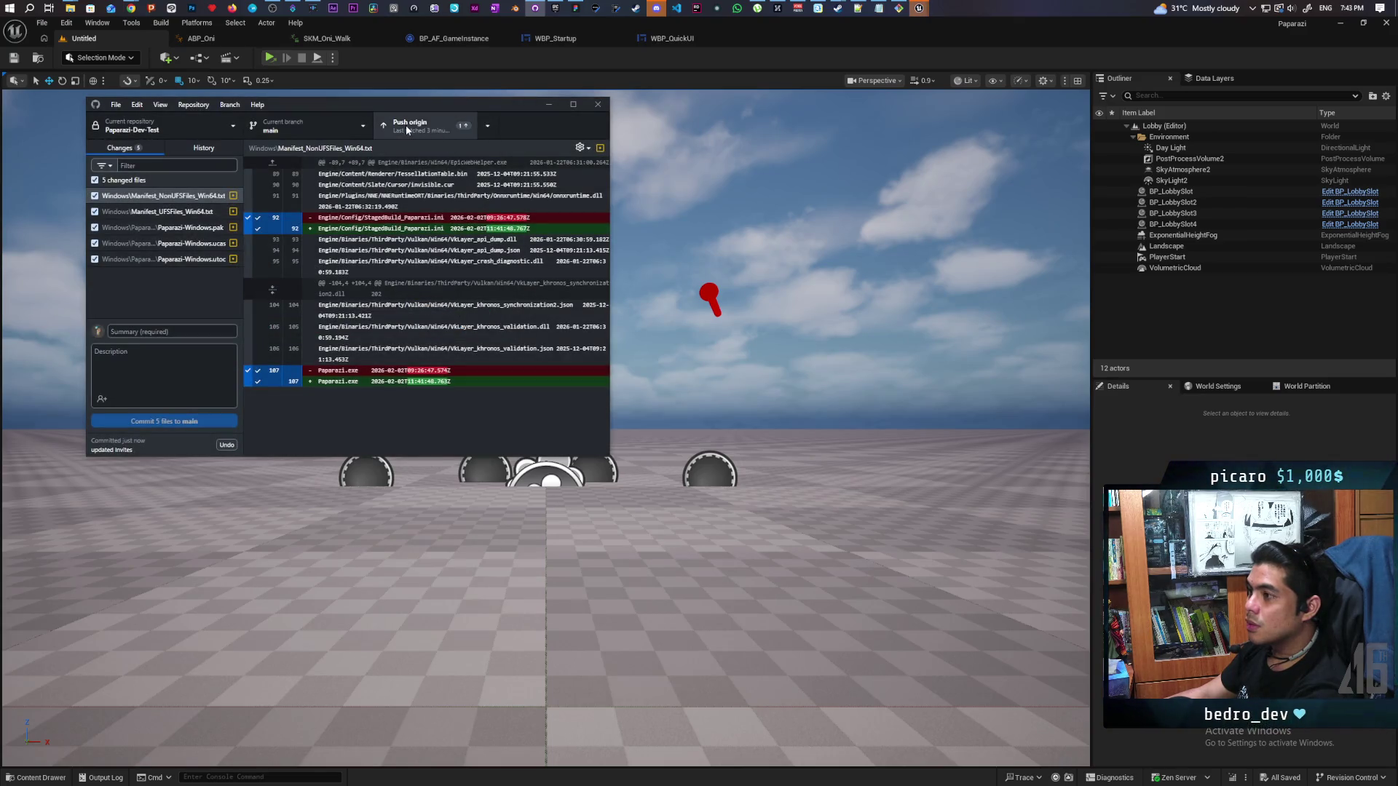
{"action": "left_click", "coordinate": [179, 334]}
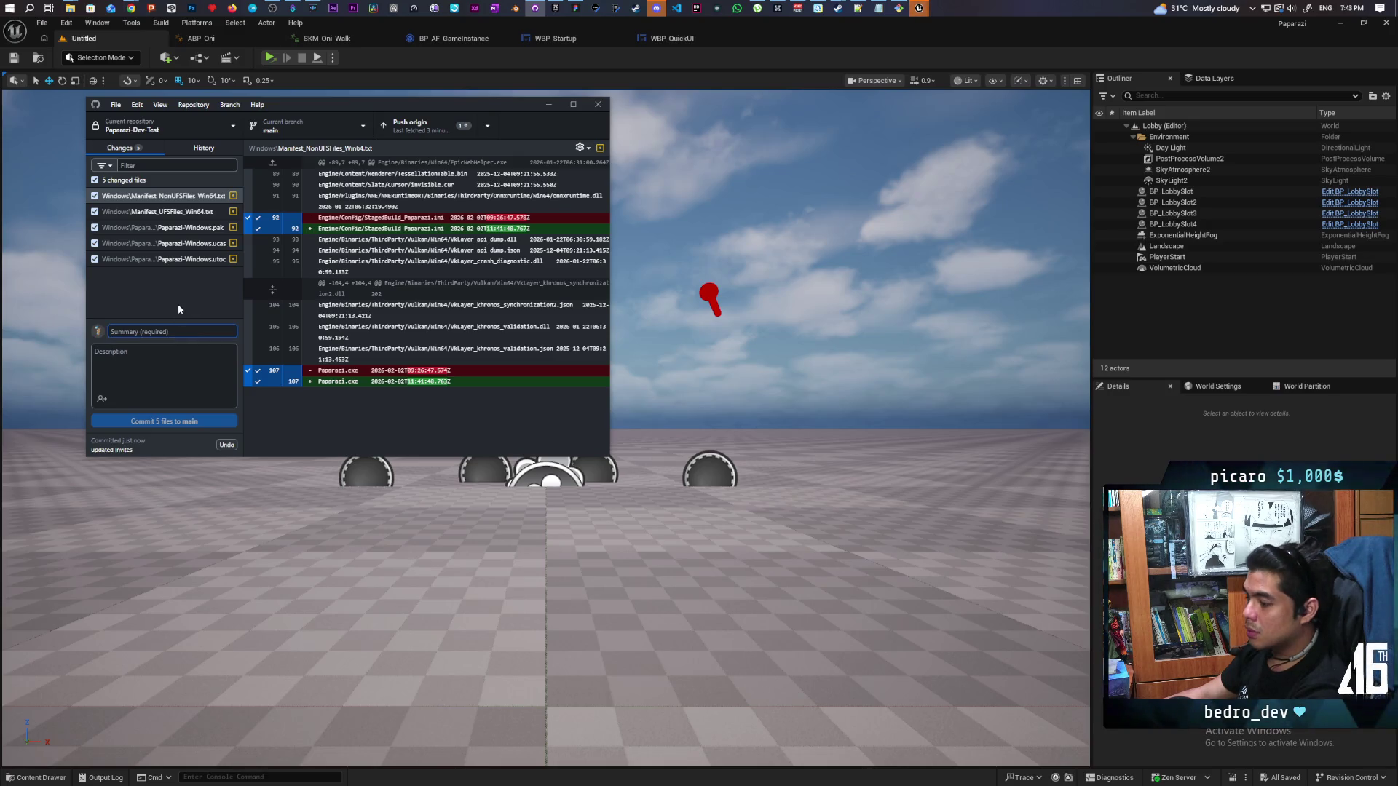
{"action": "type", "text": "build"}
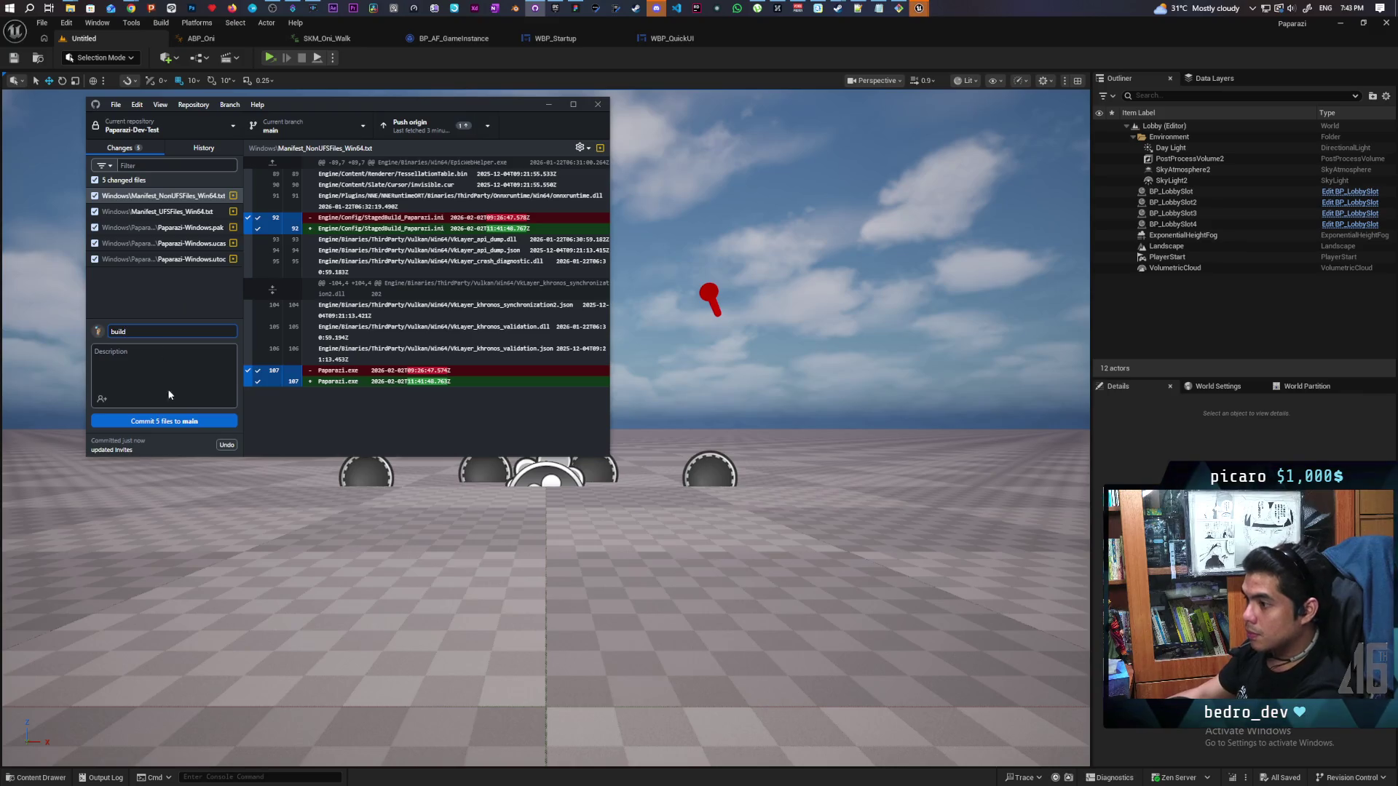
{"action": "key", "text": "ctrl+Return"}
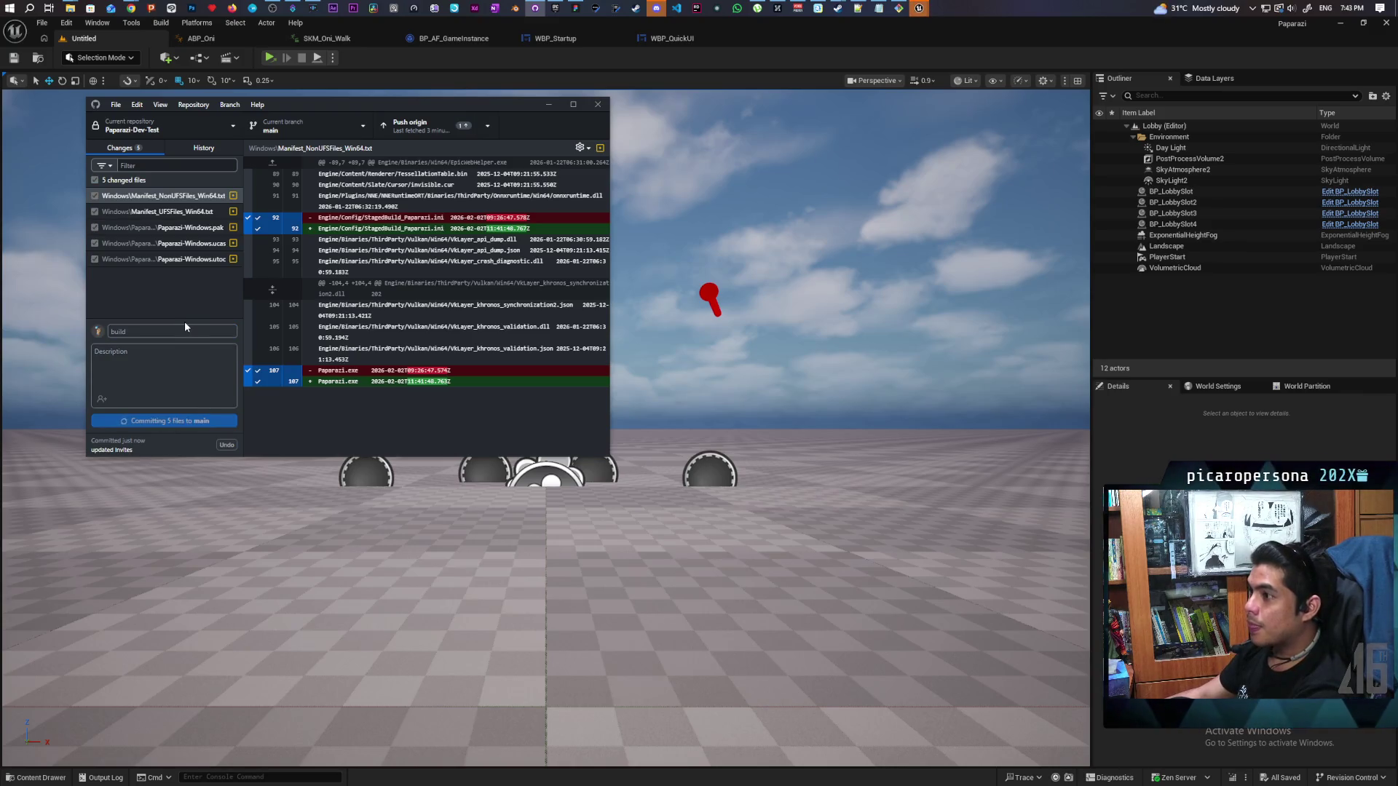
{"action": "left_click", "coordinate": [418, 138]}
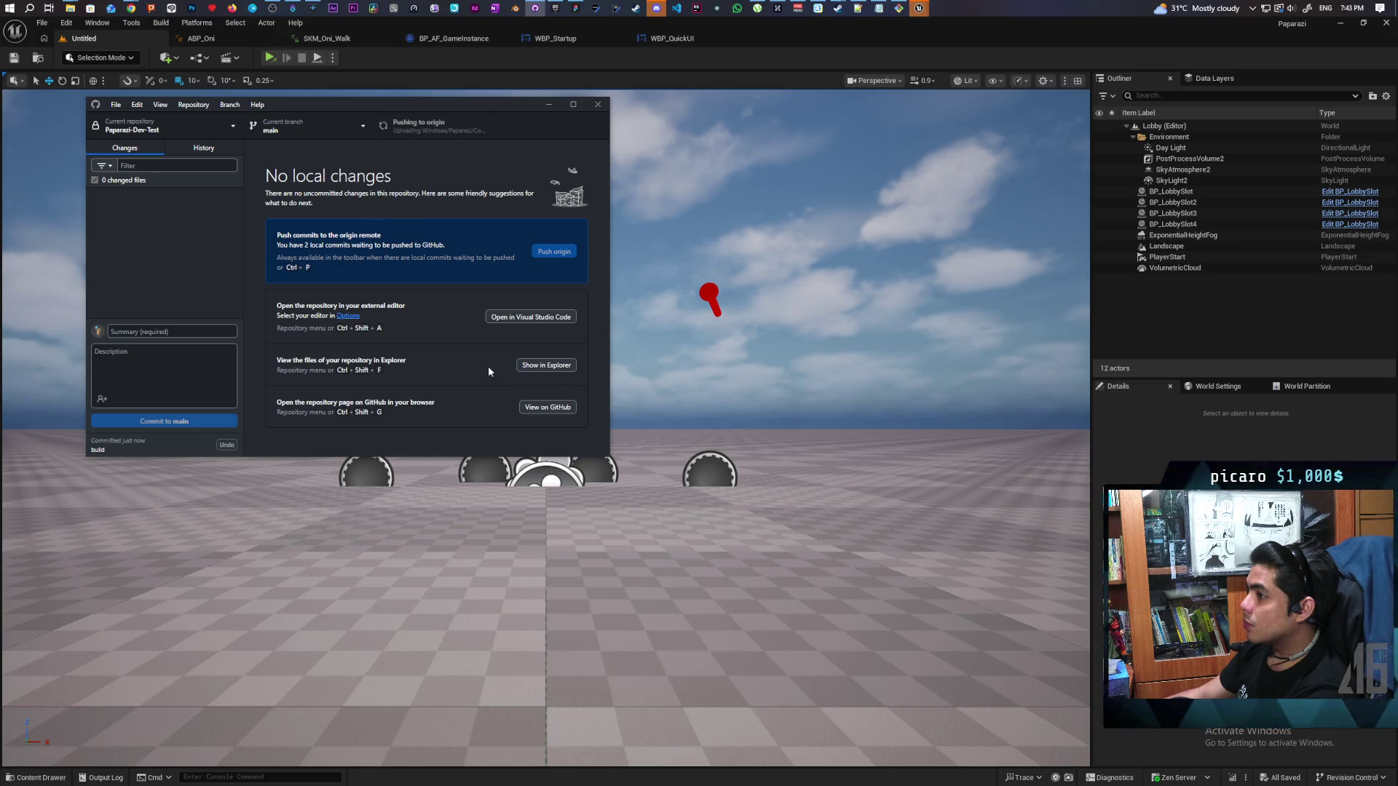
Launch Paparazi.exe from the repository's Windows build folder, check the Host Game's Name Your Event screen, then exit
{"action": "left_click", "coordinate": [544, 365]}
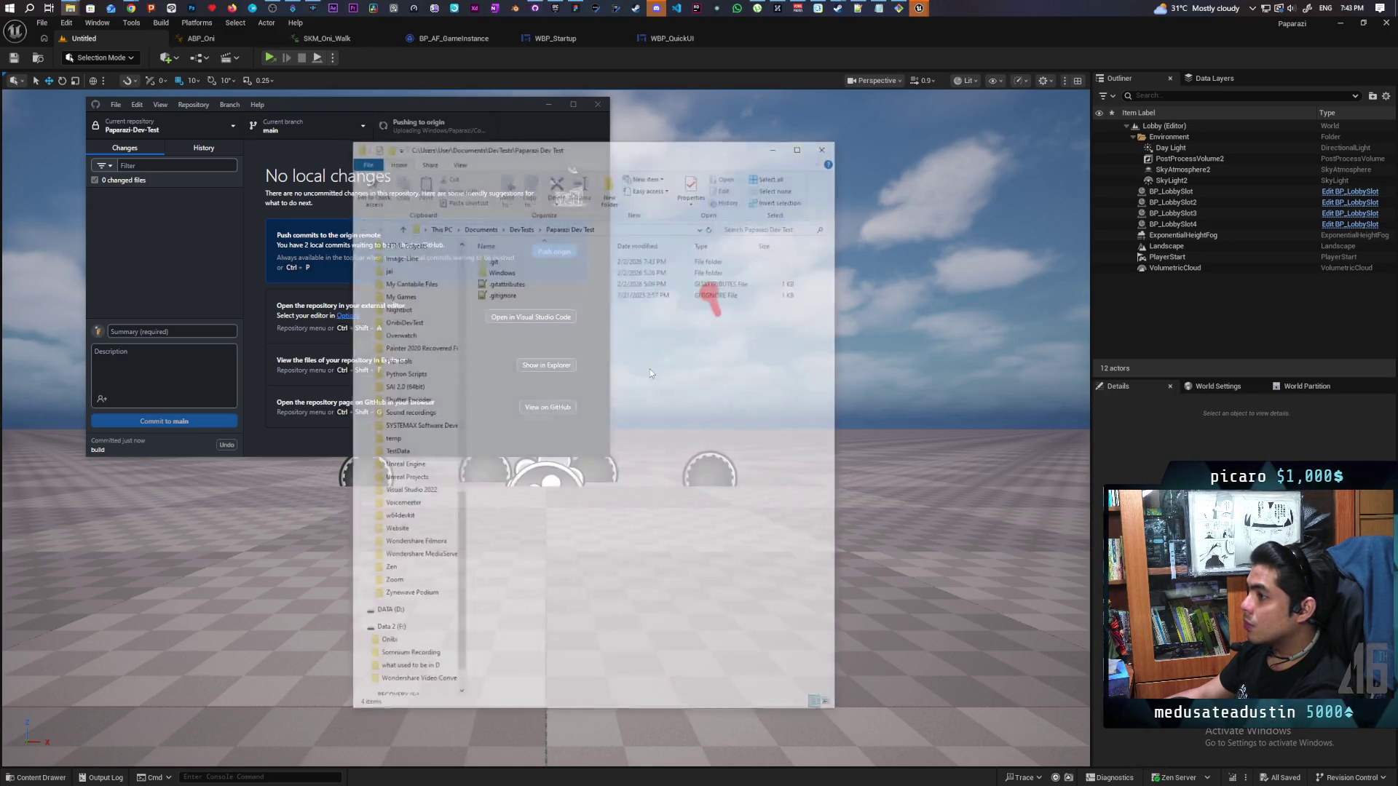
{"action": "double_click", "coordinate": [502, 271]}
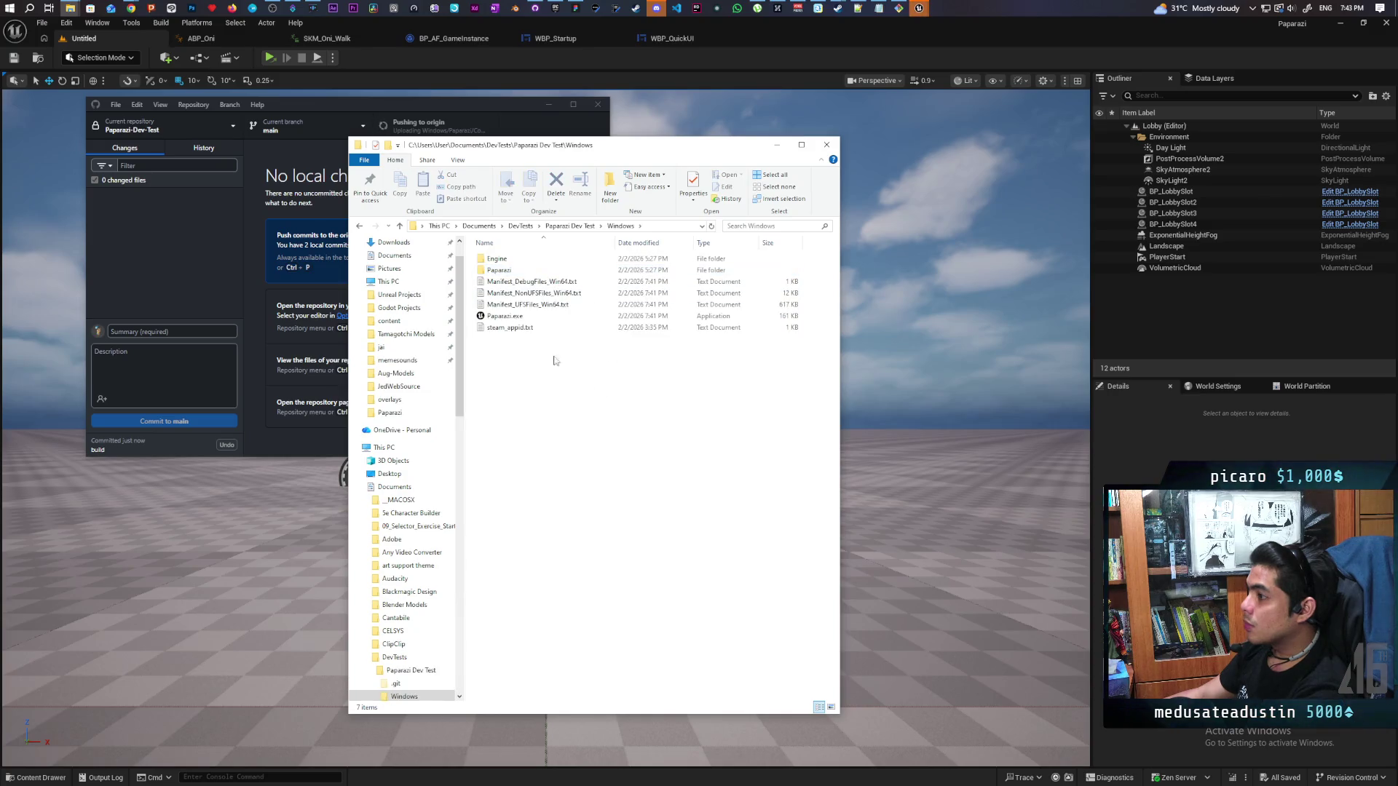
{"action": "double_click", "coordinate": [504, 316]}
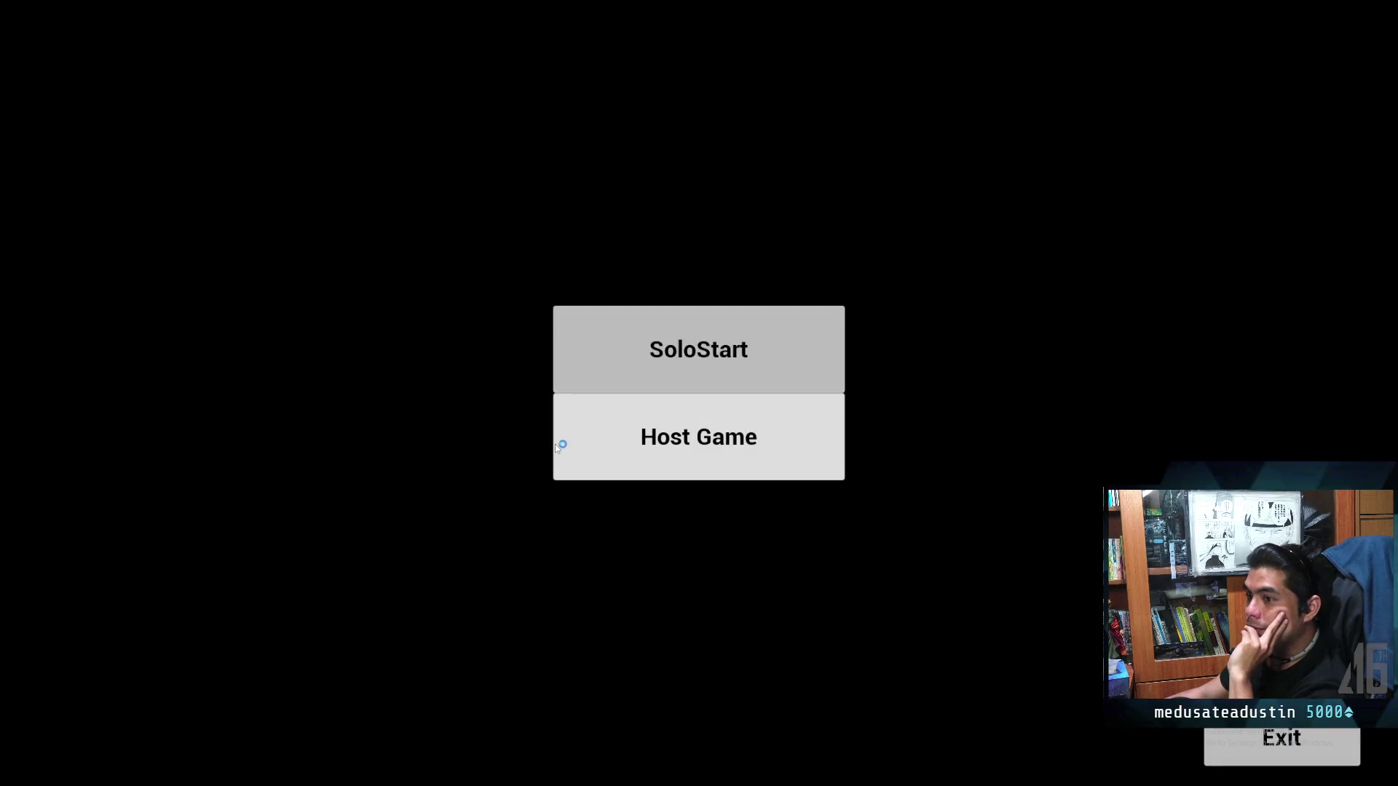
{"action": "left_click", "coordinate": [692, 439]}
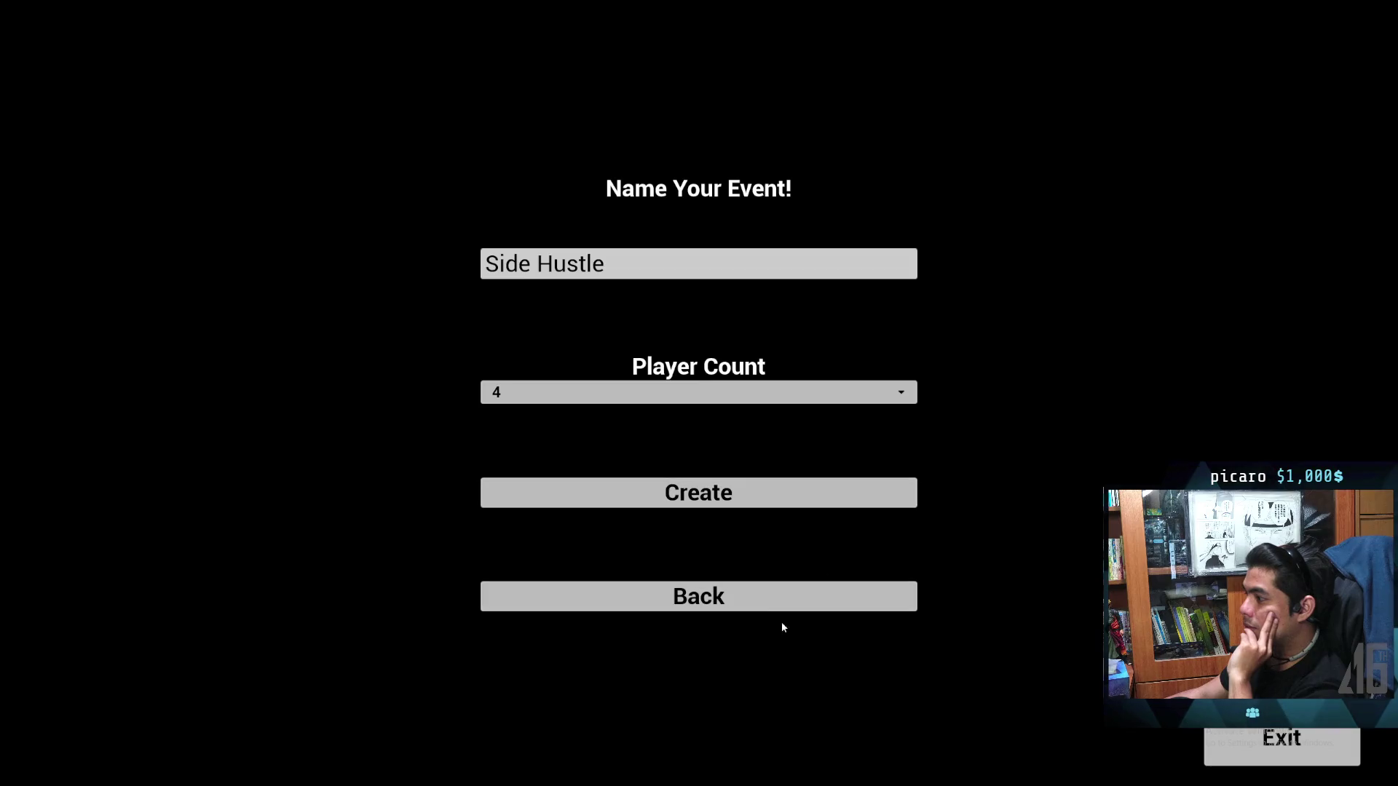
{"action": "left_click", "coordinate": [1286, 741]}
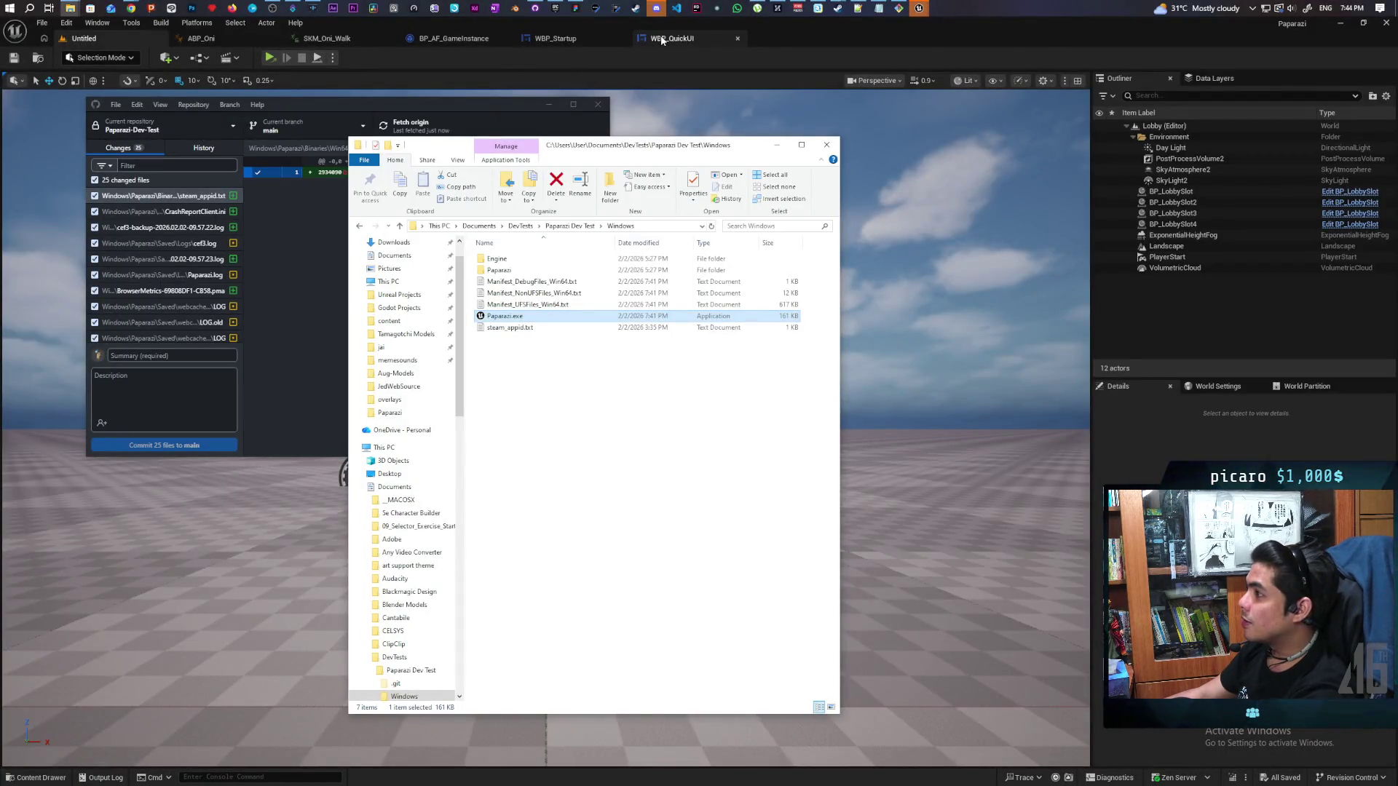
In WBP_Startup's EventGraph, connect the Host_Btn On Clicked event to a new Open Lobby node
{"action": "left_click", "coordinate": [567, 38]}
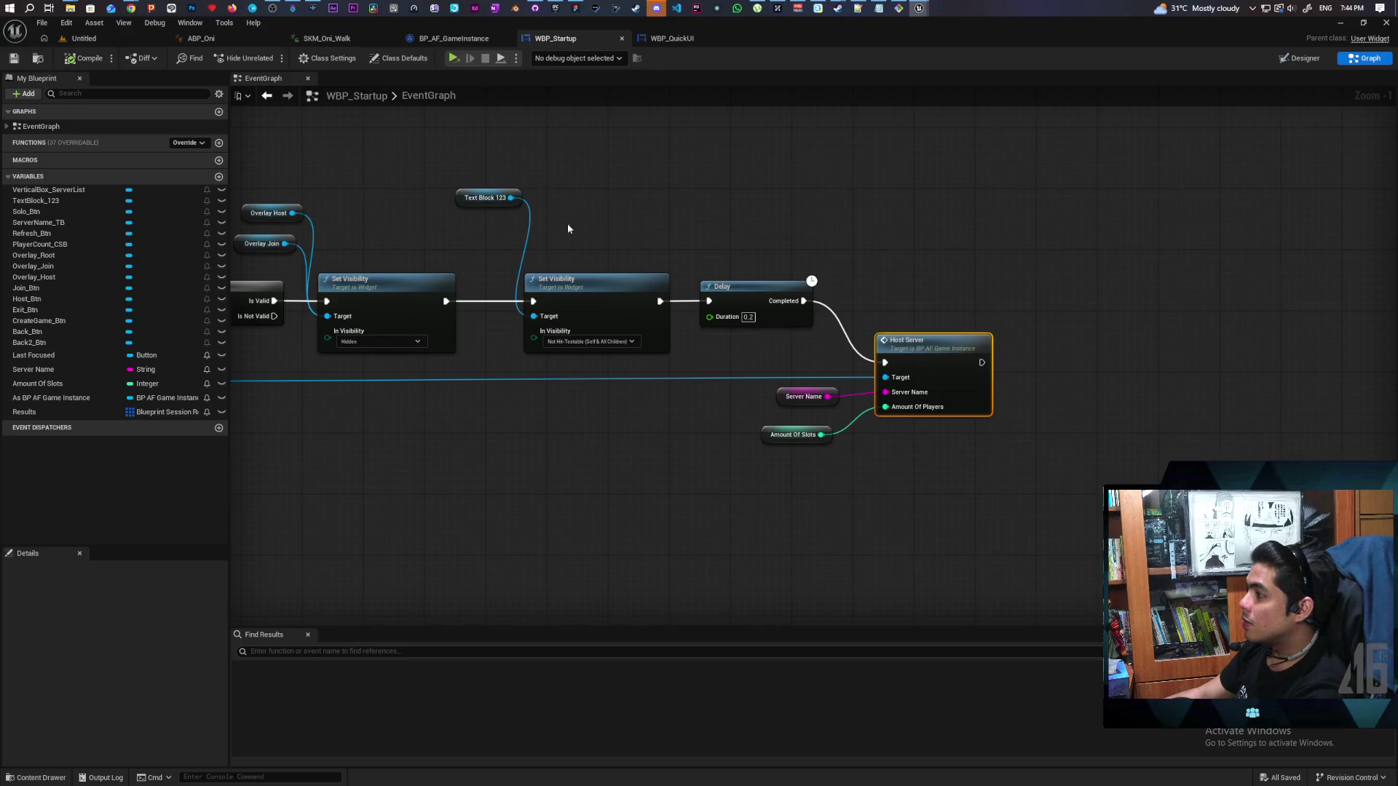
{"action": "left_click_drag", "start_coordinate": [580, 232], "coordinate": [865, 227]}
{"action": "mouse_move", "coordinate": [543, 360]}
{"action": "left_mouse_down"}
{"action": "mouse_move", "coordinate": [615, 542]}
{"action": "mouse_move", "coordinate": [649, 416]}
{"action": "mouse_move", "coordinate": [621, 361]}
{"action": "left_mouse_up"}
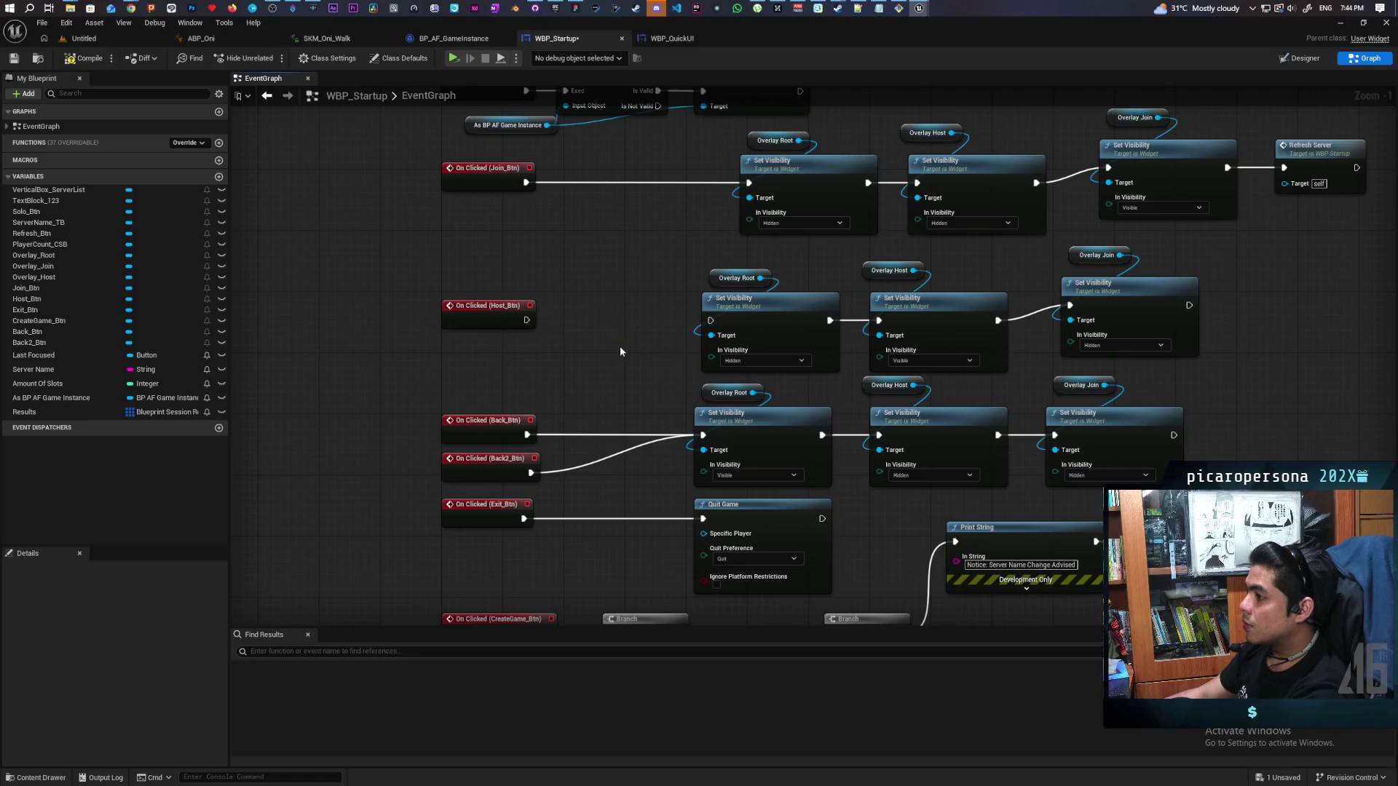
{"action": "mouse_move", "coordinate": [527, 319]}
{"action": "left_mouse_down"}
{"action": "mouse_move", "coordinate": [623, 322]}
{"action": "mouse_move", "coordinate": [576, 311]}
{"action": "left_mouse_up"}
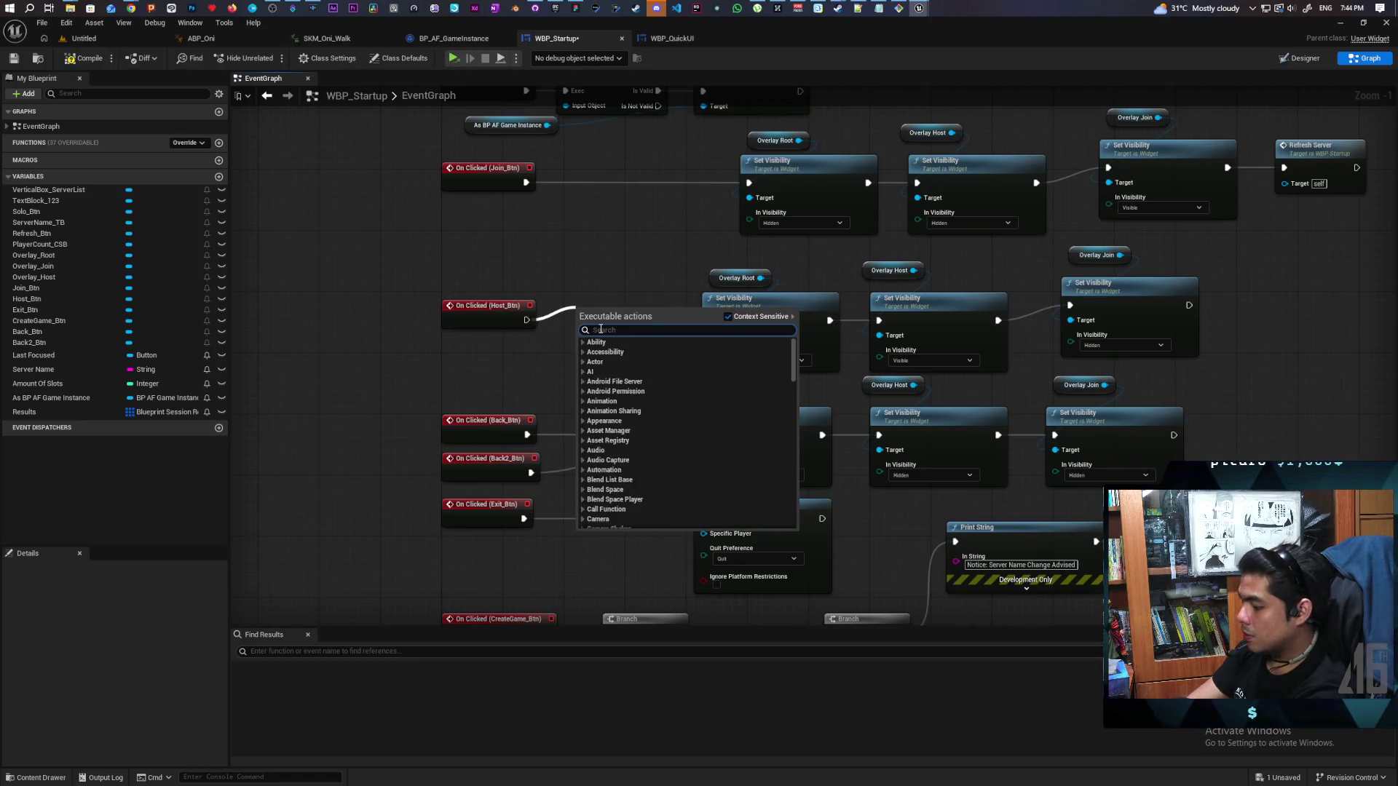
{"action": "type", "text": "open lobby"}
{"action": "key", "text": "Return"}
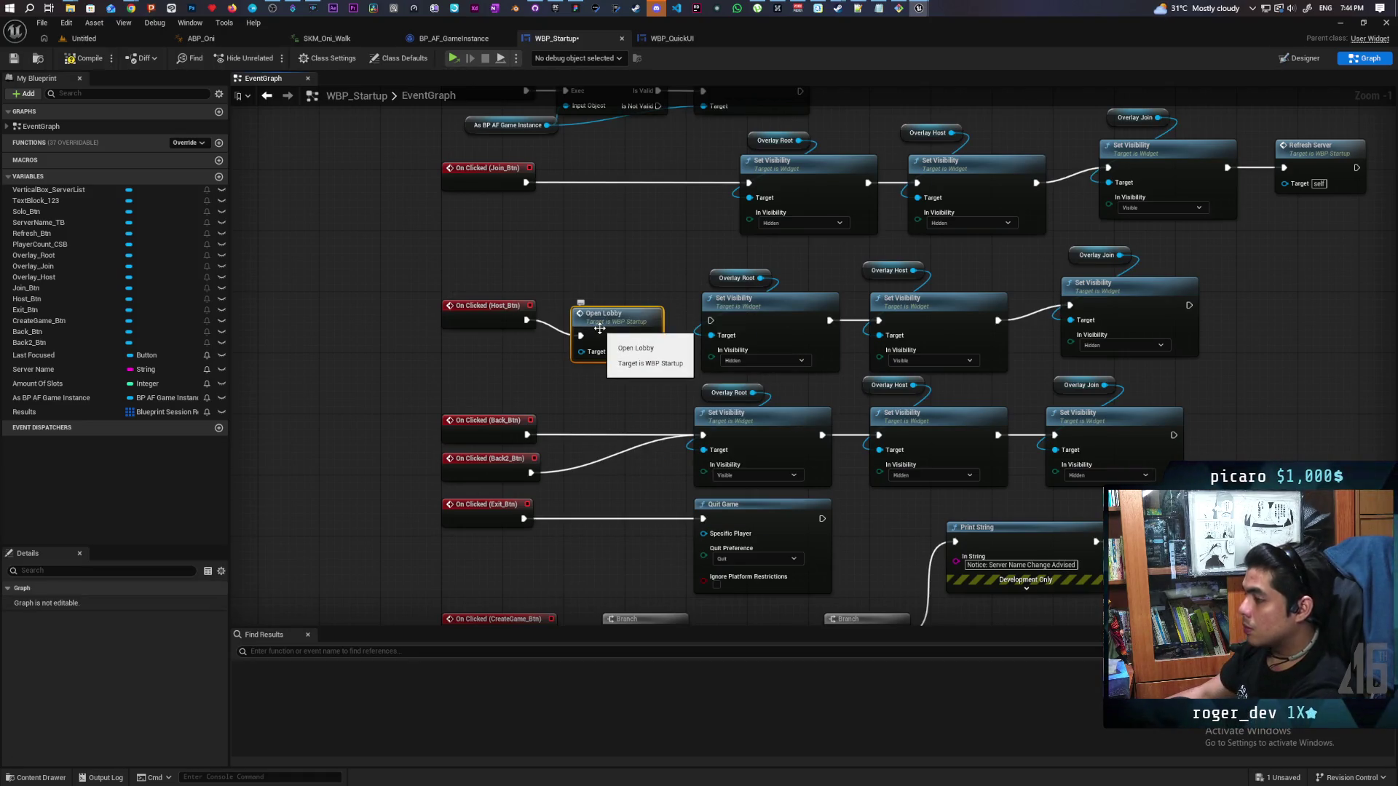
Save the WBP_Startup blueprint and go back to the Lobby level editor
{"action": "left_click_drag", "start_coordinate": [565, 370], "coordinate": [514, 199]}
{"action": "mouse_move", "coordinate": [451, 166]}
{"action": "left_mouse_down"}
{"action": "mouse_move", "coordinate": [405, 262]}
{"action": "mouse_move", "coordinate": [423, 309]}
{"action": "left_mouse_up"}
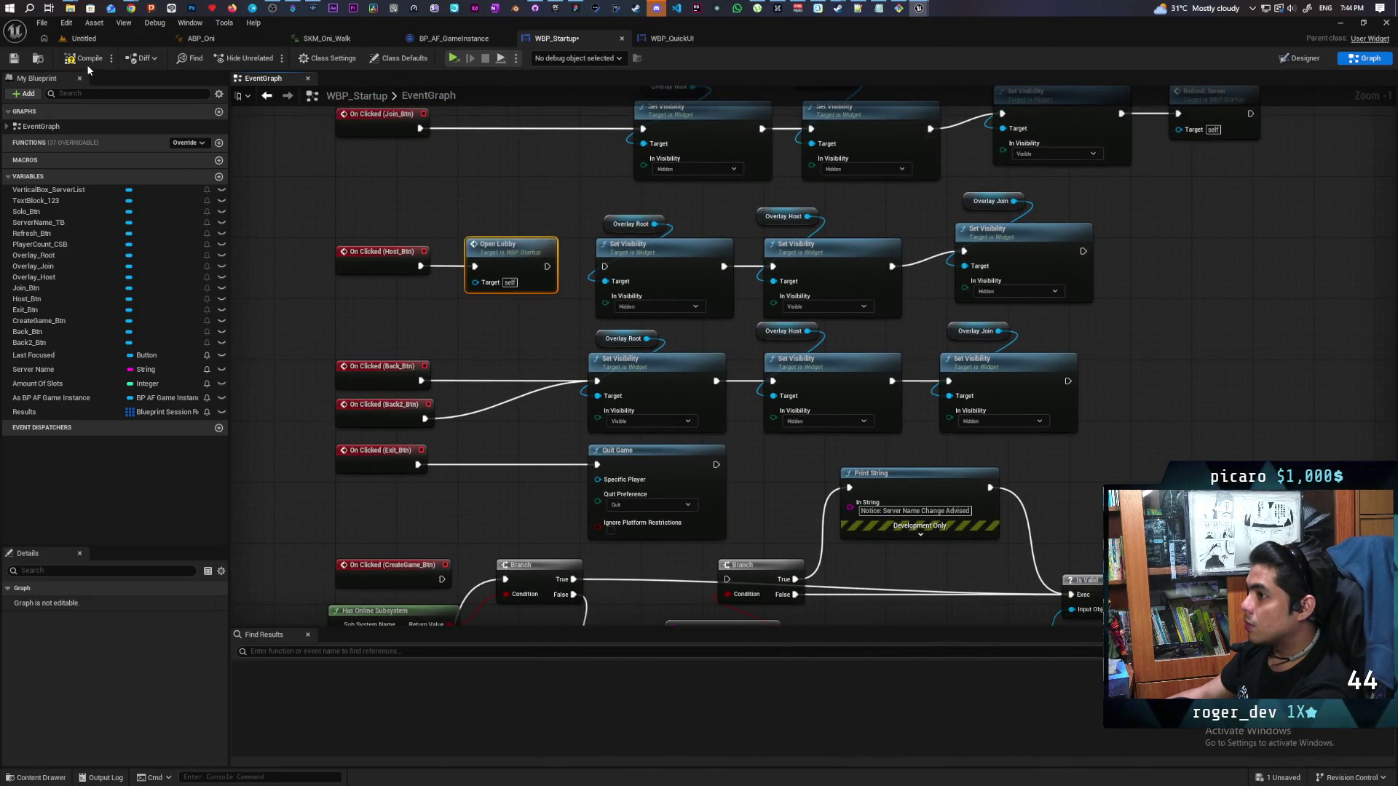
{"action": "left_click", "coordinate": [13, 58]}
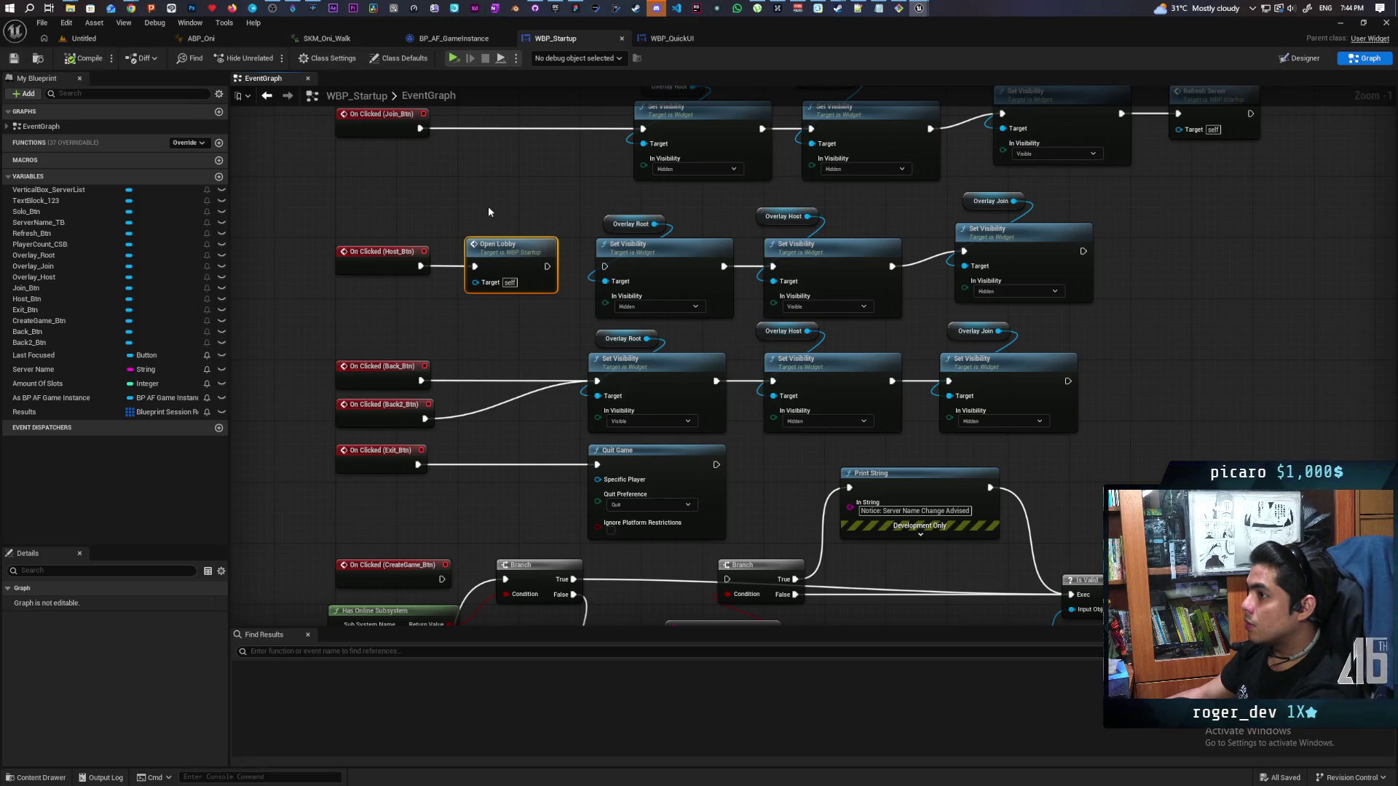
{"action": "mouse_move", "coordinate": [456, 229]}
{"action": "left_mouse_down"}
{"action": "mouse_move", "coordinate": [478, 325]}
{"action": "mouse_move", "coordinate": [431, 275]}
{"action": "left_mouse_up"}
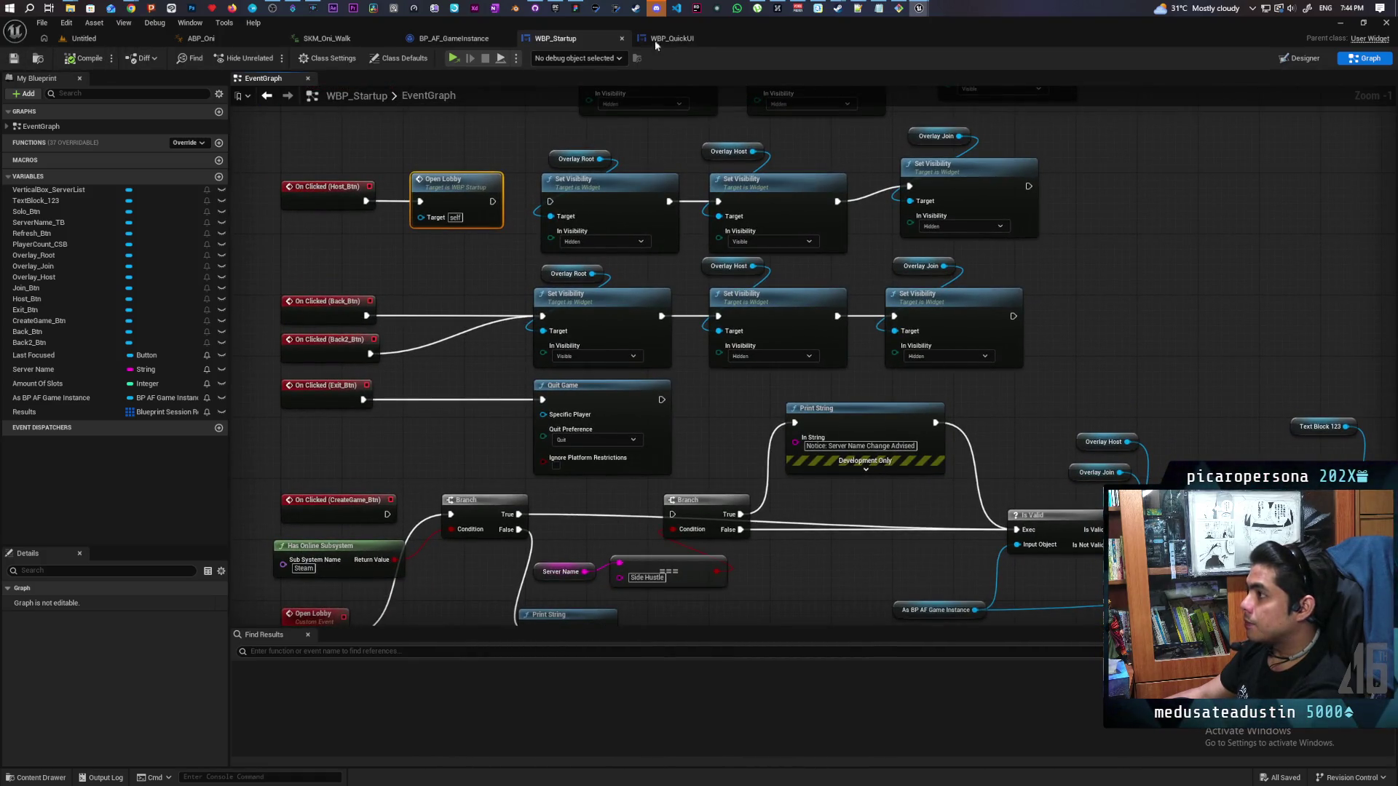
{"action": "left_click", "coordinate": [101, 40]}
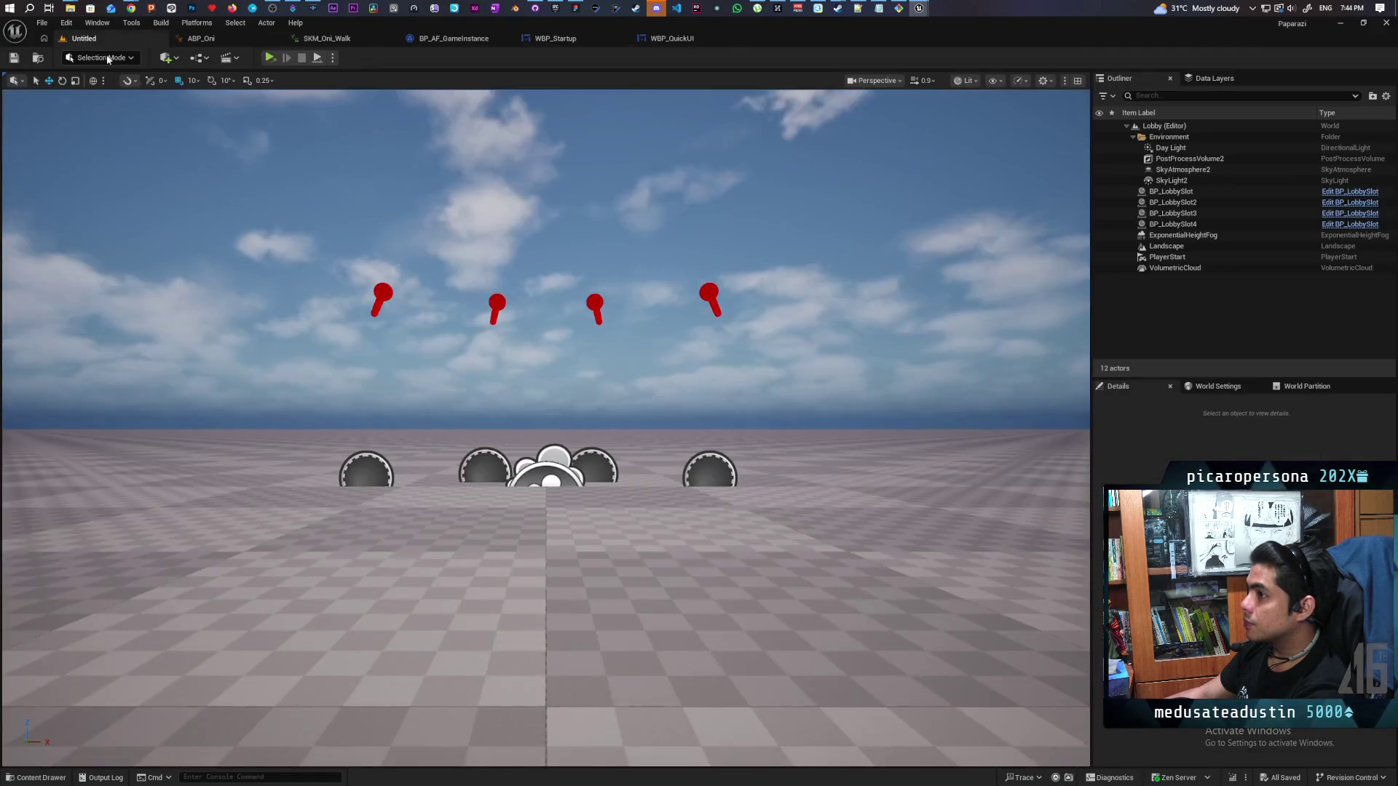
Package the project from Platforms > Package Project into the Paparazi Dev Test folder
{"action": "left_click", "coordinate": [160, 23]}
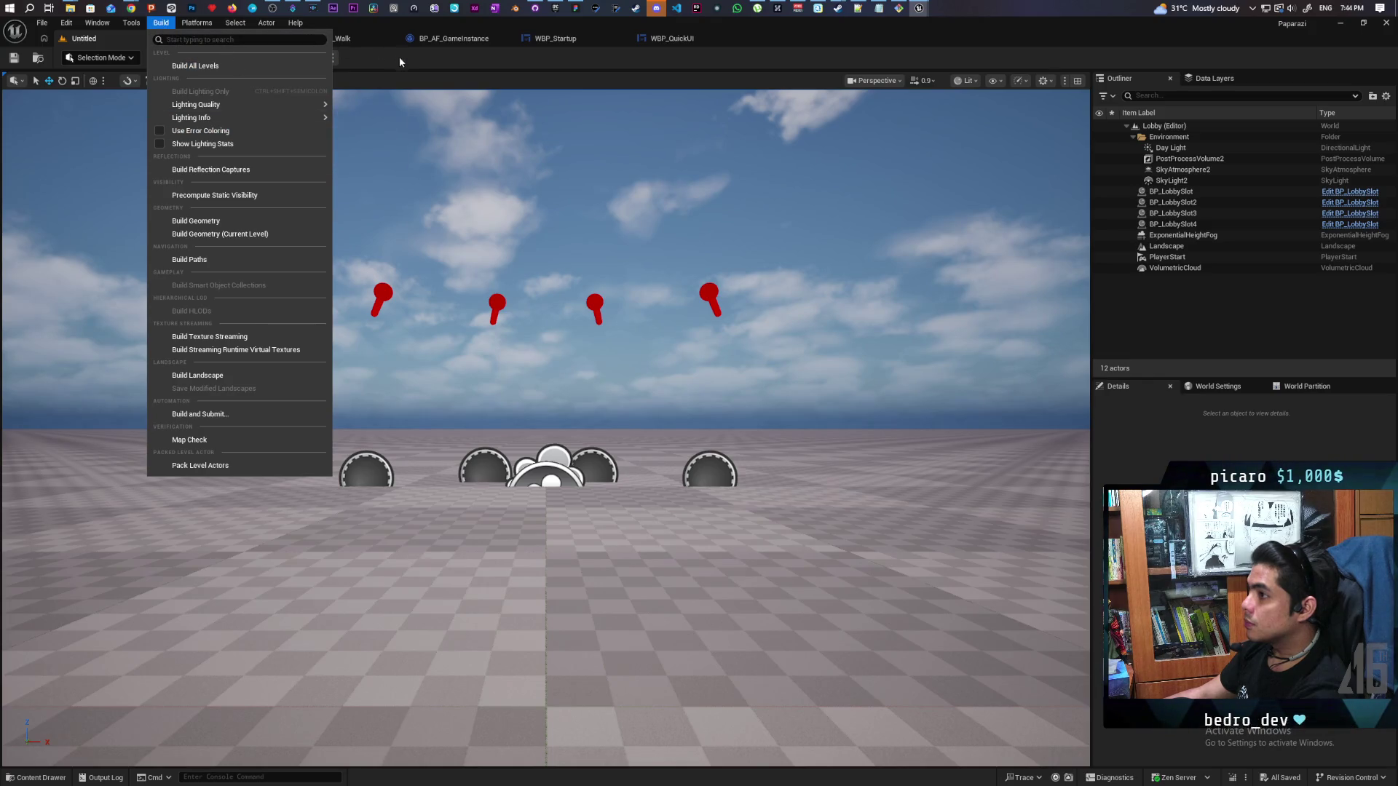
{"action": "left_click", "coordinate": [197, 23]}
{"action": "mouse_move", "coordinate": [284, 139]}
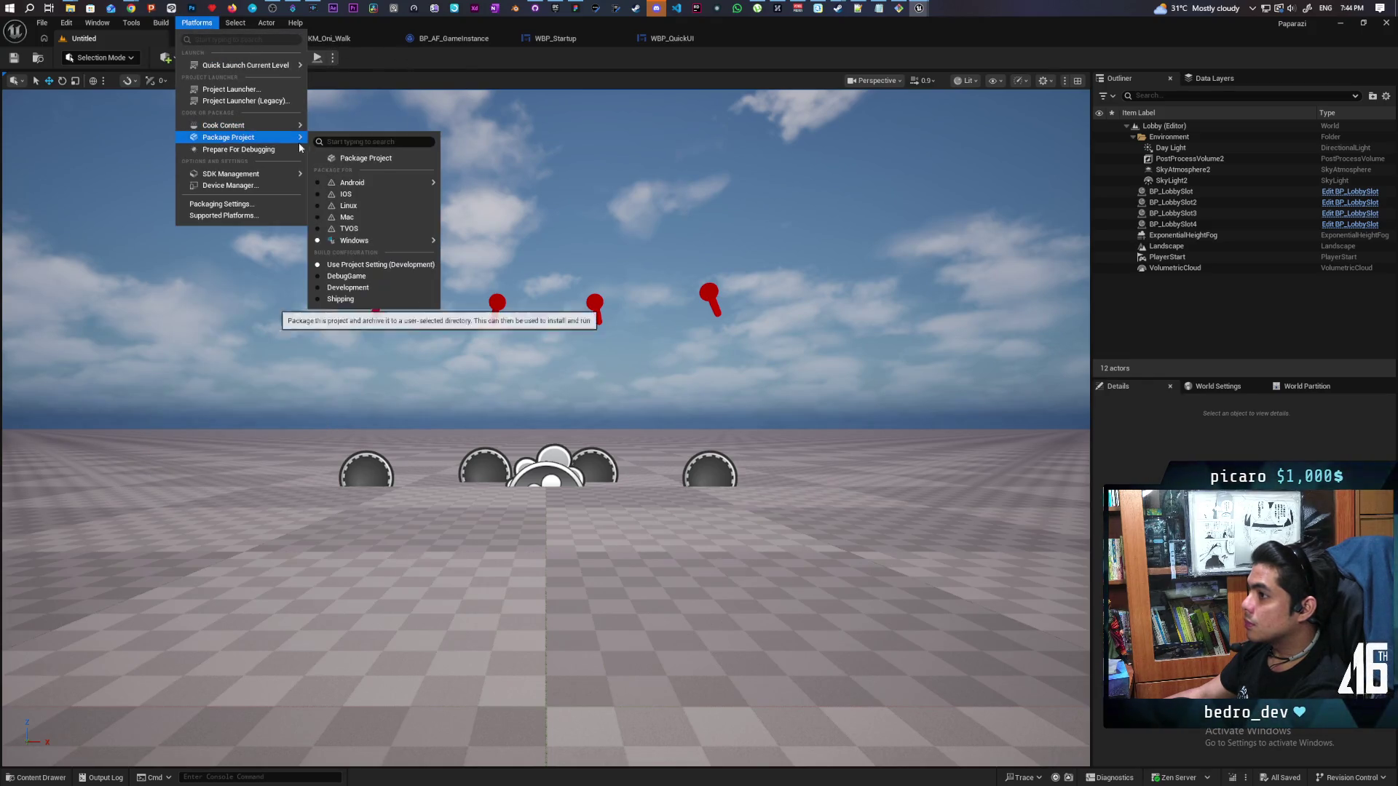
{"action": "left_click", "coordinate": [333, 154]}
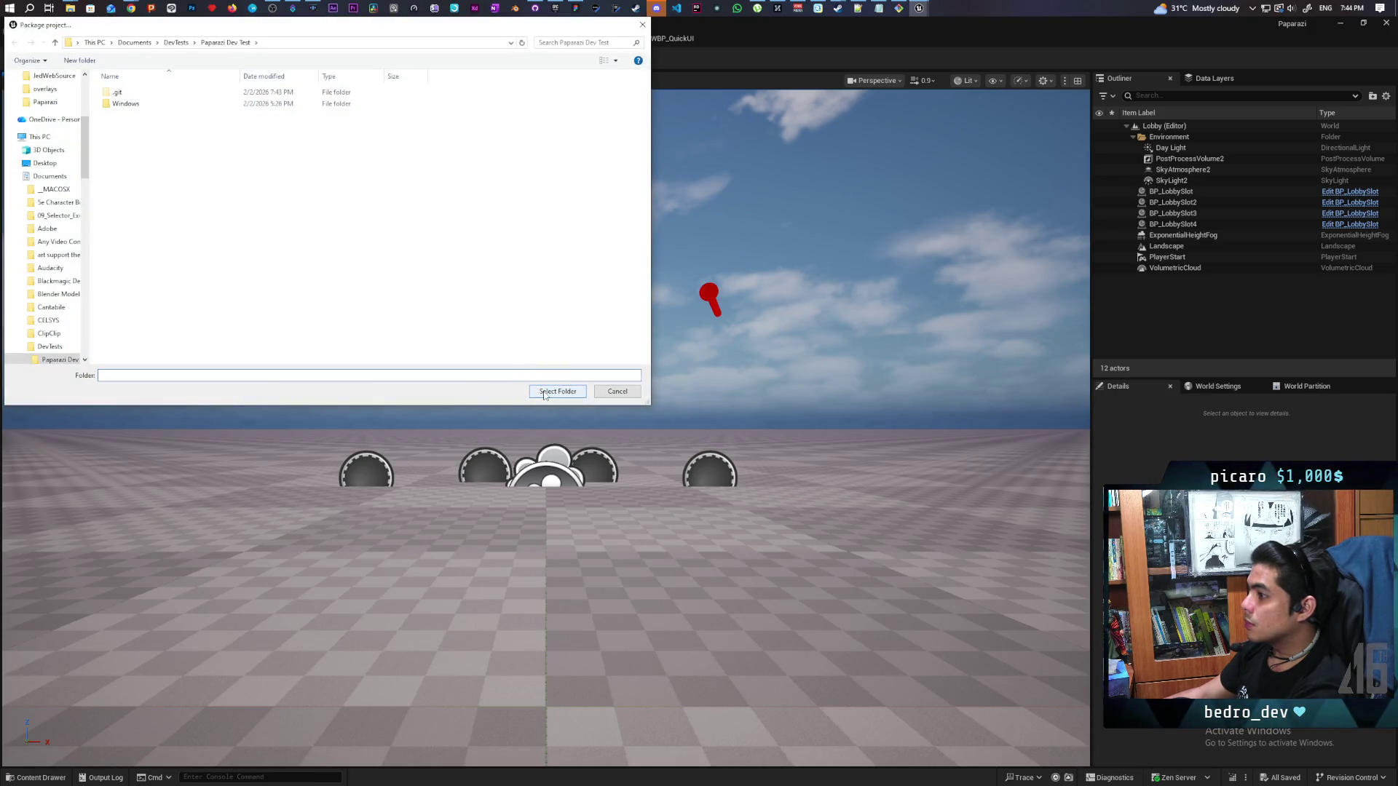
{"action": "left_click", "coordinate": [557, 391]}
{"action": "left_click", "coordinate": [536, 9]}
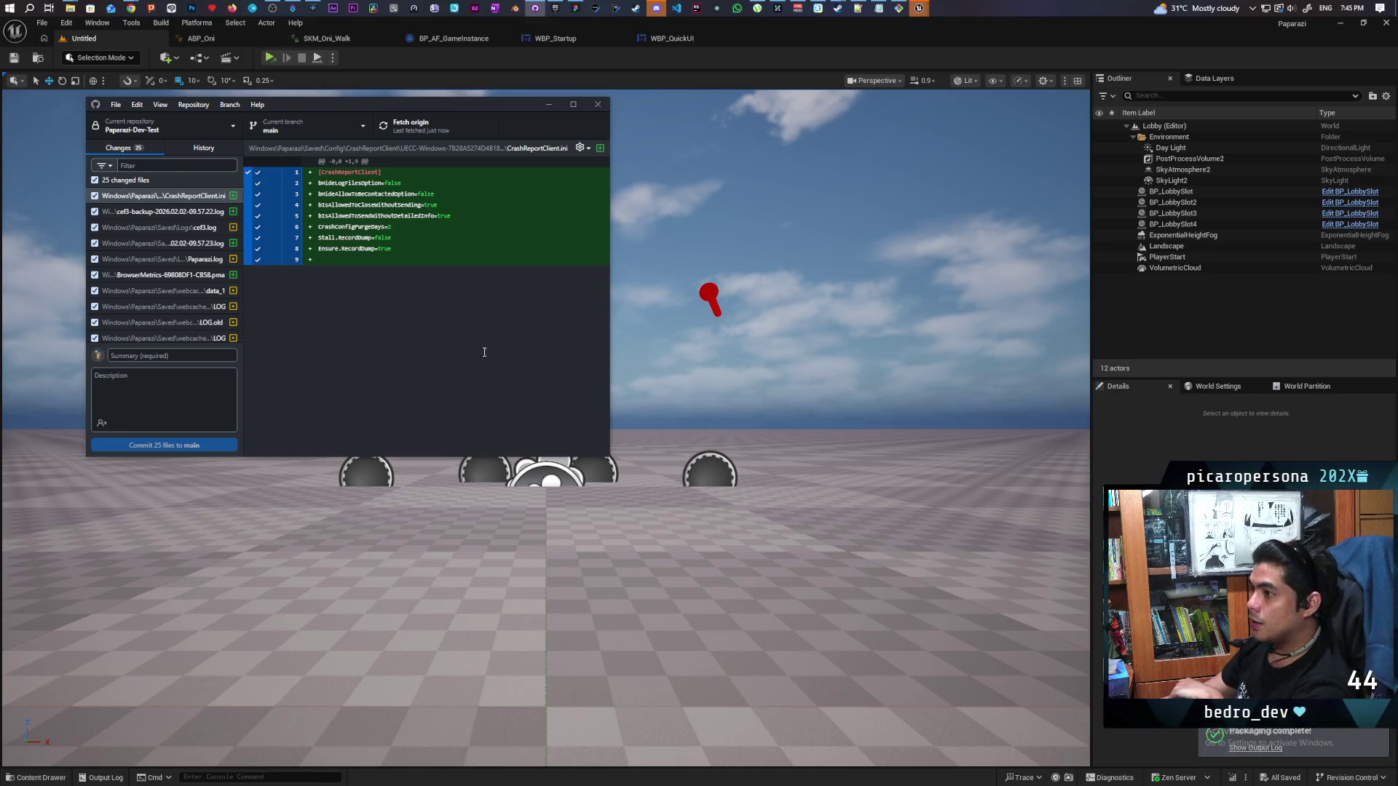
Commit the changed files as 'fixed UI', push to origin, and open the repository folder
{"action": "left_click", "coordinate": [548, 104]}
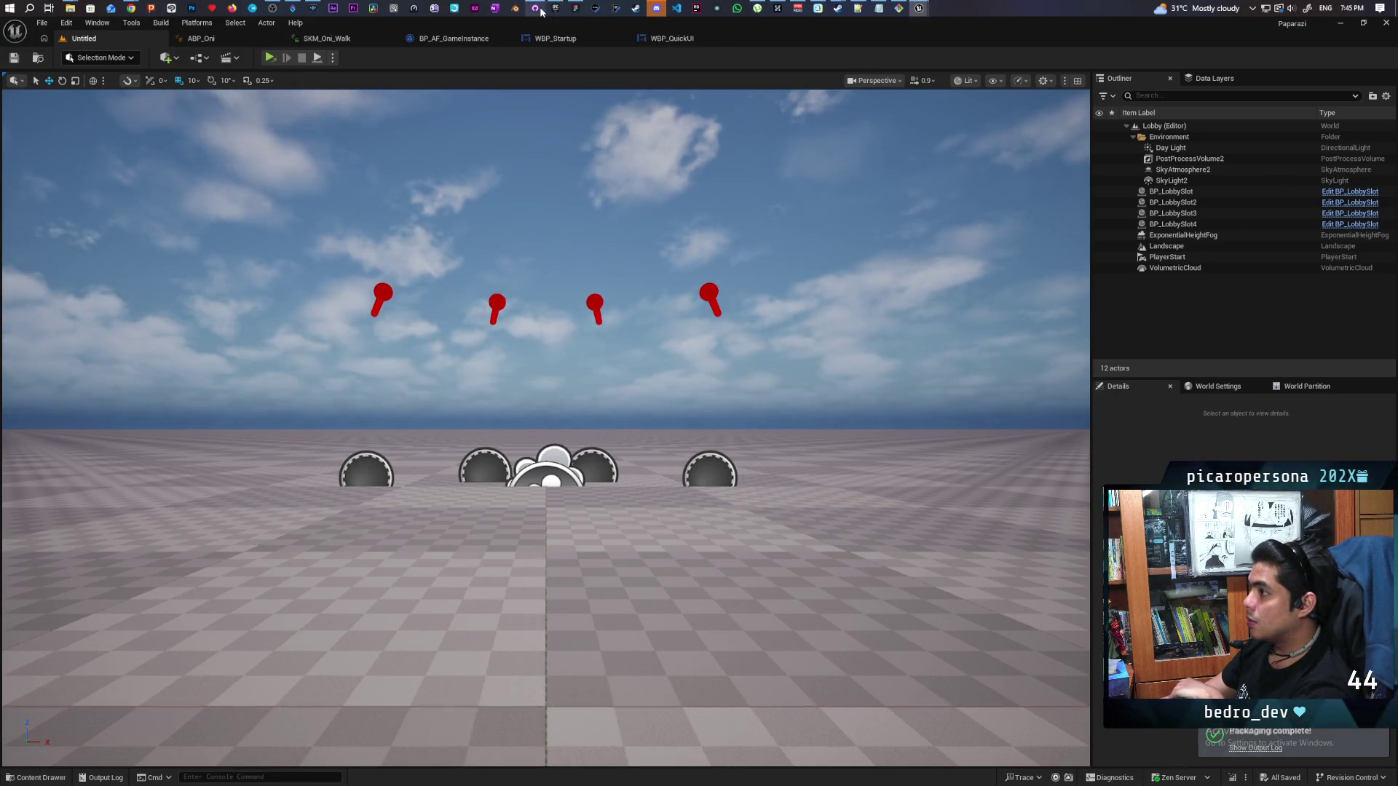
{"action": "left_click", "coordinate": [537, 9]}
{"action": "type", "text": "fixed UI"}
{"action": "key", "text": "ctrl+Return"}
{"action": "key", "text": "ctrl+p"}
{"action": "left_click", "coordinate": [540, 366]}
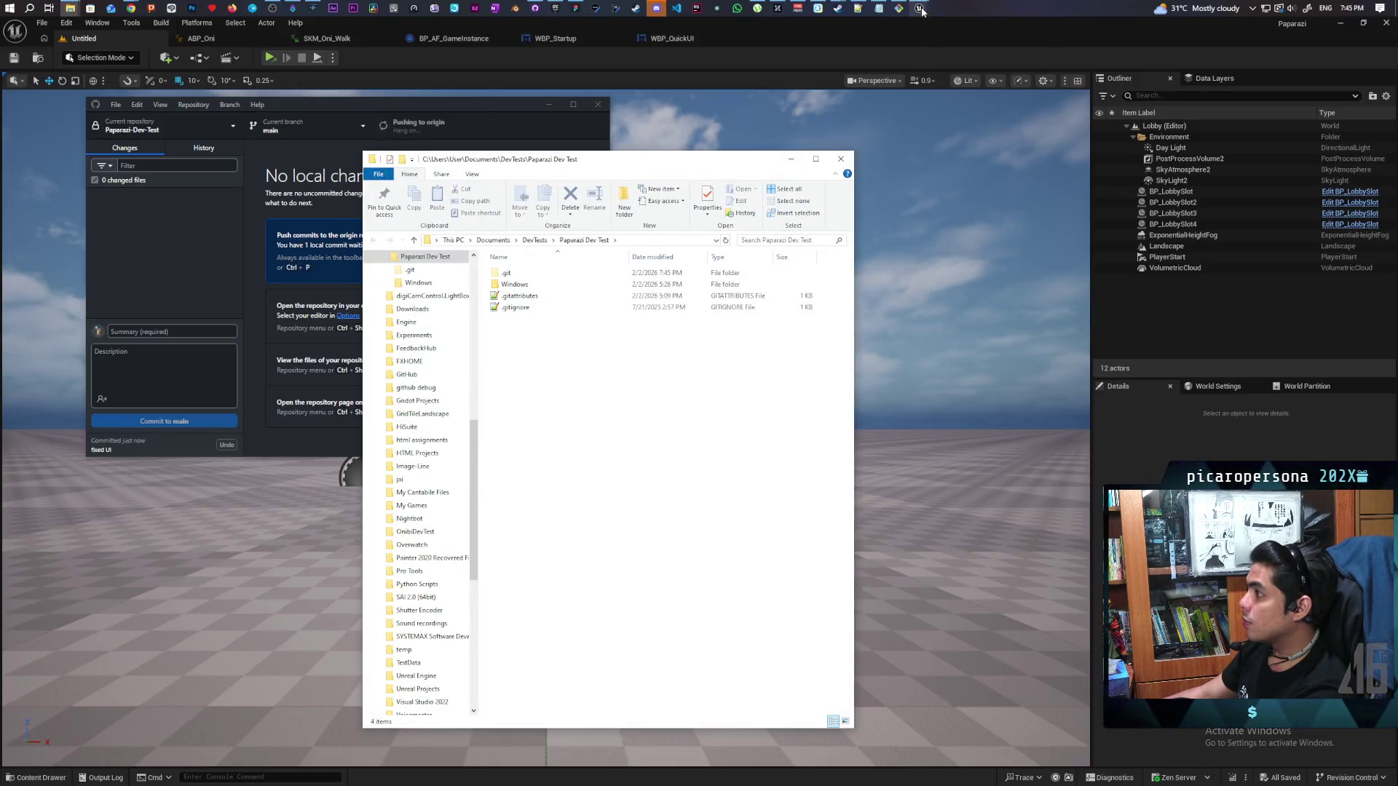
Run the new Paparazi build, host a game to inspect the lobby's friend invite list, then quit
{"action": "double_click", "coordinate": [514, 284]}
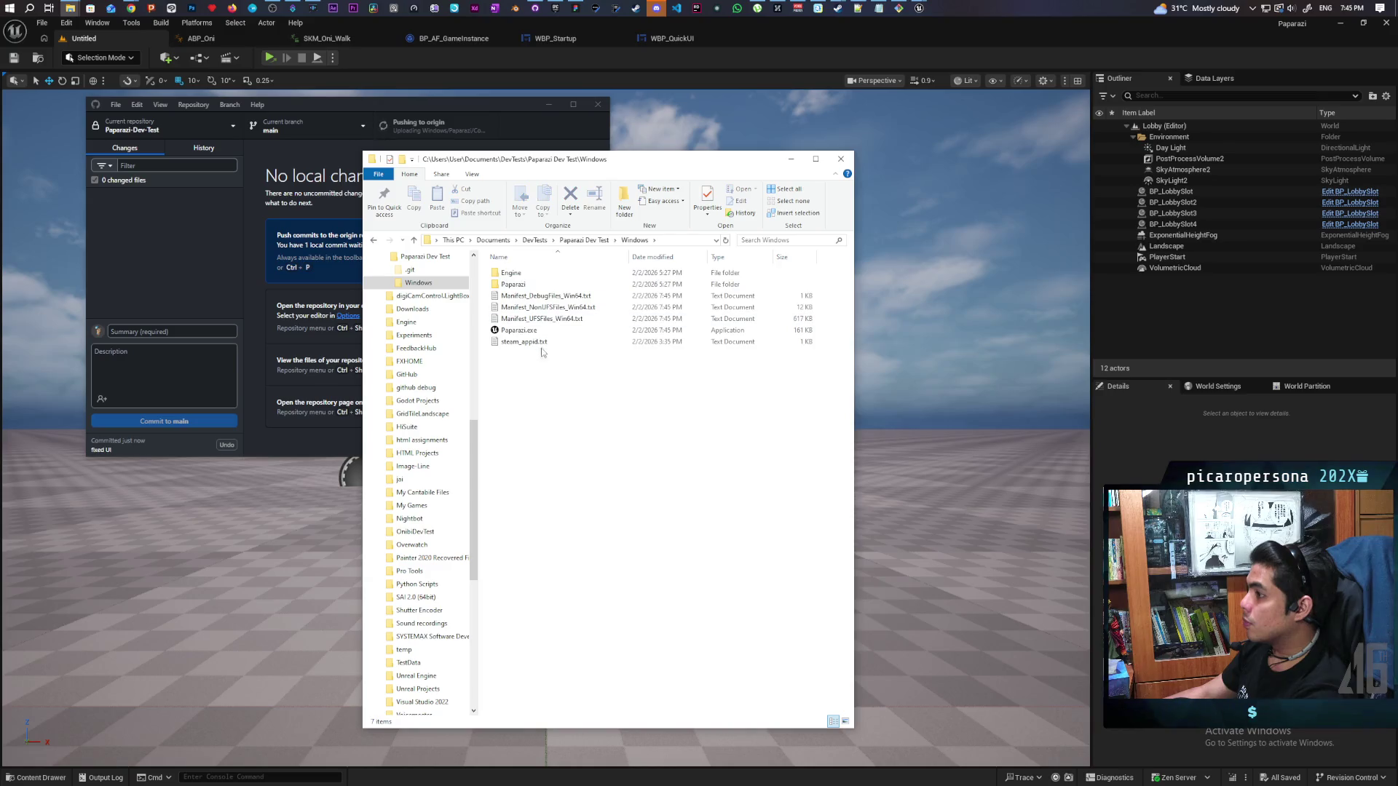
{"action": "double_click", "coordinate": [519, 330]}
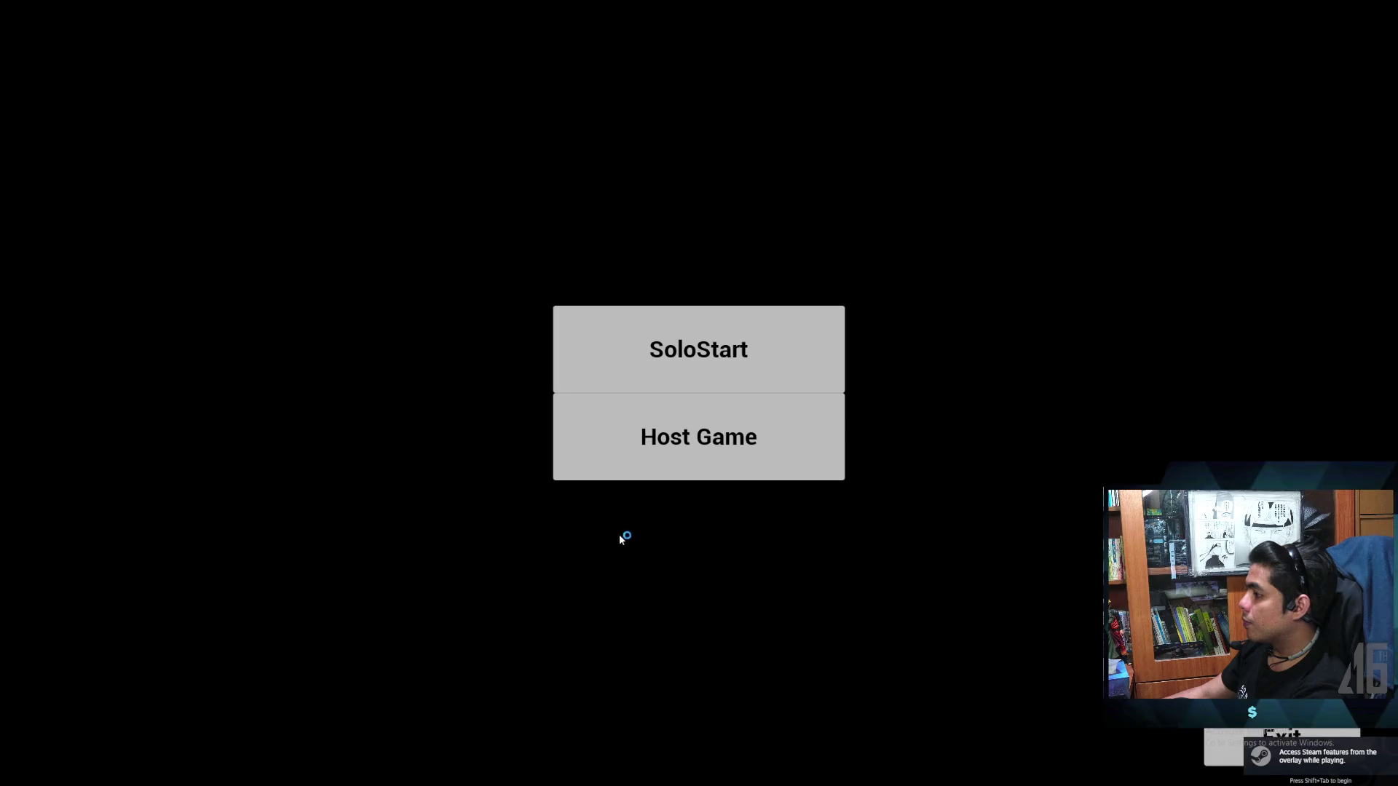
{"action": "left_click", "coordinate": [703, 457]}
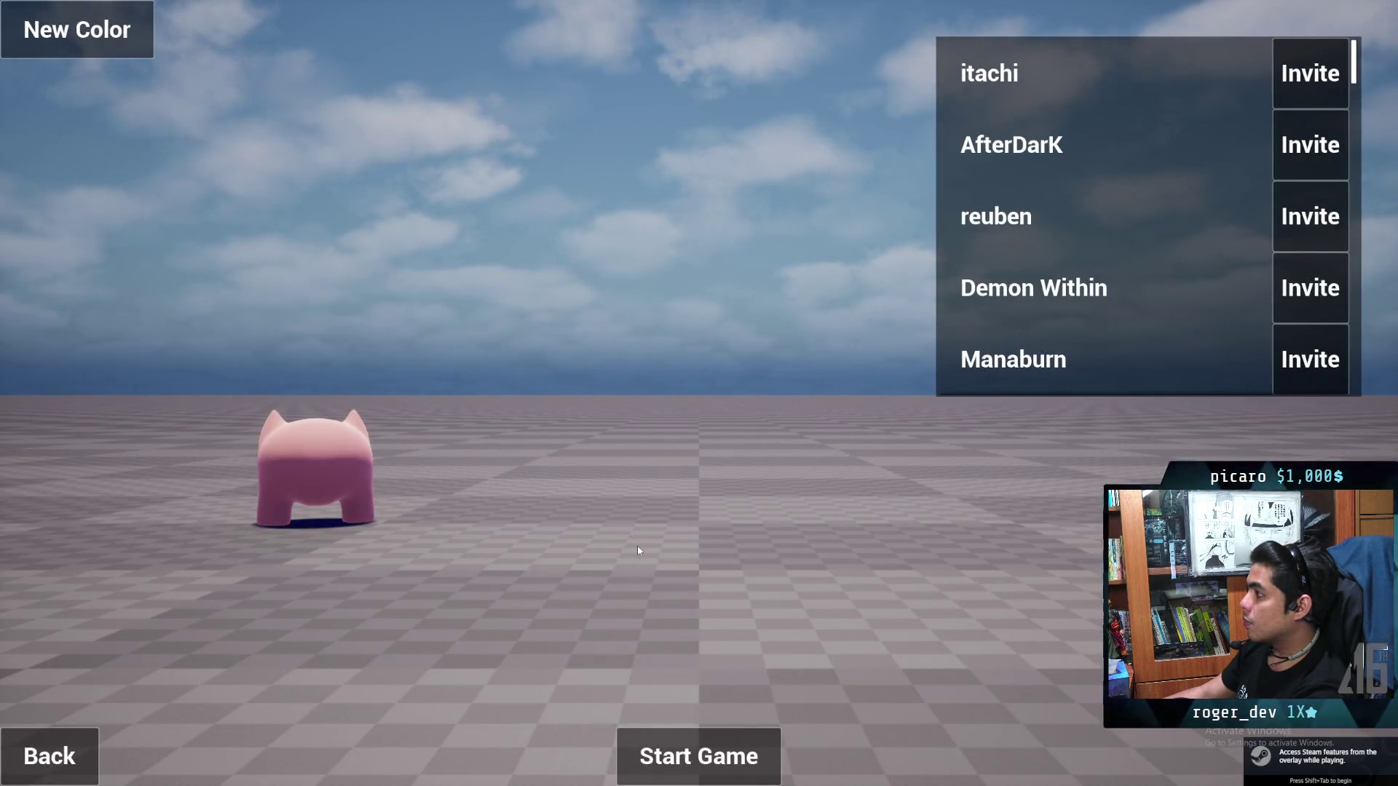
{"action": "scroll", "coordinate": [1132, 265], "scroll_direction": "down", "scroll_amount": 2}
{"action": "scroll", "coordinate": [1132, 265], "scroll_direction": "up", "scroll_amount": 1}
{"action": "scroll", "coordinate": [1132, 265], "scroll_direction": "up", "scroll_amount": 1}
{"action": "scroll", "coordinate": [1132, 265], "scroll_direction": "down", "scroll_amount": 3}
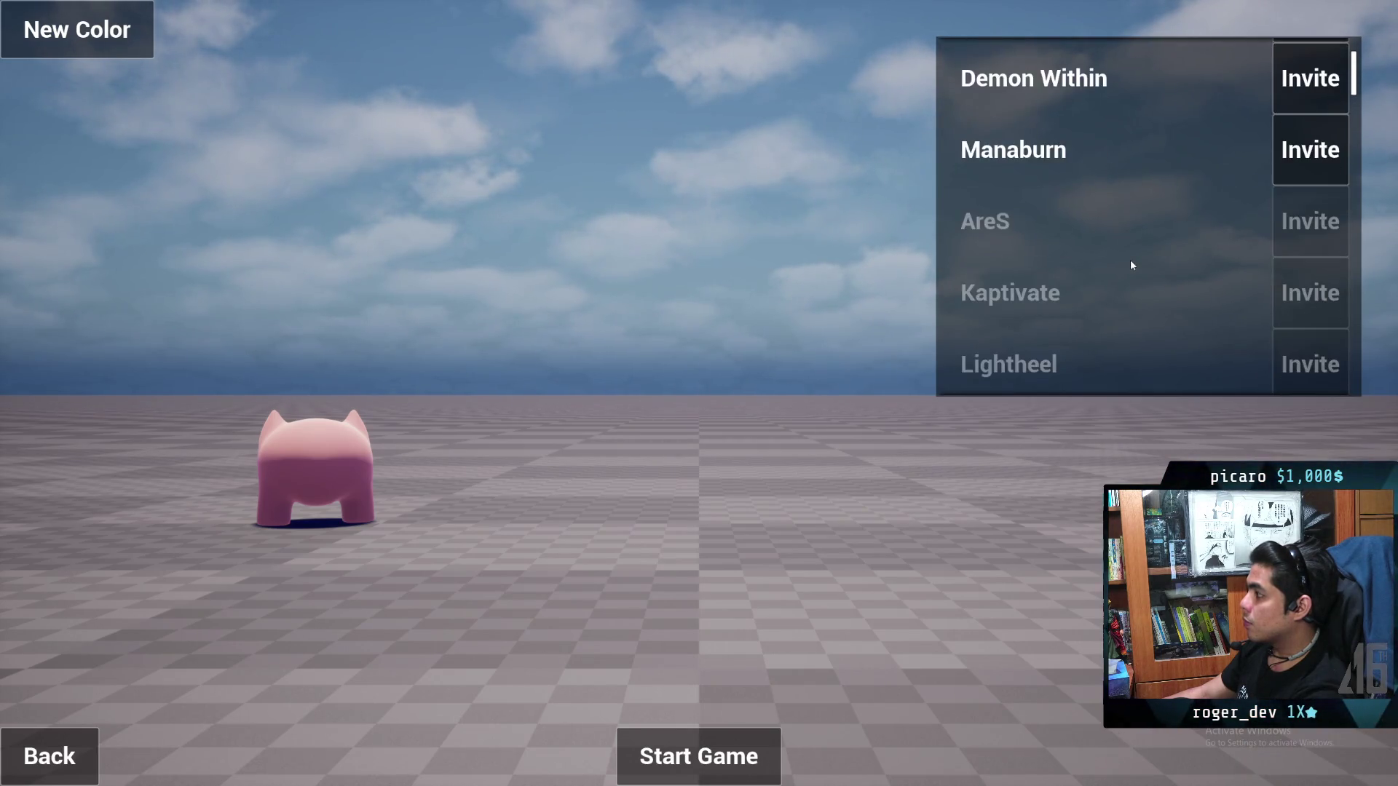
{"action": "scroll", "coordinate": [1132, 265], "scroll_direction": "up", "scroll_amount": 3}
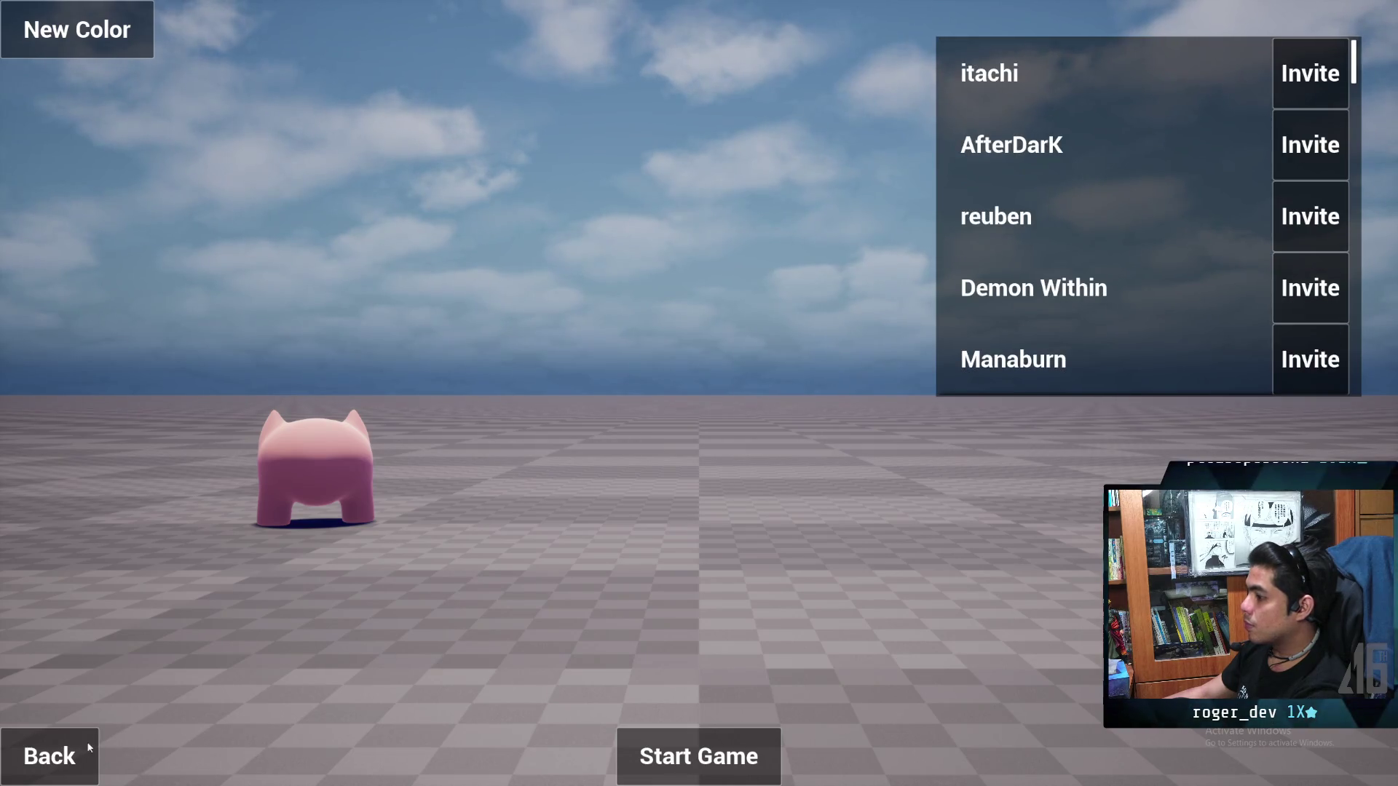
{"action": "left_click", "coordinate": [65, 755]}
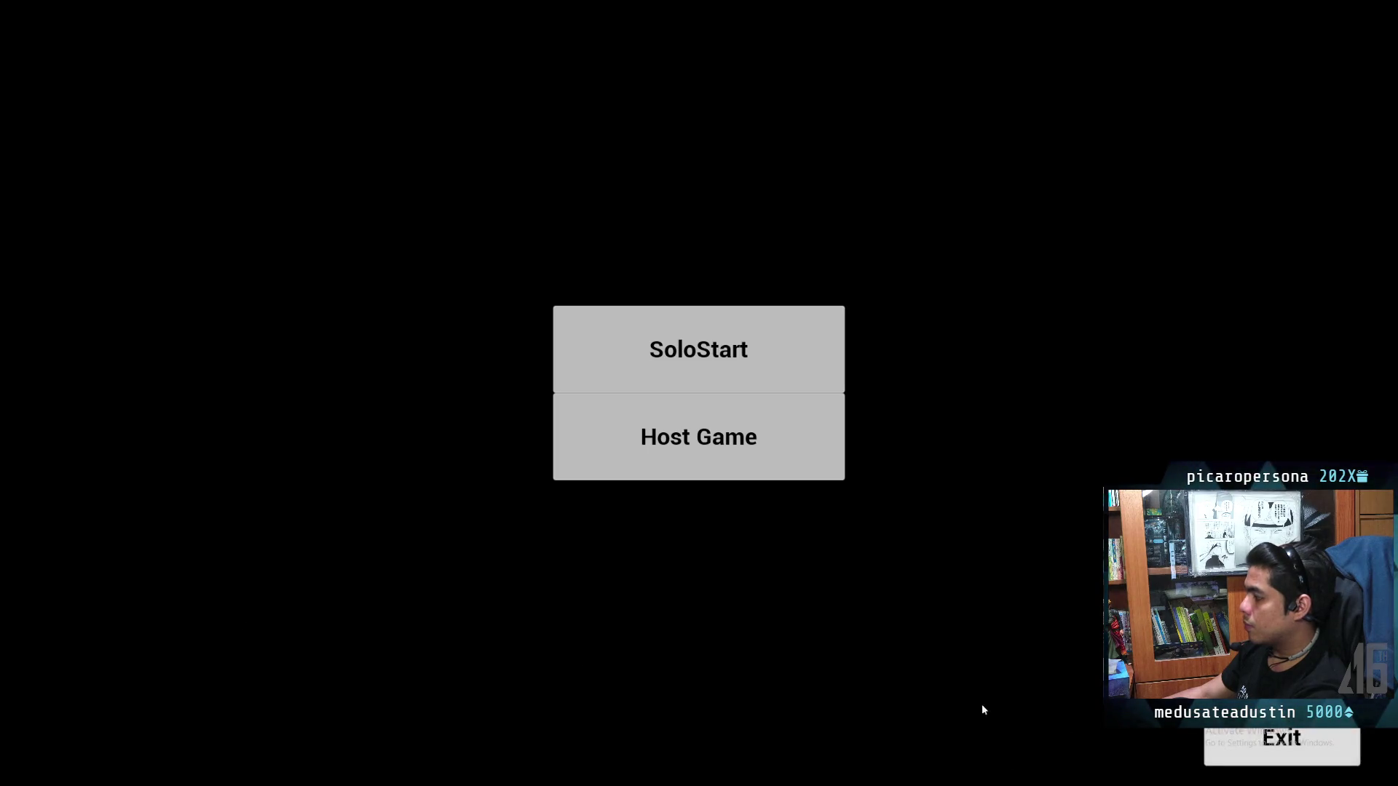
{"action": "key", "text": "alt+F4"}
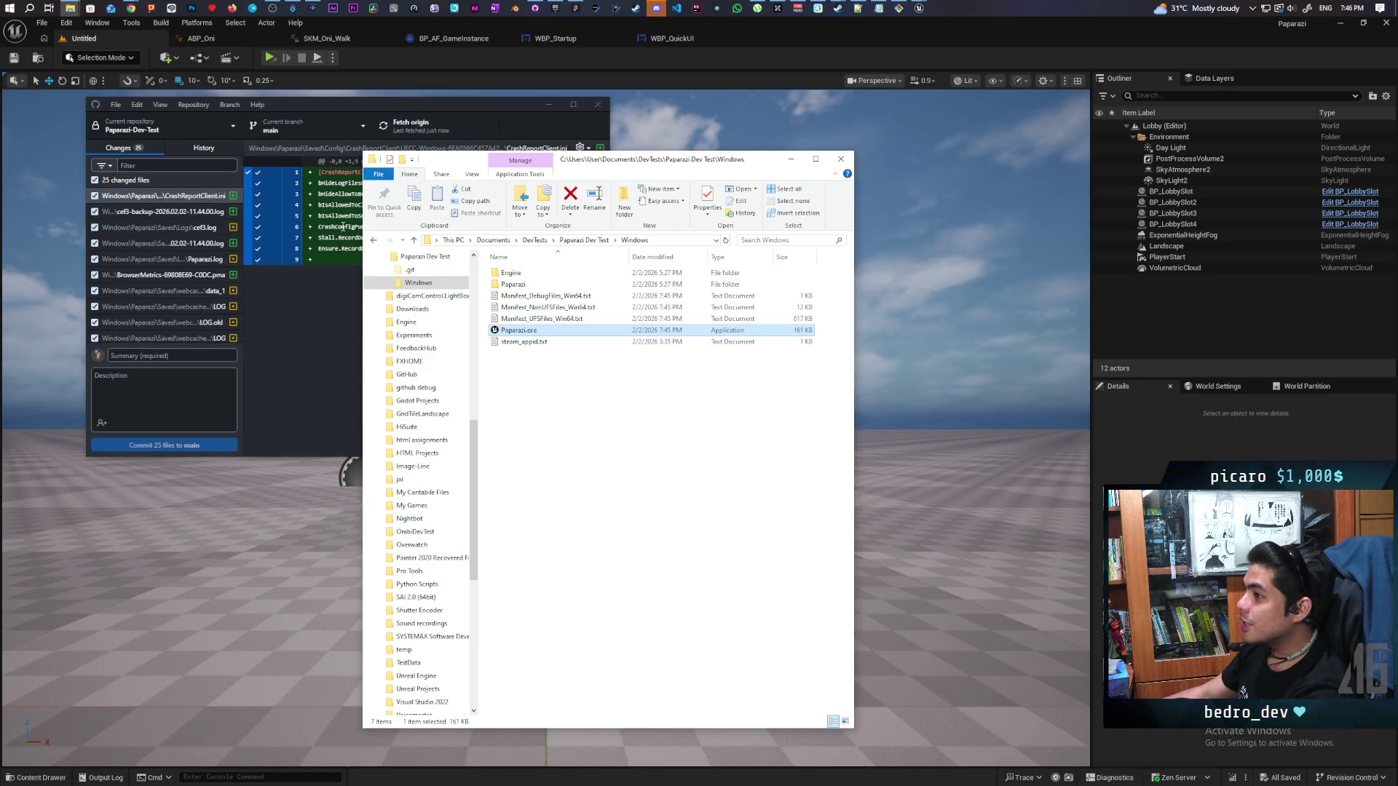
Review GitHub Desktop's 25 new changed files, mostly logs and crash-report config
{"action": "left_click", "coordinate": [330, 330]}
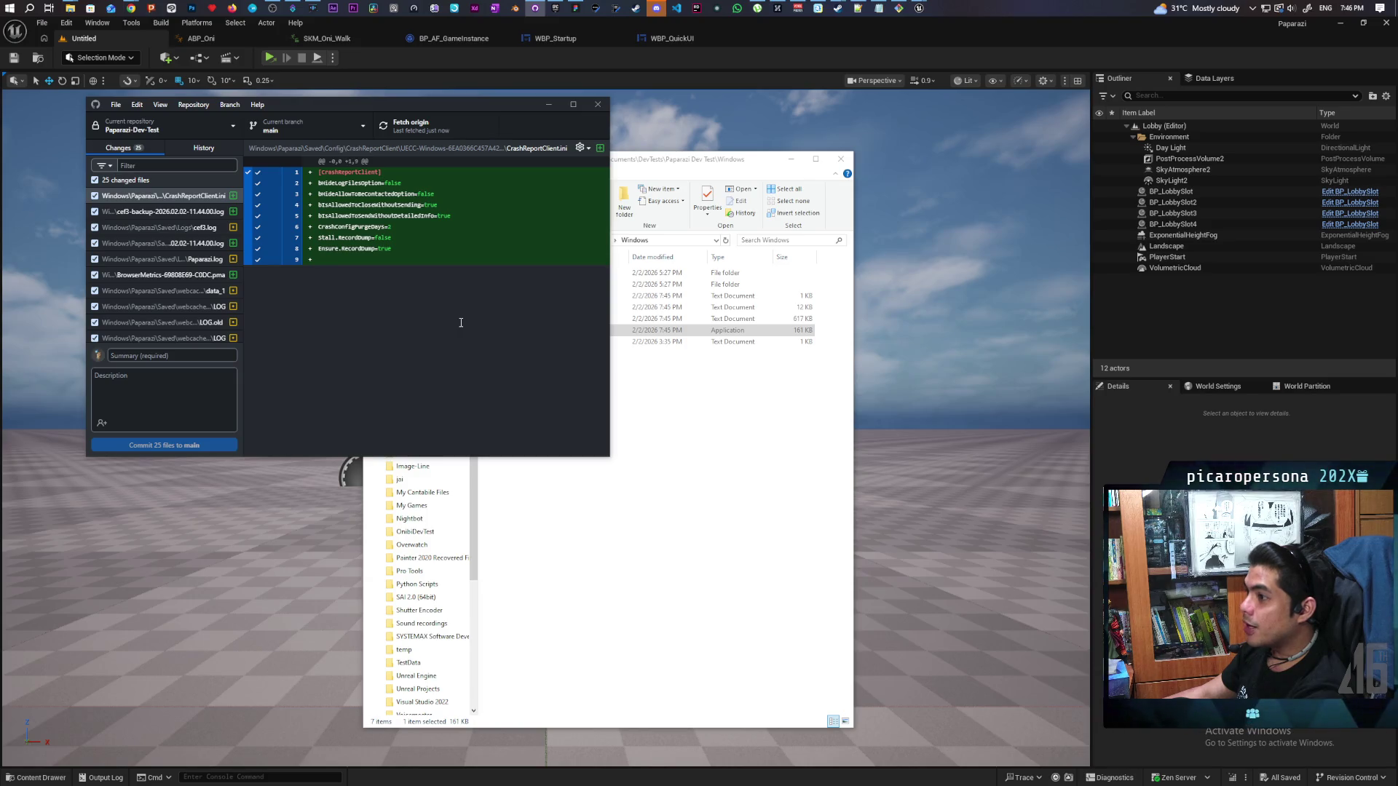
{"action": "scroll", "coordinate": [160, 294], "scroll_direction": "down", "scroll_amount": 5}
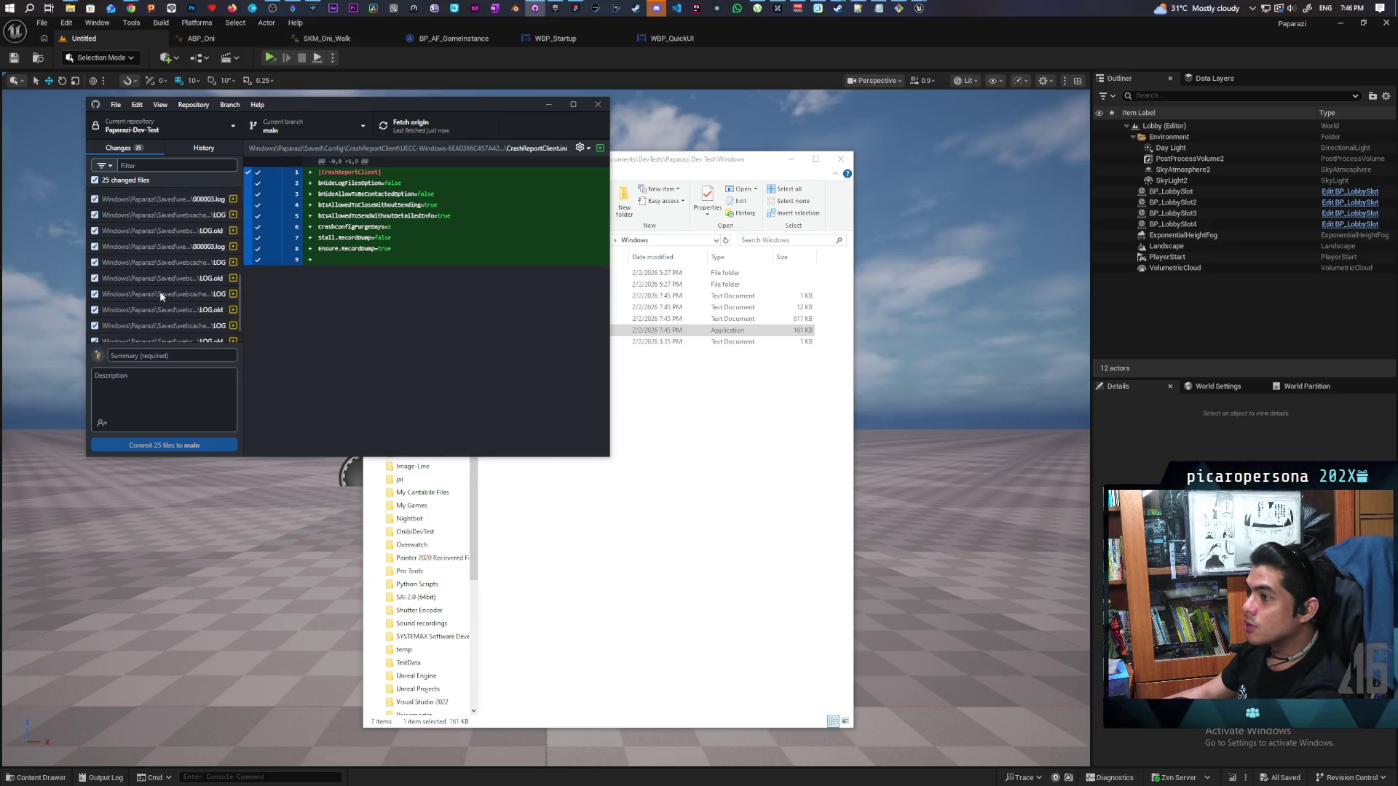
{"action": "scroll", "coordinate": [160, 291], "scroll_direction": "up", "scroll_amount": 5}
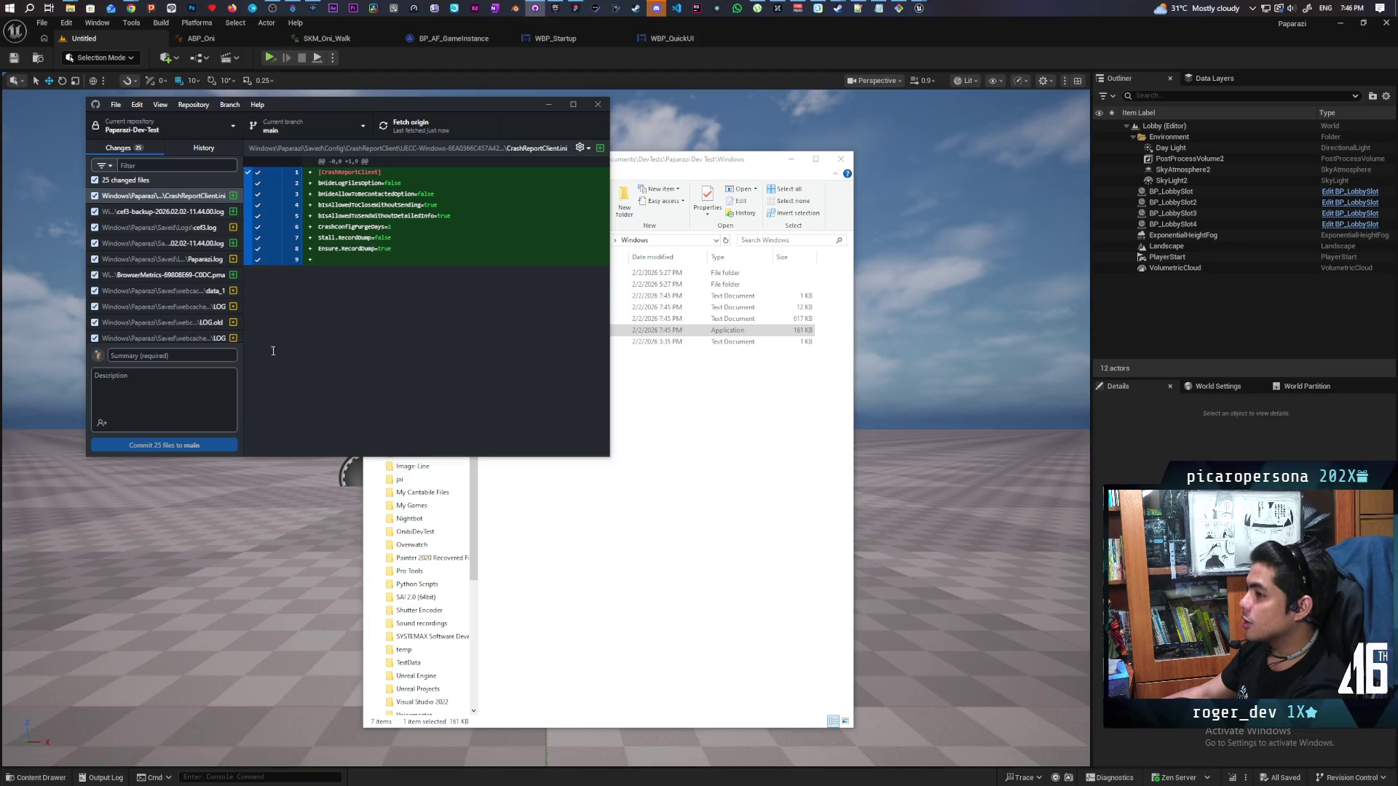
{"action": "left_click", "coordinate": [698, 472]}
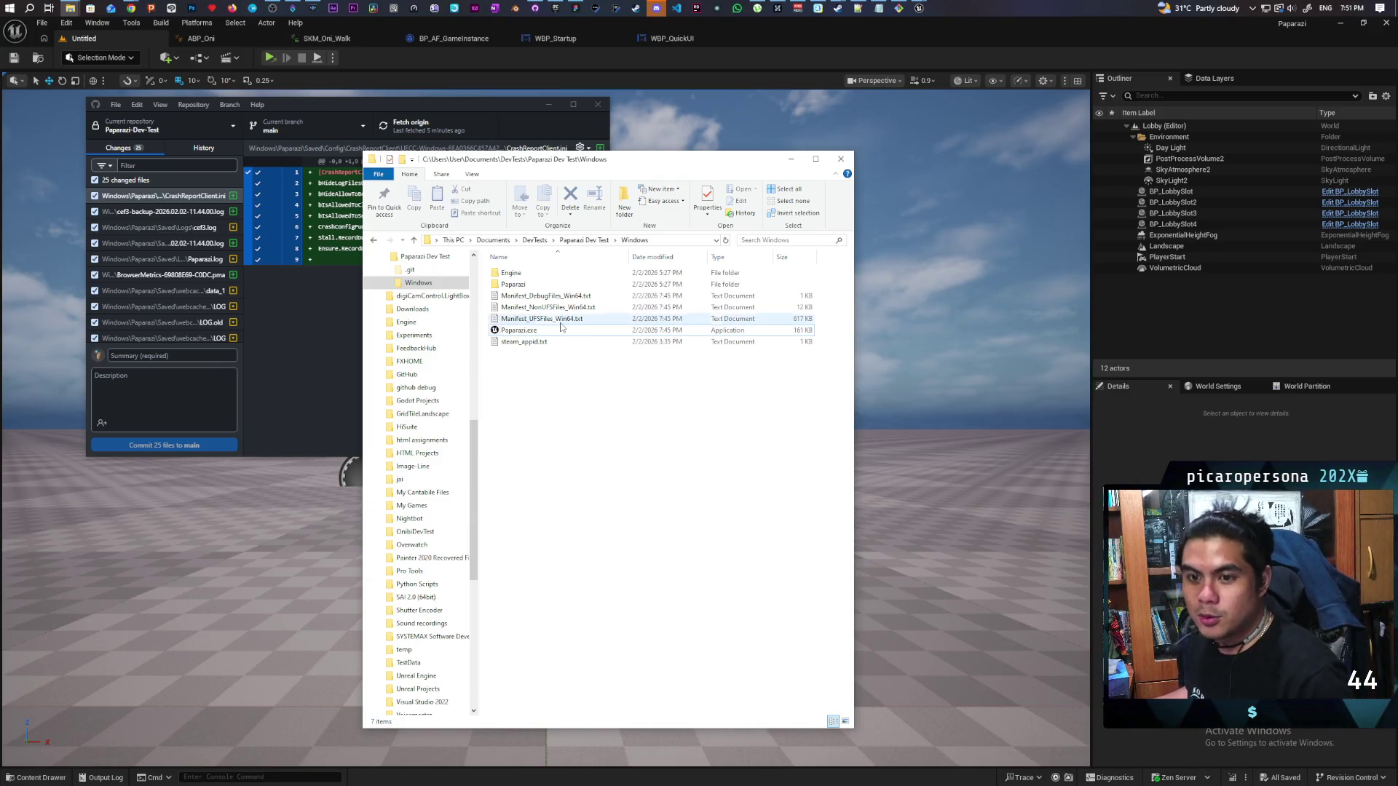
Search Google in a new Chrome tab for 'where is git lockedfile'
{"action": "mouse_move", "coordinate": [131, 5]}
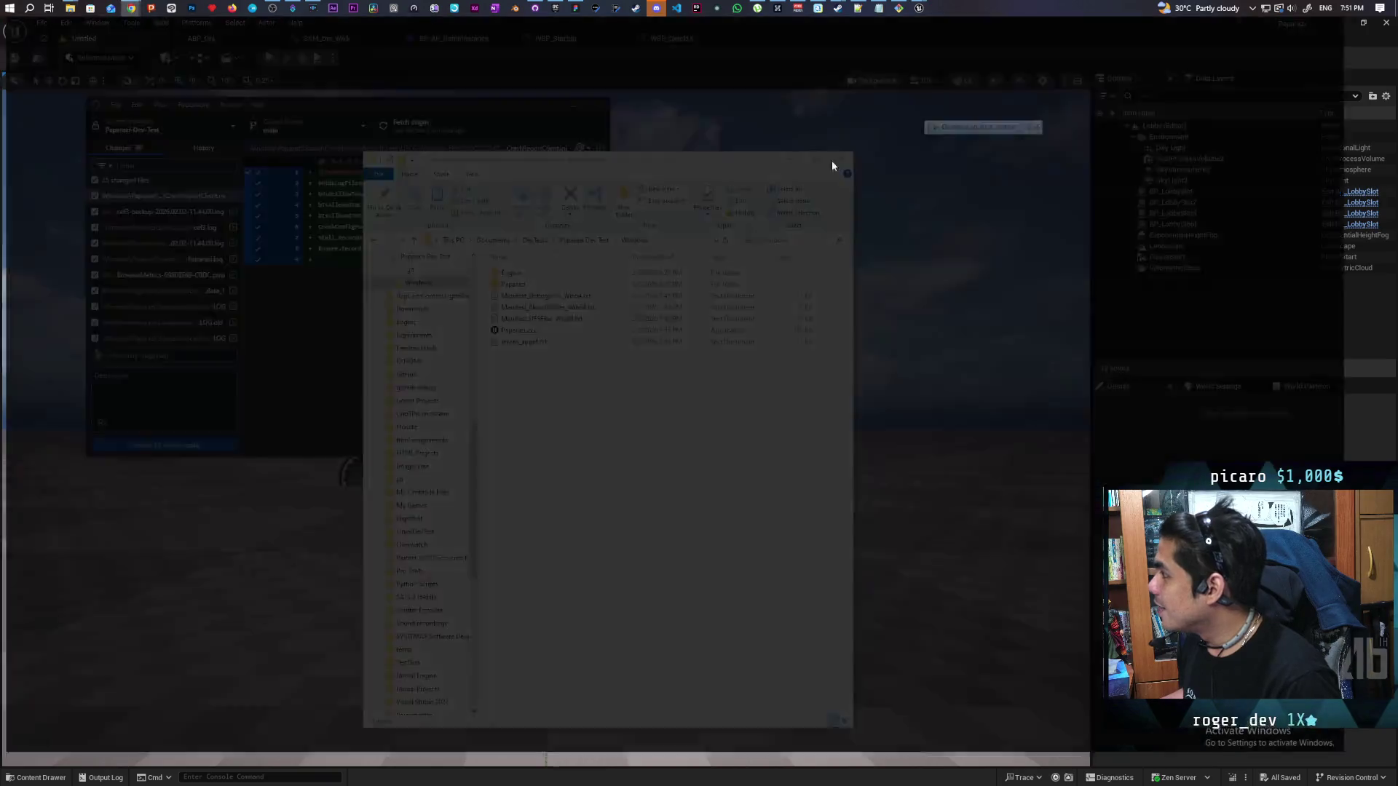
{"action": "left_click", "coordinate": [710, 59]}
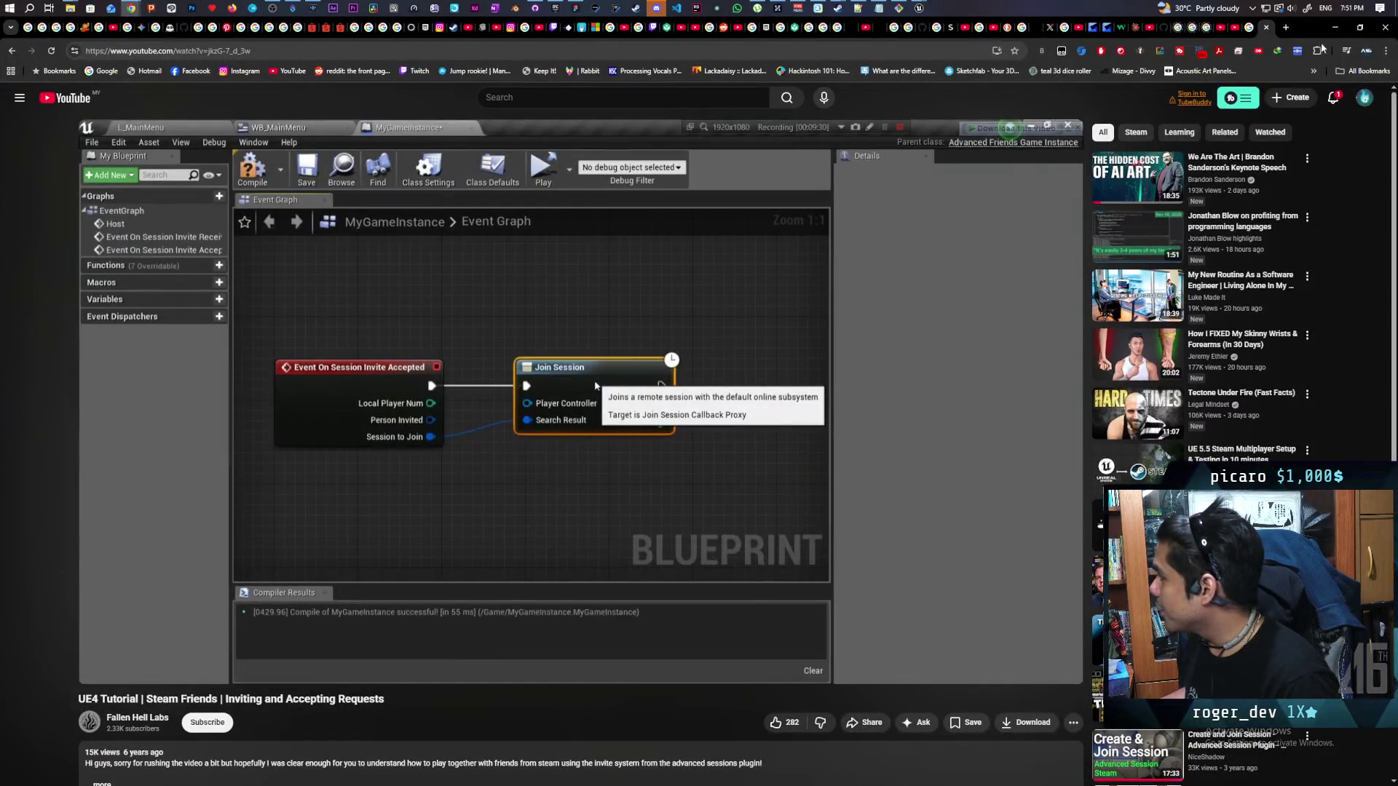
{"action": "left_click", "coordinate": [1285, 29]}
{"action": "type", "text": "wh"}
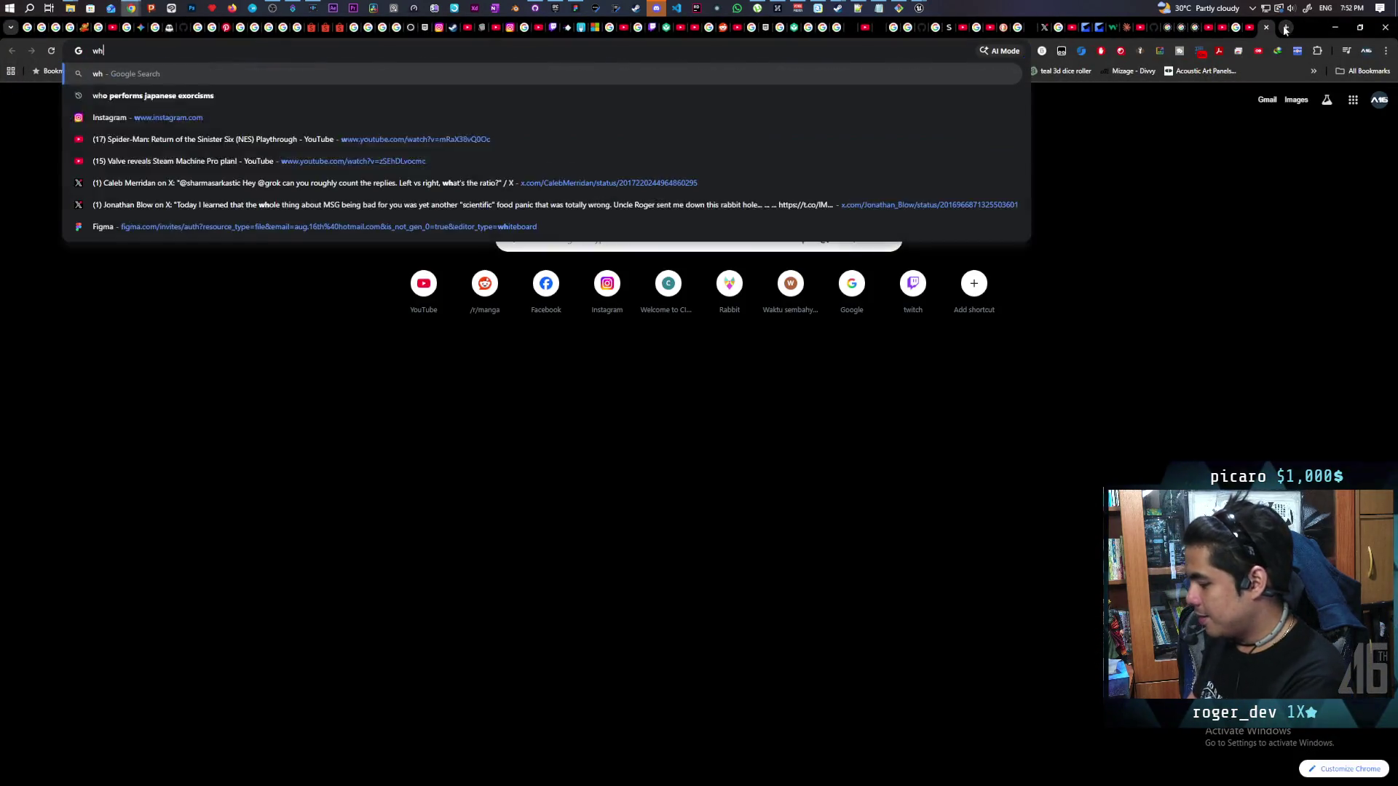
{"action": "type", "text": "ere is git lockedfile"}
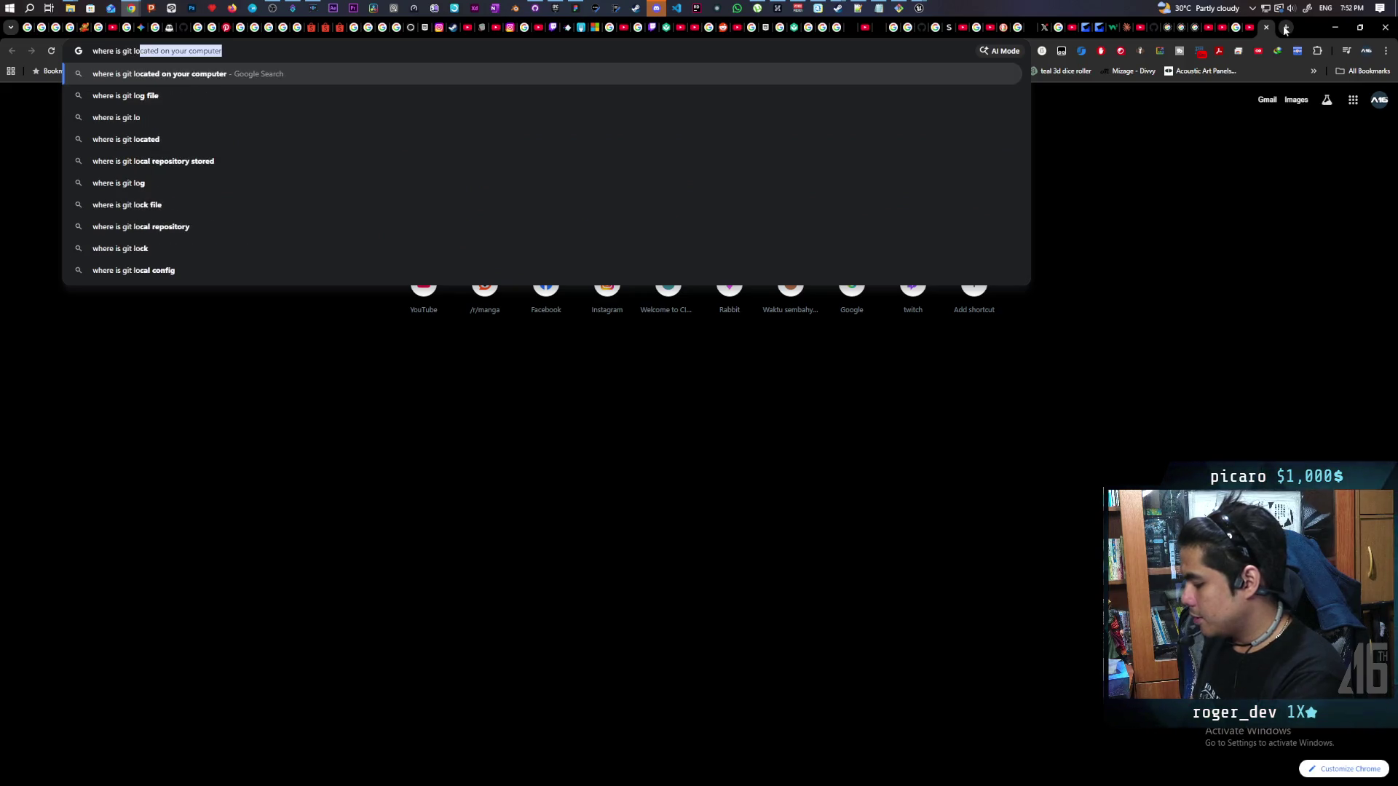
{"action": "key", "text": "Return"}
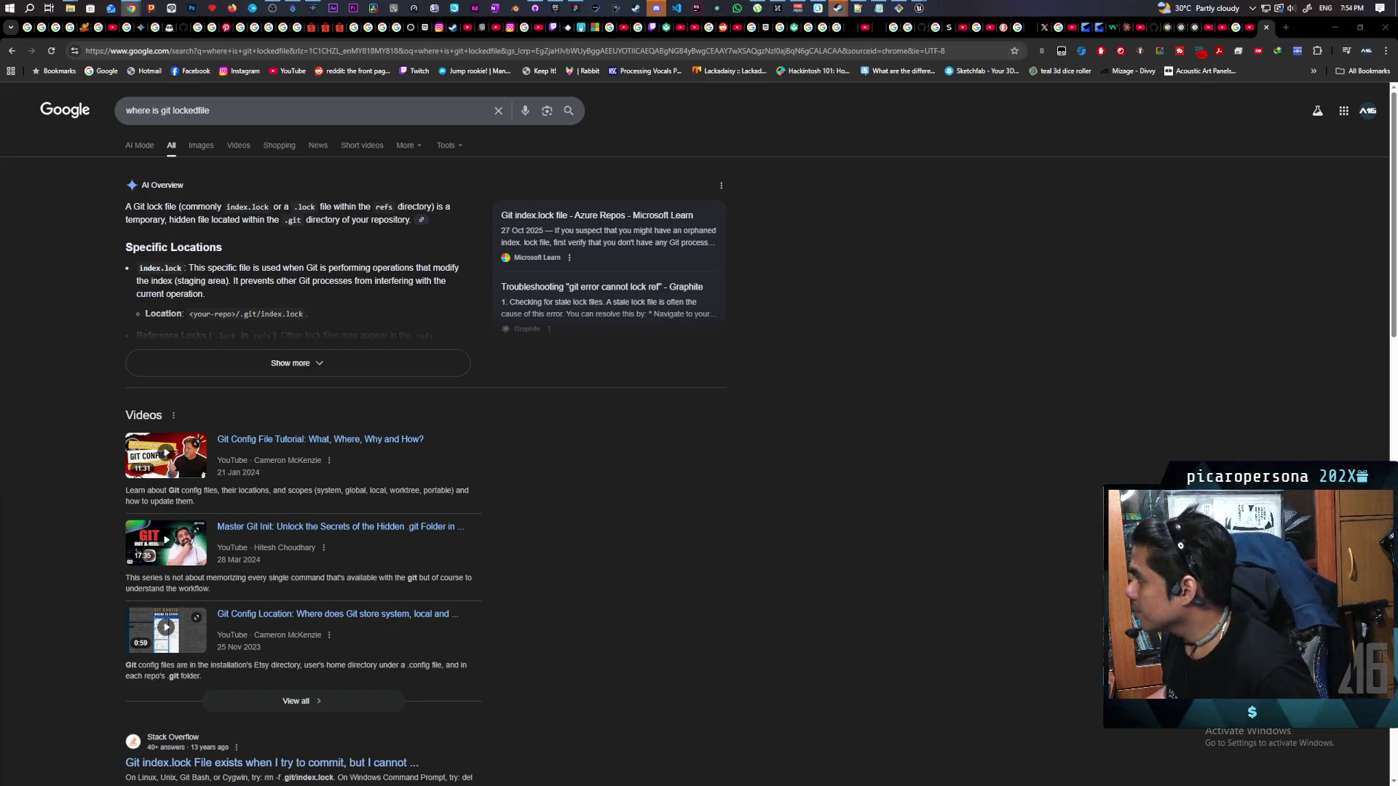
View the Onibi game invite in Steam chat, close the chat, and return to GitHub Desktop
{"action": "mouse_move", "coordinate": [919, 8]}
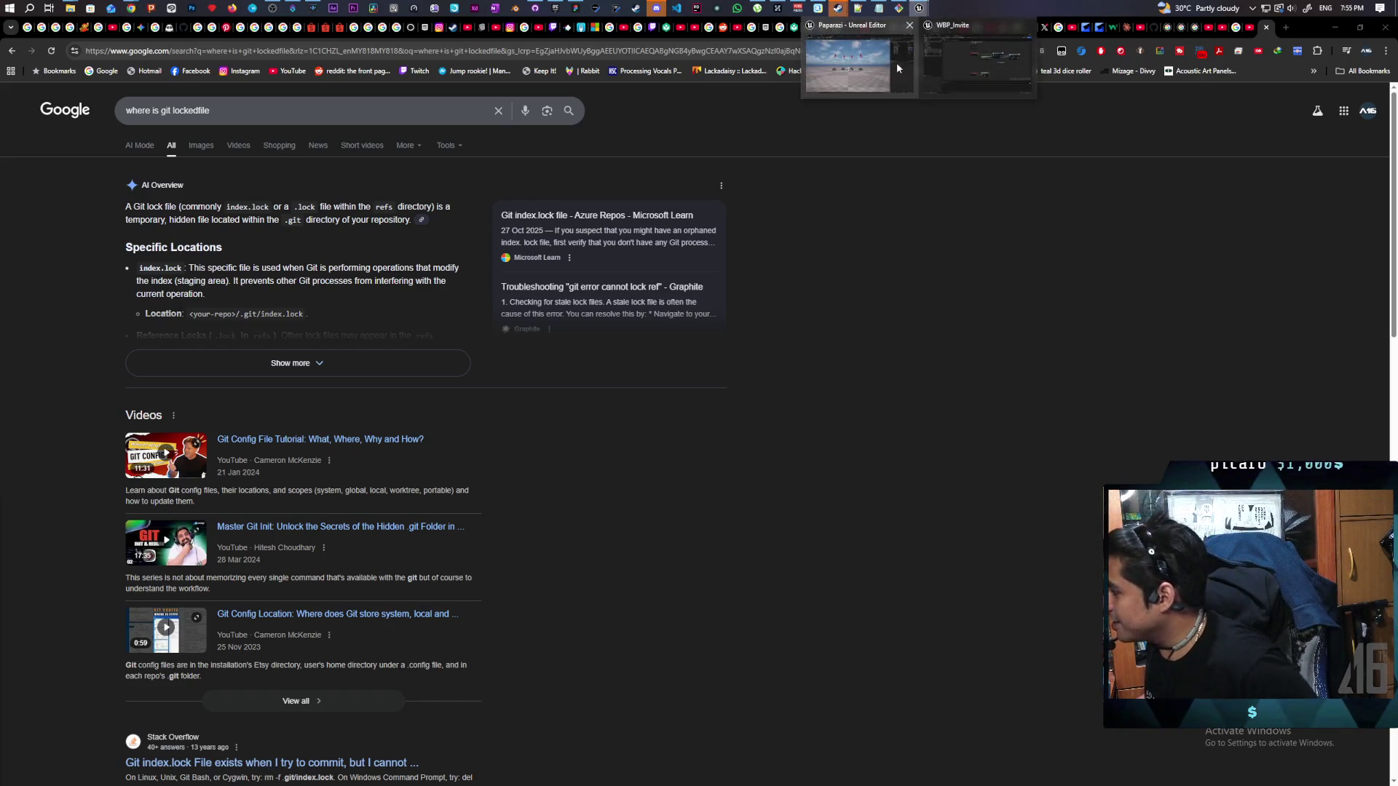
{"action": "left_click", "coordinate": [887, 75]}
{"action": "mouse_move", "coordinate": [838, 8]}
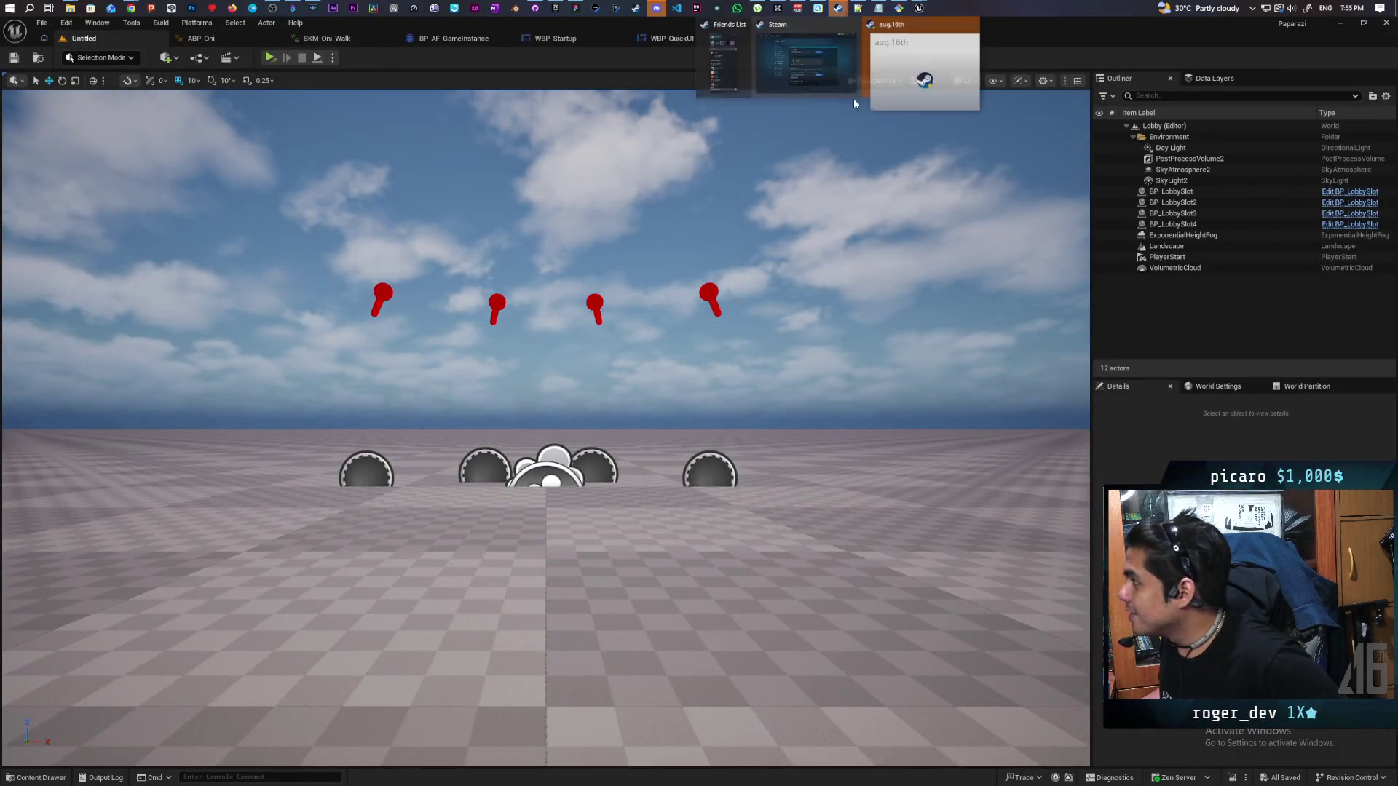
{"action": "left_click", "coordinate": [892, 61]}
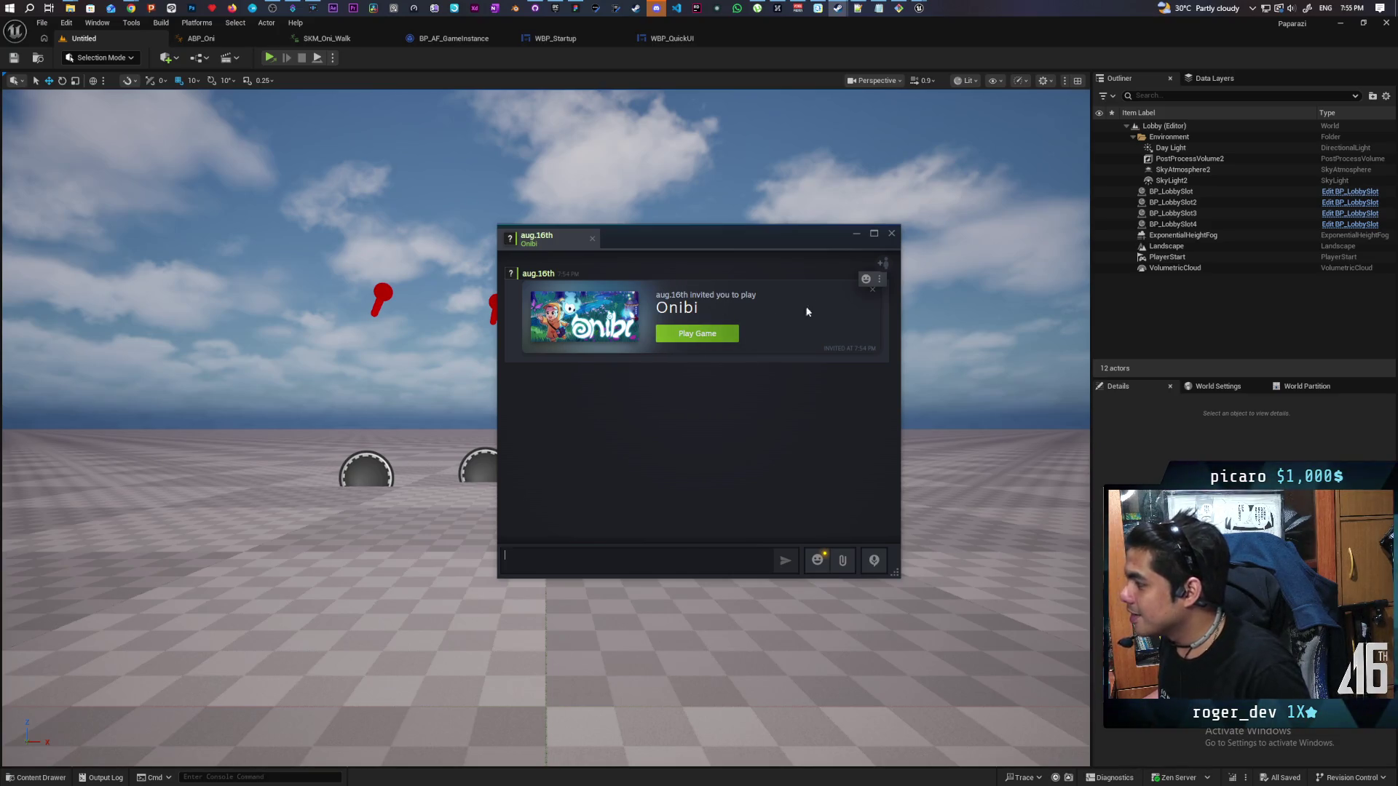
{"action": "left_click", "coordinate": [893, 233]}
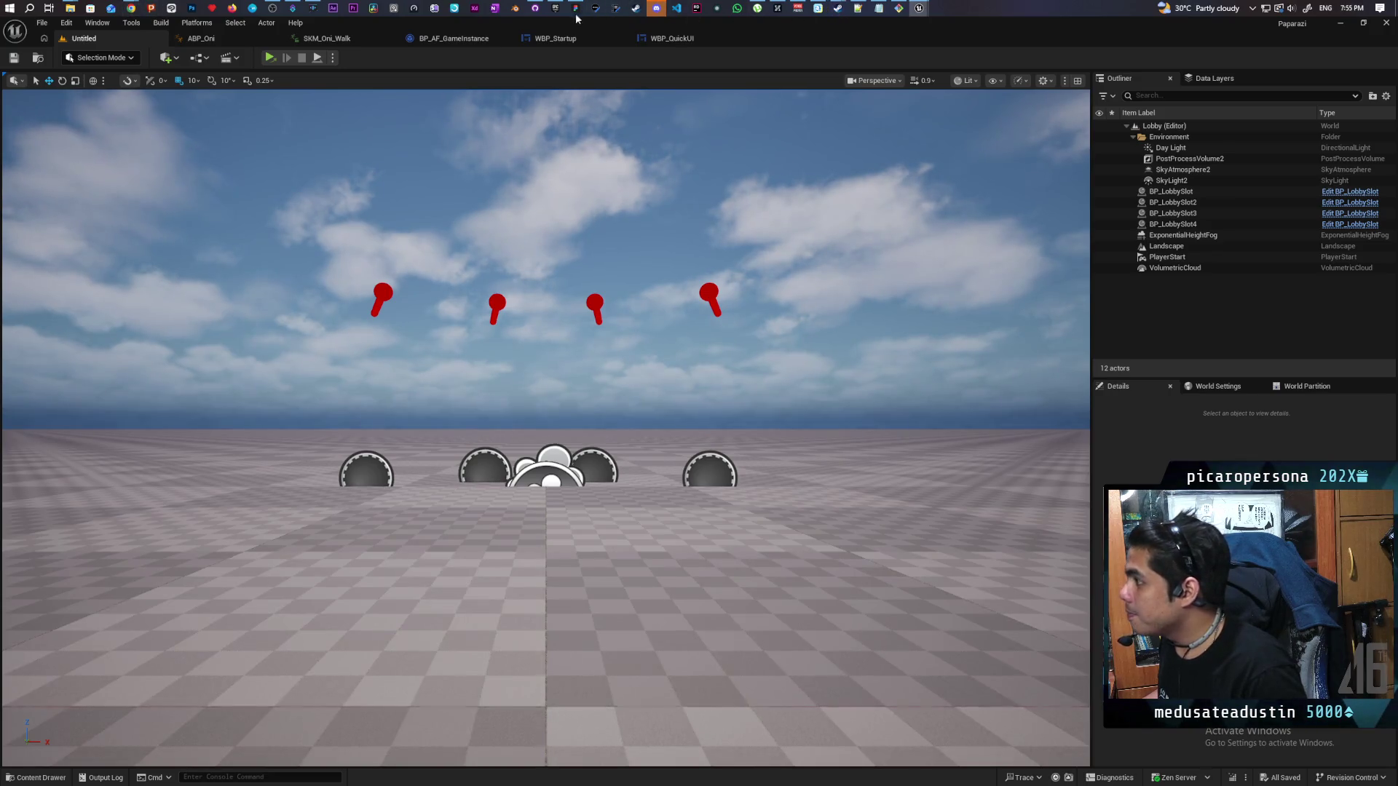
{"action": "left_click", "coordinate": [535, 8]}
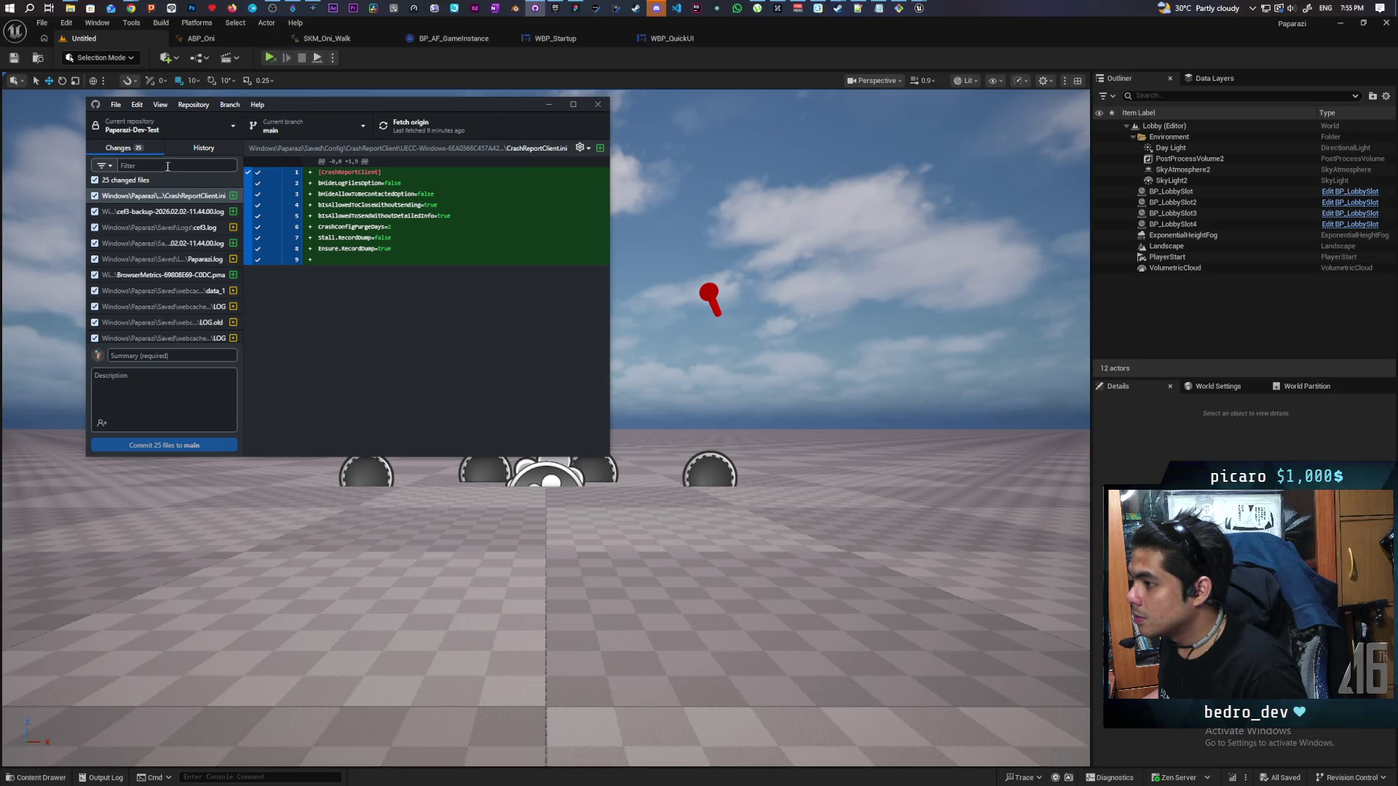
Discard all changed files, then the remaining 14, leaving the repository with no local changes
{"action": "right_click", "coordinate": [140, 182]}
{"action": "left_click", "coordinate": [173, 196]}
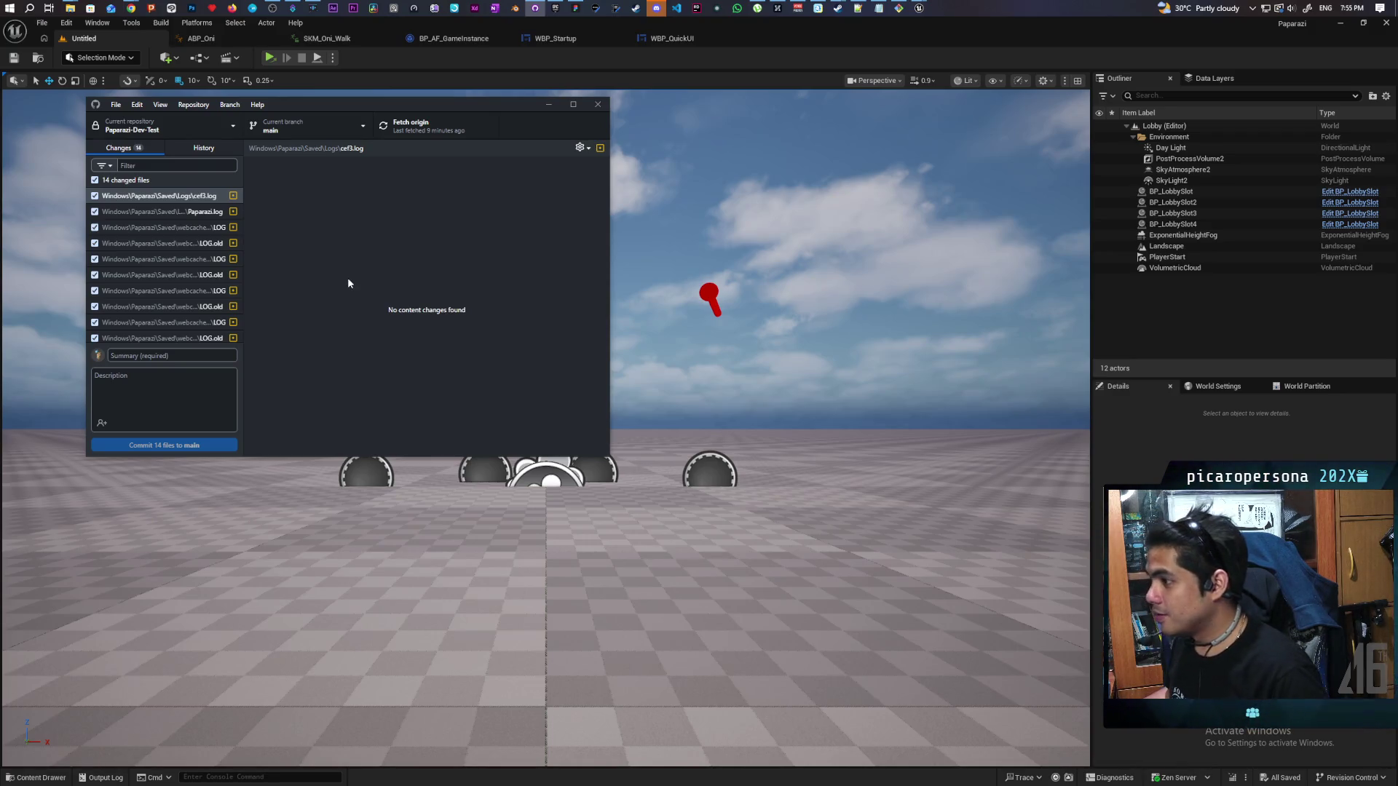
{"action": "right_click", "coordinate": [128, 182]}
{"action": "left_click", "coordinate": [167, 195]}
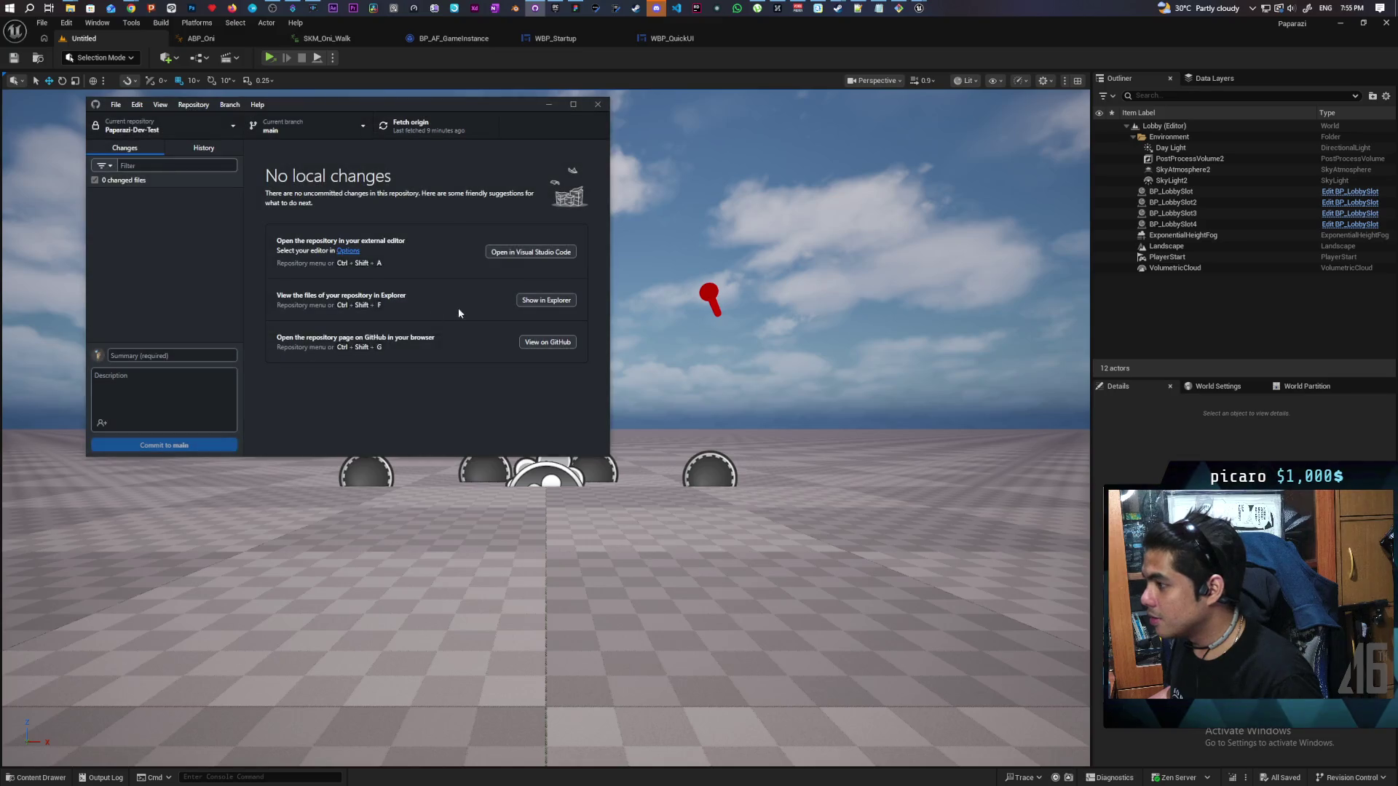
Launch Paparazi.exe from the repository's Windows build folder
{"action": "left_click", "coordinate": [546, 300]}
{"action": "double_click", "coordinate": [558, 299]}
{"action": "double_click", "coordinate": [534, 345]}
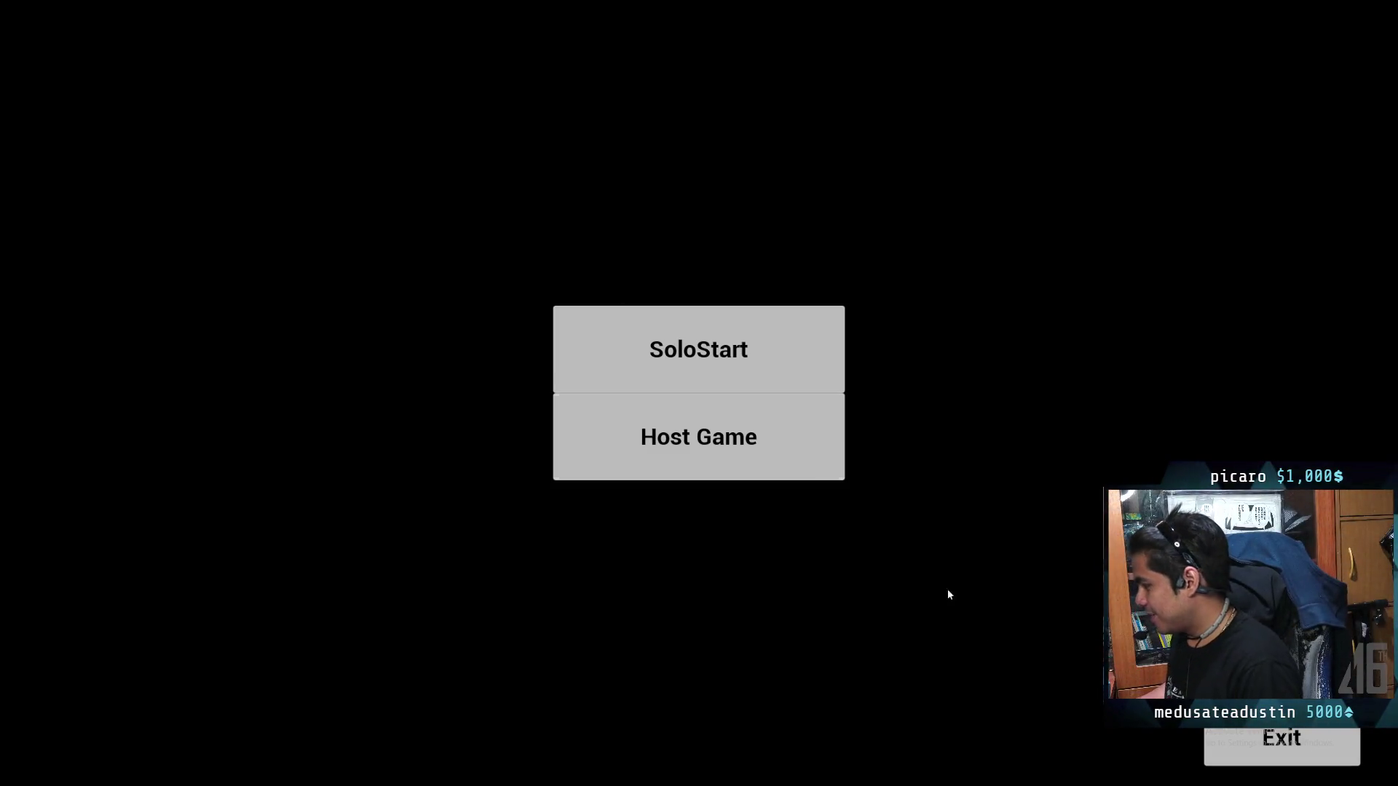
Exit the Paparazi game and switch to the BP_AF_GameInstance event graph
{"action": "left_click", "coordinate": [1282, 747]}
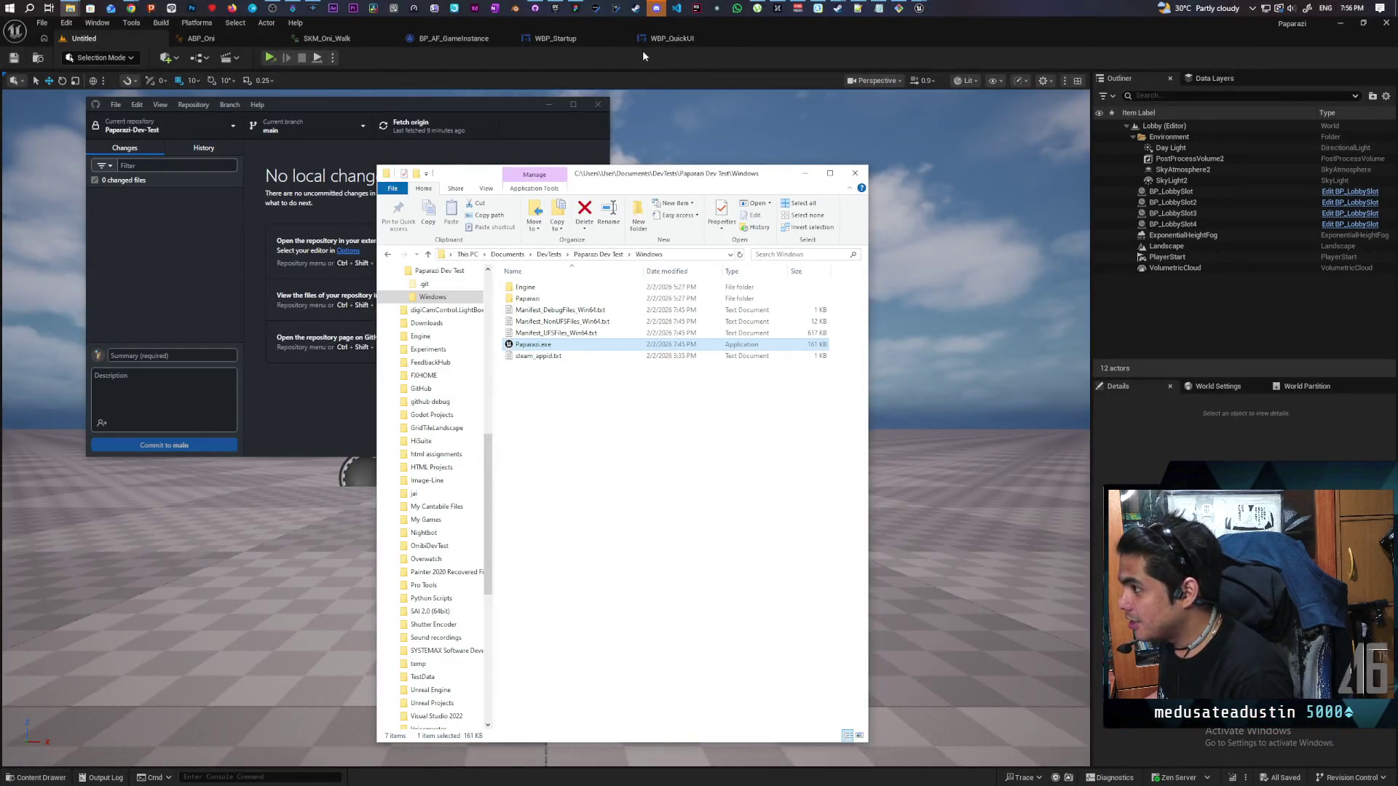
{"action": "left_click", "coordinate": [466, 39]}
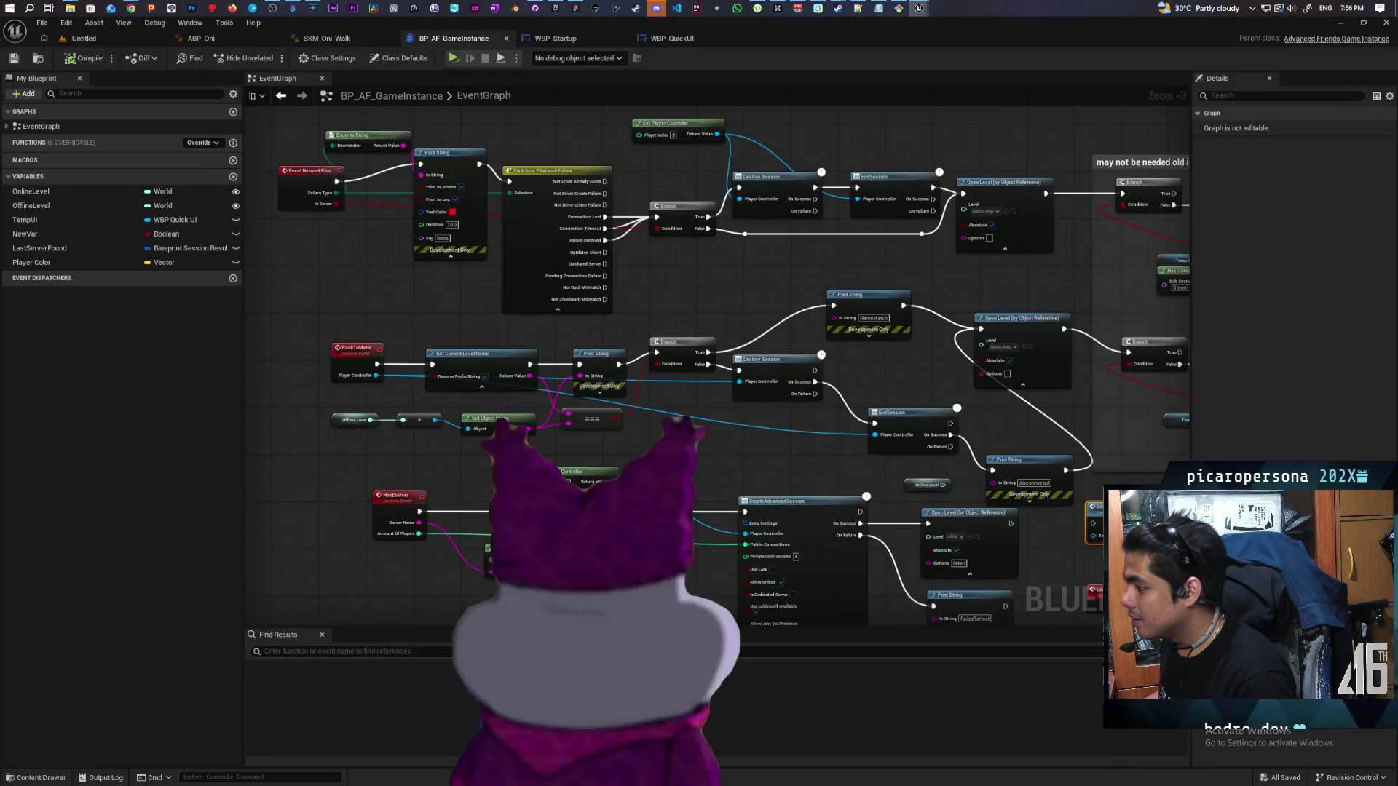
Wire the WBP Invite widget's Return Value into a new Add to Viewport node and save the Blueprint
{"action": "mouse_move", "coordinate": [742, 644]}
{"action": "left_mouse_down"}
{"action": "mouse_move", "coordinate": [742, 292]}
{"action": "mouse_move", "coordinate": [823, 320]}
{"action": "mouse_move", "coordinate": [828, 275]}
{"action": "left_mouse_up"}
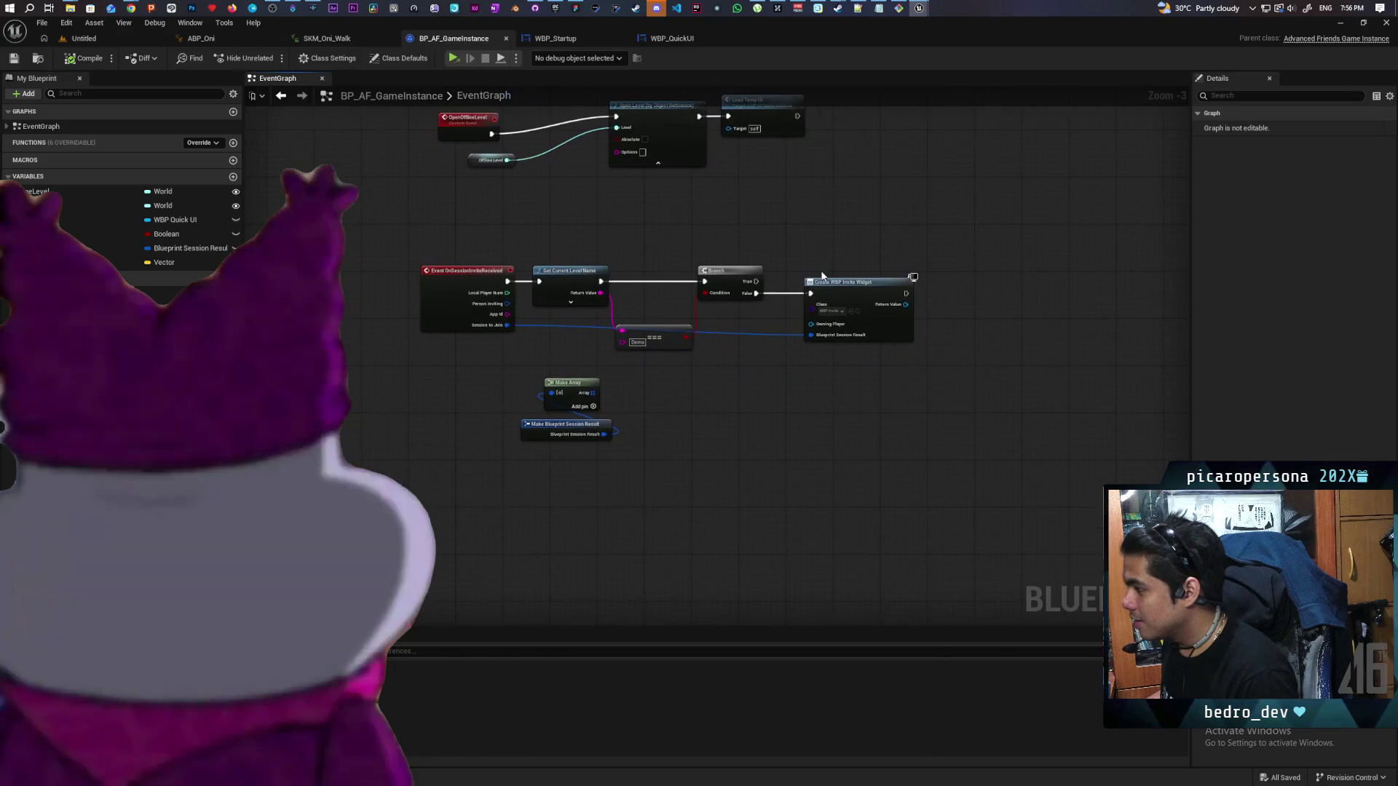
{"action": "scroll", "coordinate": [829, 275], "scroll_direction": "up", "scroll_amount": 3}
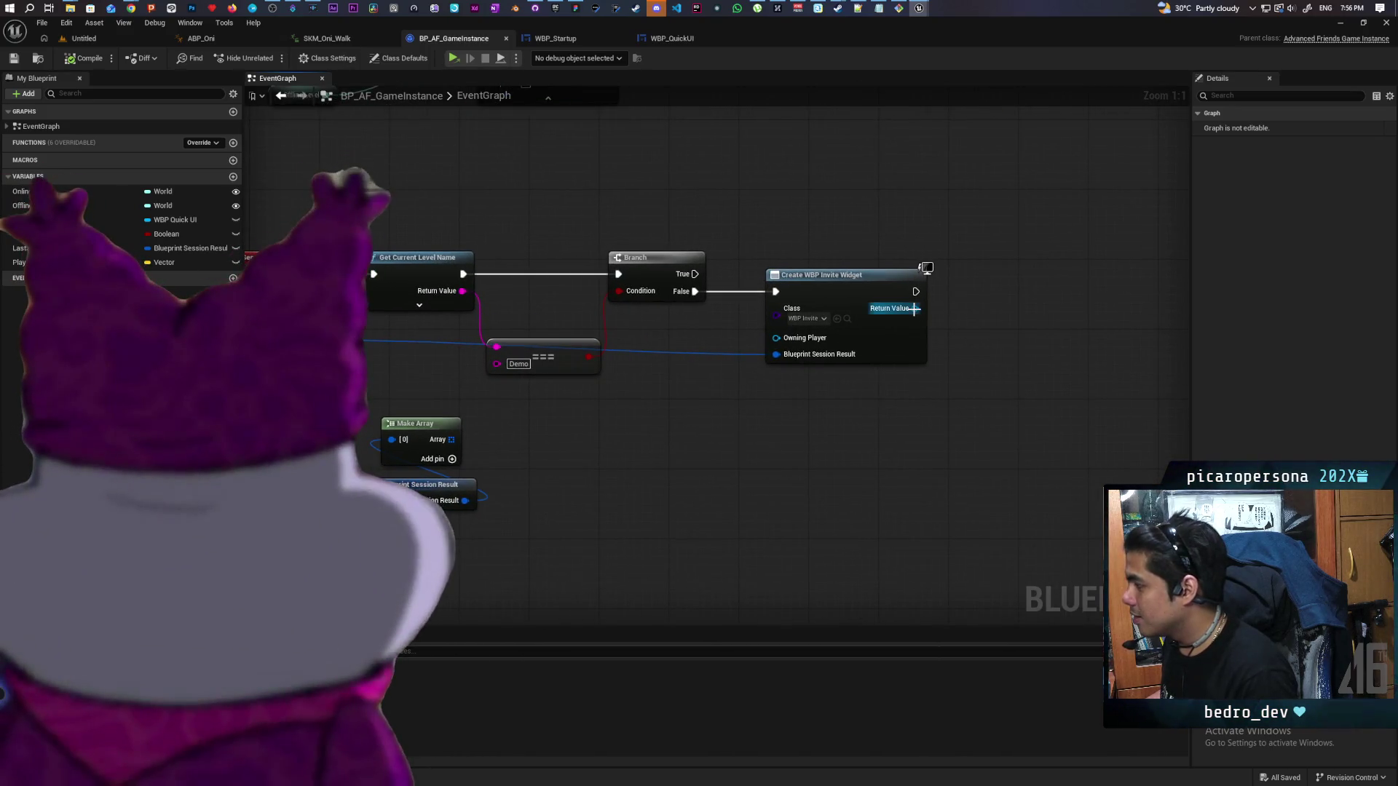
{"action": "left_click_drag", "start_coordinate": [914, 308], "coordinate": [964, 317]}
{"action": "type", "text": "add to"}
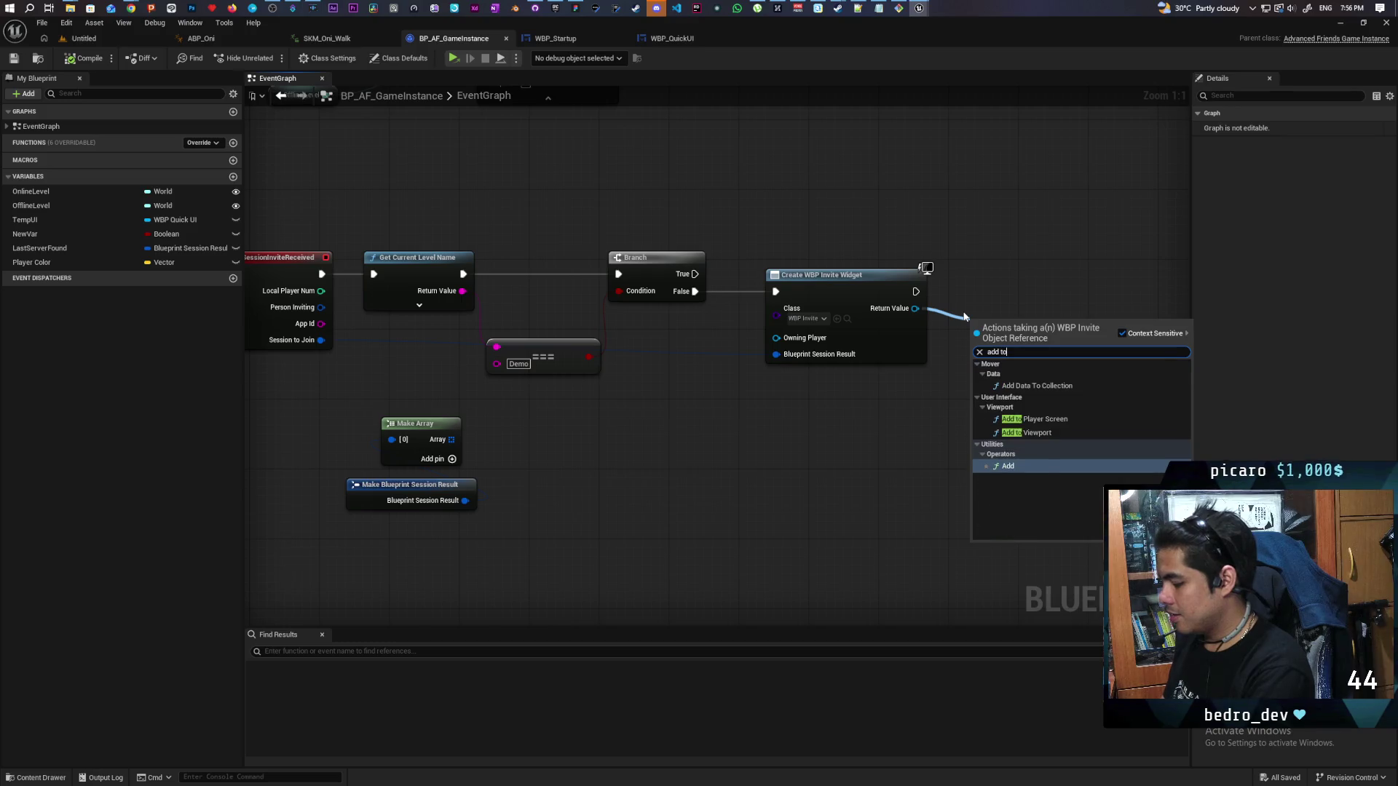
{"action": "type", "text": " view"}
{"action": "key", "text": "Return"}
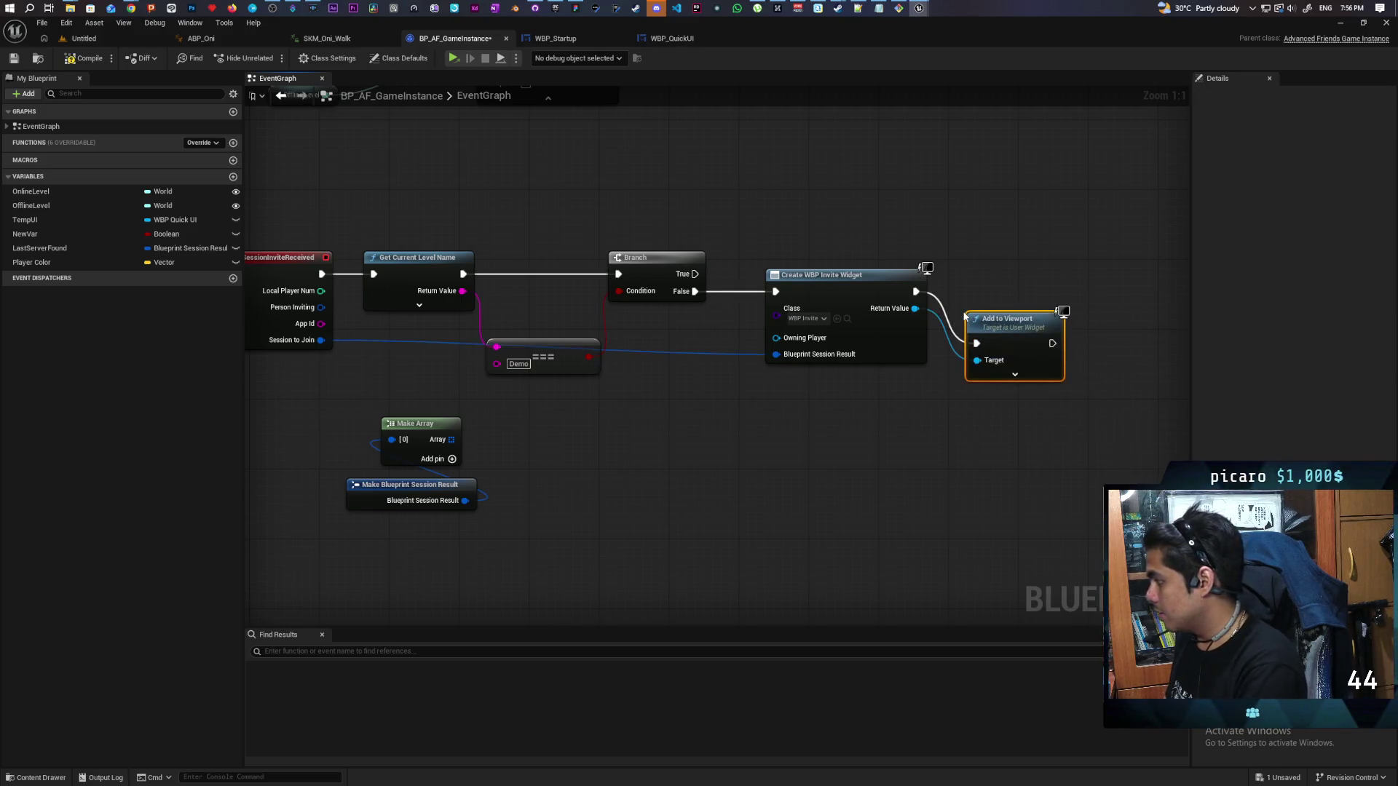
{"action": "mouse_move", "coordinate": [997, 305]}
{"action": "left_mouse_down"}
{"action": "mouse_move", "coordinate": [1006, 255]}
{"action": "mouse_move", "coordinate": [868, 244]}
{"action": "left_mouse_up"}
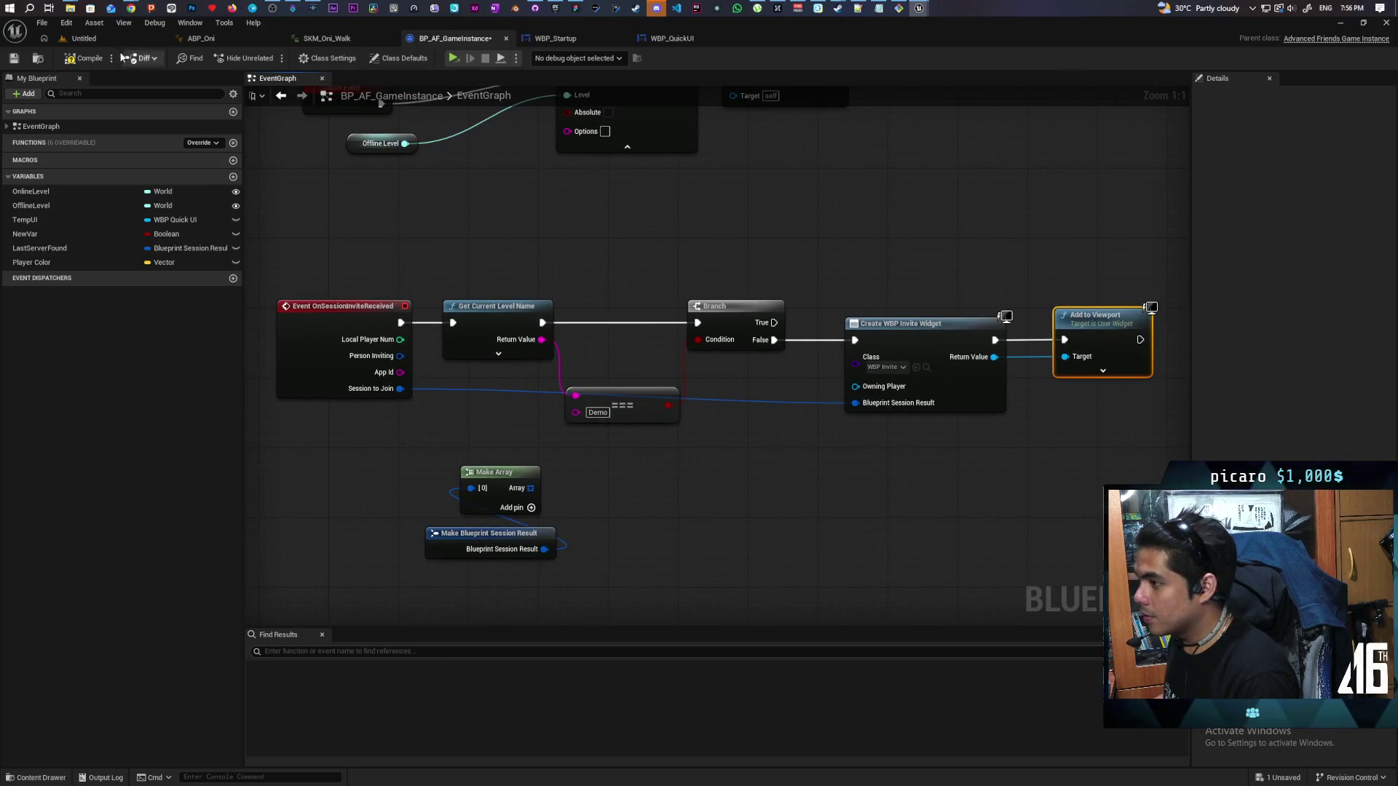
{"action": "key", "text": "ctrl+s"}
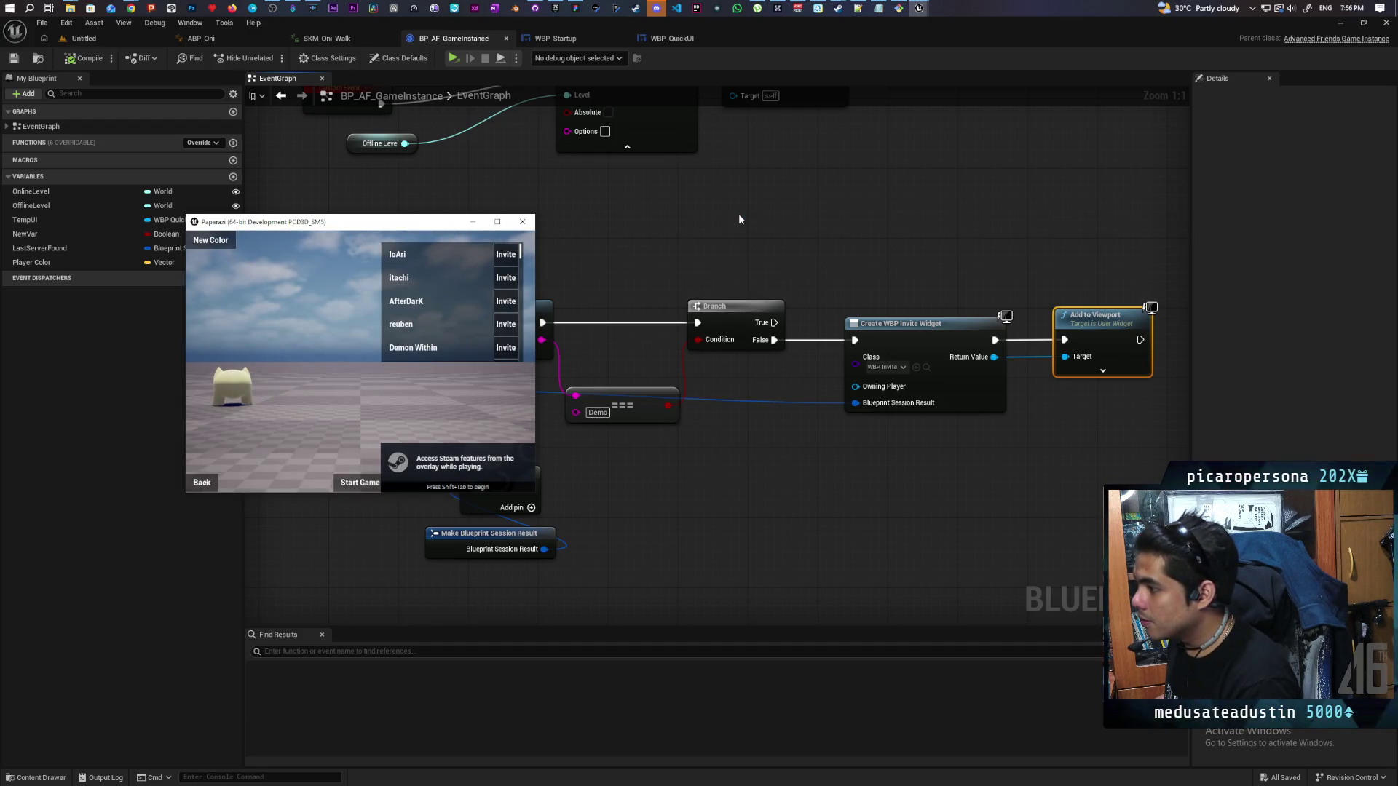
Close the running test game window and dismiss the Blueprint editor's File menu
{"action": "left_click", "coordinate": [522, 221]}
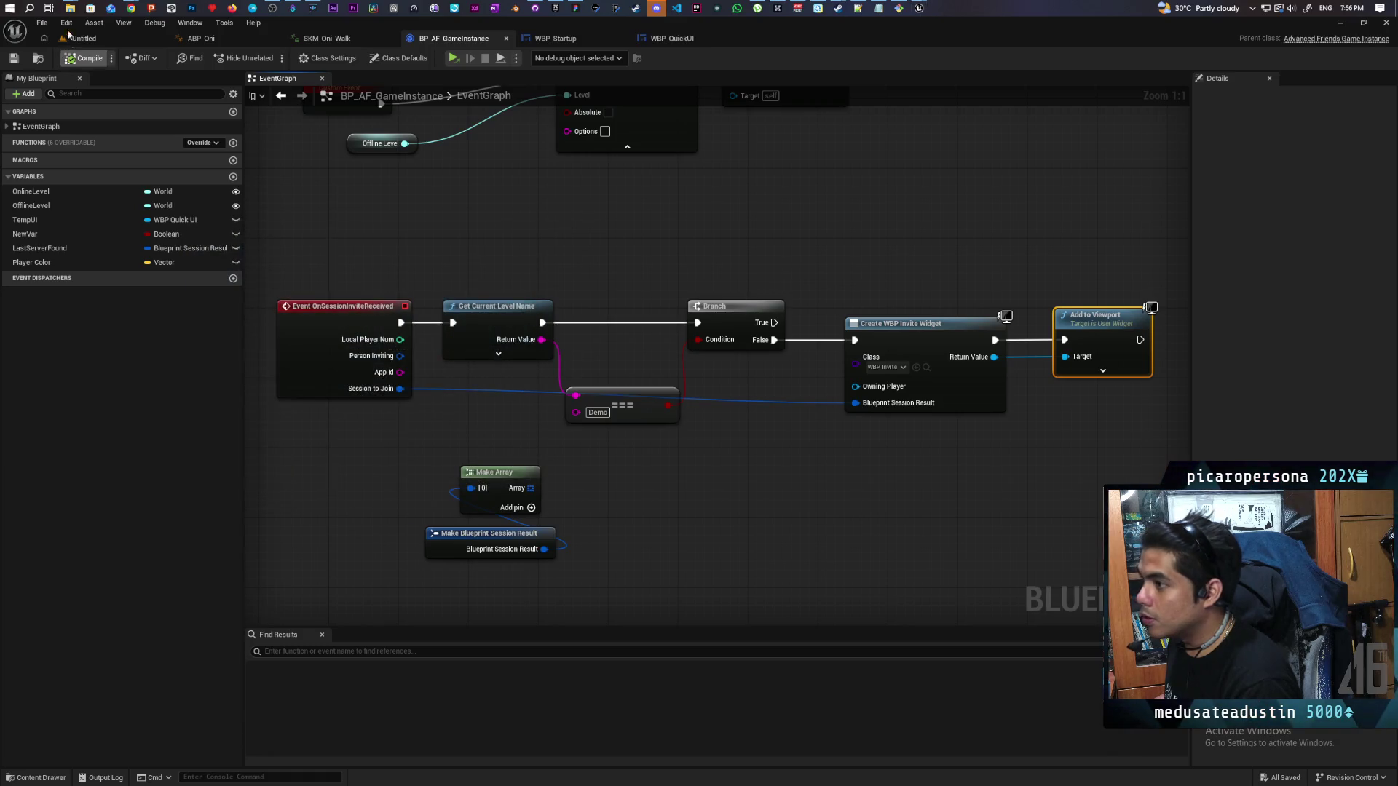
{"action": "left_click", "coordinate": [36, 26]}
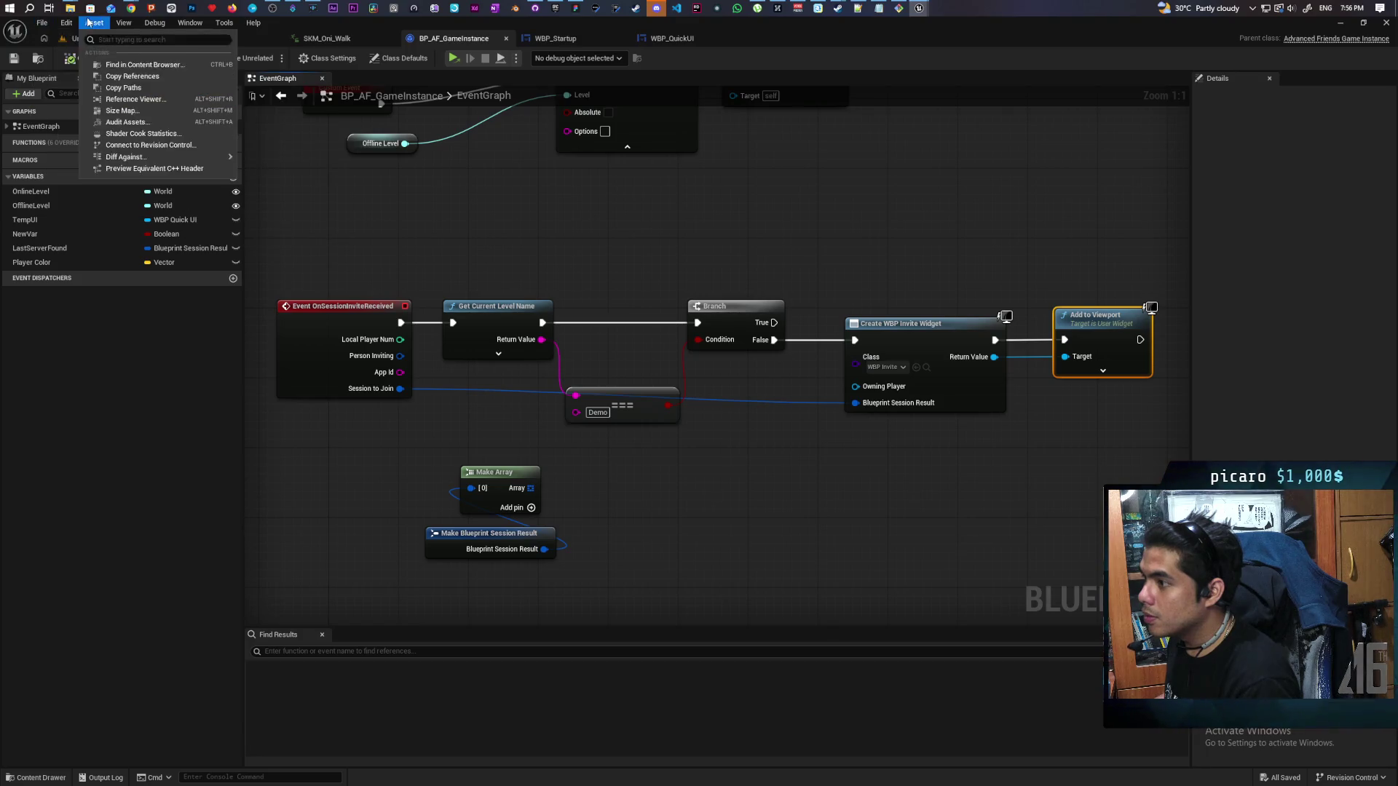
{"action": "left_click", "coordinate": [286, 201]}
{"action": "left_click", "coordinate": [41, 23]}
{"action": "left_click", "coordinate": [288, 177]}
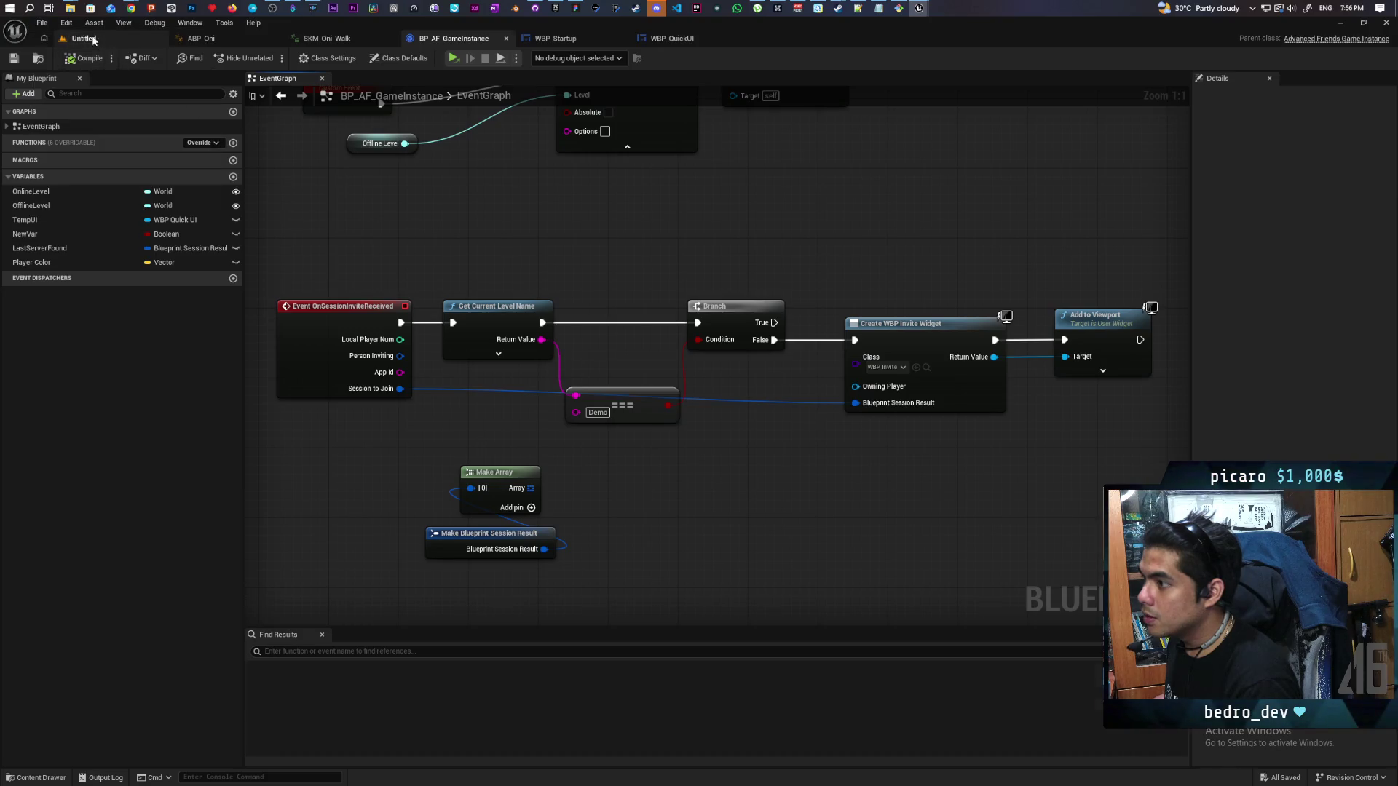
Load the Startup_Map level from File > Favorite Levels in the level editor
{"action": "left_click", "coordinate": [109, 38]}
{"action": "left_click", "coordinate": [41, 23]}
{"action": "mouse_move", "coordinate": [186, 88]}
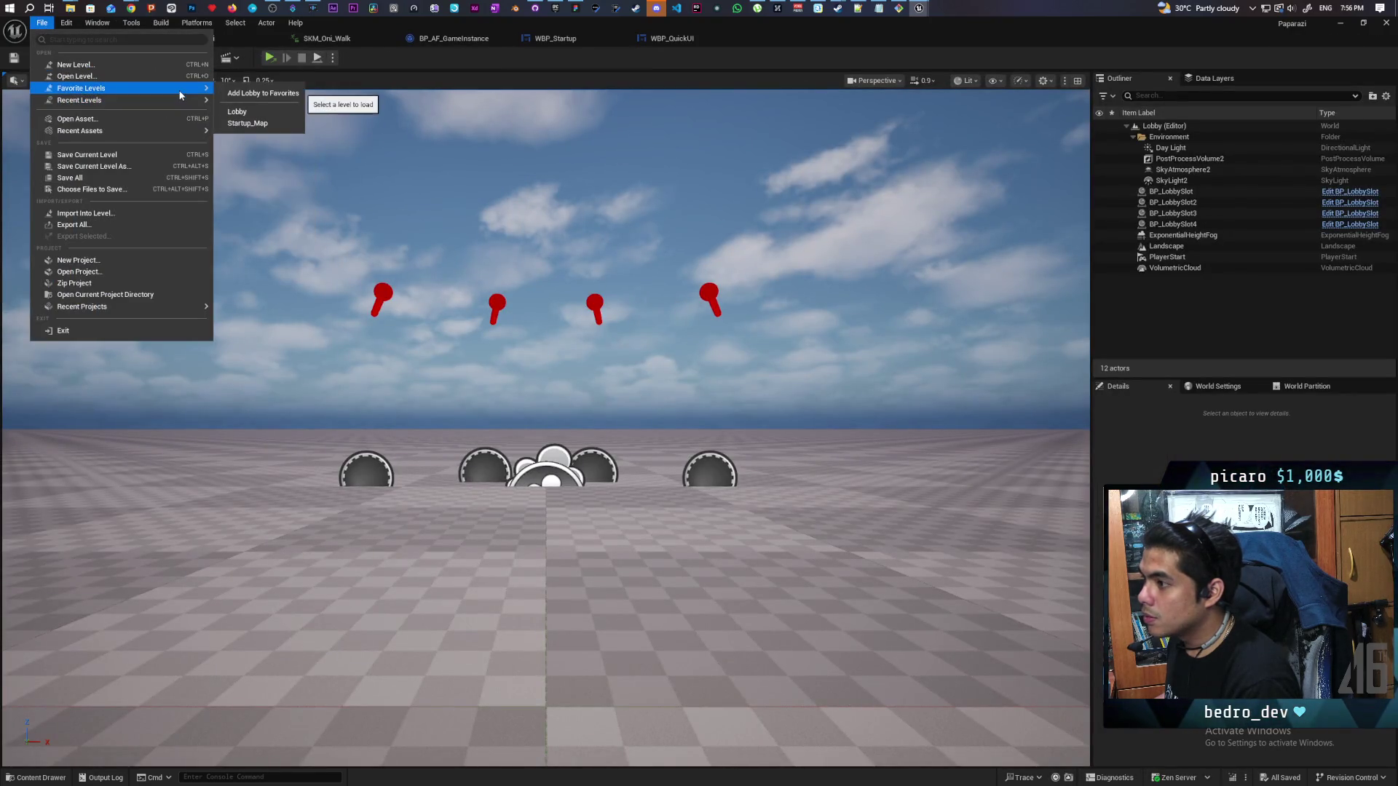
{"action": "left_click", "coordinate": [266, 123]}
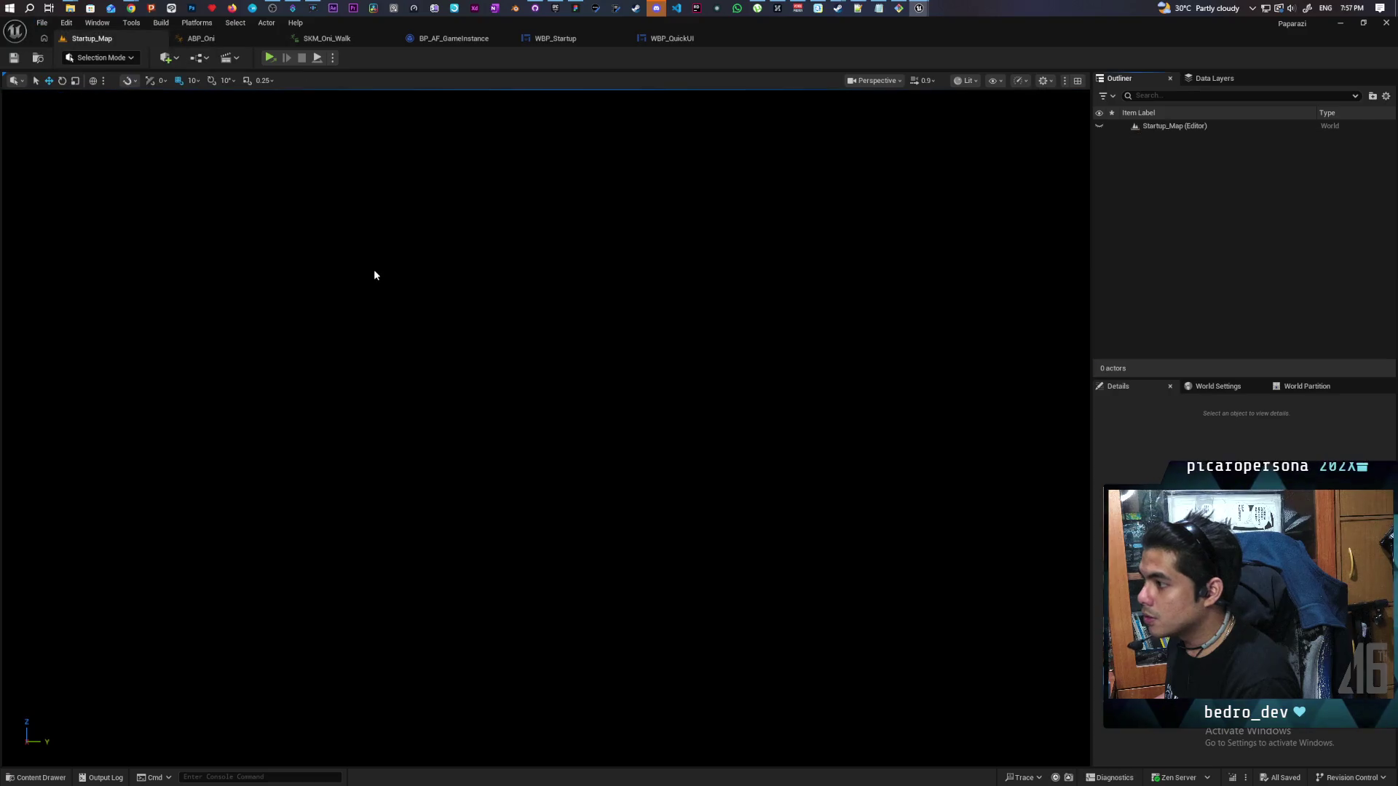
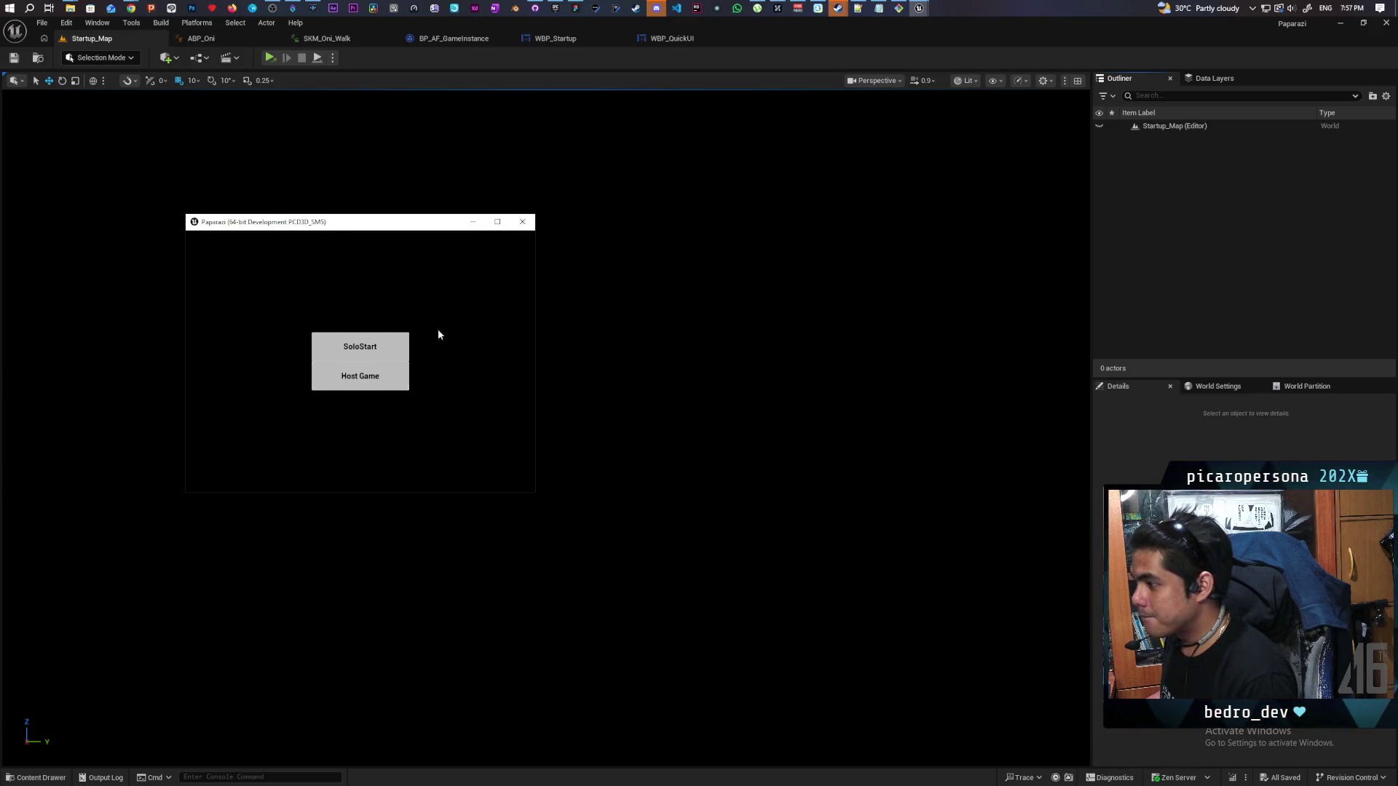
Close the running Paparazi game and open the WBP_Startup event graph
{"action": "left_click", "coordinate": [523, 223]}
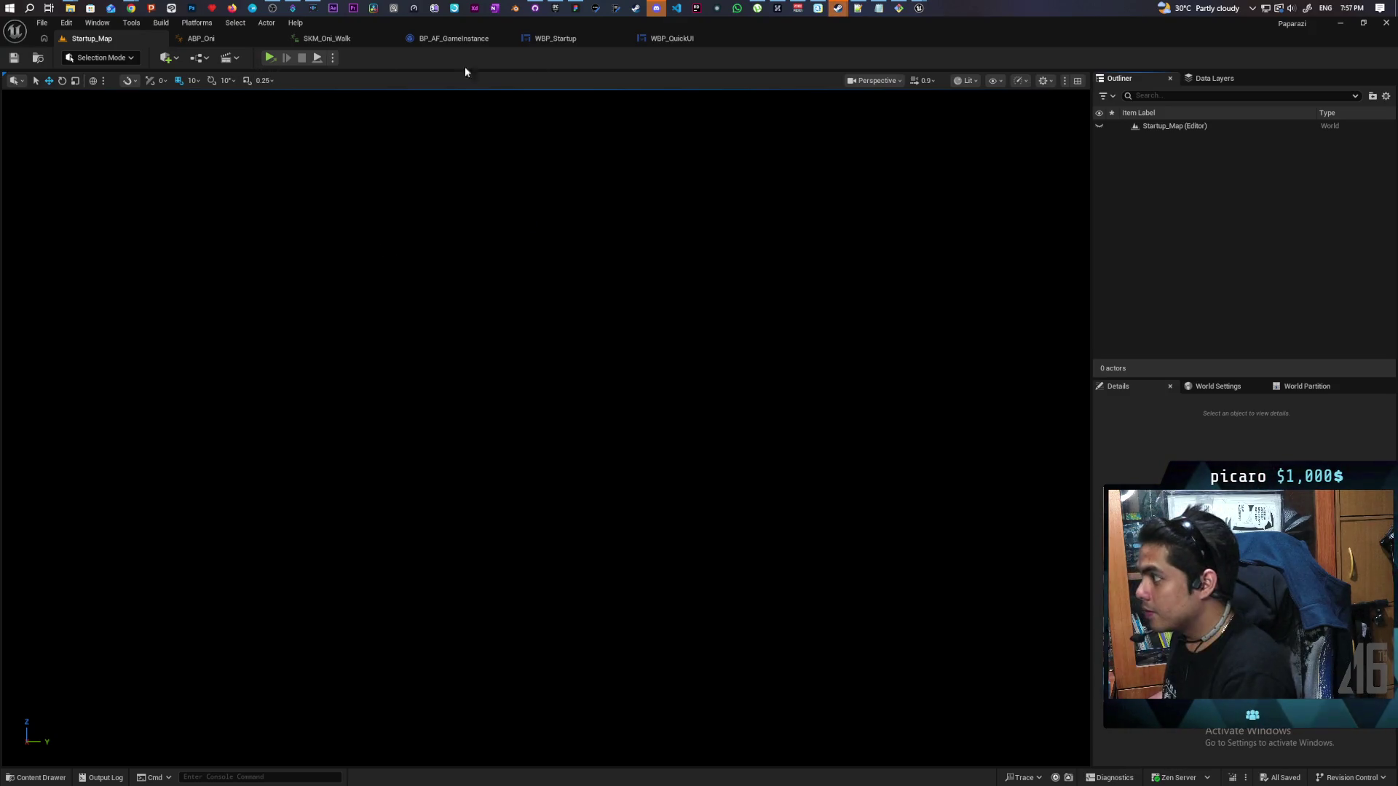
{"action": "left_click", "coordinate": [673, 38]}
{"action": "left_click", "coordinate": [582, 43]}
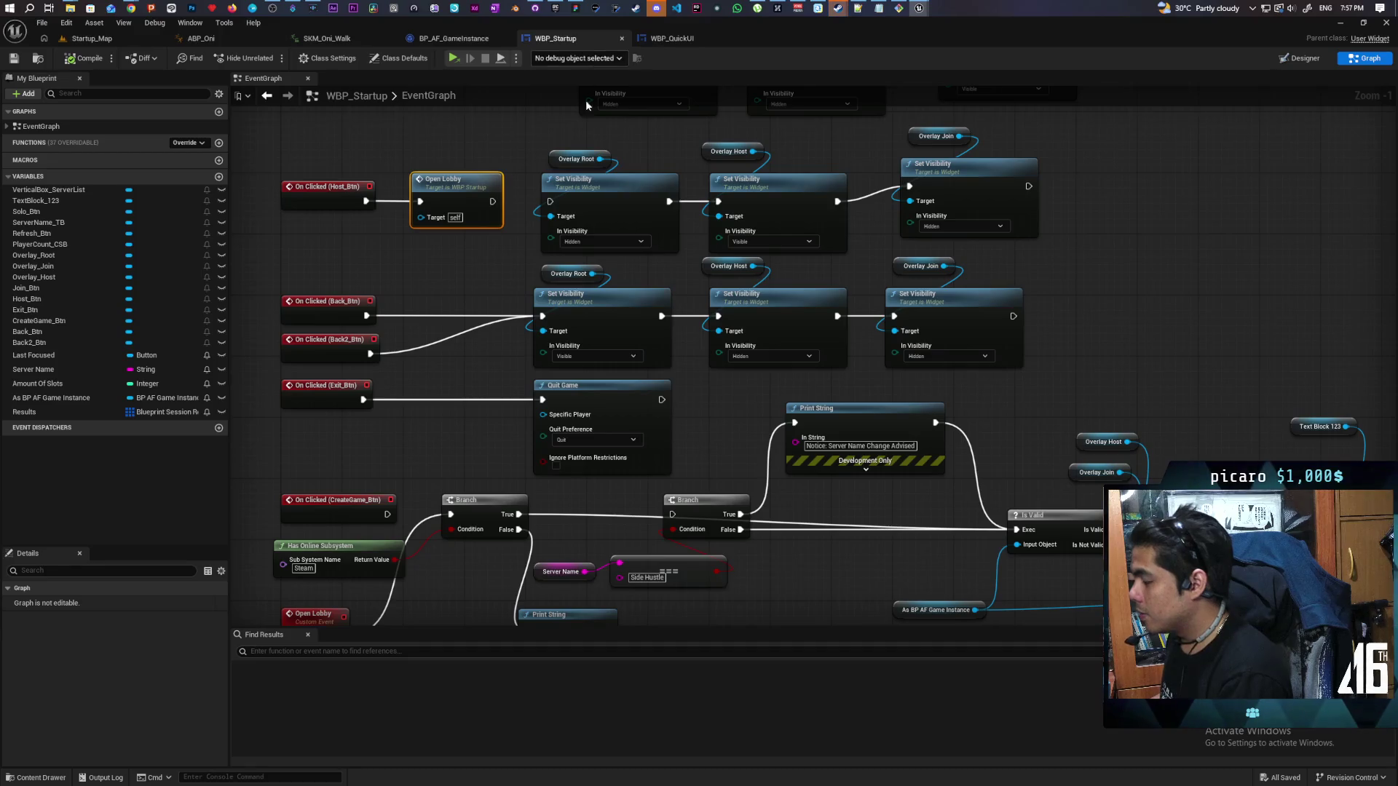
Look over the WBP_Startup graph's nodes, then bring up the BP_AF_GameInstance event graph
{"action": "mouse_move", "coordinate": [702, 413]}
{"action": "left_mouse_down"}
{"action": "mouse_move", "coordinate": [761, 151]}
{"action": "mouse_move", "coordinate": [771, 265]}
{"action": "mouse_move", "coordinate": [769, 247]}
{"action": "left_mouse_up"}
{"action": "scroll", "coordinate": [769, 247], "scroll_direction": "down", "scroll_amount": 3}
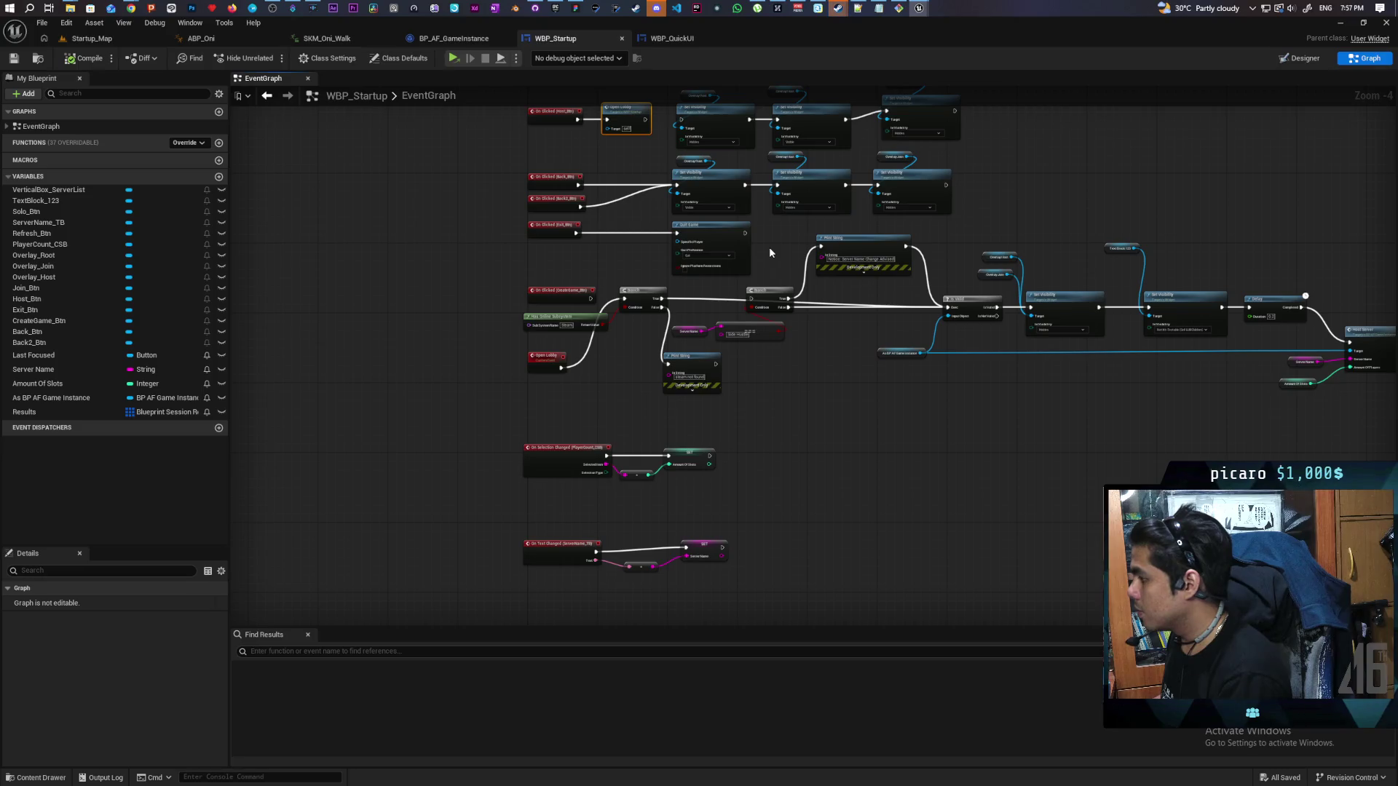
{"action": "scroll", "coordinate": [769, 247], "scroll_direction": "up", "scroll_amount": 1}
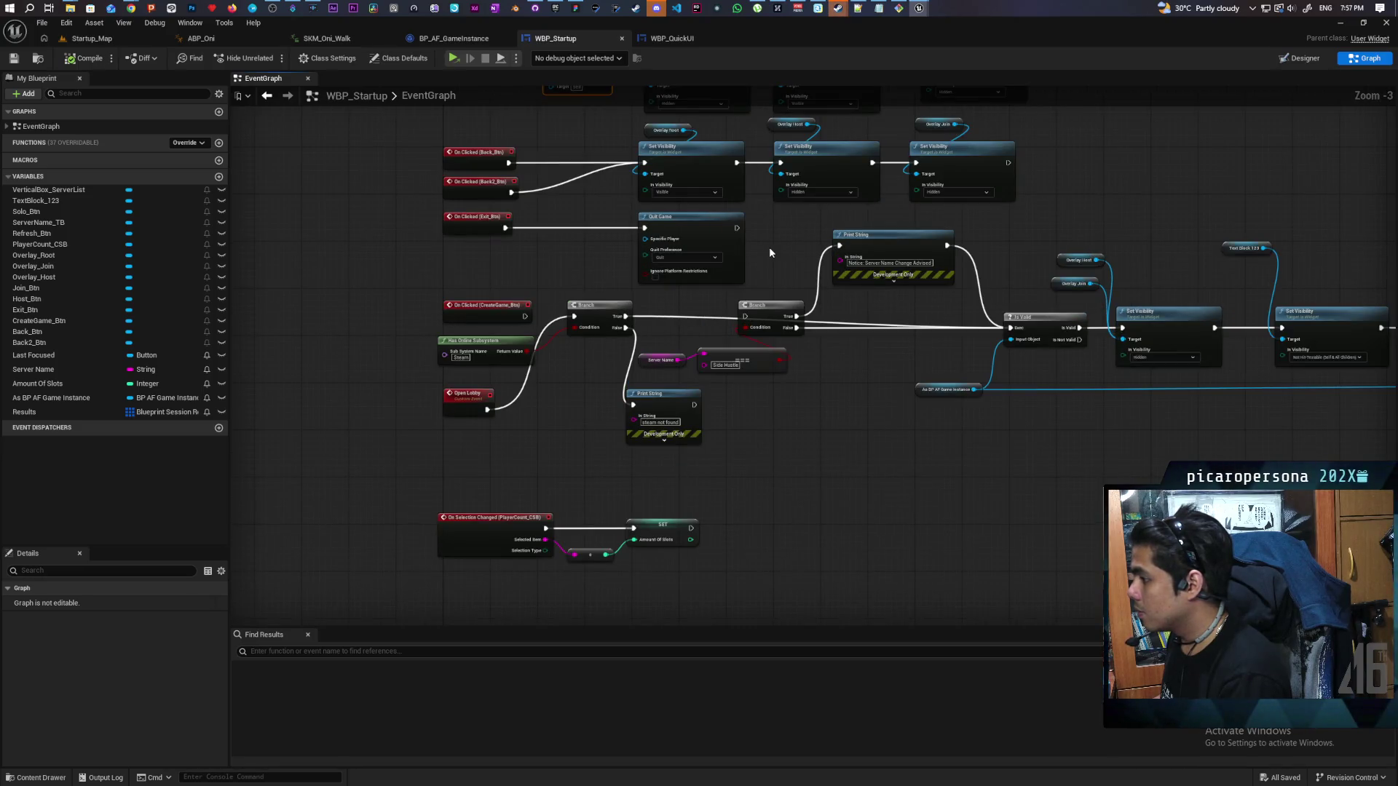
{"action": "mouse_move", "coordinate": [806, 444]}
{"action": "left_mouse_down"}
{"action": "mouse_move", "coordinate": [533, 405]}
{"action": "mouse_move", "coordinate": [791, 404]}
{"action": "mouse_move", "coordinate": [780, 450]}
{"action": "left_mouse_up"}
{"action": "left_click", "coordinate": [468, 38]}
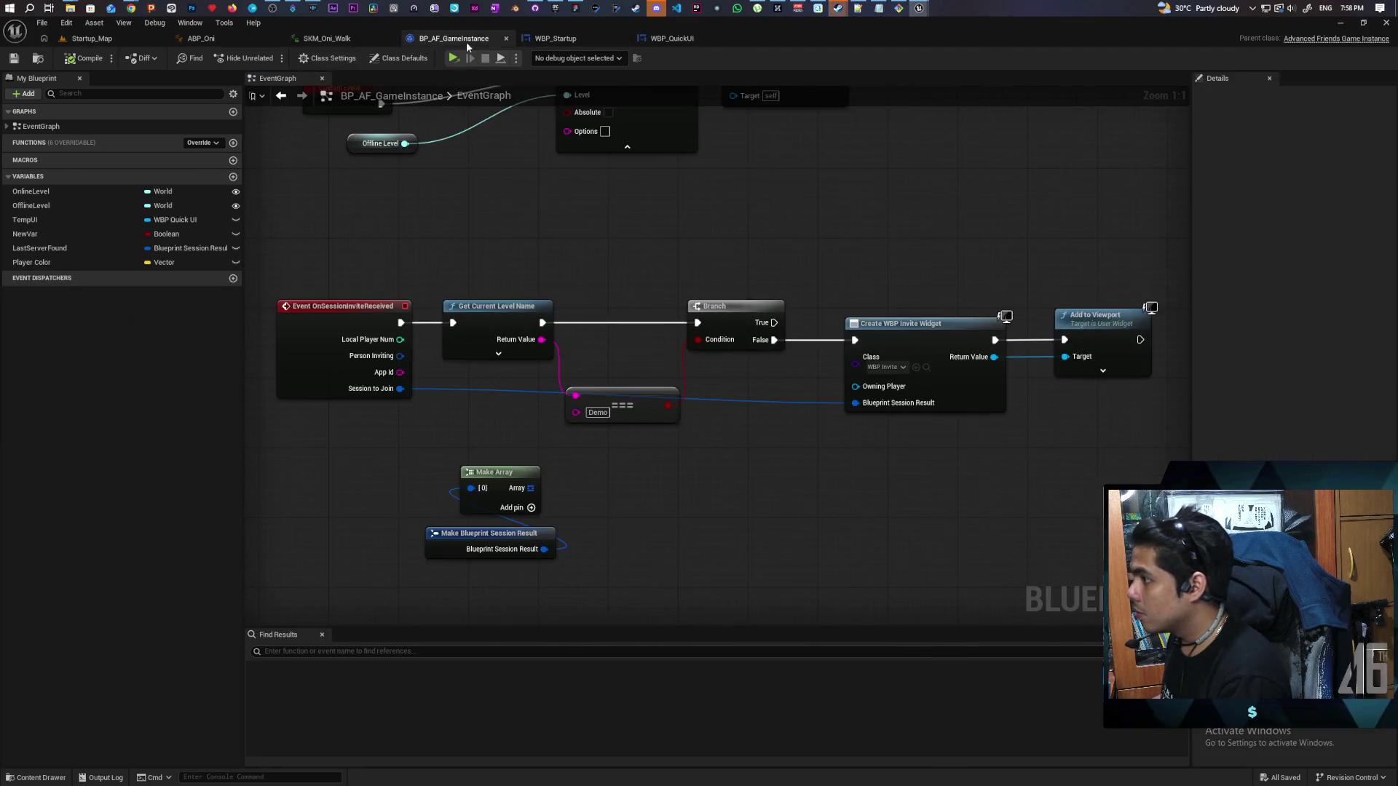
Shift the node chain after OnSessionInviteReceived to the right to make room
{"action": "left_click_drag", "start_coordinate": [596, 465], "coordinate": [669, 445]}
{"action": "left_click_drag", "start_coordinate": [818, 477], "coordinate": [655, 459]}
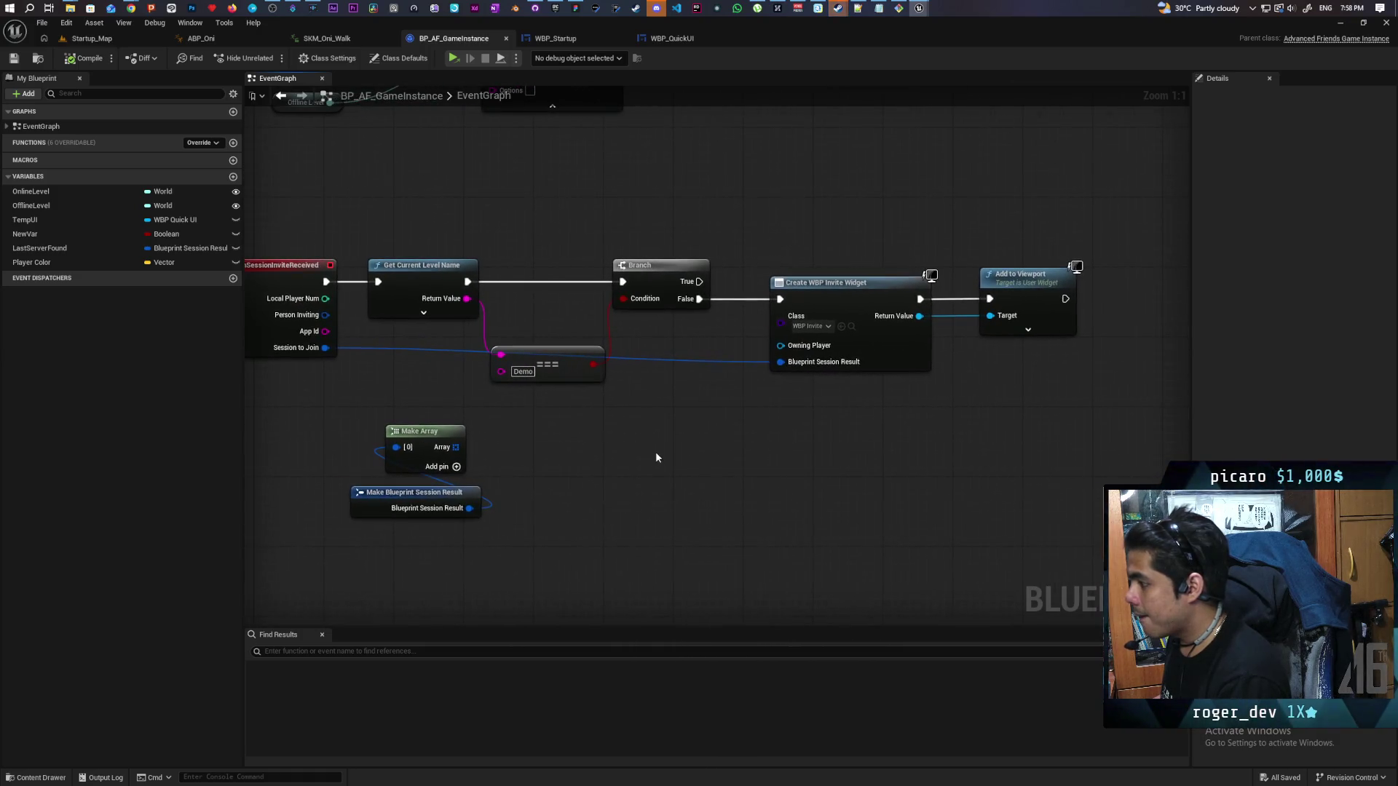
{"action": "mouse_move", "coordinate": [1008, 235]}
{"action": "left_mouse_down"}
{"action": "mouse_move", "coordinate": [532, 357]}
{"action": "mouse_move", "coordinate": [430, 325]}
{"action": "left_mouse_up"}
{"action": "left_click_drag", "start_coordinate": [417, 271], "coordinate": [573, 272]}
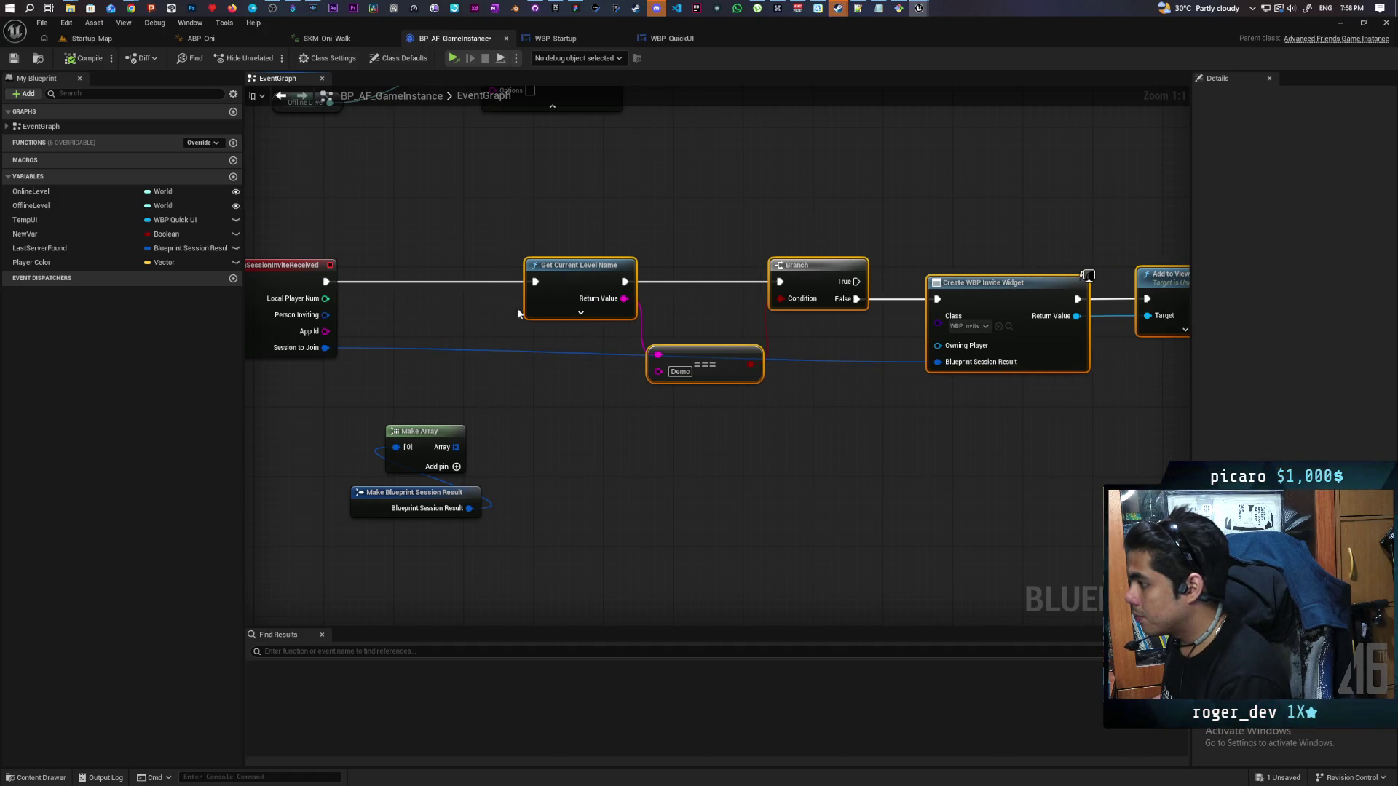
{"action": "left_click_drag", "start_coordinate": [449, 311], "coordinate": [546, 318]}
{"action": "left_click", "coordinate": [539, 329]}
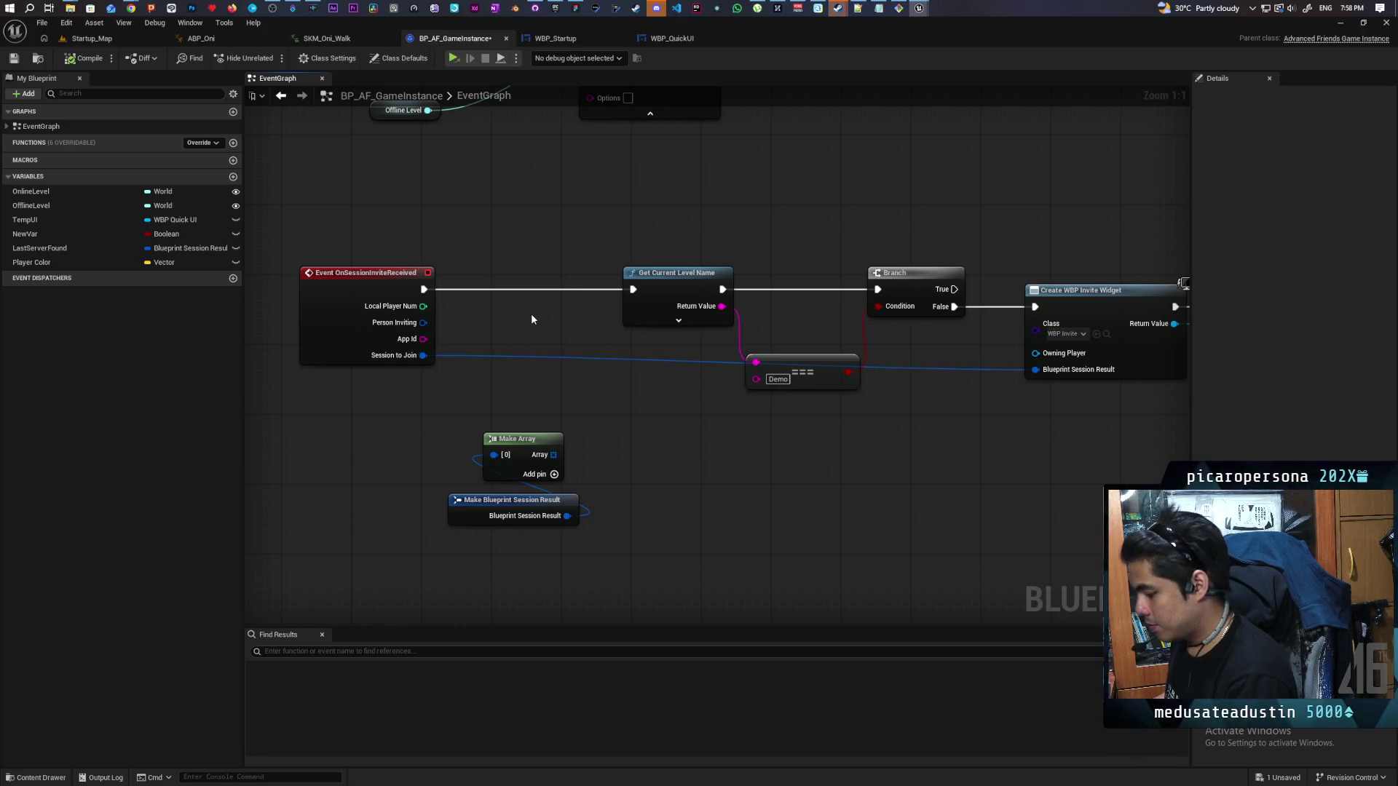
Wire a Print String showing 'Session Received' for 10 seconds after OnSessionInviteReceived, then save
{"action": "key", "text": "ctrl+v"}
{"action": "mouse_move", "coordinate": [423, 289]}
{"action": "left_mouse_down"}
{"action": "mouse_move", "coordinate": [511, 236]}
{"action": "mouse_move", "coordinate": [619, 271]}
{"action": "mouse_move", "coordinate": [631, 288]}
{"action": "left_mouse_up"}
{"action": "type", "text": "Se"}
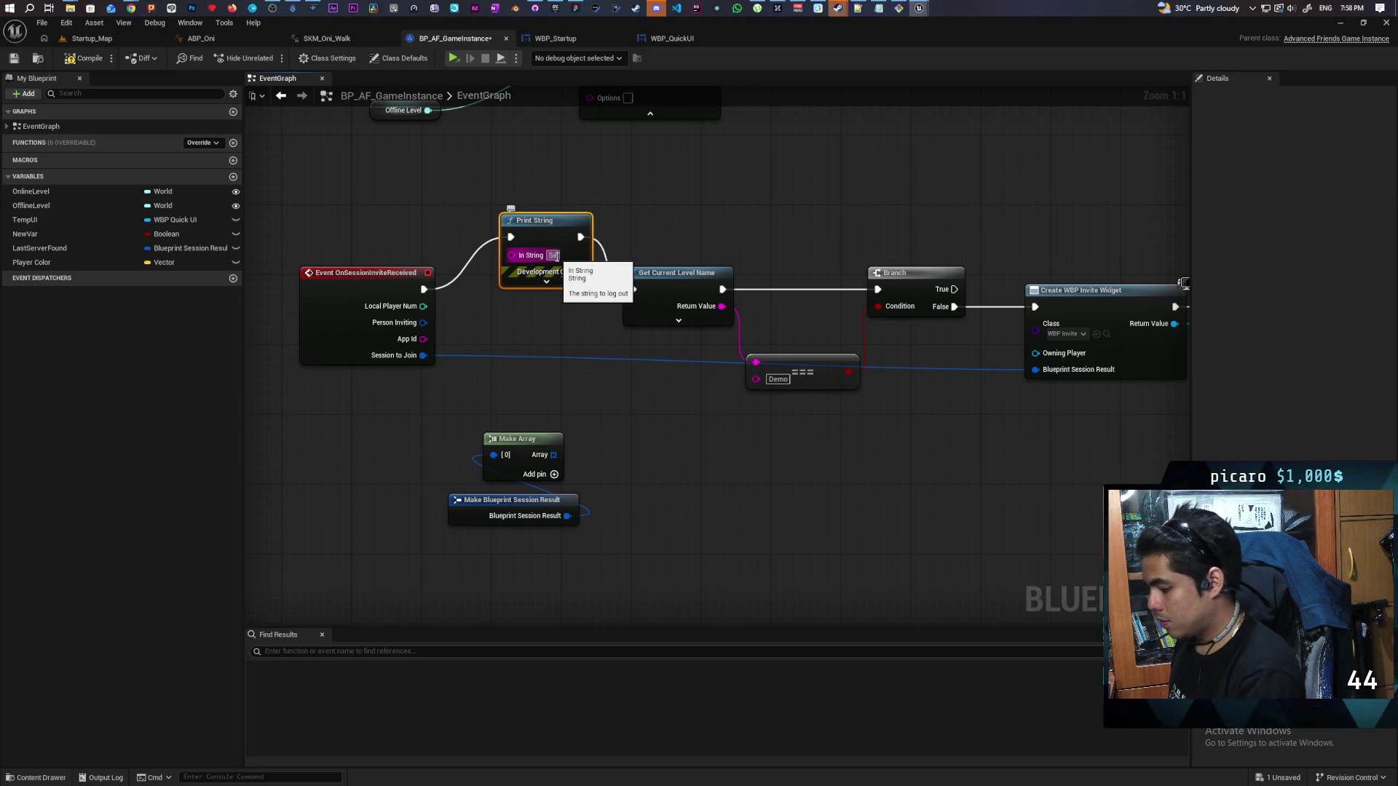
{"action": "type", "text": "ssion Rec"}
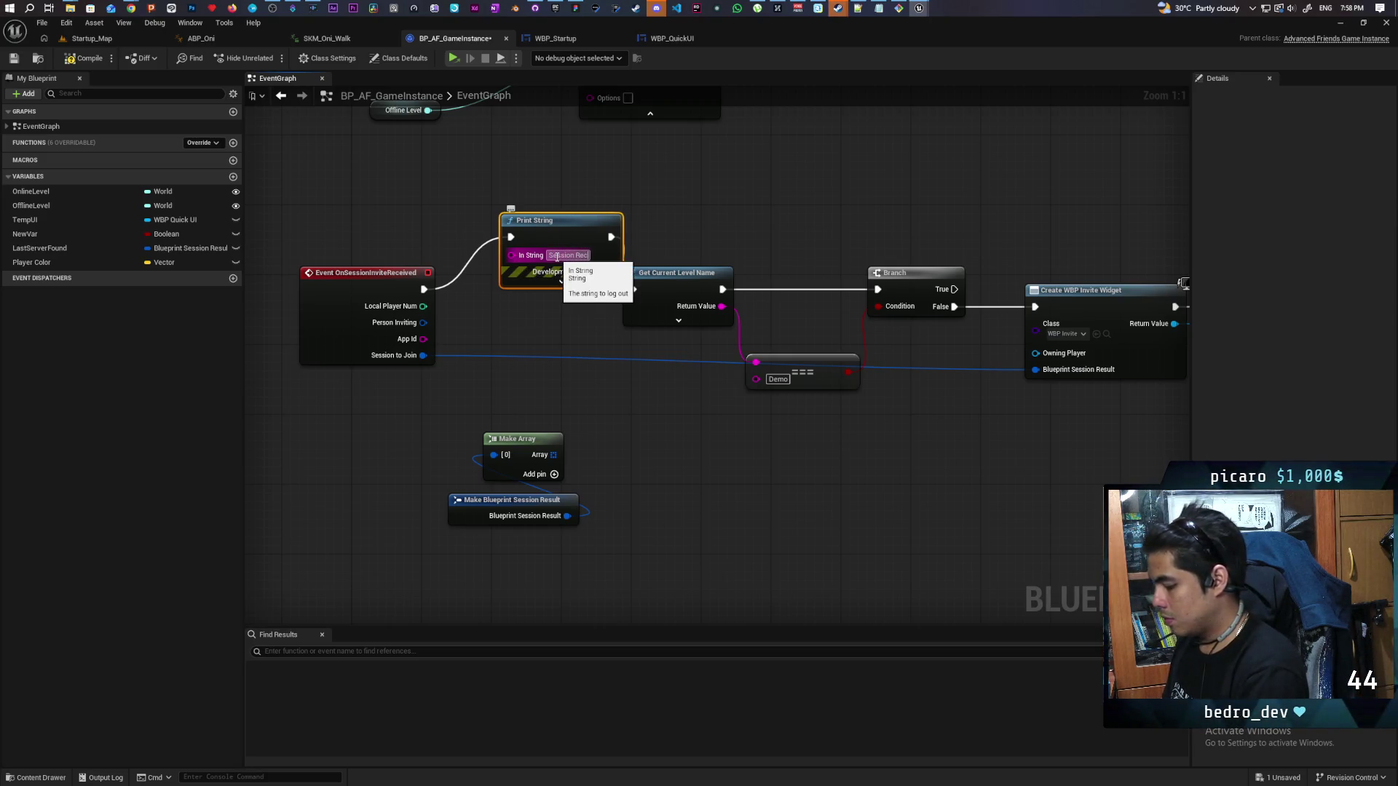
{"action": "type", "text": "eived"}
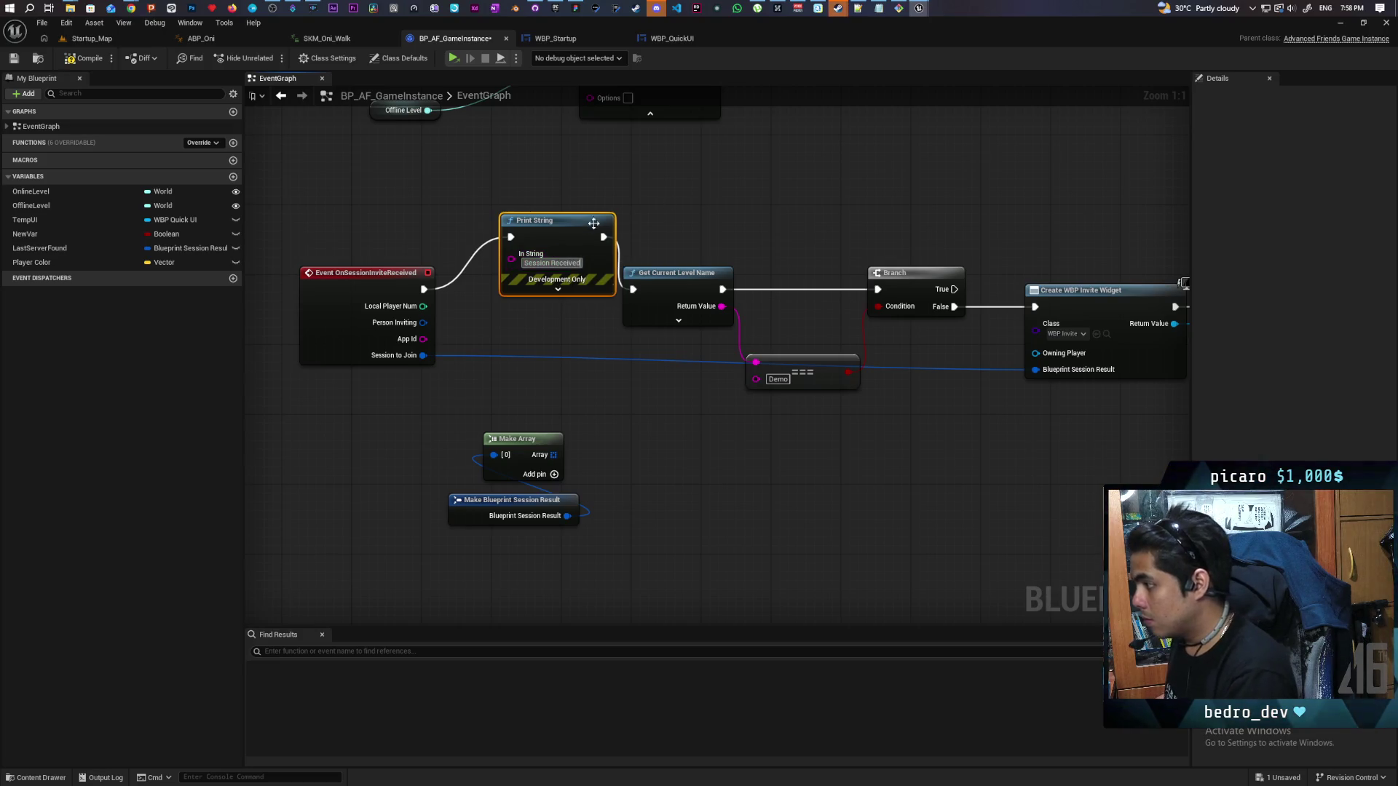
{"action": "left_click", "coordinate": [557, 290]}
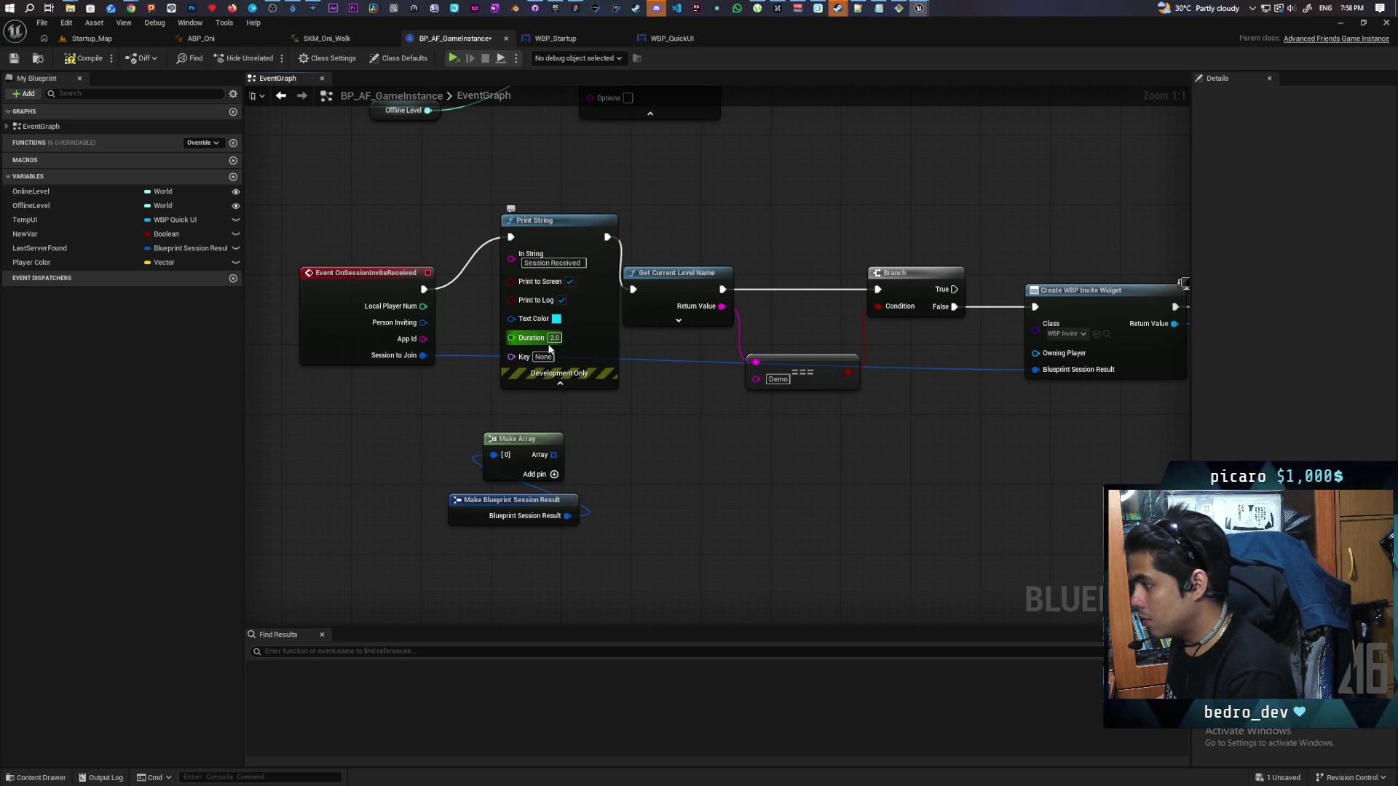
{"action": "type", "text": "10"}
{"action": "key", "text": "Return"}
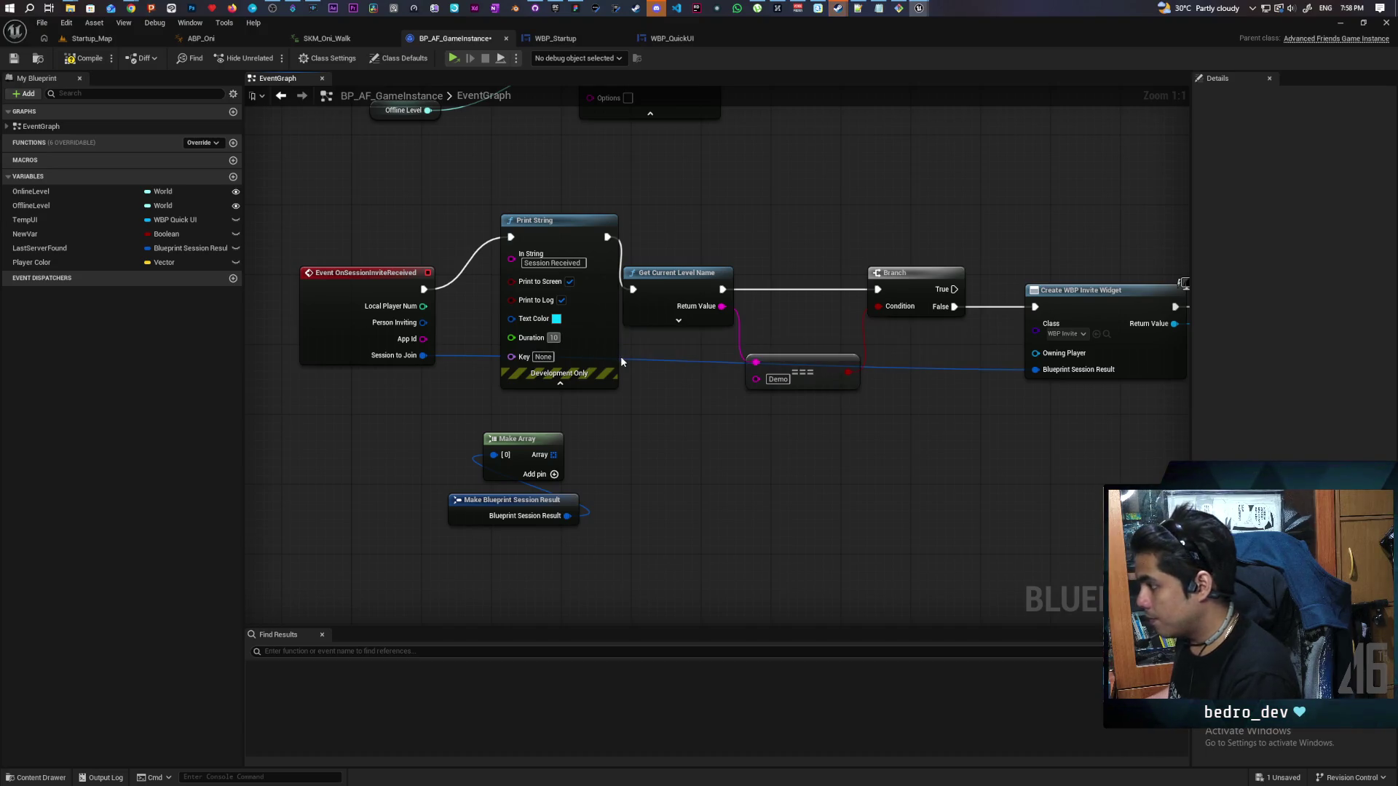
{"action": "left_click", "coordinate": [12, 59]}
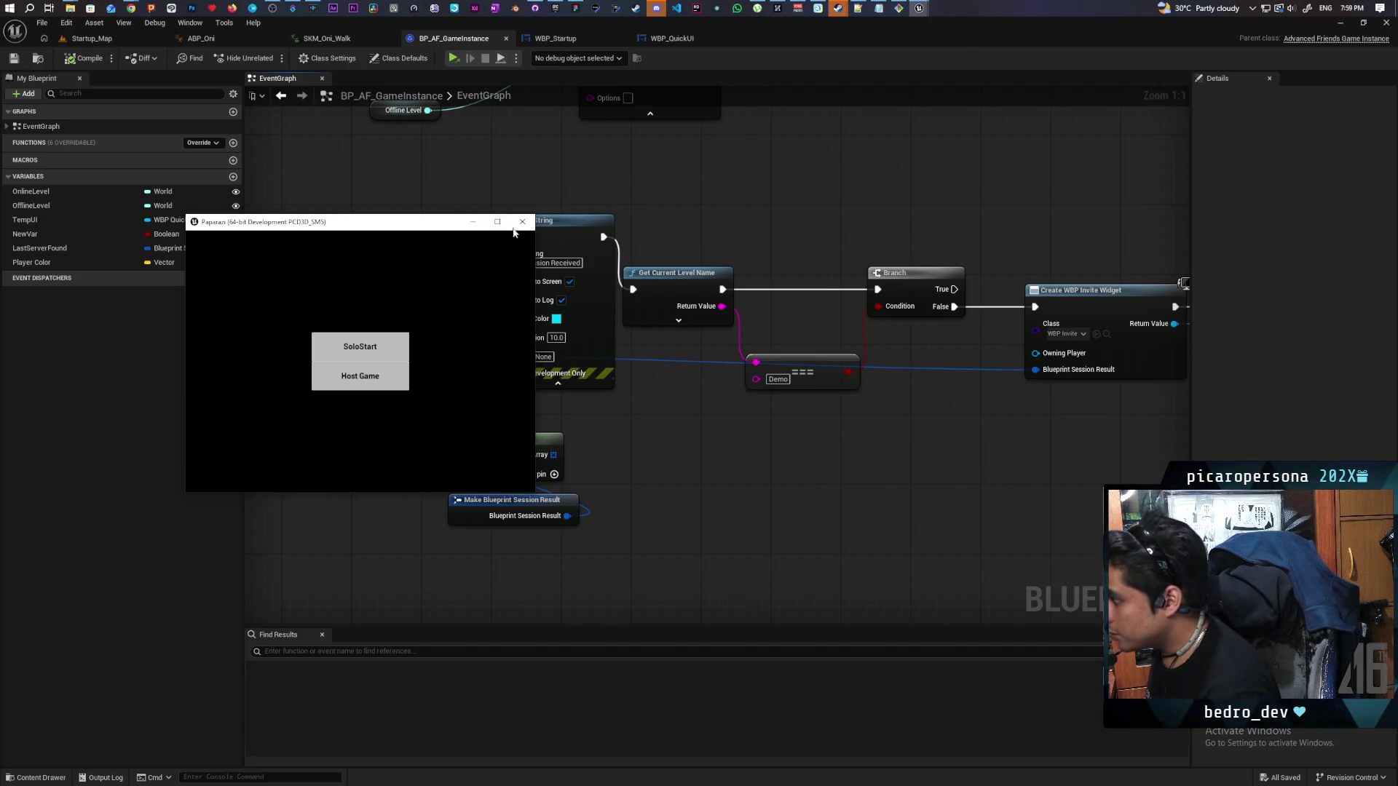
{"action": "left_click", "coordinate": [522, 221]}
{"action": "mouse_move", "coordinate": [503, 363]}
{"action": "left_mouse_down"}
{"action": "mouse_move", "coordinate": [601, 369]}
{"action": "mouse_move", "coordinate": [670, 399]}
{"action": "left_mouse_up"}
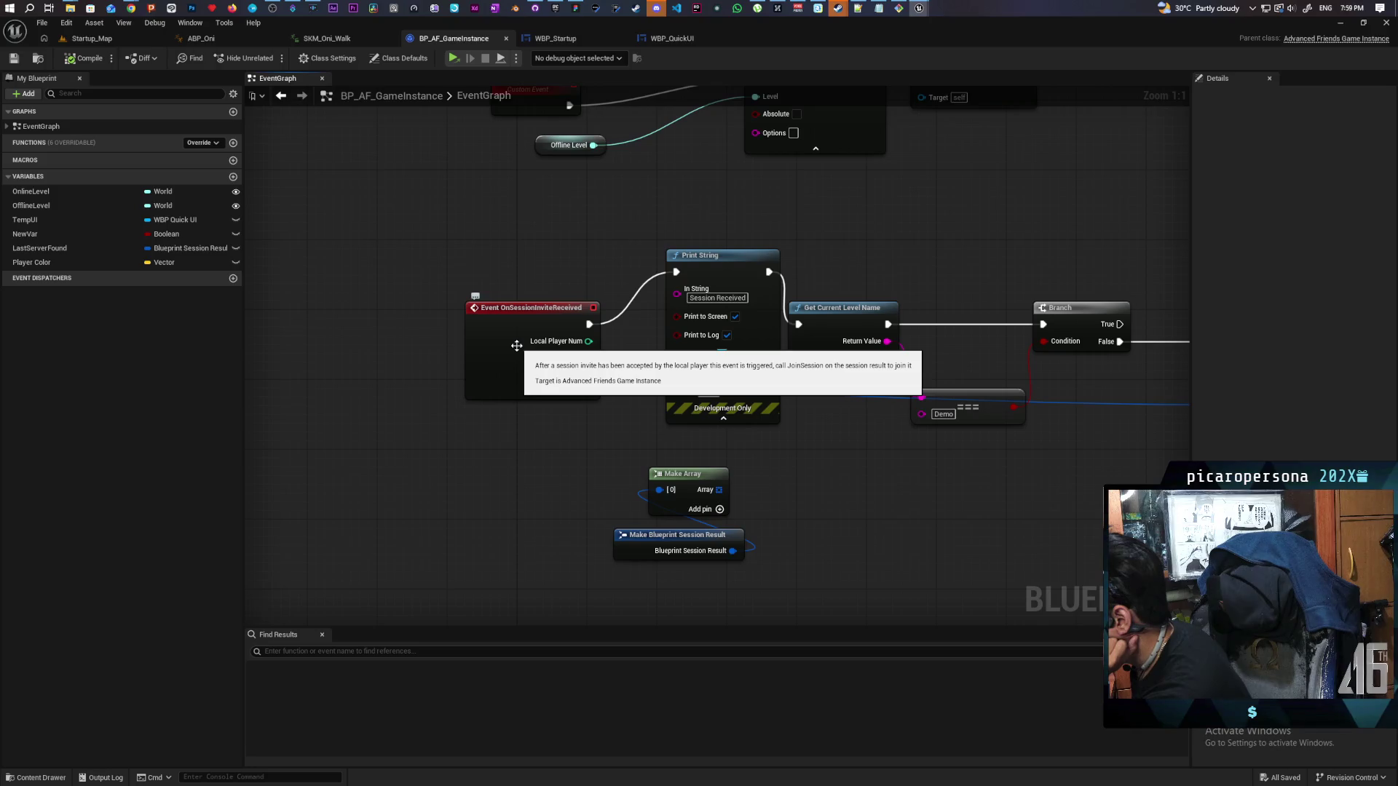
{"action": "left_click_drag", "start_coordinate": [465, 484], "coordinate": [452, 466]}
{"action": "right_click", "coordinate": [453, 466]}
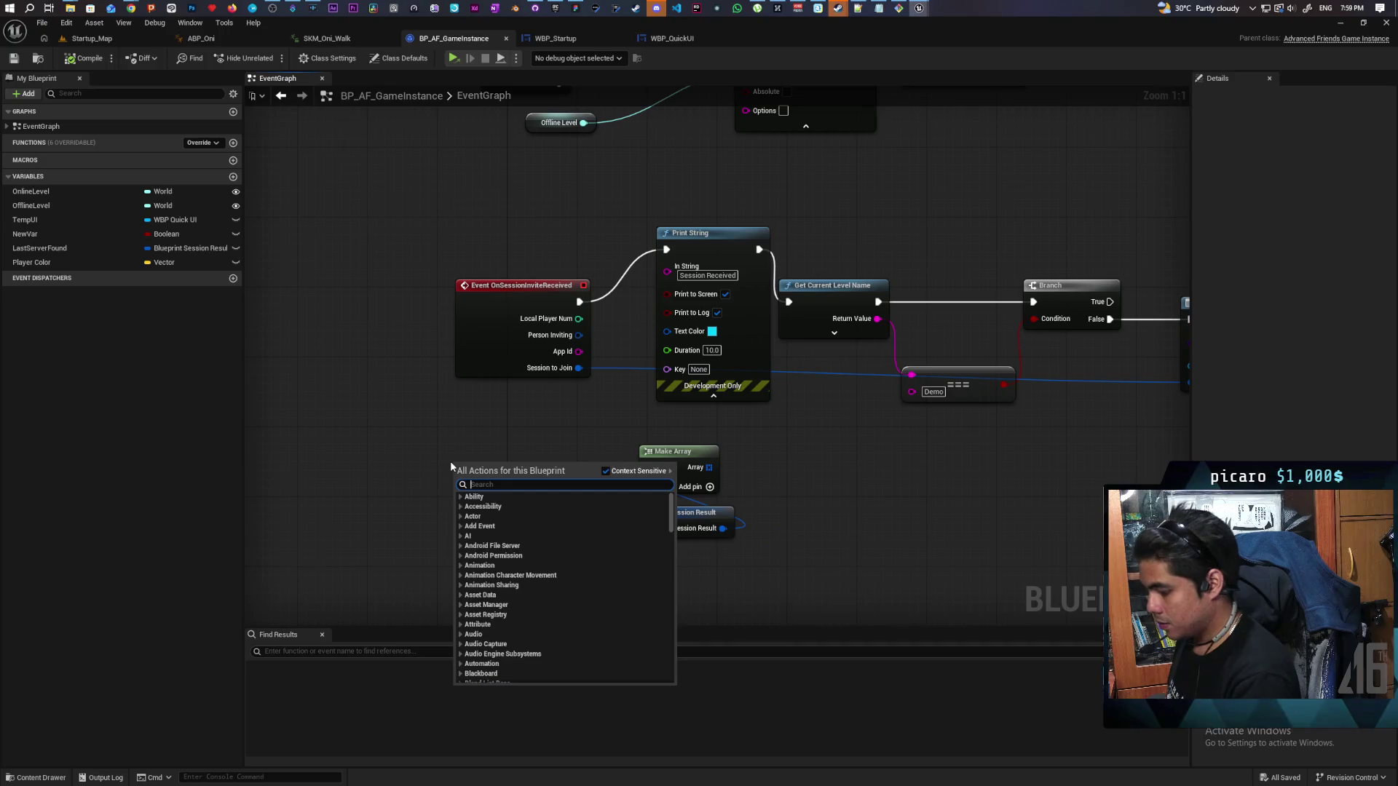
{"action": "type", "text": "session invite"}
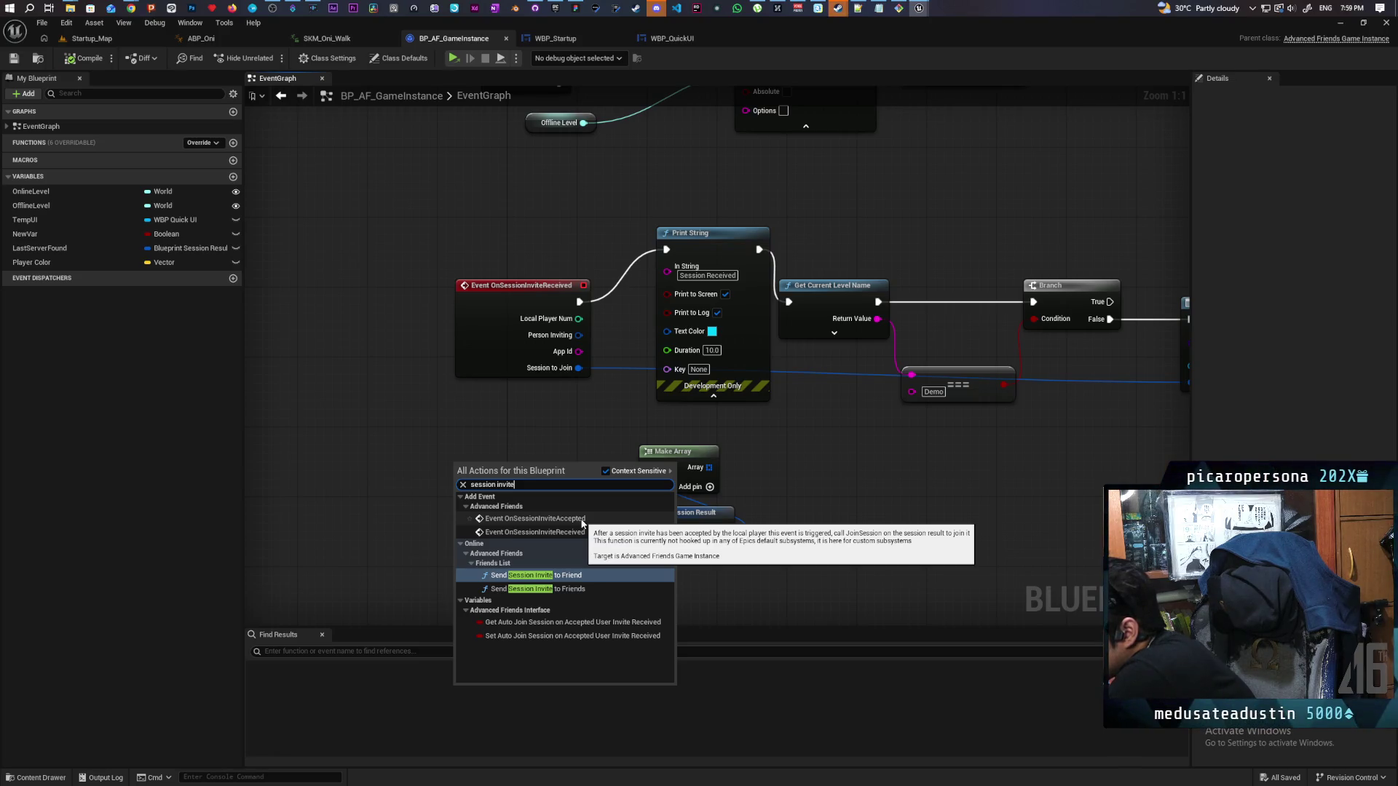
{"action": "left_click_drag", "start_coordinate": [593, 404], "coordinate": [575, 532]}
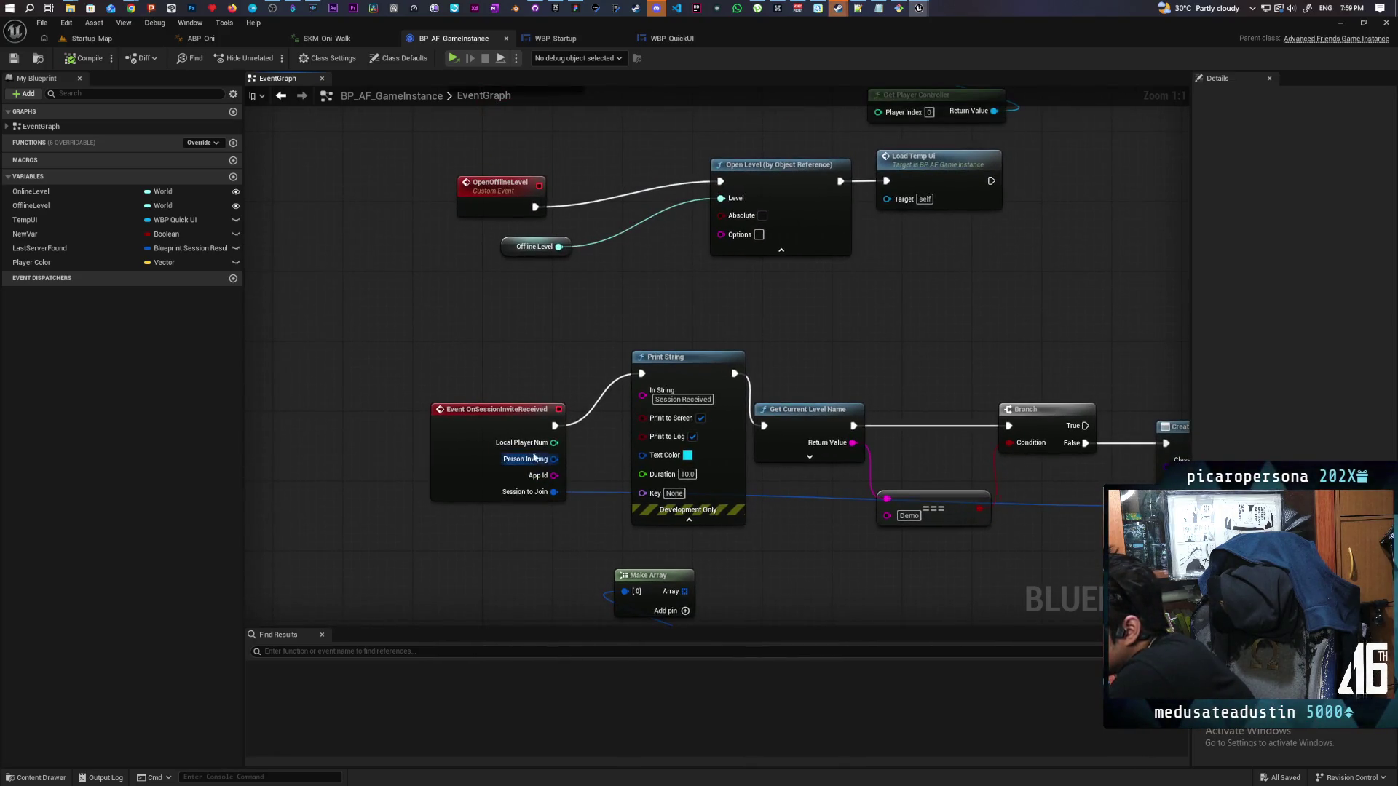
{"action": "left_click_drag", "start_coordinate": [561, 359], "coordinate": [566, 473]}
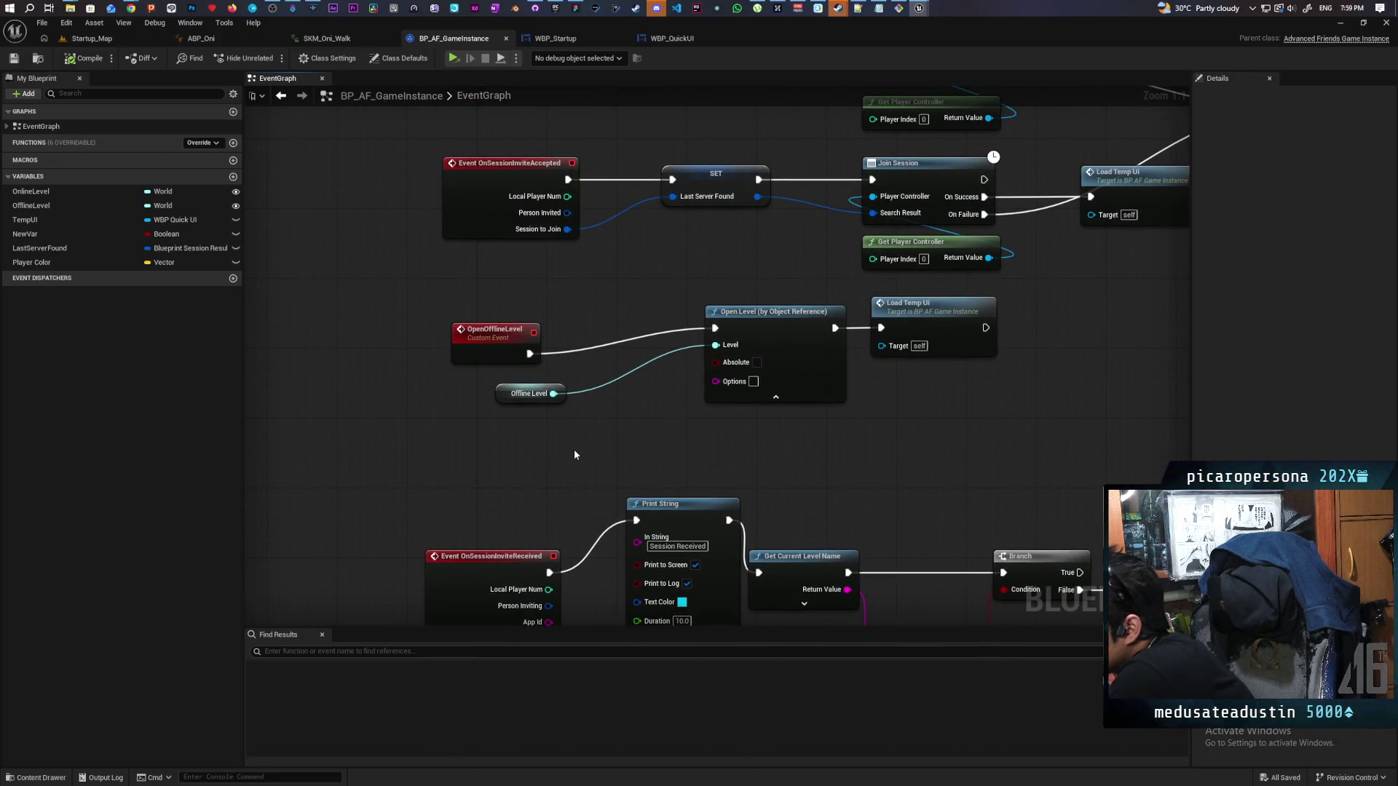
{"action": "mouse_move", "coordinate": [757, 448]}
{"action": "left_mouse_down"}
{"action": "mouse_move", "coordinate": [902, 399]}
{"action": "mouse_move", "coordinate": [954, 362]}
{"action": "mouse_move", "coordinate": [935, 371]}
{"action": "left_mouse_up"}
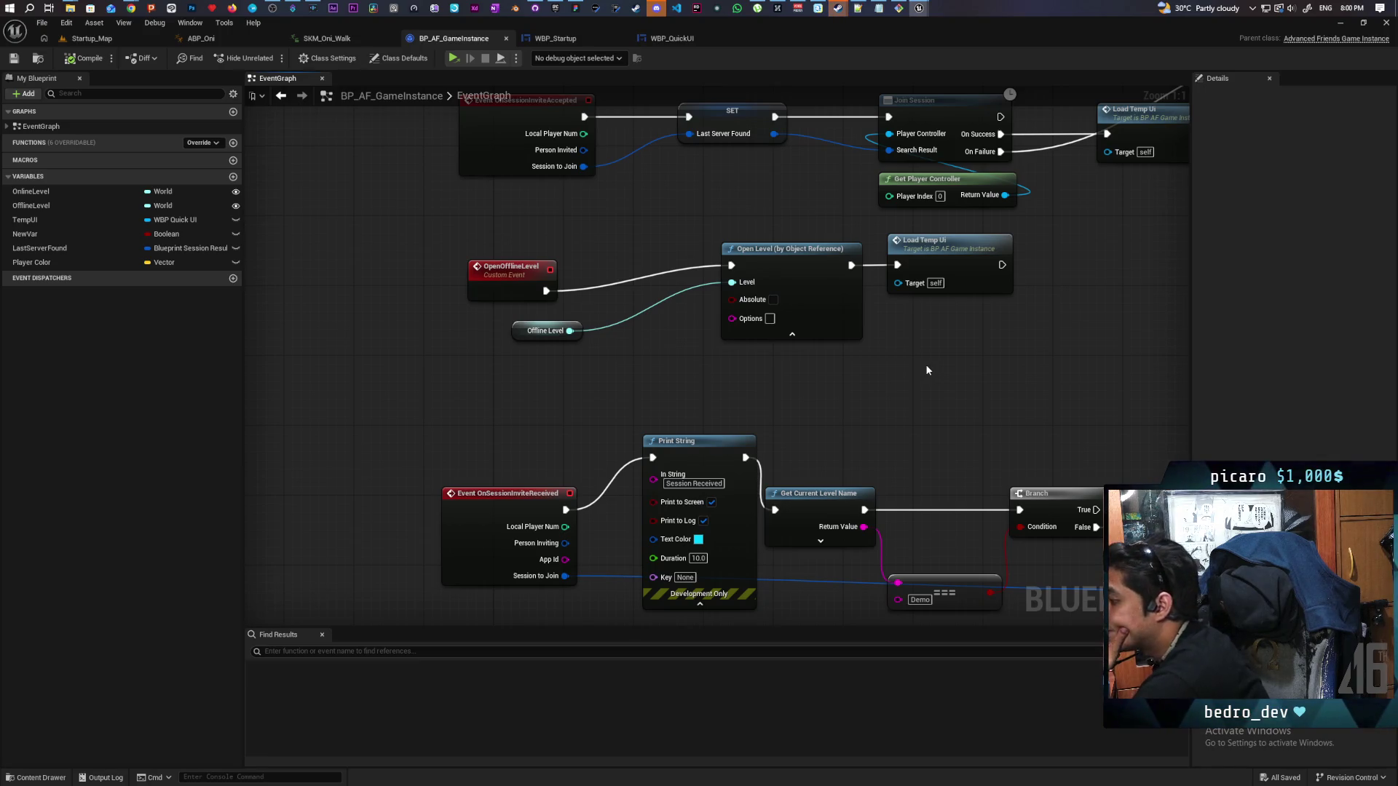
{"action": "left_click_drag", "start_coordinate": [908, 396], "coordinate": [878, 295]}
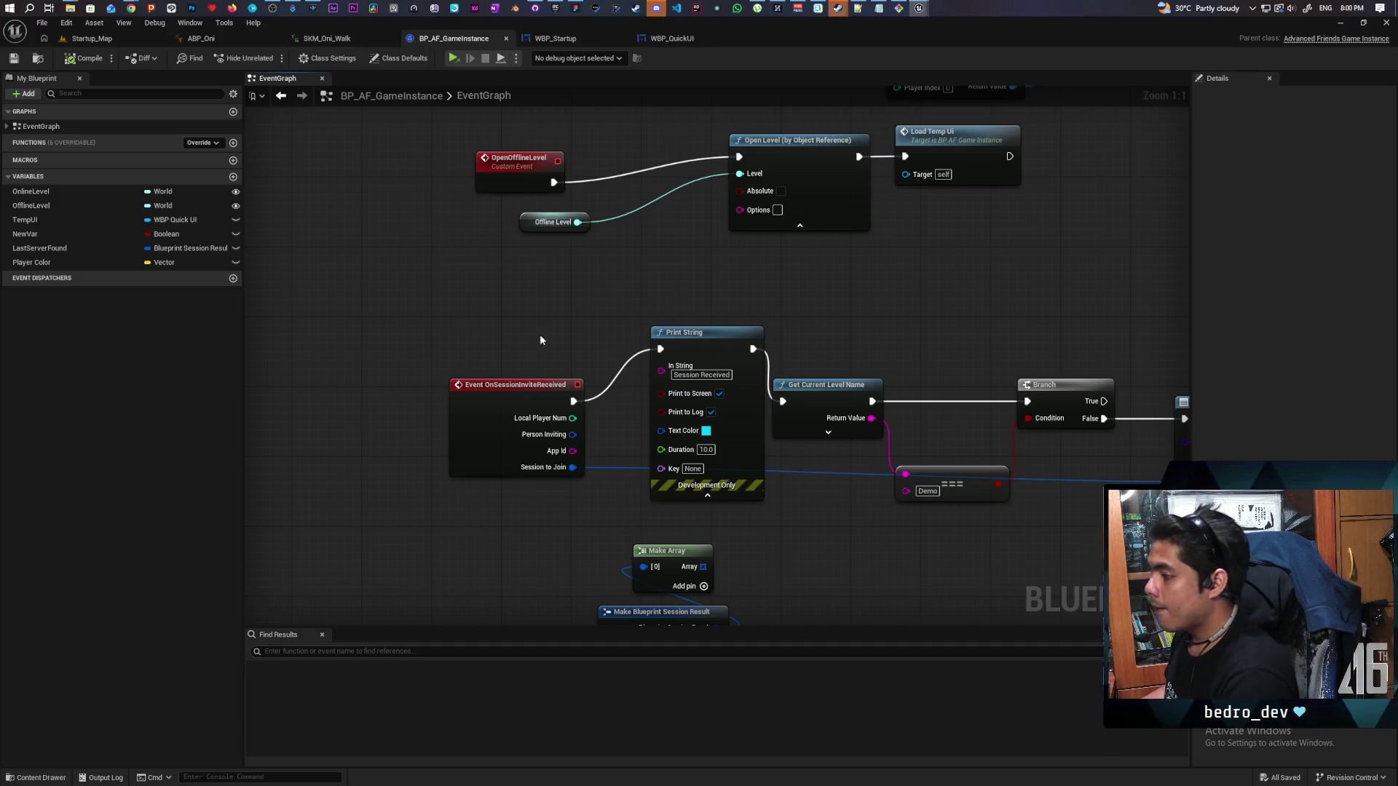
{"action": "mouse_move", "coordinate": [131, 8]}
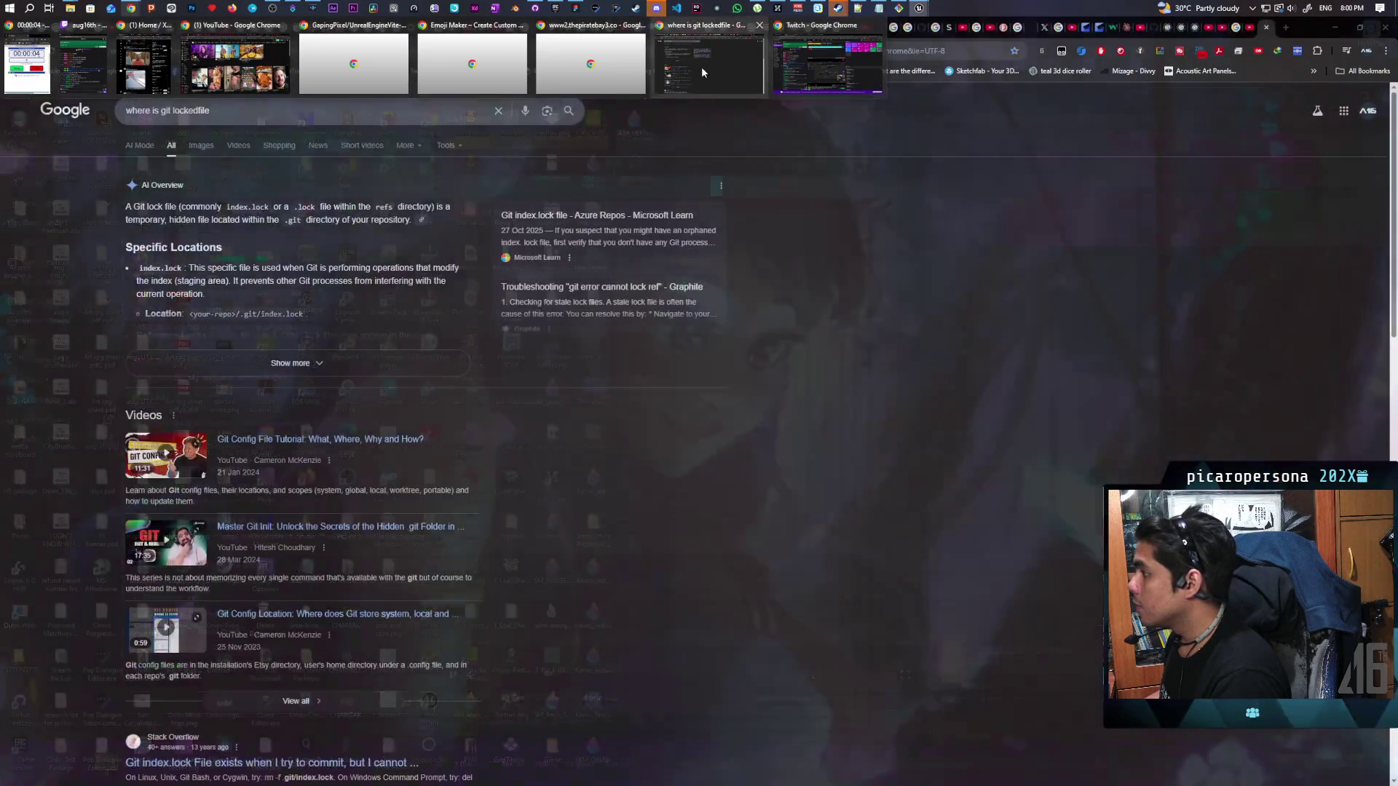
Google 'event on session invite received not firing ue5' and open the answer in AI Mode
{"action": "left_click", "coordinate": [703, 70]}
{"action": "left_click", "coordinate": [793, 57]}
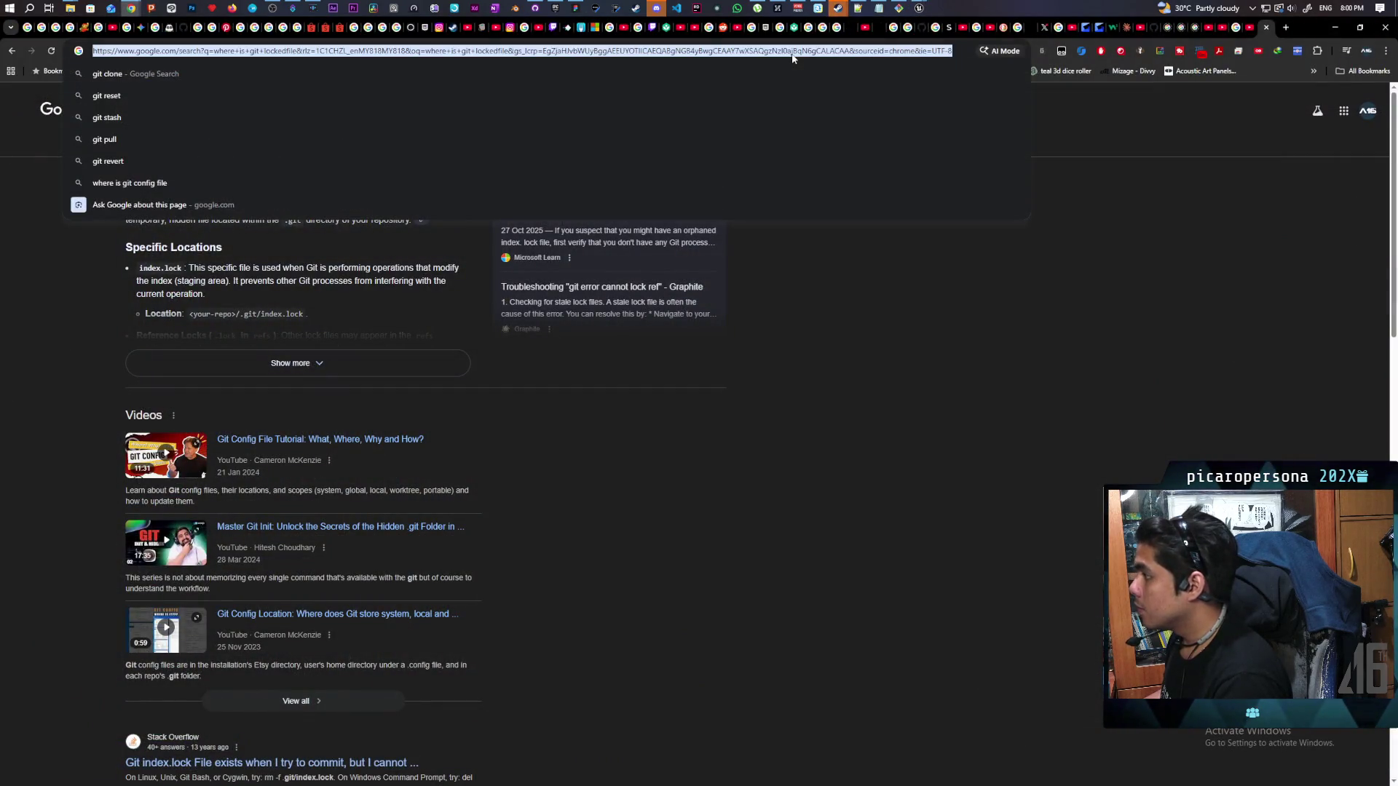
{"action": "type", "text": "event on"}
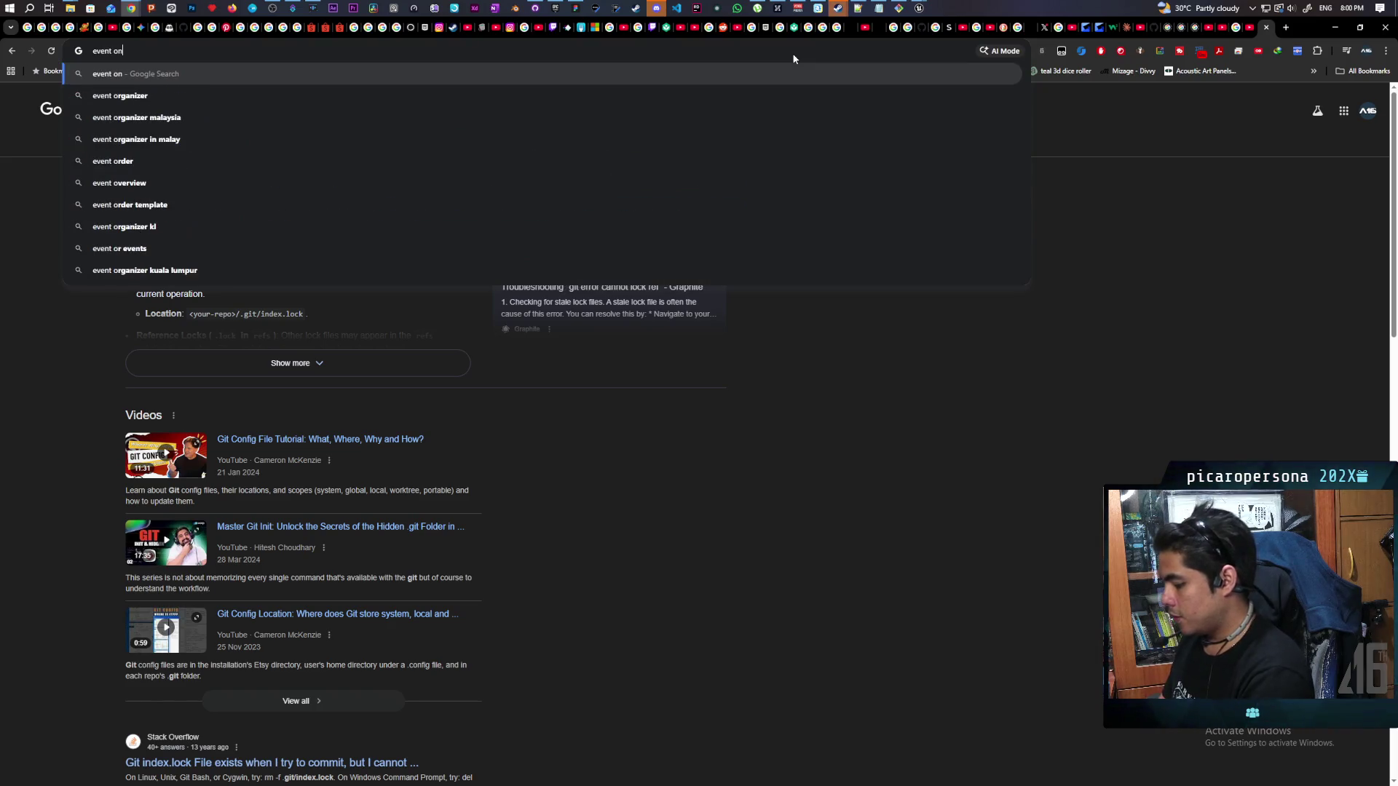
{"action": "type", "text": " session invite"}
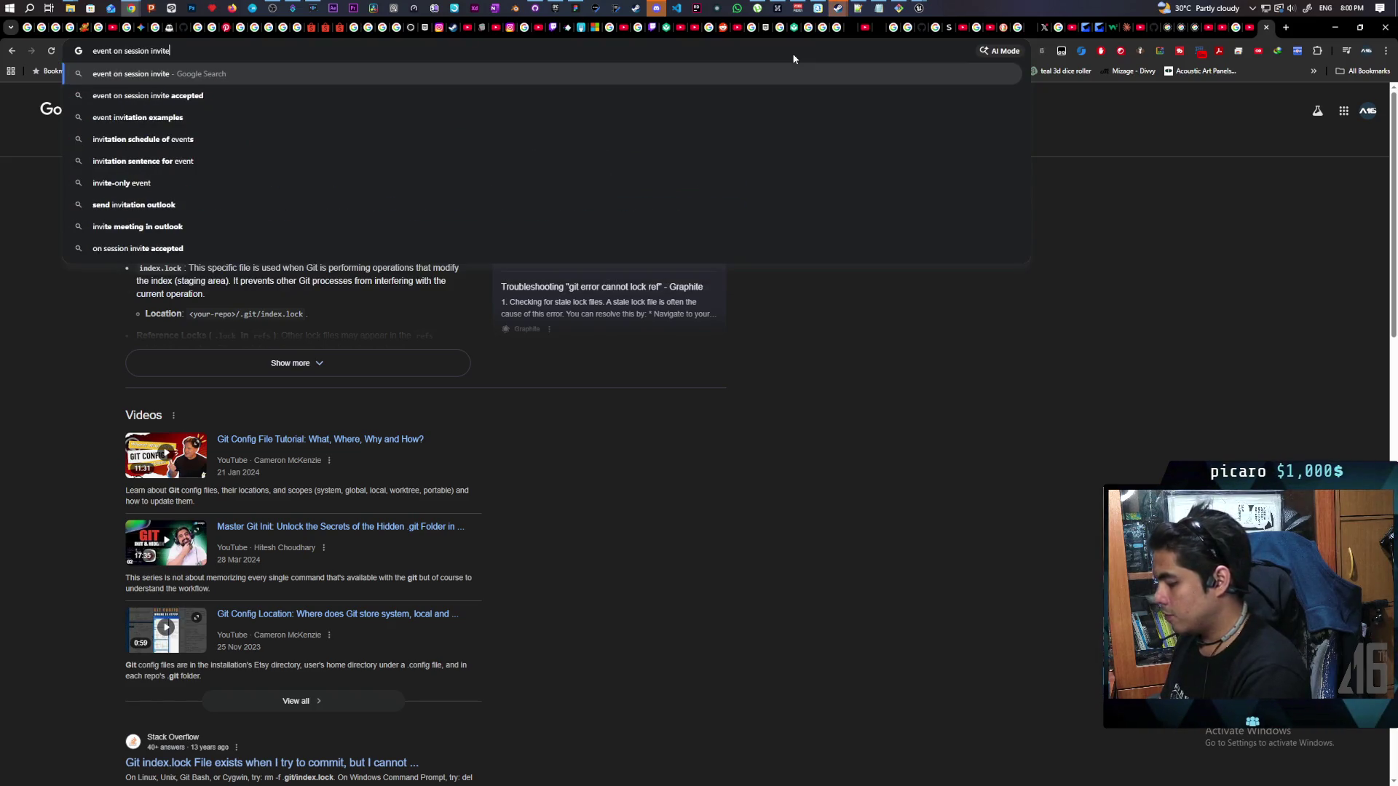
{"action": "type", "text": " received "}
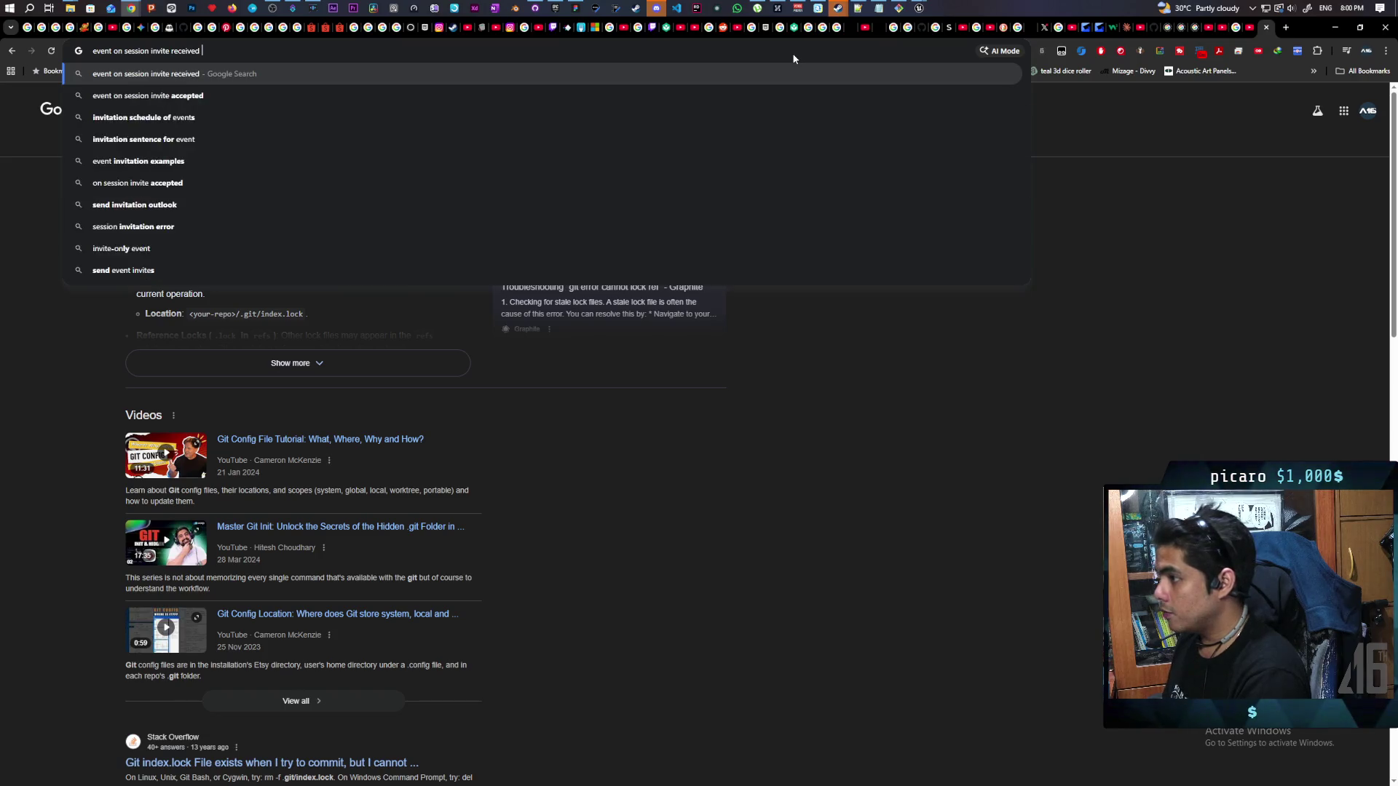
{"action": "type", "text": "not firing ue5"}
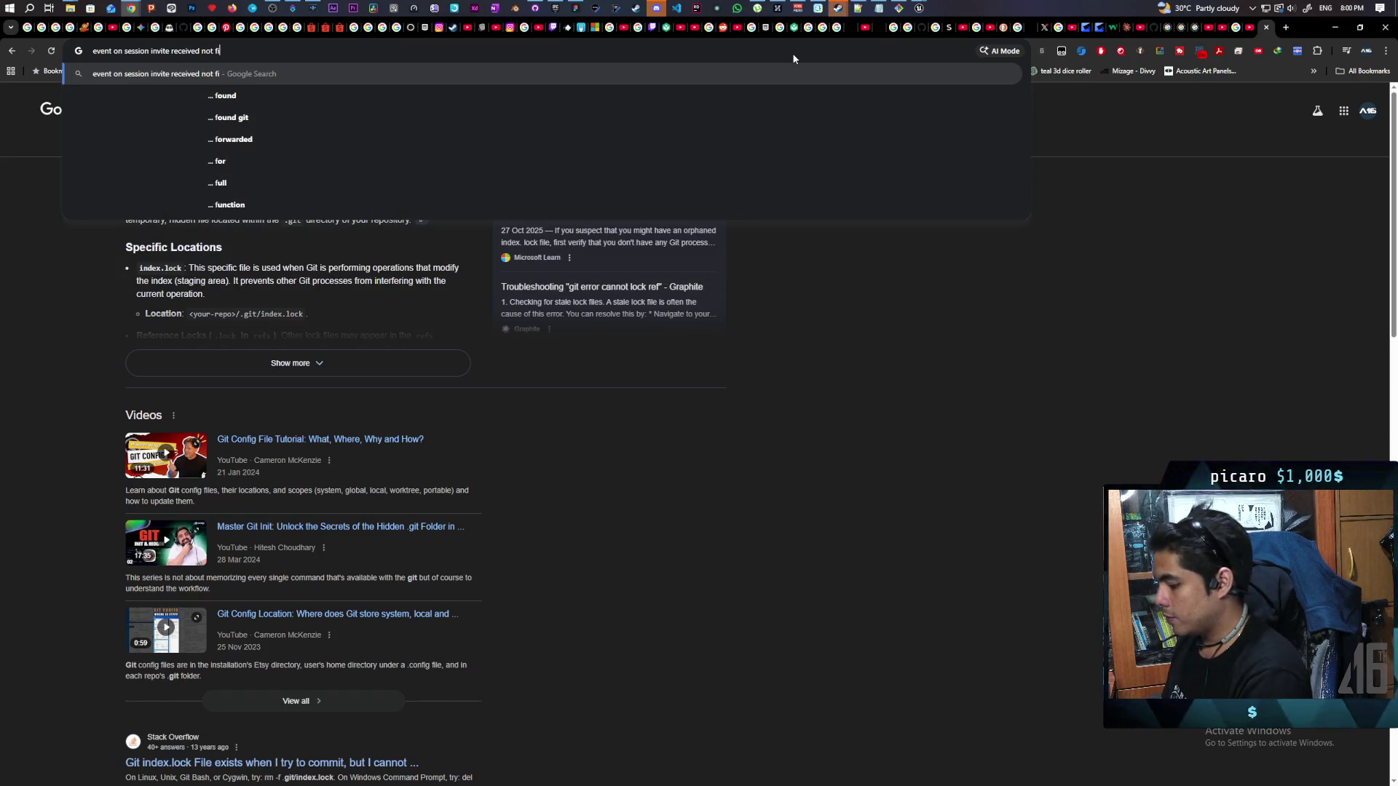
{"action": "key", "text": "Return"}
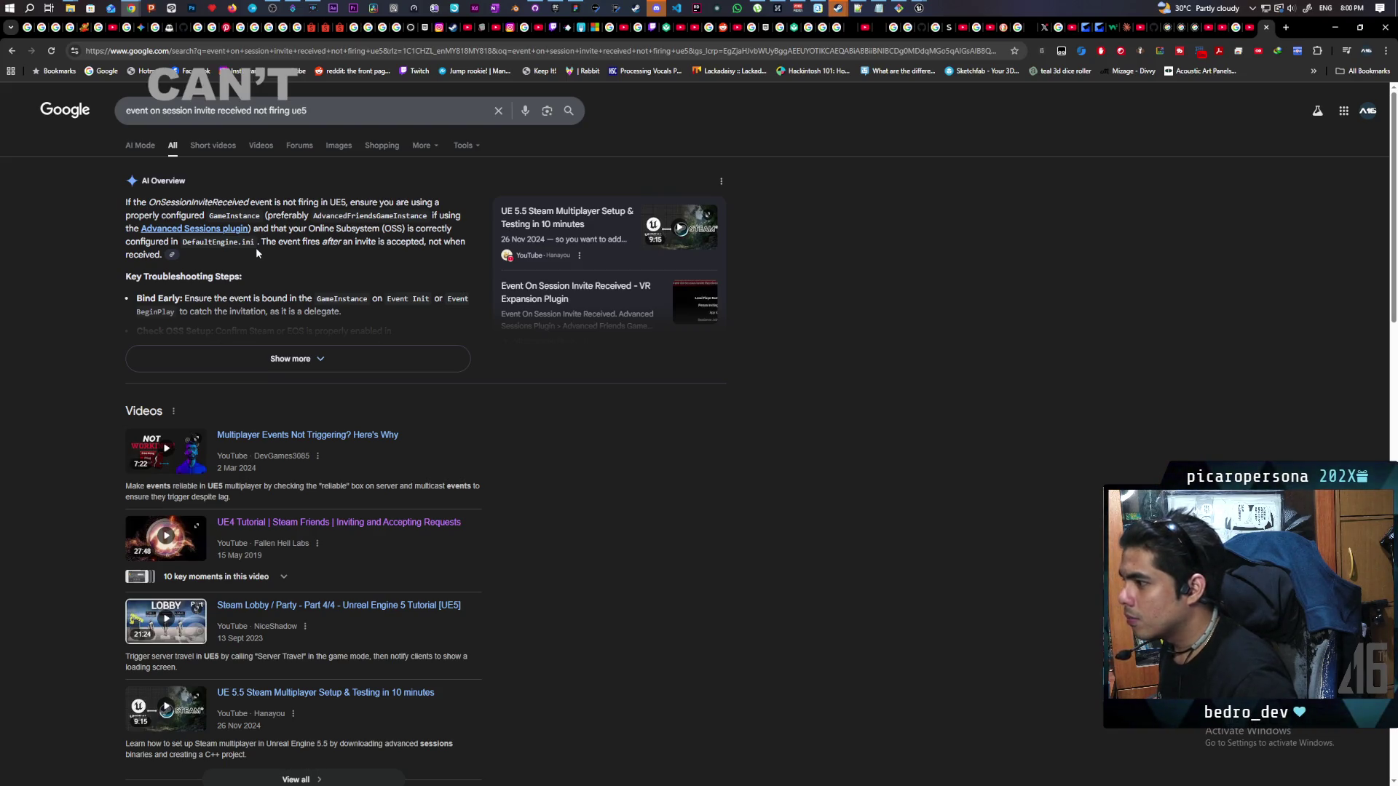
{"action": "left_click", "coordinate": [318, 361]}
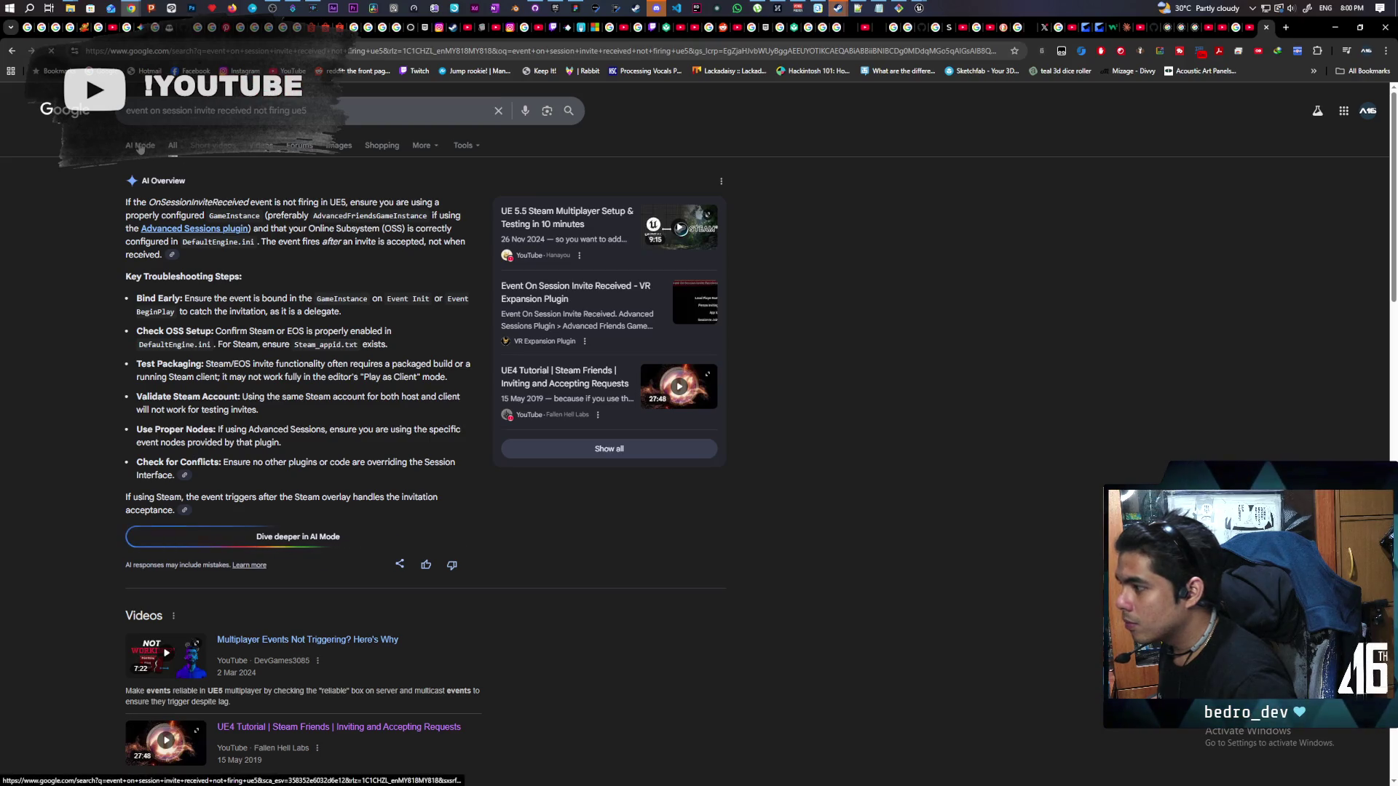
{"action": "left_click", "coordinate": [140, 145]}
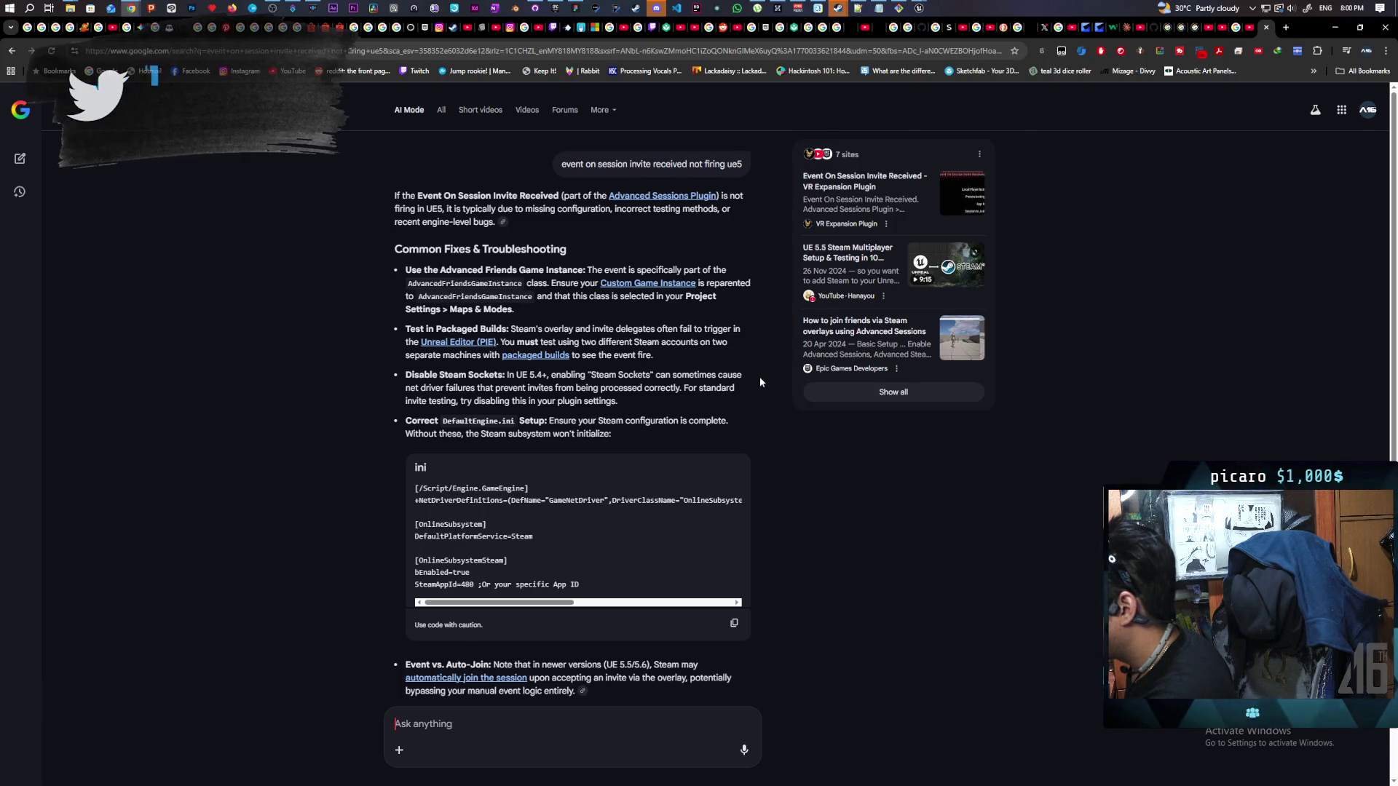
Ask AI Mode the follow-up 'why does it fire after accepted?'
{"action": "scroll", "coordinate": [759, 377], "scroll_direction": "down", "scroll_amount": 2}
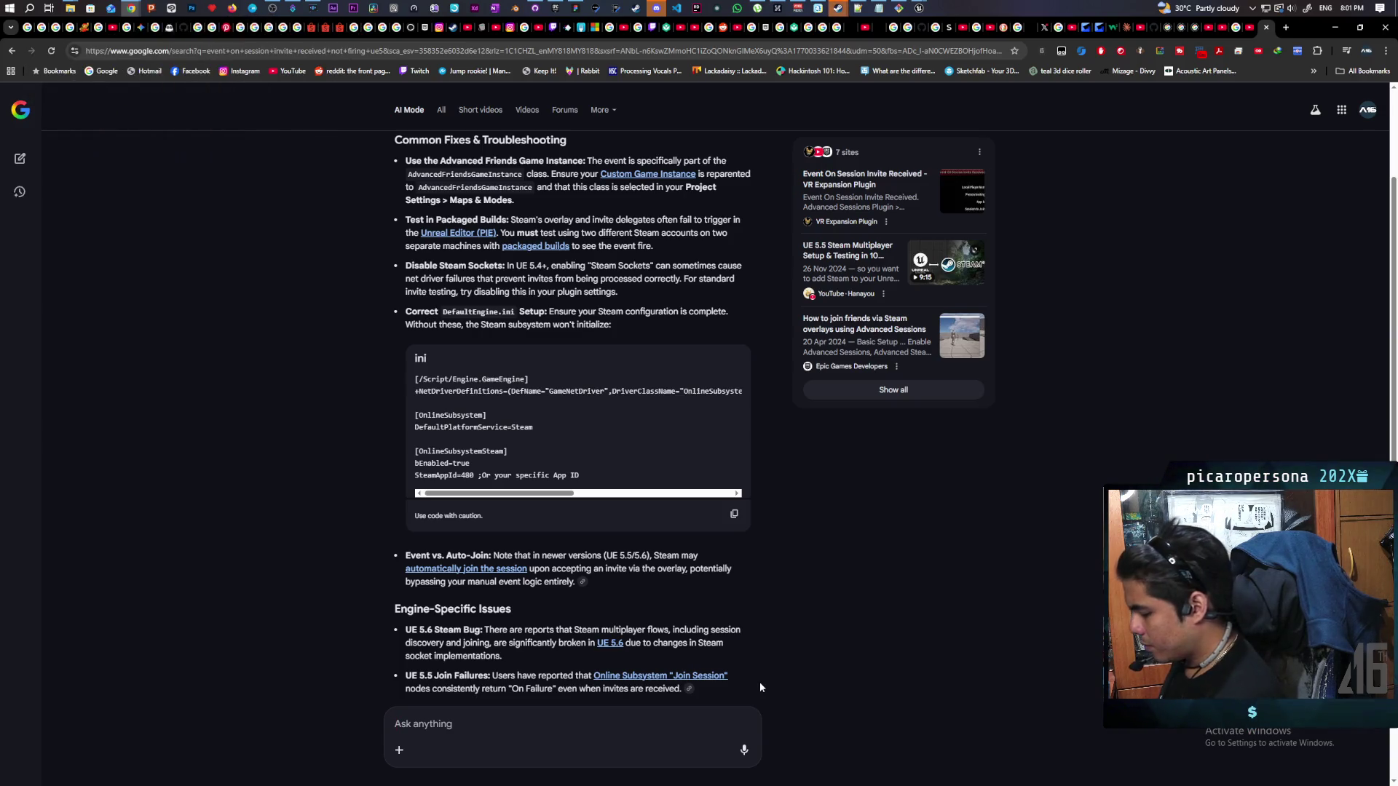
{"action": "type", "text": "why does it fire"}
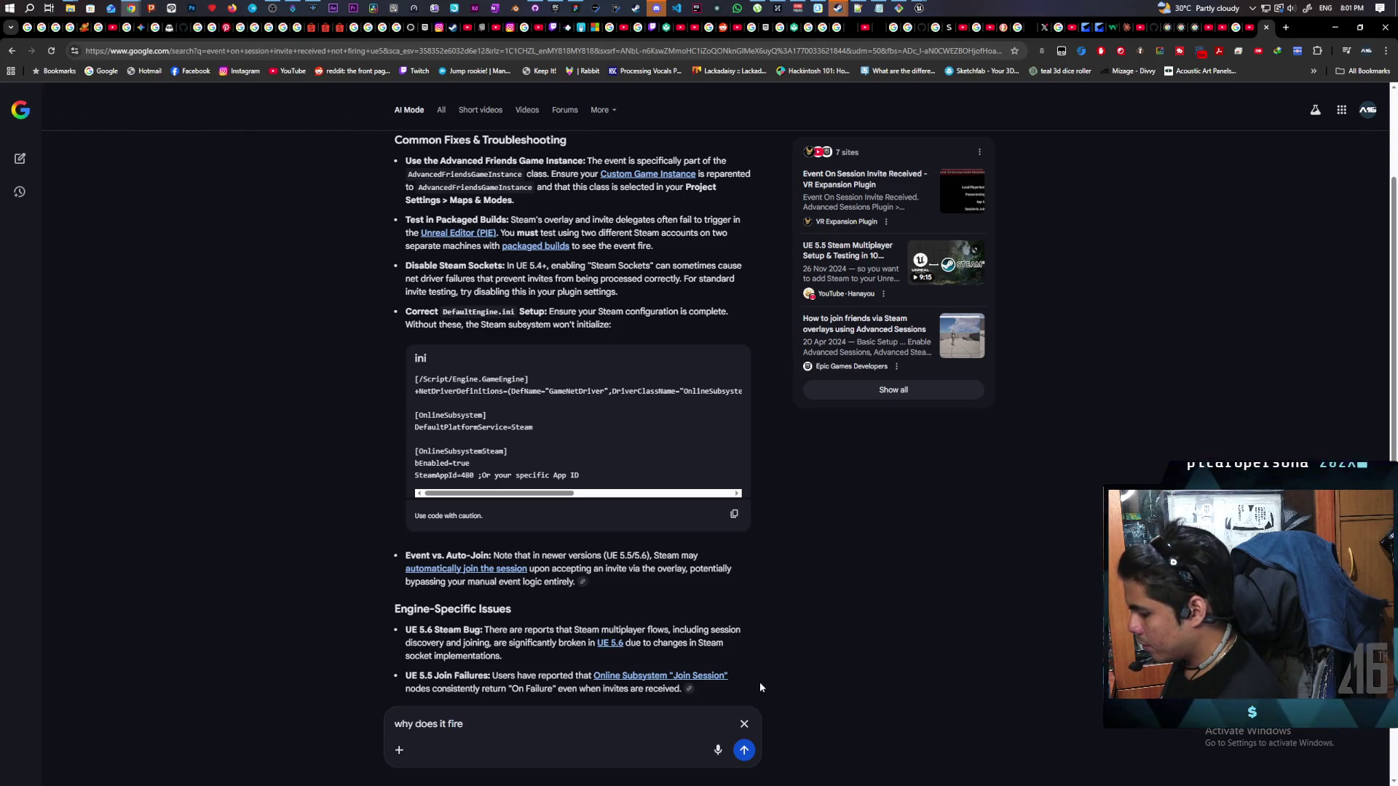
{"action": "type", "text": "after a"}
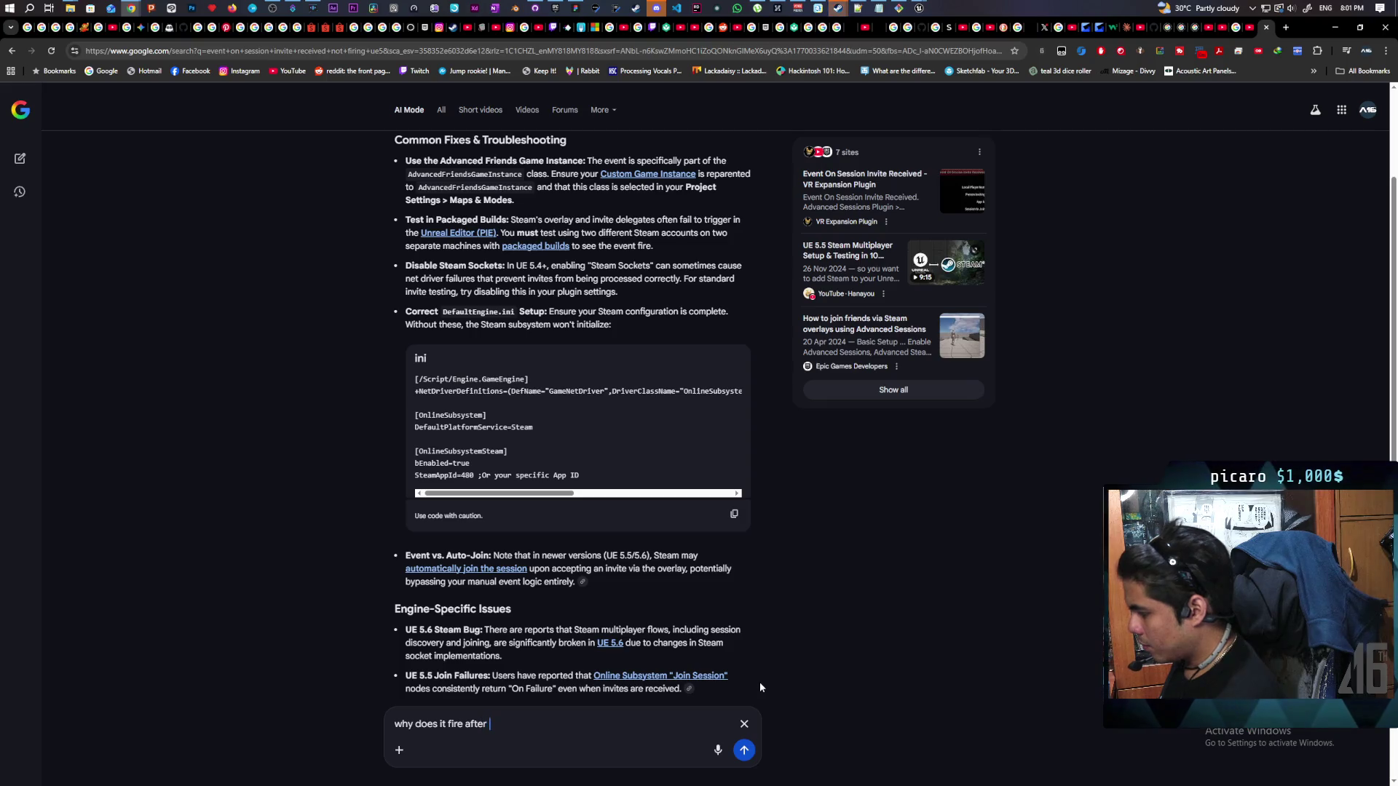
{"action": "type", "text": "ccepted?"}
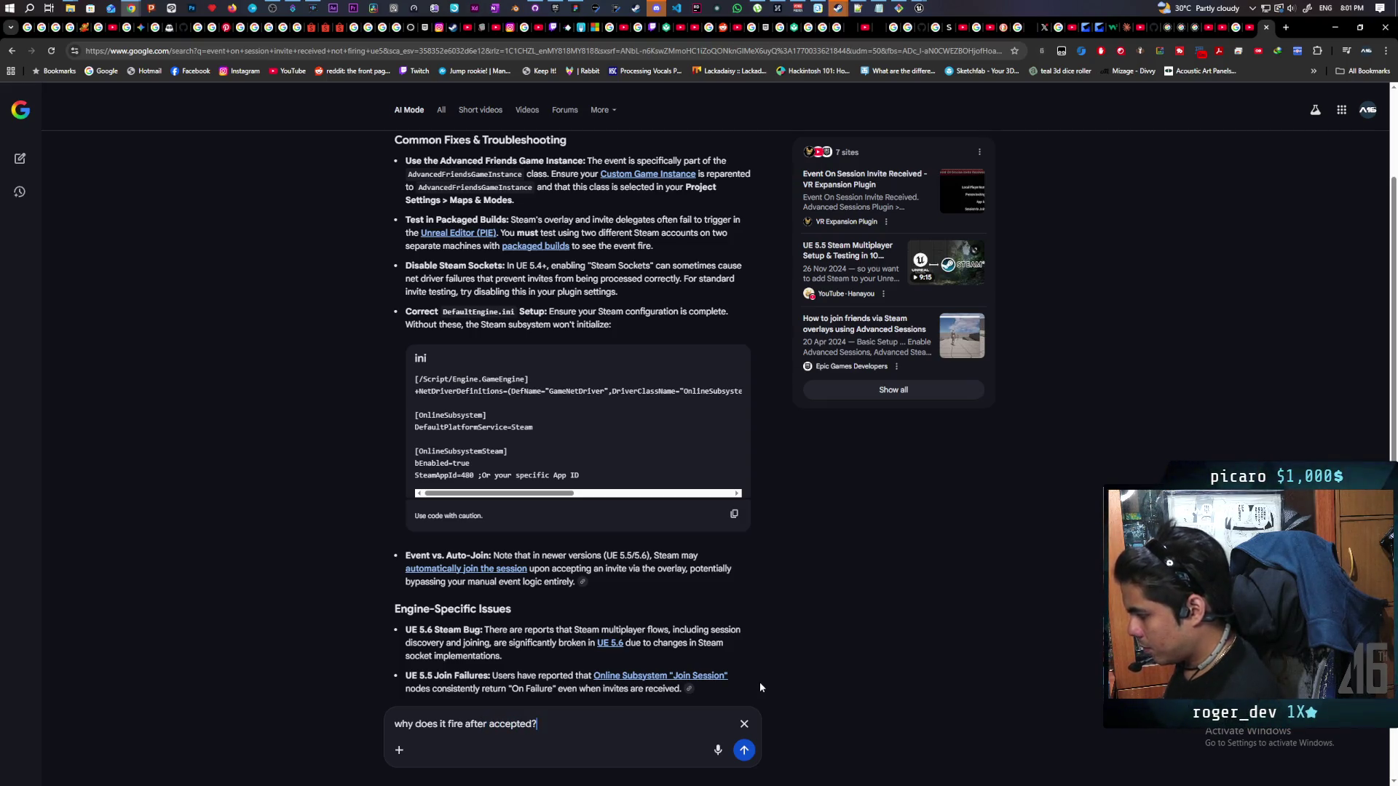
{"action": "key", "text": "Return"}
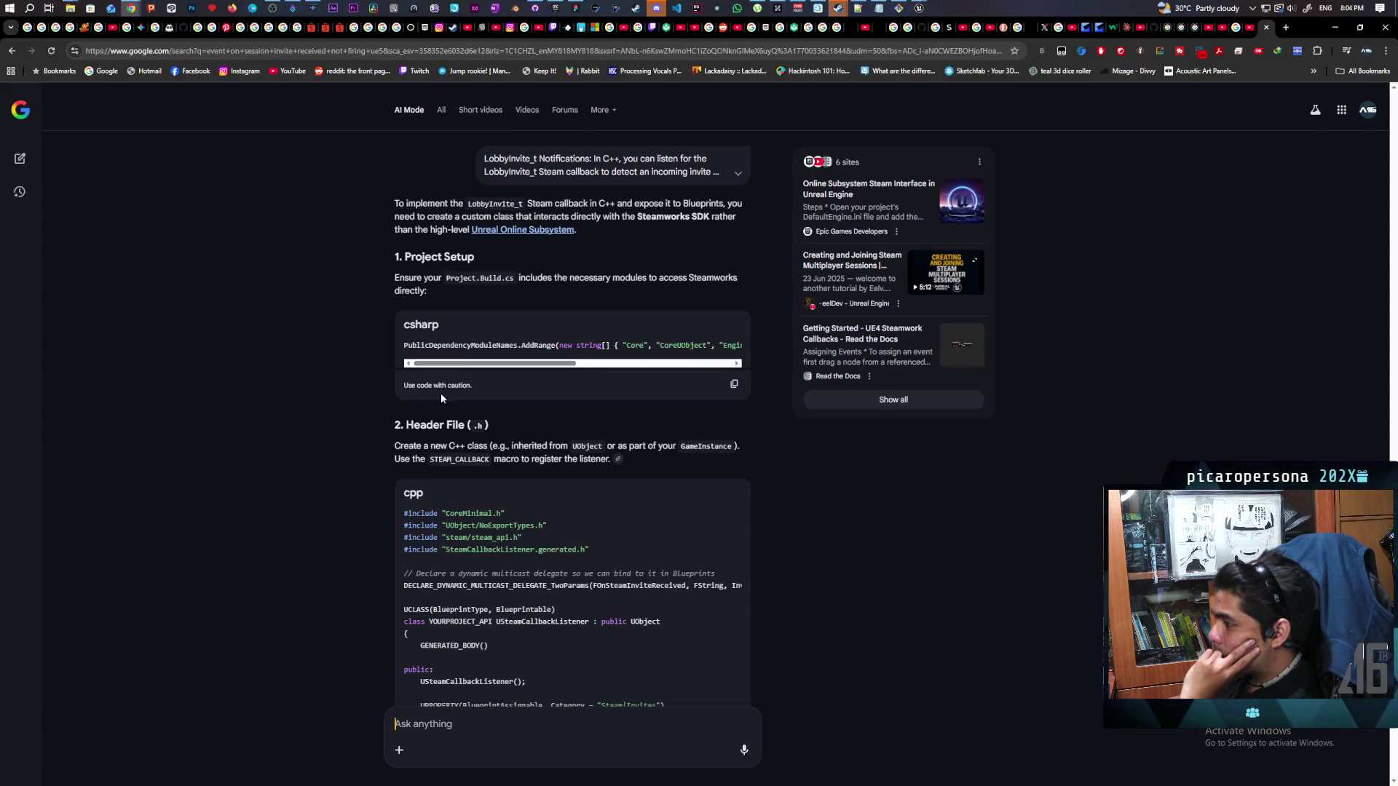
Scroll through the guide's Project Setup, Header and Source File code for the Steam listener
{"action": "scroll", "coordinate": [347, 386], "scroll_direction": "down", "scroll_amount": 2}
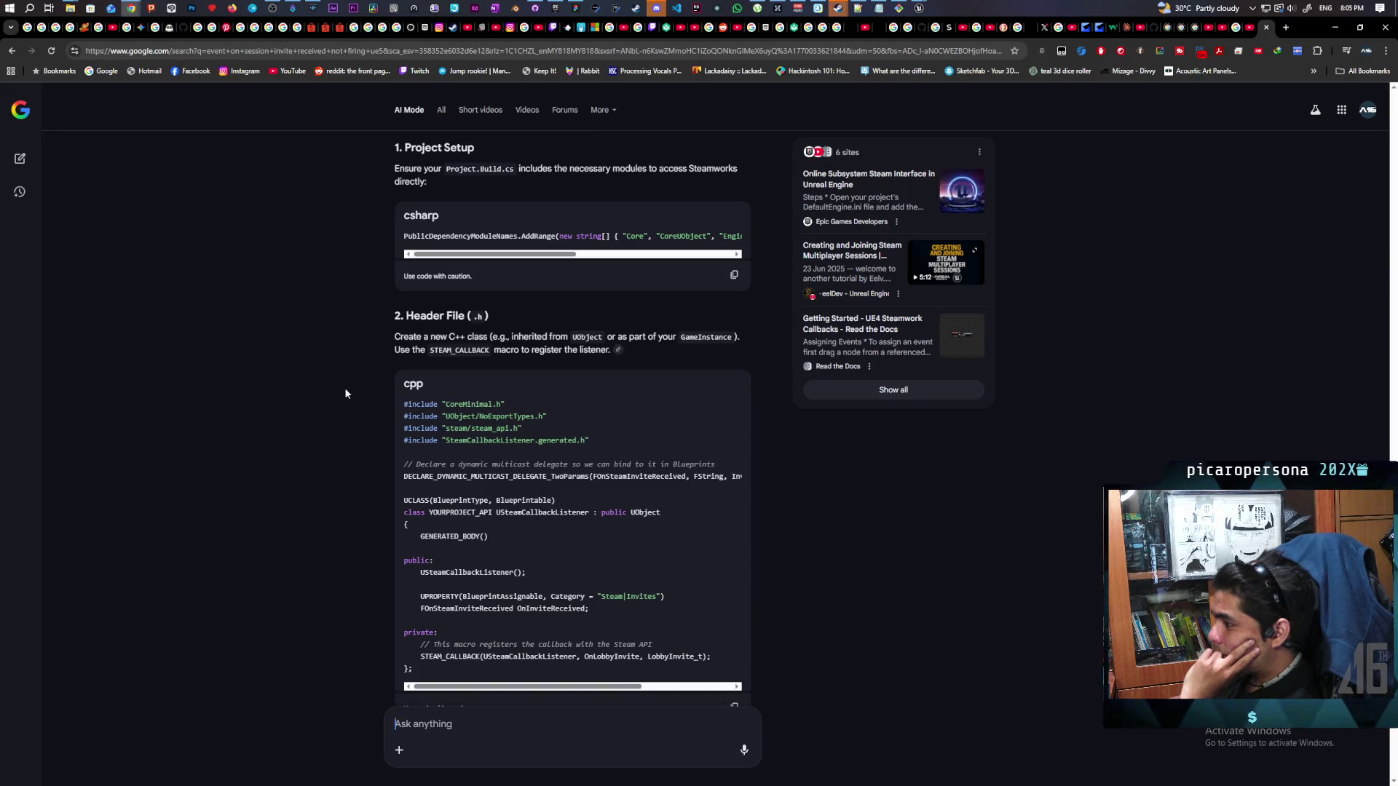
{"action": "scroll", "coordinate": [398, 386], "scroll_direction": "down", "scroll_amount": 5}
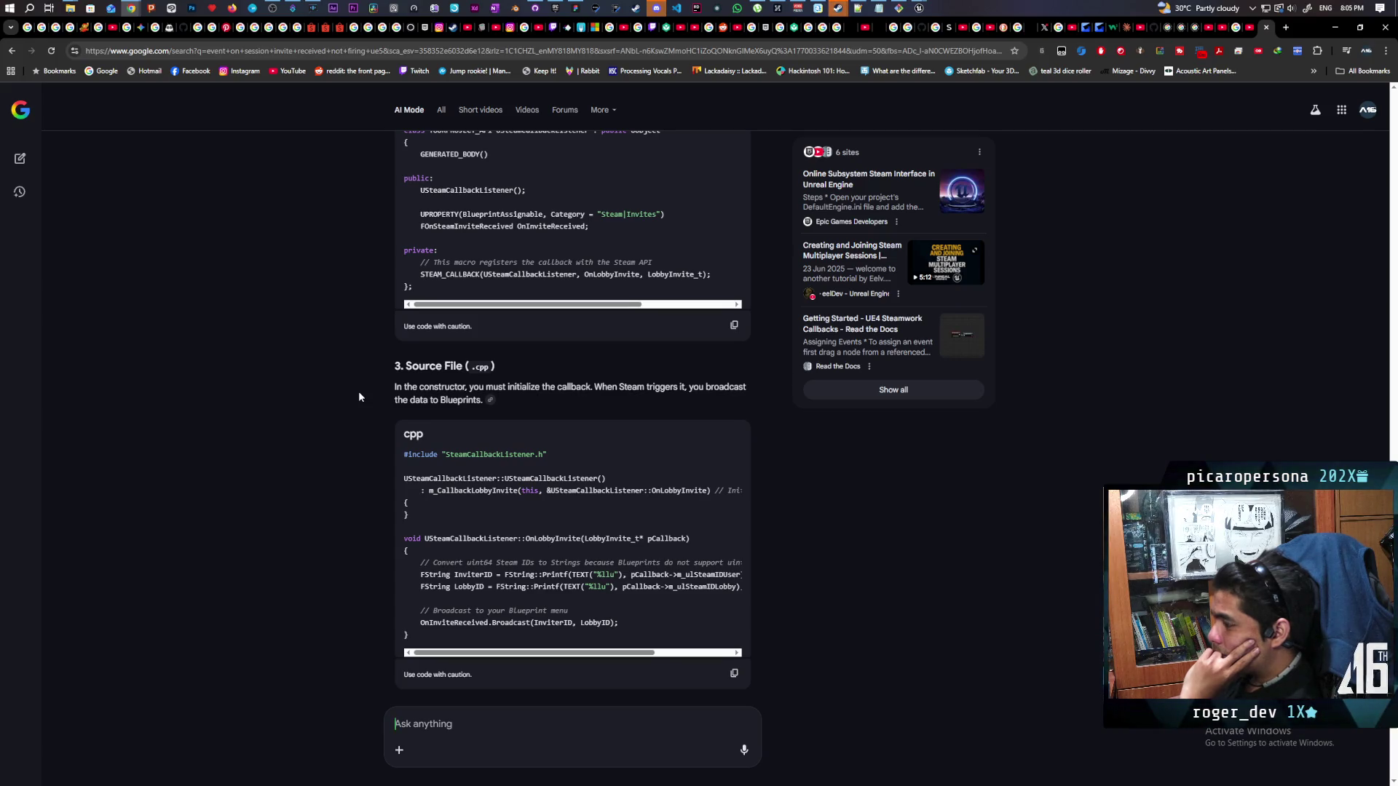
{"action": "scroll", "coordinate": [359, 393], "scroll_direction": "down", "scroll_amount": 2}
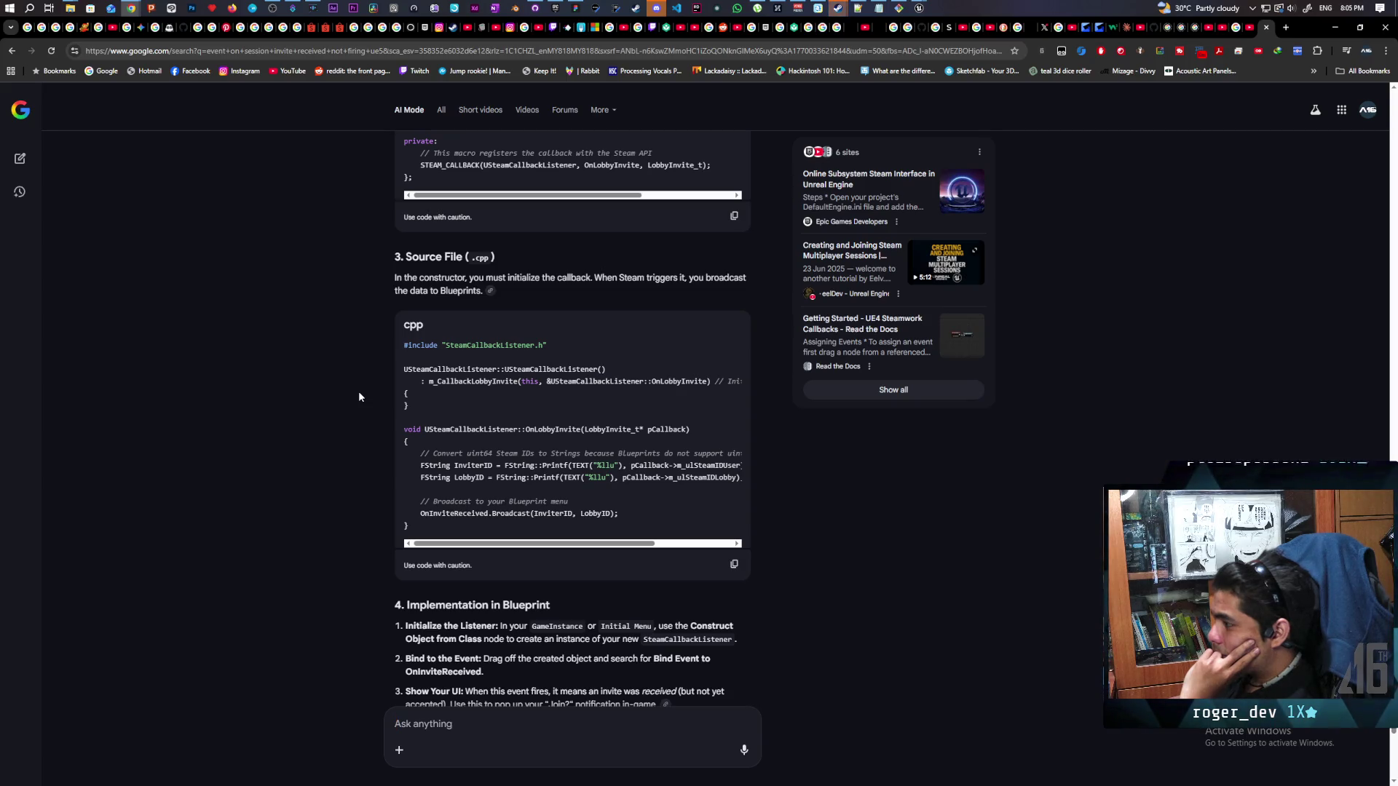
{"action": "scroll", "coordinate": [359, 393], "scroll_direction": "down", "scroll_amount": 3}
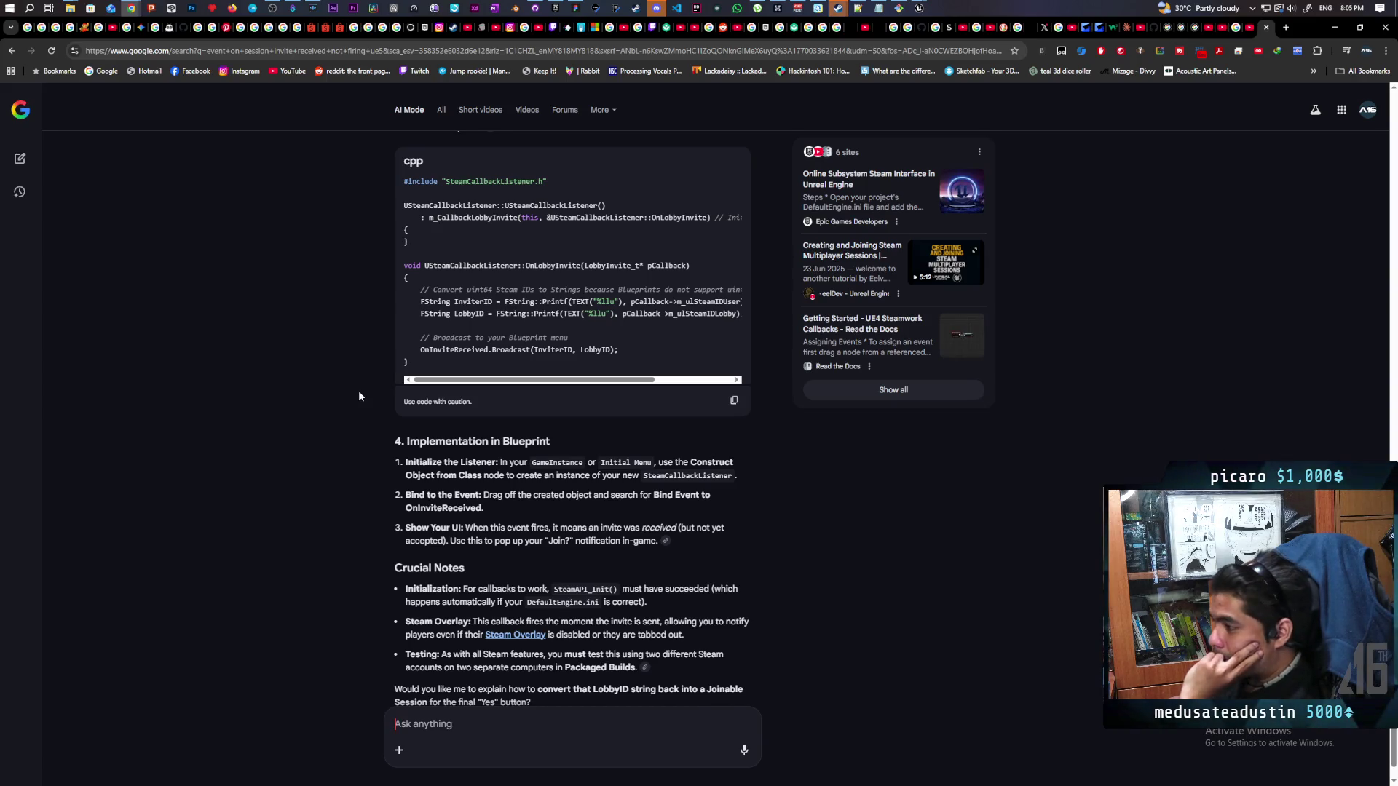
{"action": "scroll", "coordinate": [358, 393], "scroll_direction": "down", "scroll_amount": 1}
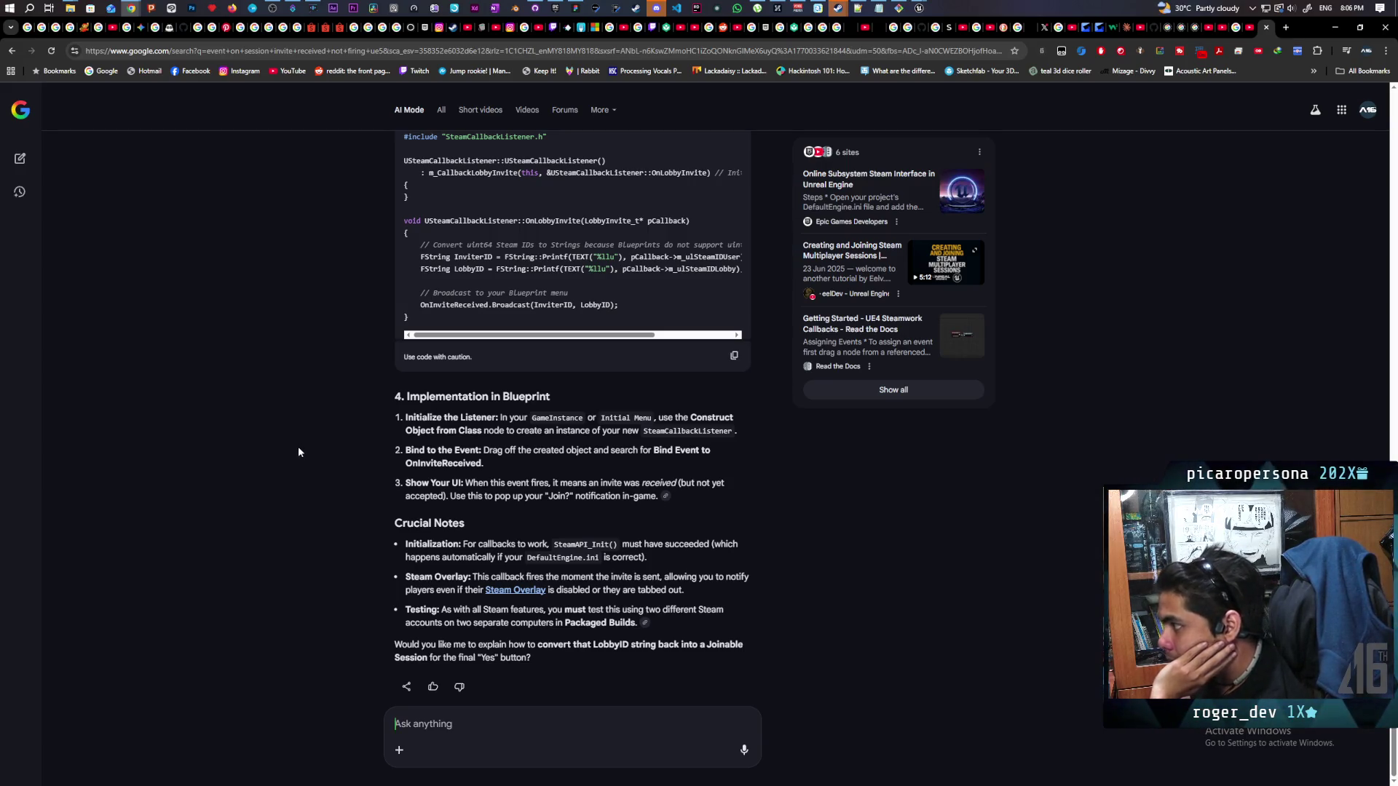
{"action": "scroll", "coordinate": [299, 448], "scroll_direction": "up", "scroll_amount": 3}
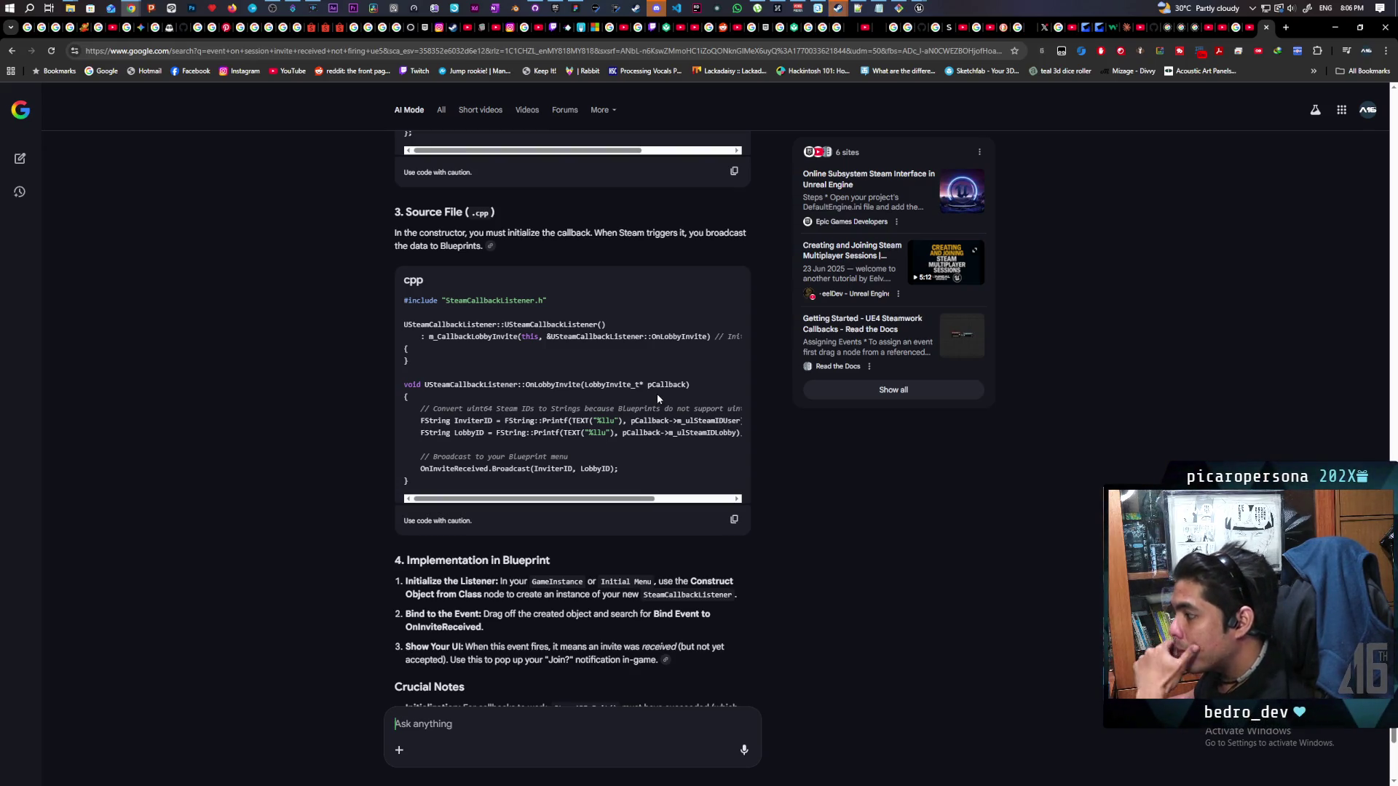
{"action": "scroll", "coordinate": [323, 484], "scroll_direction": "down", "scroll_amount": 2}
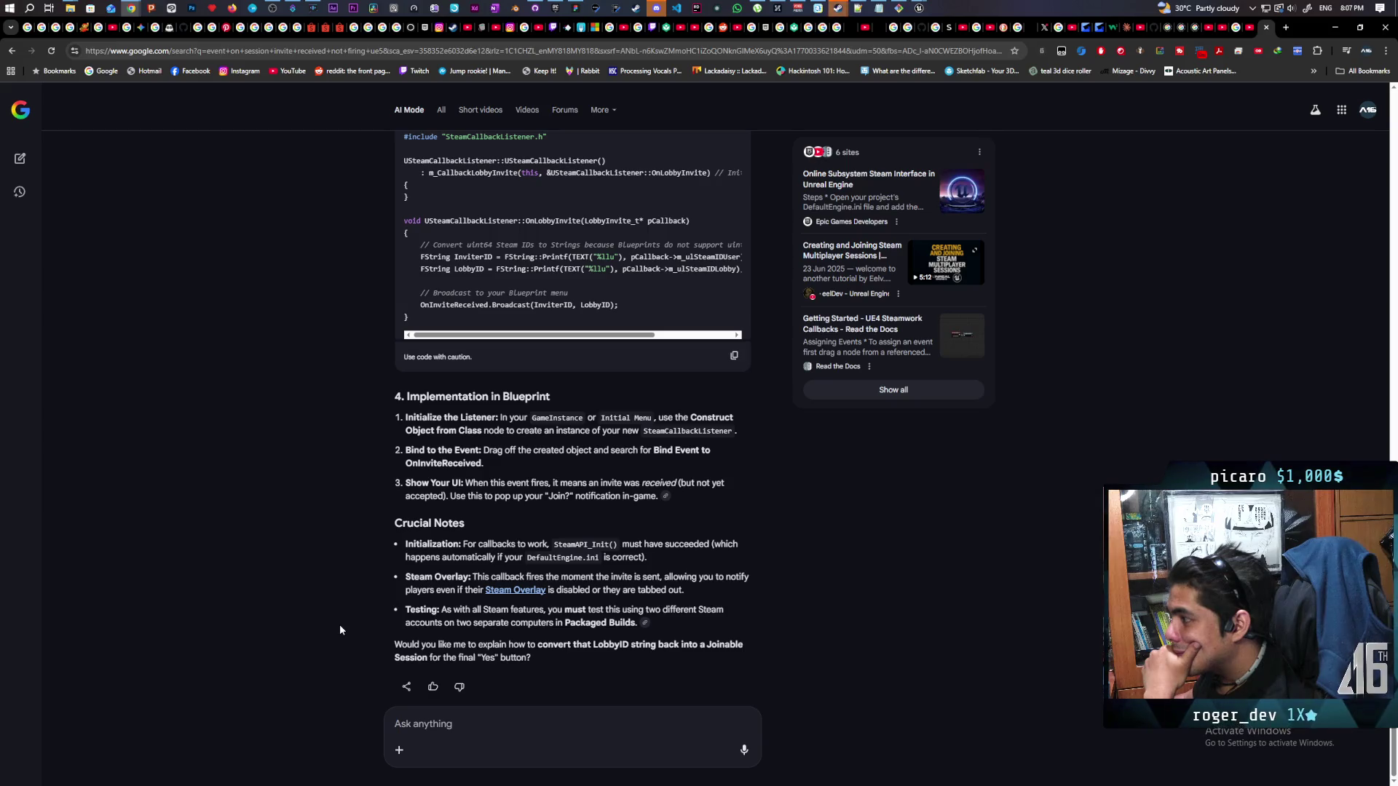
{"action": "scroll", "coordinate": [339, 624], "scroll_direction": "up", "scroll_amount": 1}
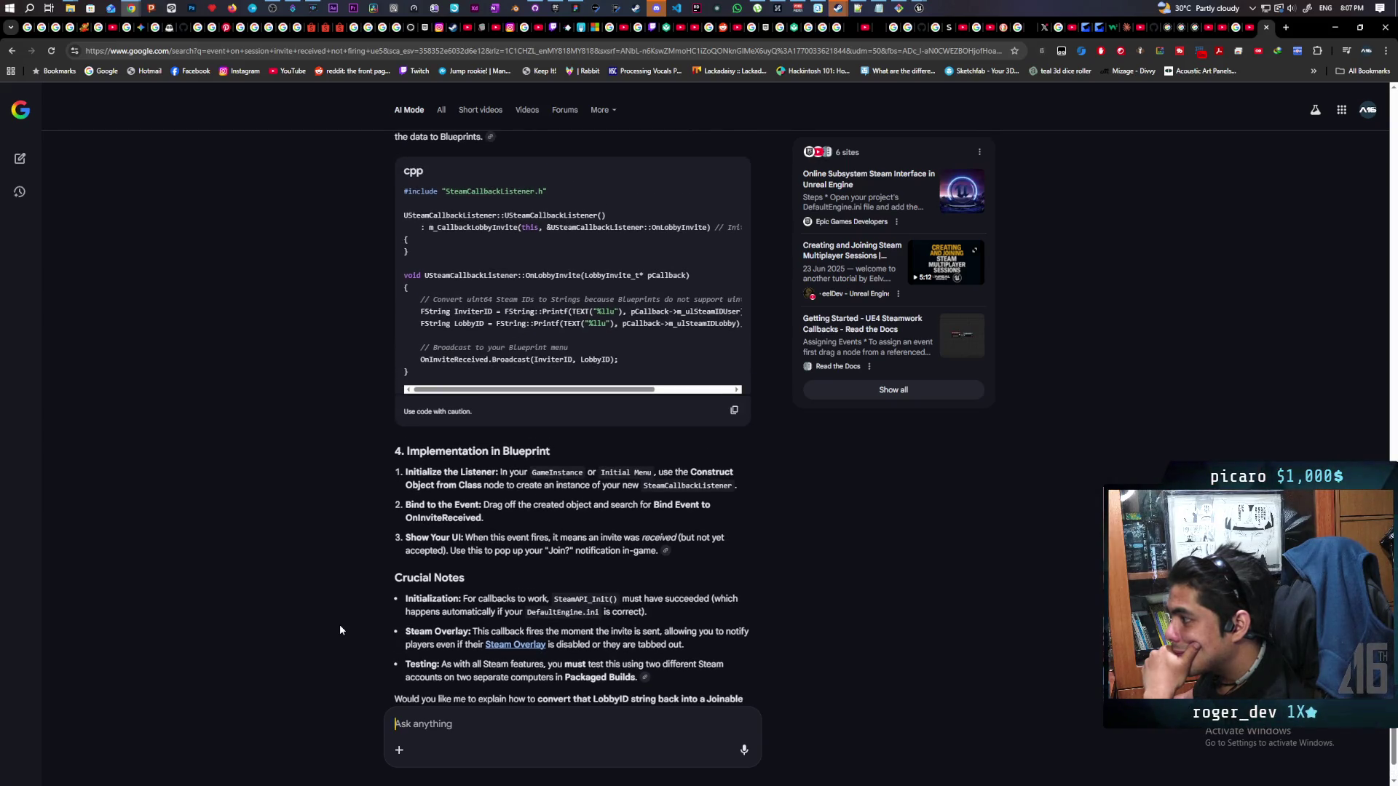
{"action": "scroll", "coordinate": [340, 626], "scroll_direction": "up", "scroll_amount": 3}
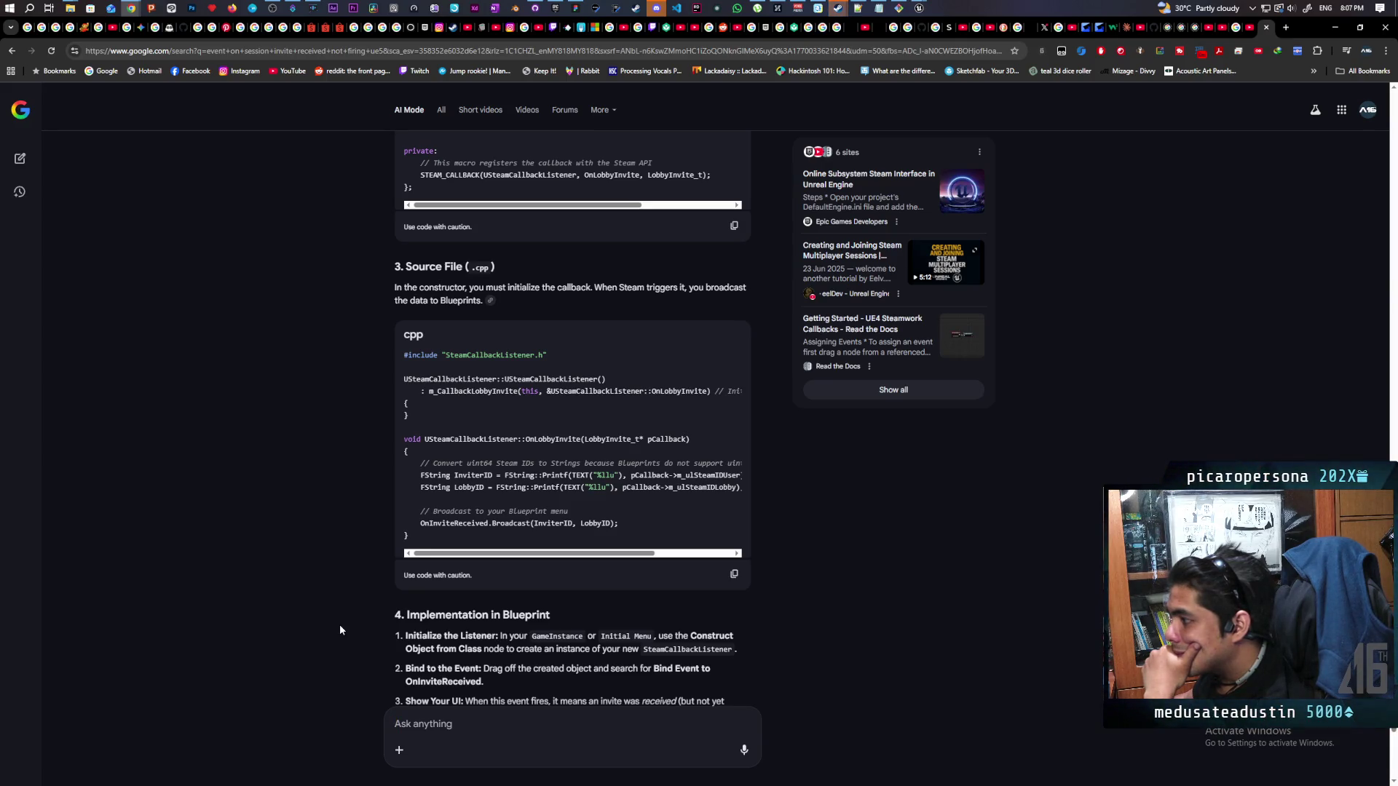
{"action": "scroll", "coordinate": [340, 626], "scroll_direction": "up", "scroll_amount": 5}
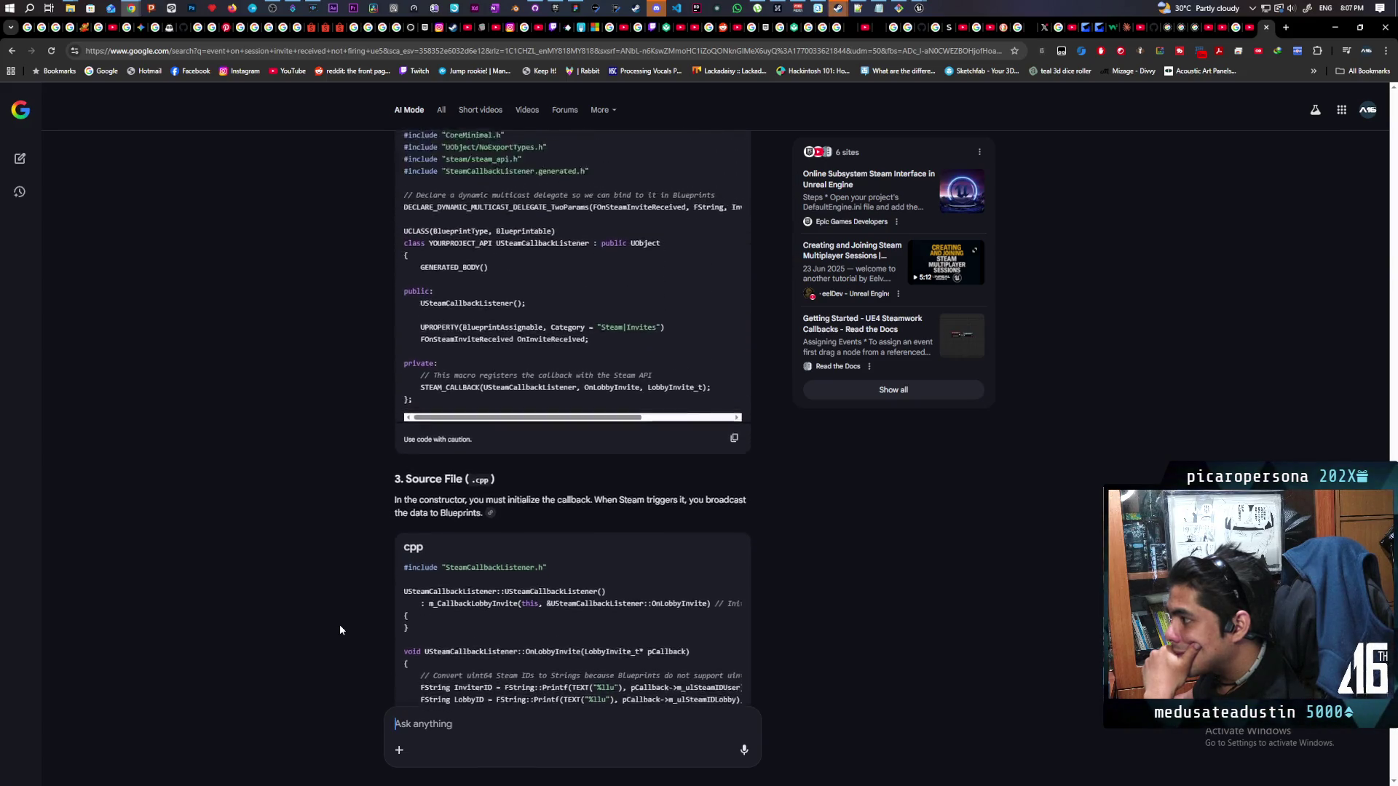
{"action": "scroll", "coordinate": [340, 627], "scroll_direction": "up", "scroll_amount": 4}
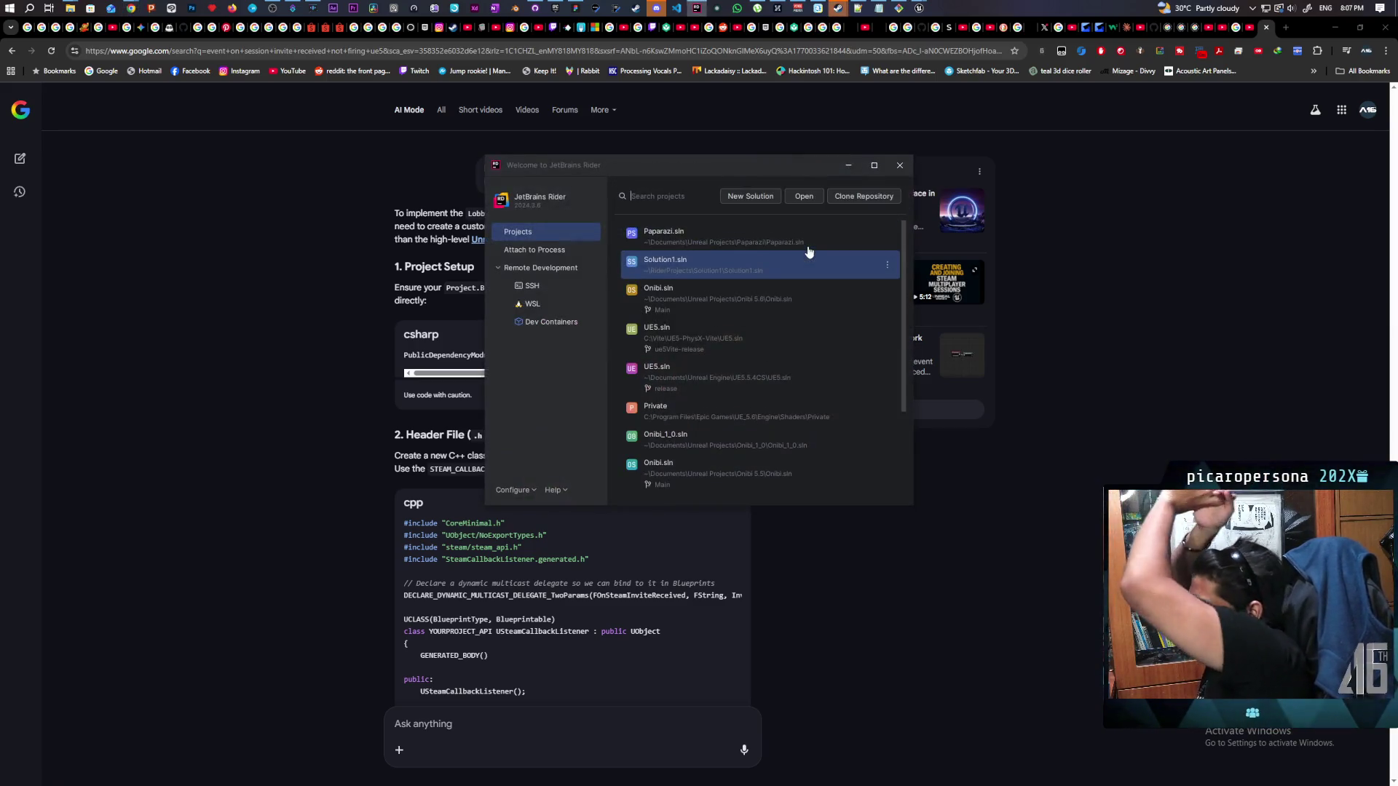
Open Paparazi.sln and Paparazi.Build.cs, placing Rider beside the AI answer
{"action": "left_click", "coordinate": [762, 248]}
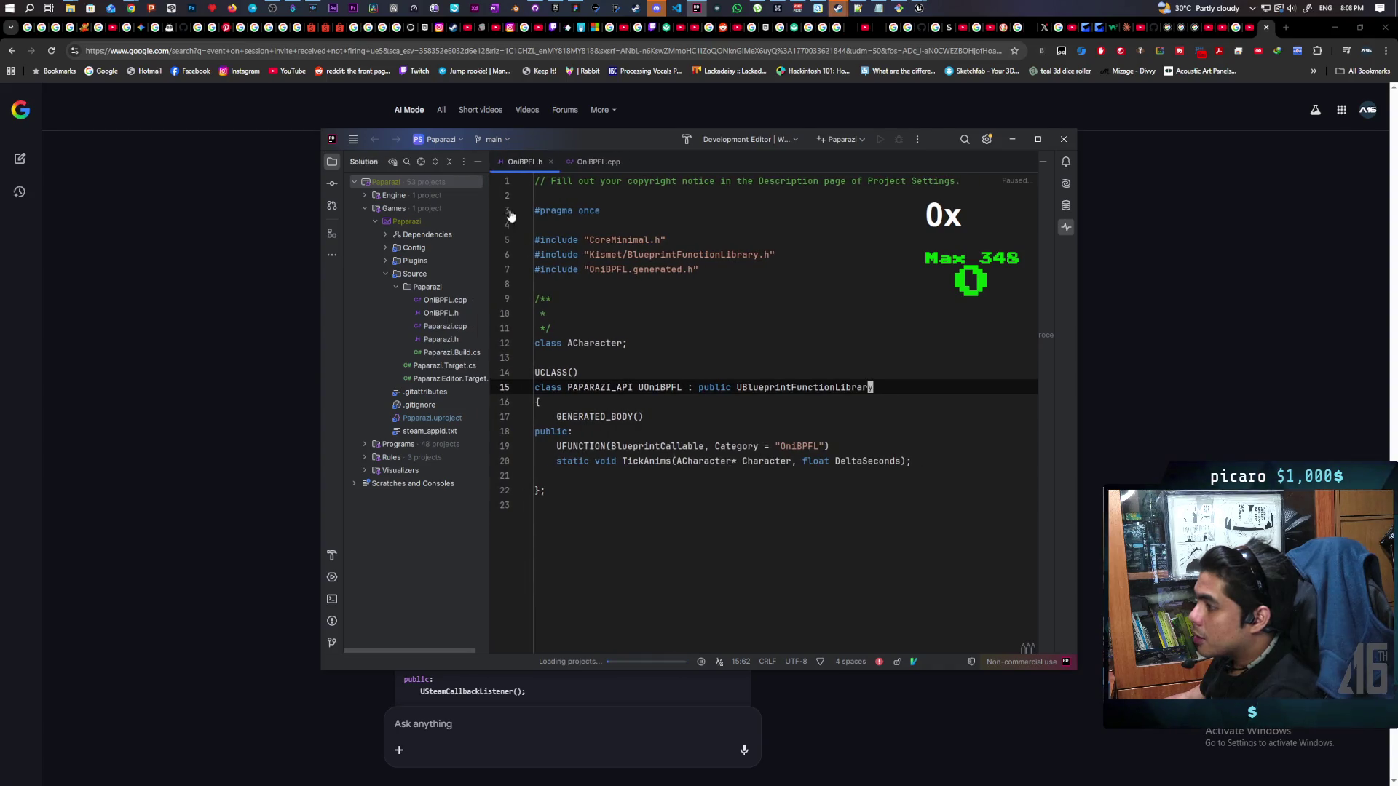
{"action": "left_click", "coordinate": [450, 353]}
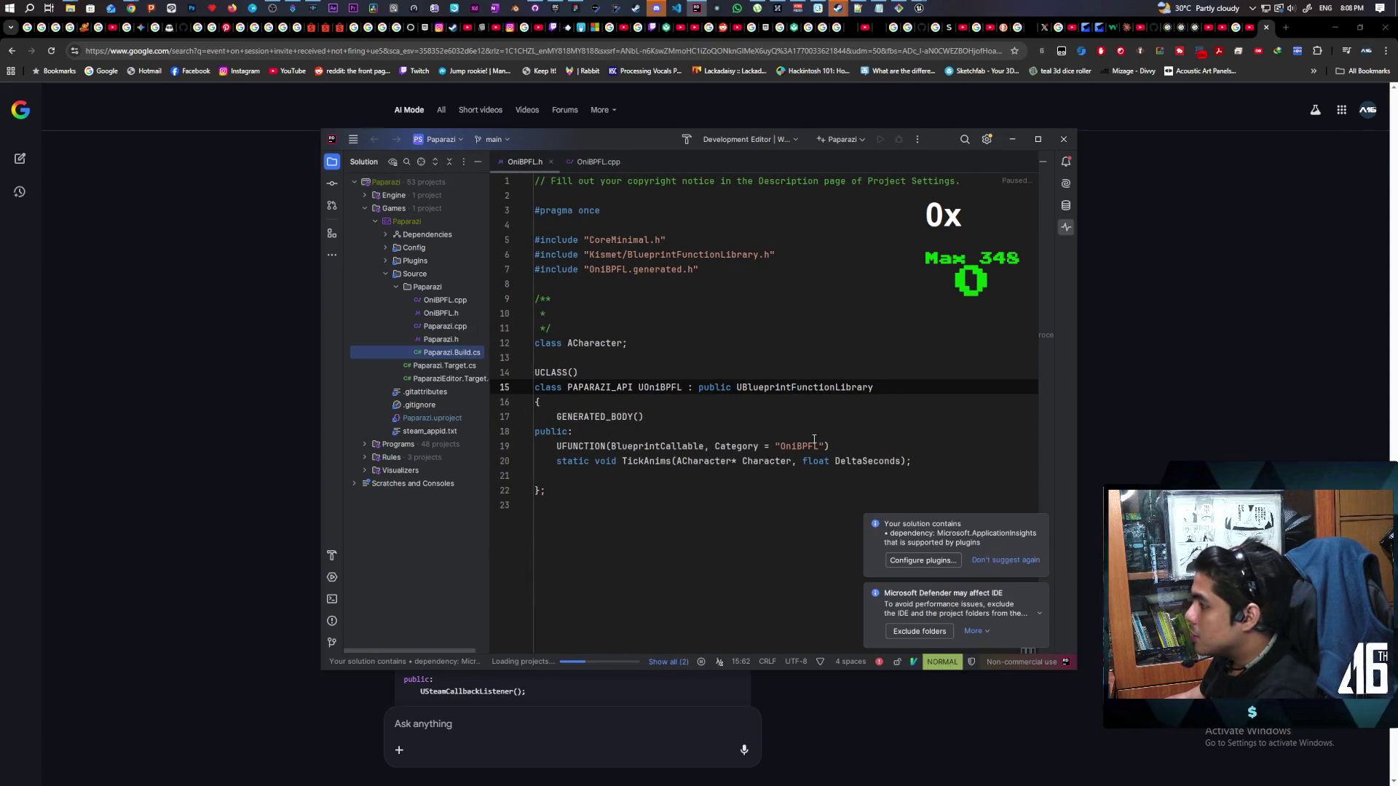
{"action": "double_click", "coordinate": [437, 352]}
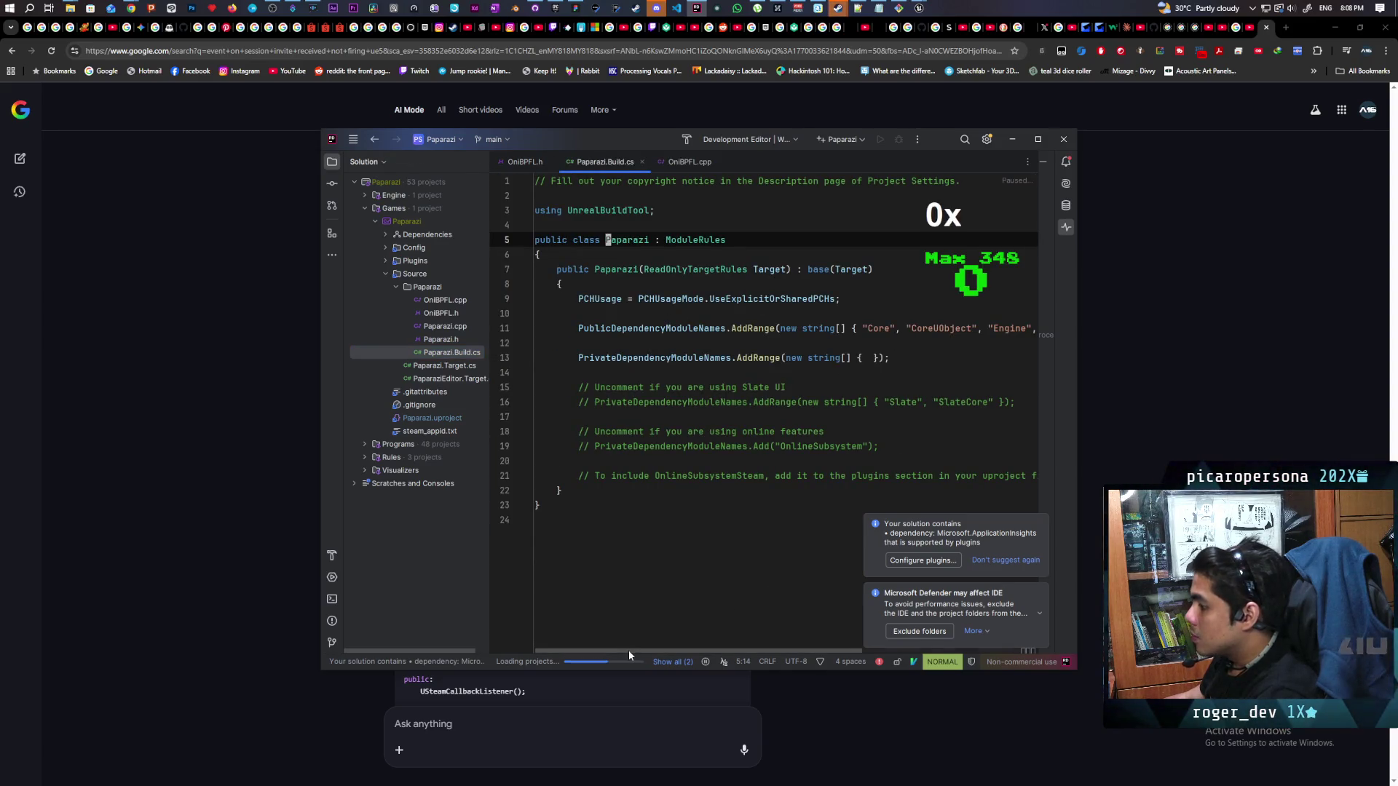
{"action": "scroll", "coordinate": [628, 649], "scroll_direction": "right", "scroll_amount": 5}
{"action": "mouse_move", "coordinate": [641, 145]}
{"action": "left_mouse_down"}
{"action": "mouse_move", "coordinate": [1064, 190]}
{"action": "mouse_move", "coordinate": [469, 405]}
{"action": "mouse_move", "coordinate": [477, 394]}
{"action": "left_mouse_up"}
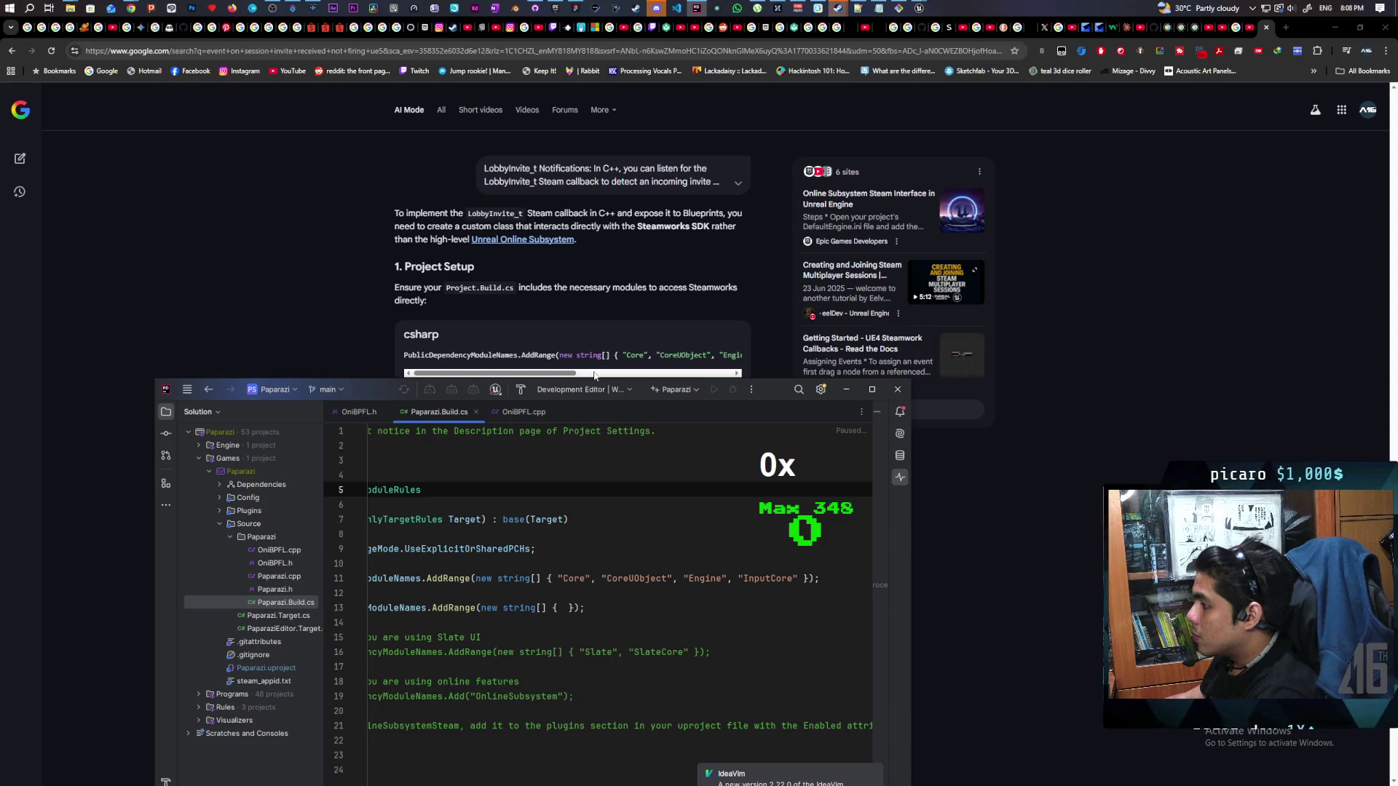
Add OnlineSubsystem, OnlineSubsystemSteam and Steamworks after InputCore in Paparazi.Build.cs
{"action": "left_click", "coordinate": [548, 376]}
{"action": "left_click_drag", "start_coordinate": [547, 376], "coordinate": [700, 379]}
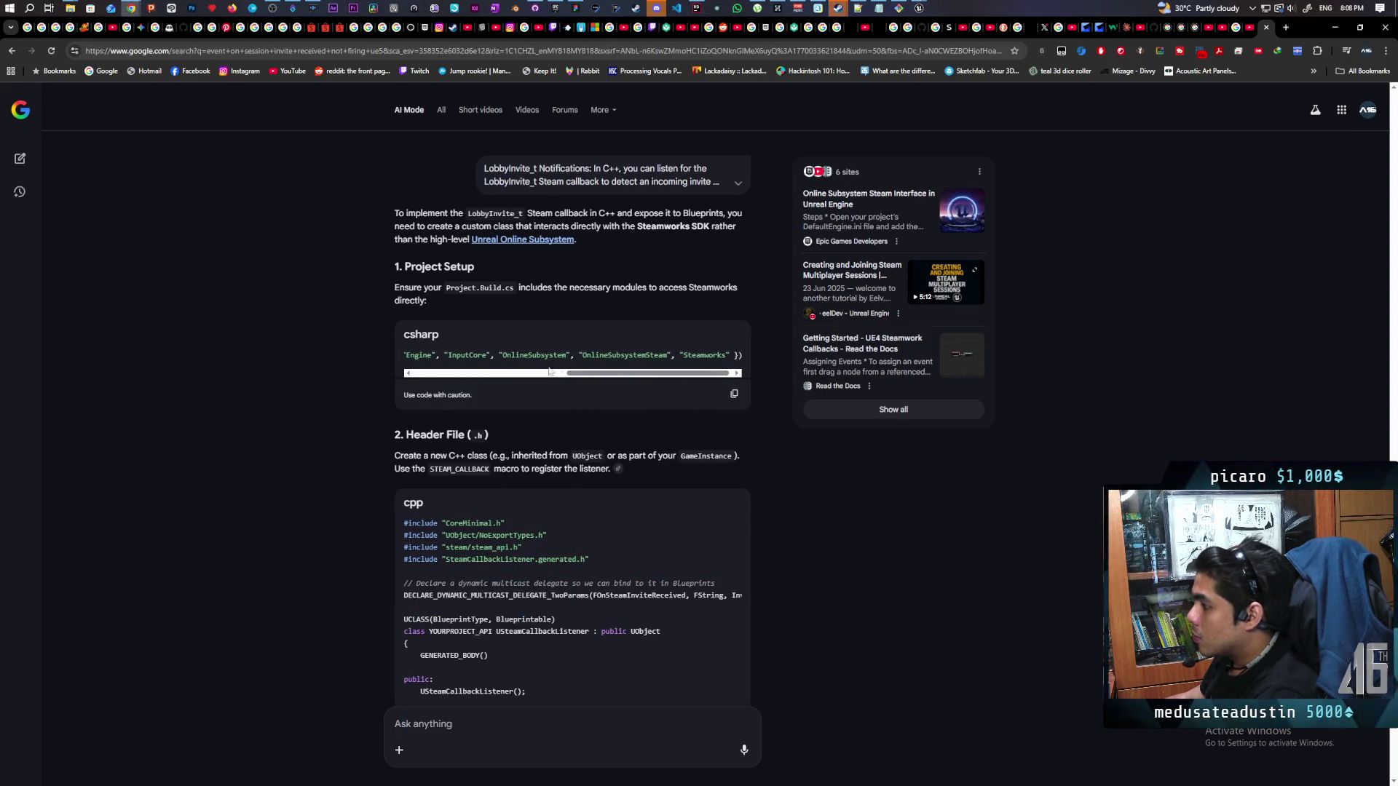
{"action": "left_click_drag", "start_coordinate": [530, 357], "coordinate": [729, 358]}
{"action": "key", "text": "ctrl+c"}
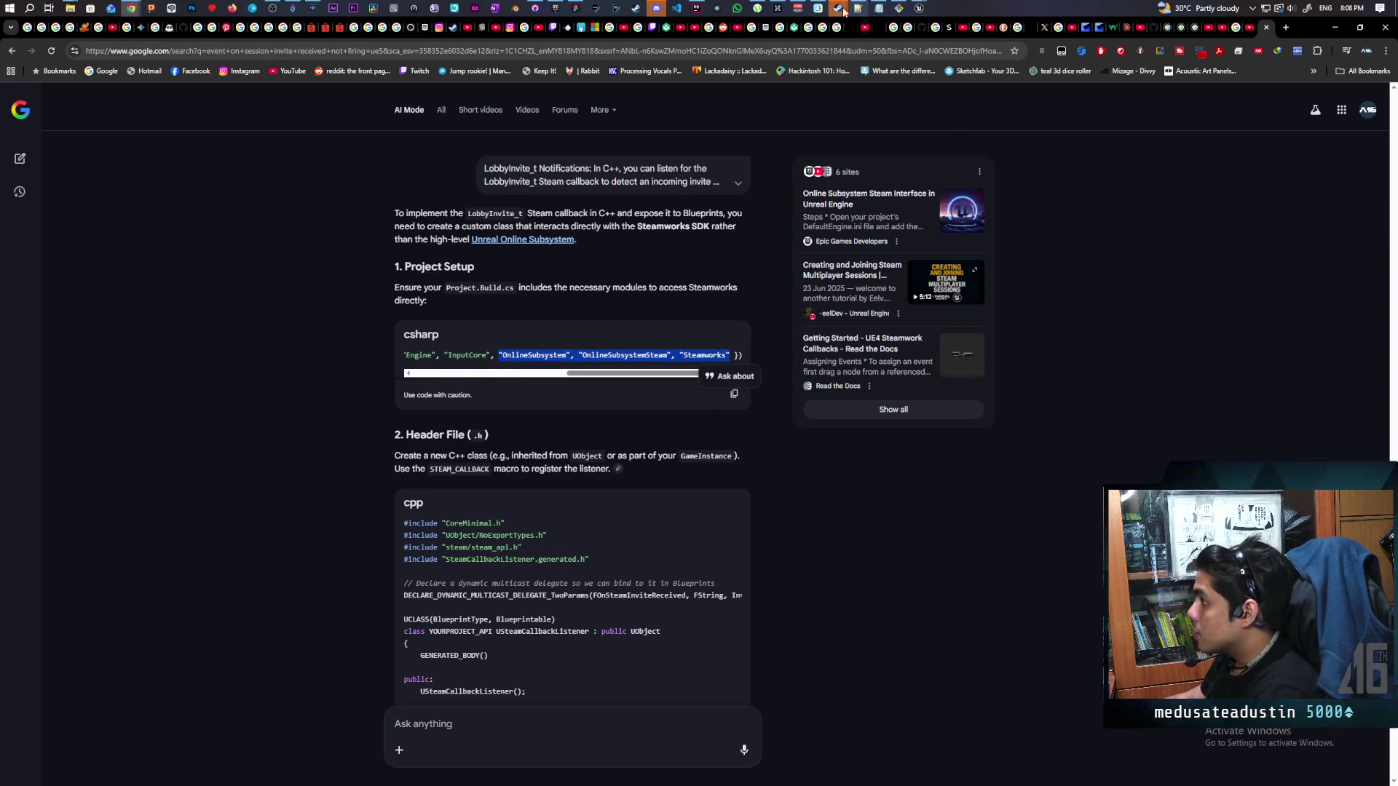
{"action": "left_click", "coordinate": [697, 8]}
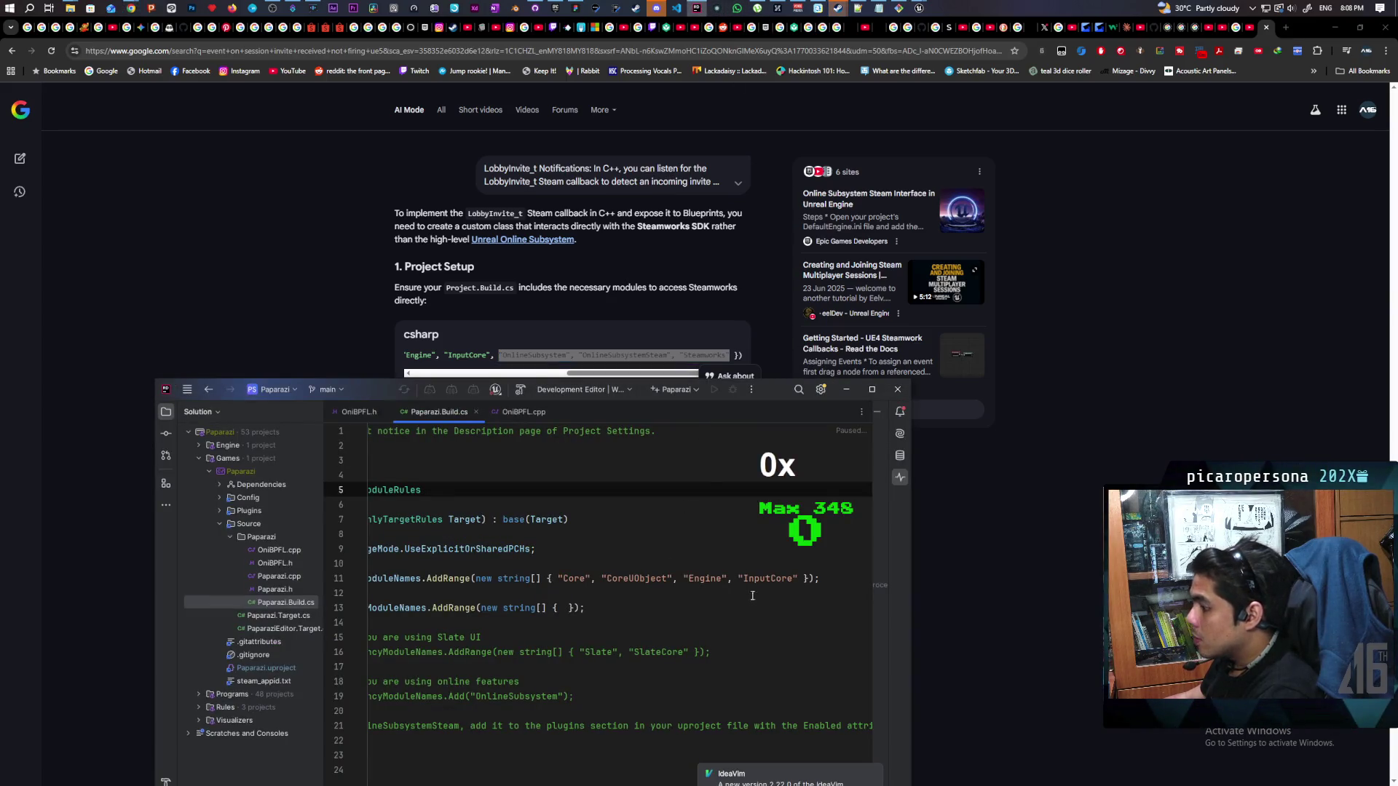
{"action": "left_click", "coordinate": [803, 579]}
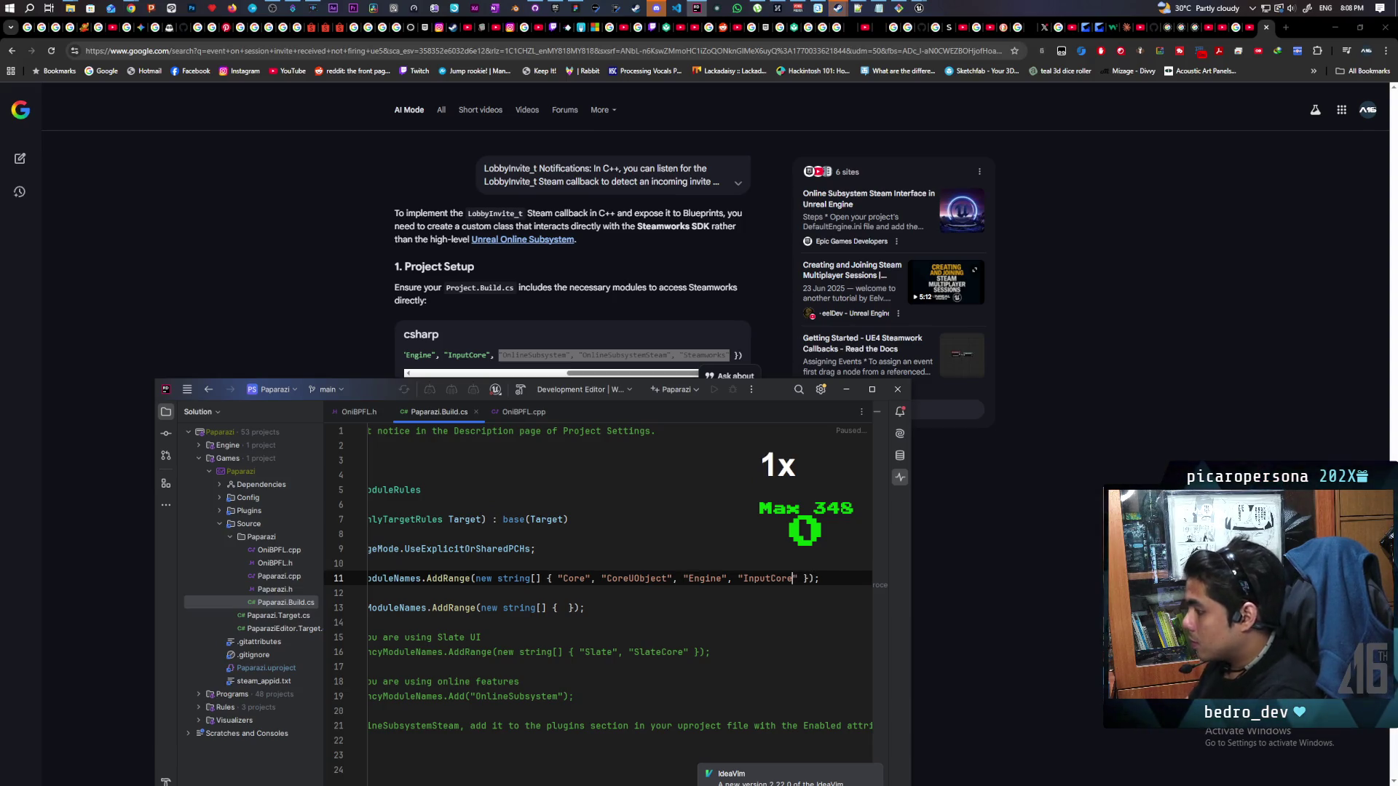
{"action": "type", "text": ","}
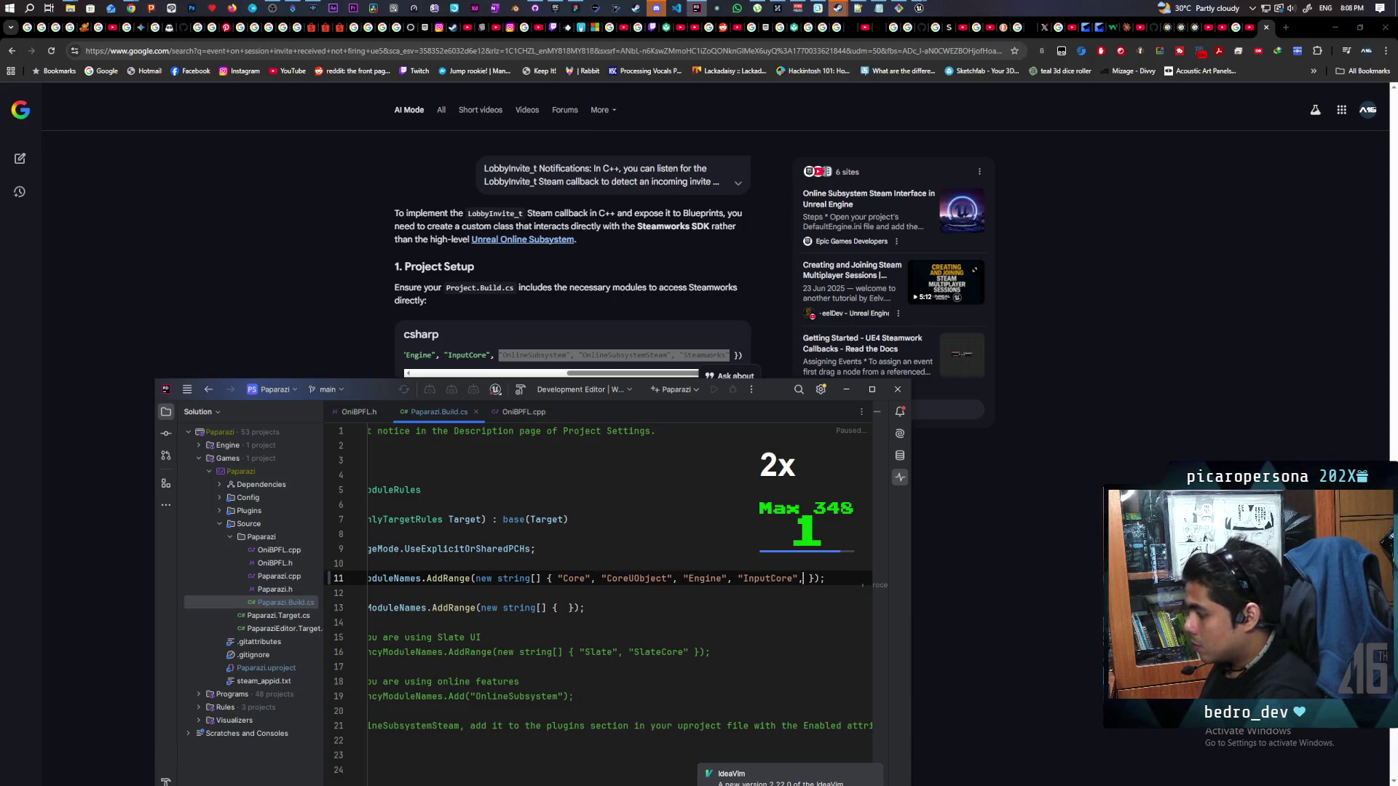
{"action": "key", "text": "ctrl+v"}
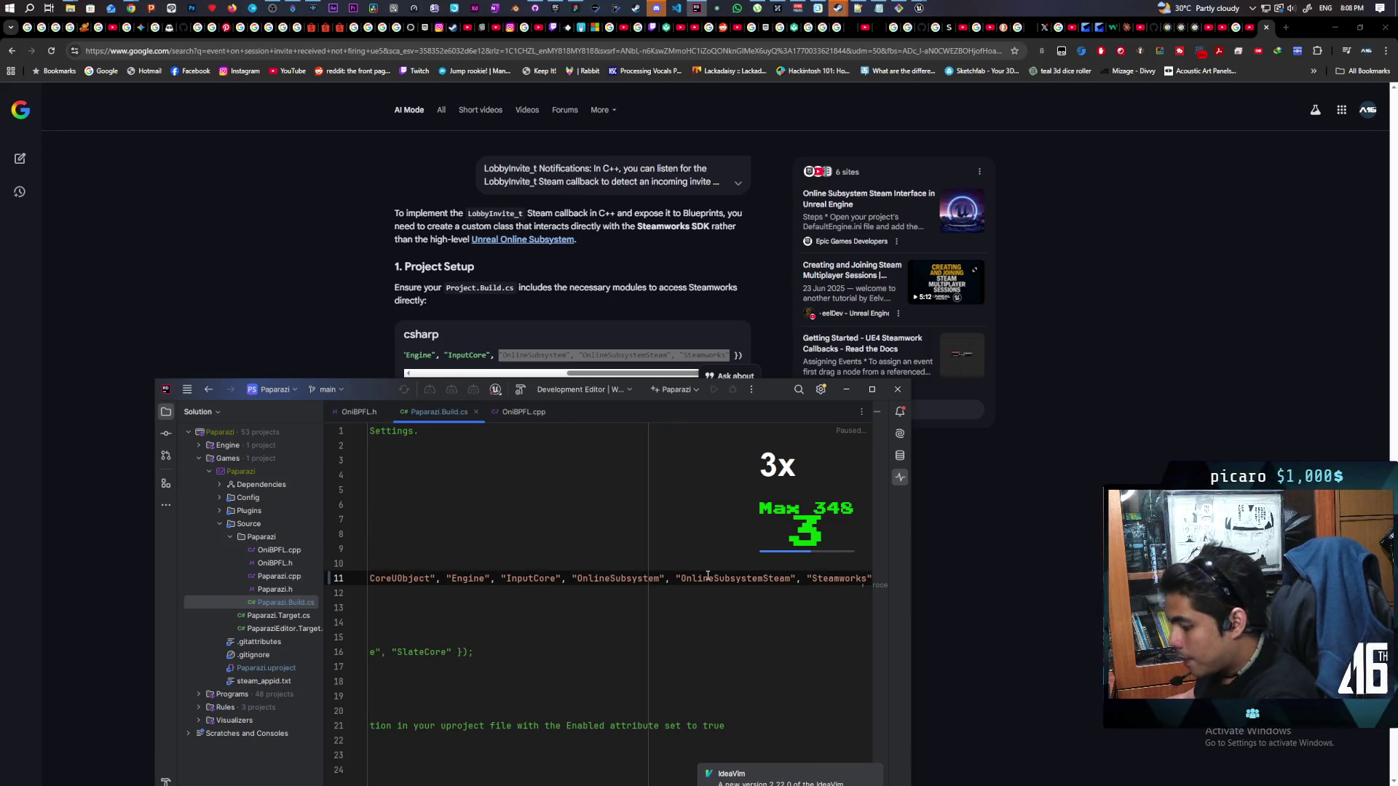
Reposition Rider, select the Paparazi source folder, and return to the AI Mode answer
{"action": "mouse_move", "coordinate": [779, 392]}
{"action": "left_mouse_down"}
{"action": "mouse_move", "coordinate": [989, 324]}
{"action": "mouse_move", "coordinate": [1090, 212]}
{"action": "mouse_move", "coordinate": [1141, 215]}
{"action": "left_mouse_up"}
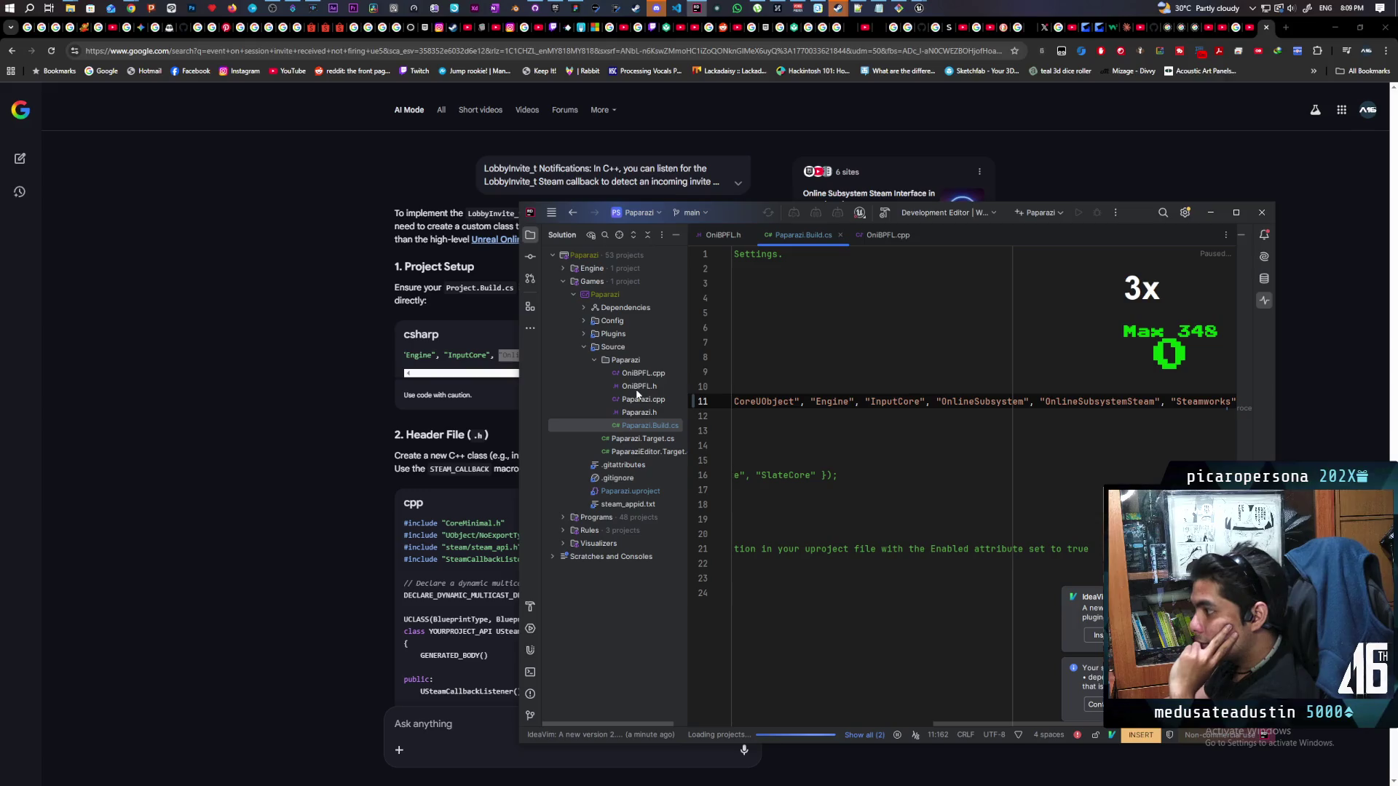
{"action": "left_click", "coordinate": [631, 360]}
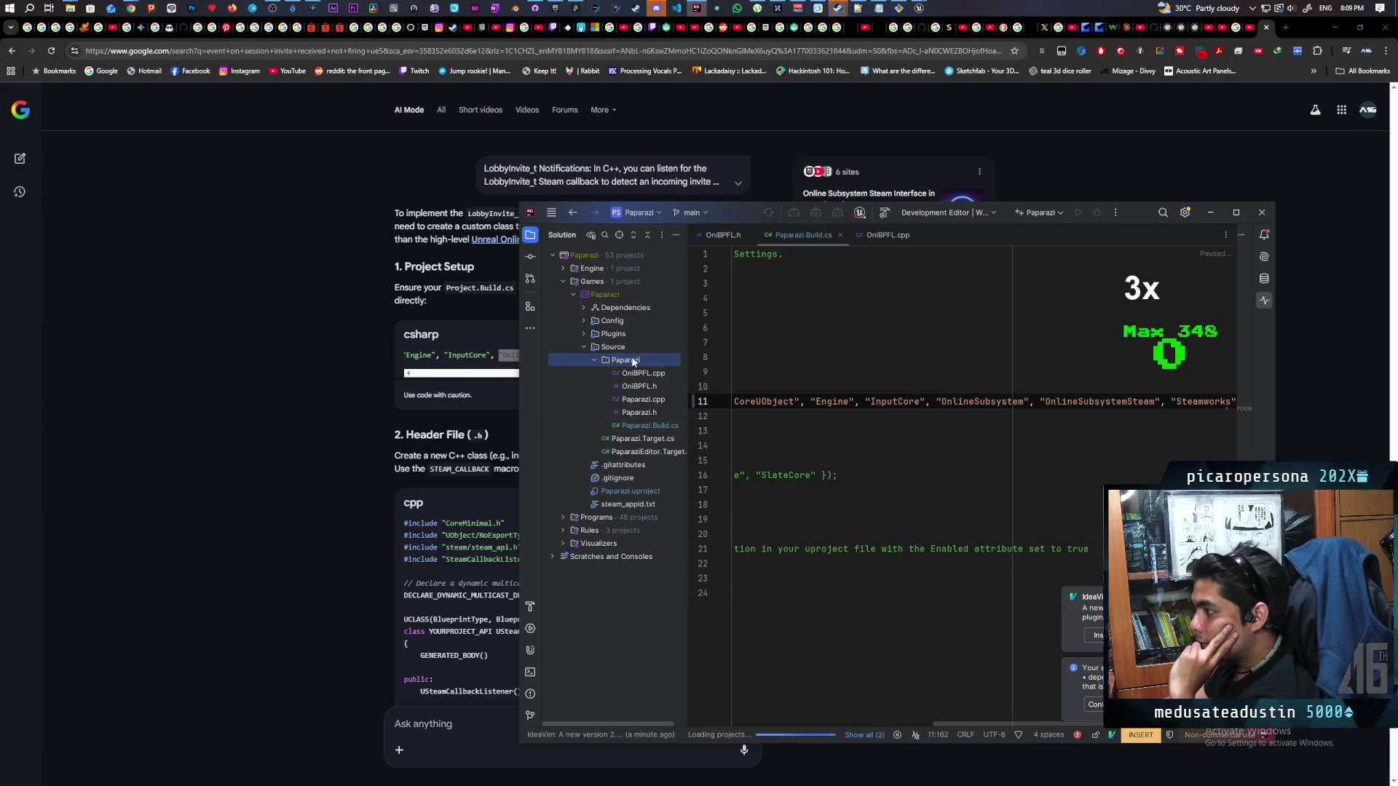
{"action": "right_click", "coordinate": [630, 362]}
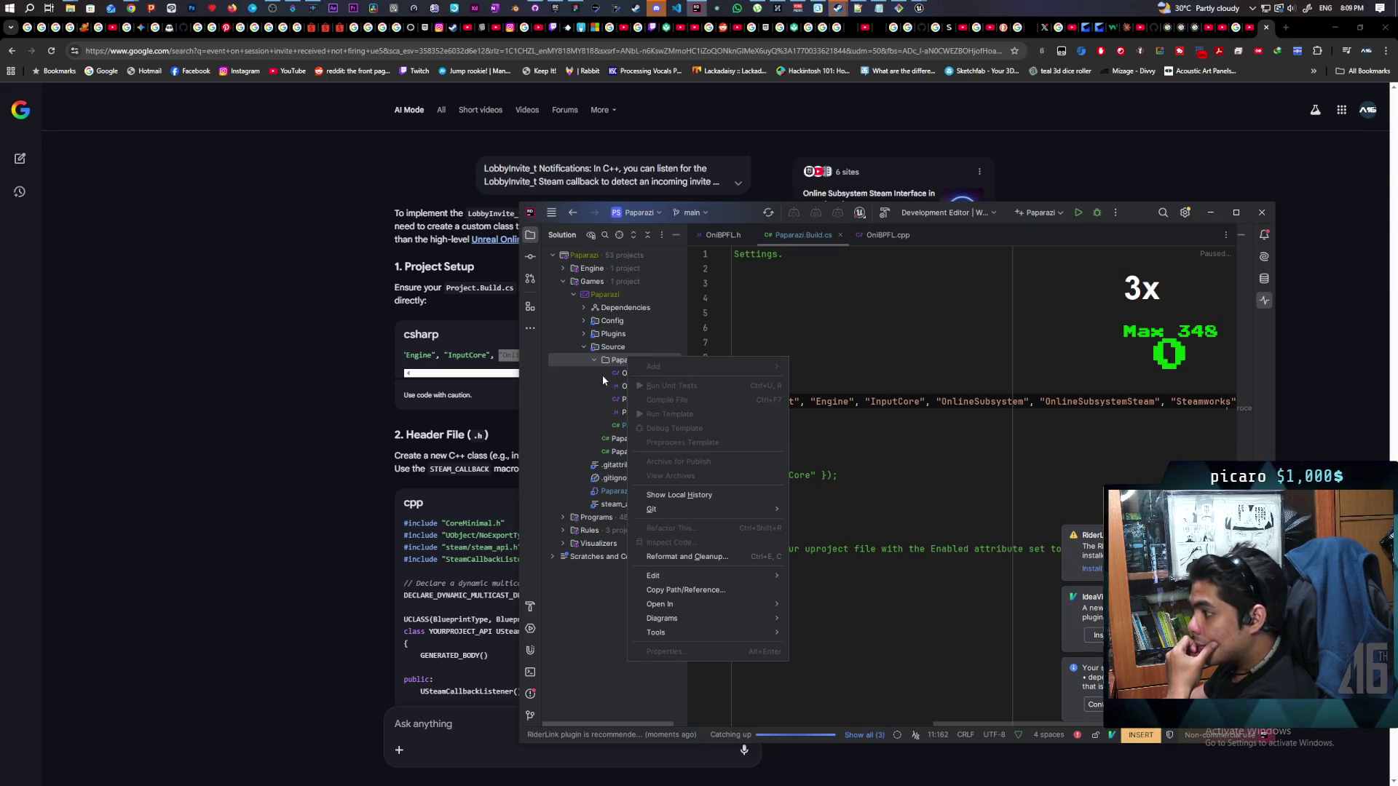
{"action": "right_click", "coordinate": [606, 368]}
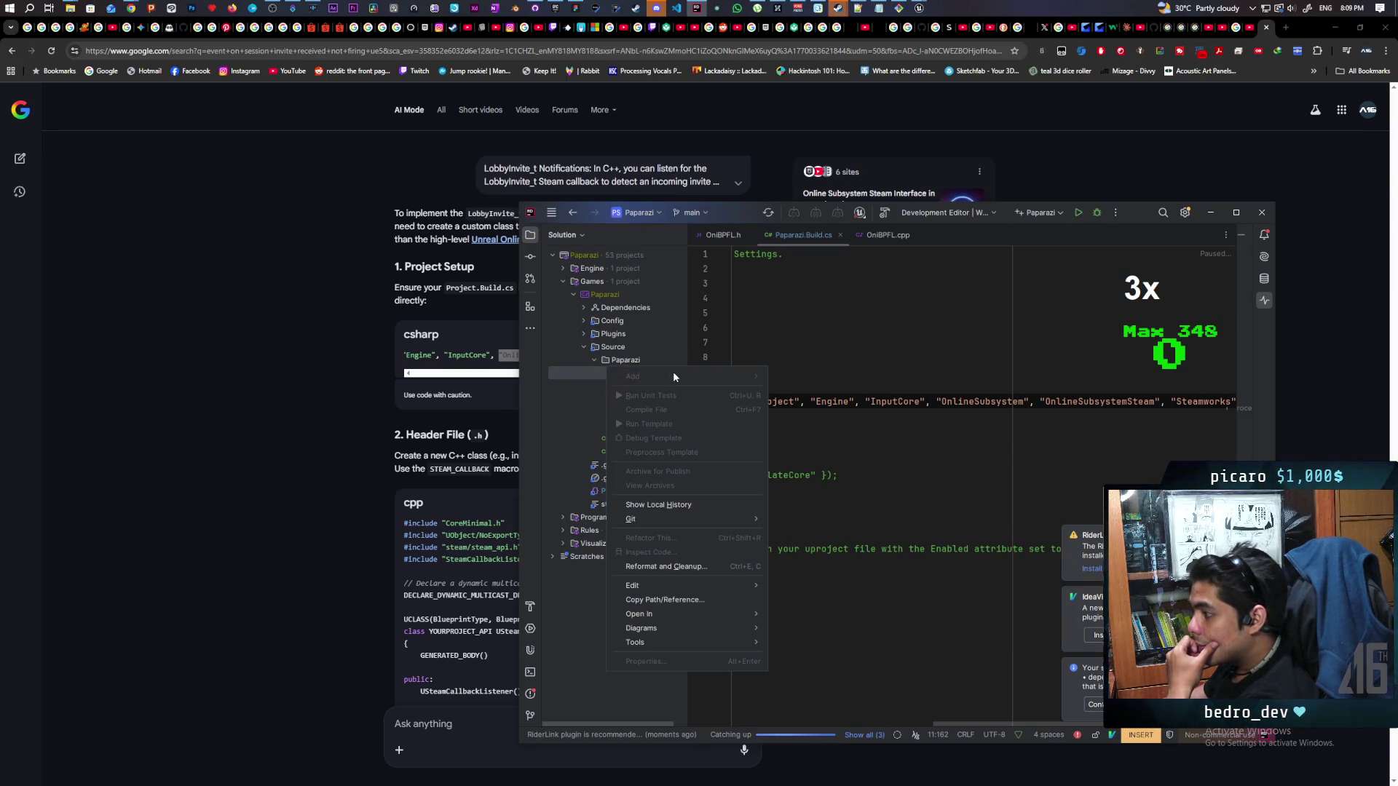
{"action": "left_click", "coordinate": [614, 361]}
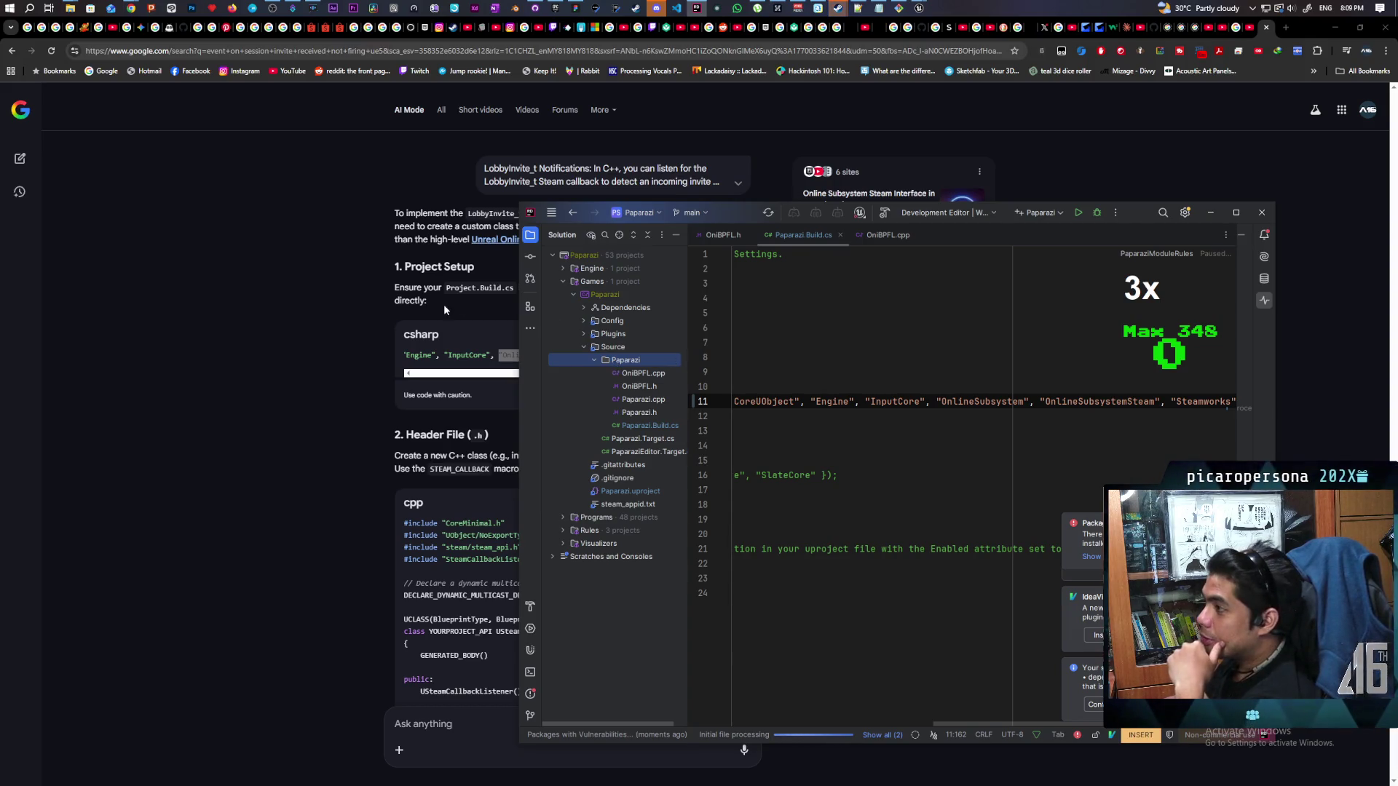
{"action": "left_click", "coordinate": [766, 121]}
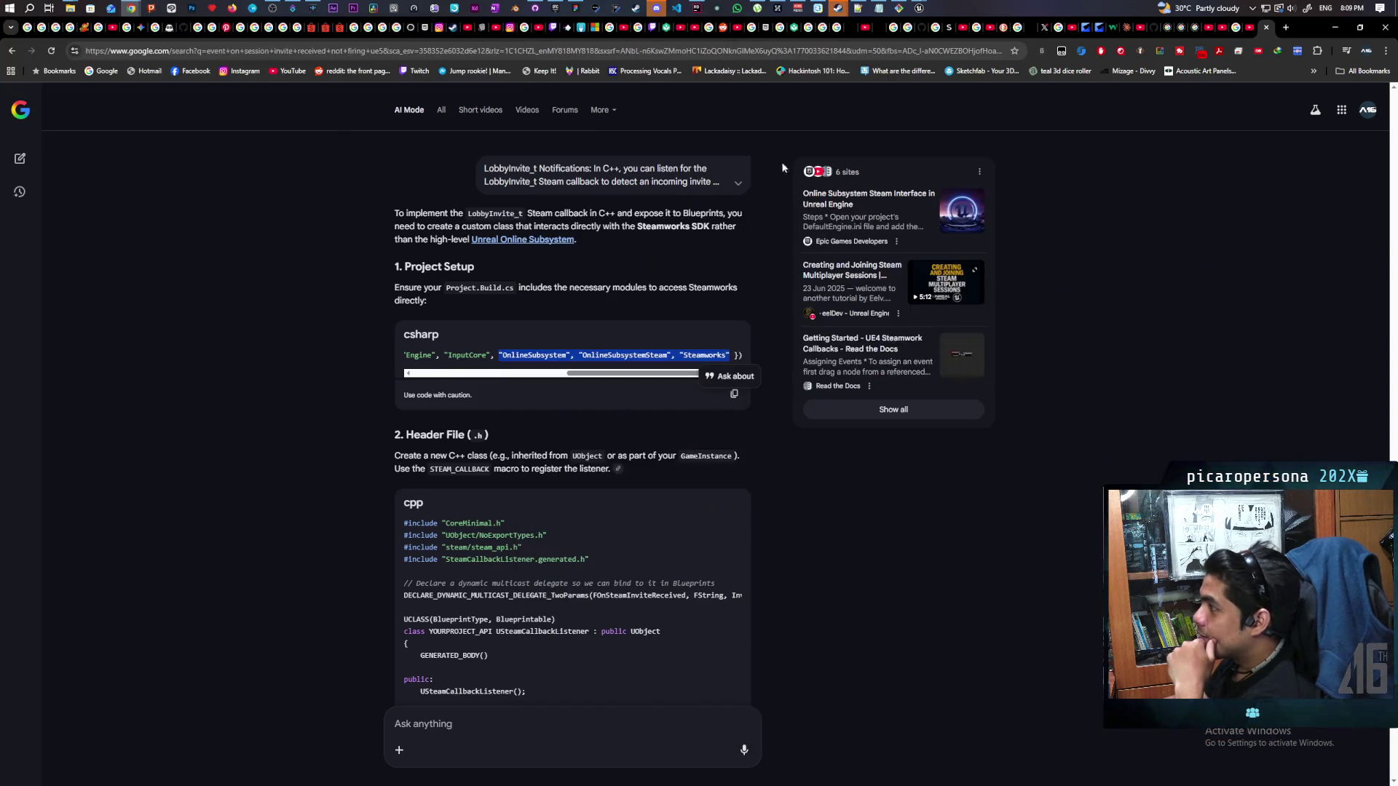
{"action": "left_click", "coordinate": [1282, 27]}
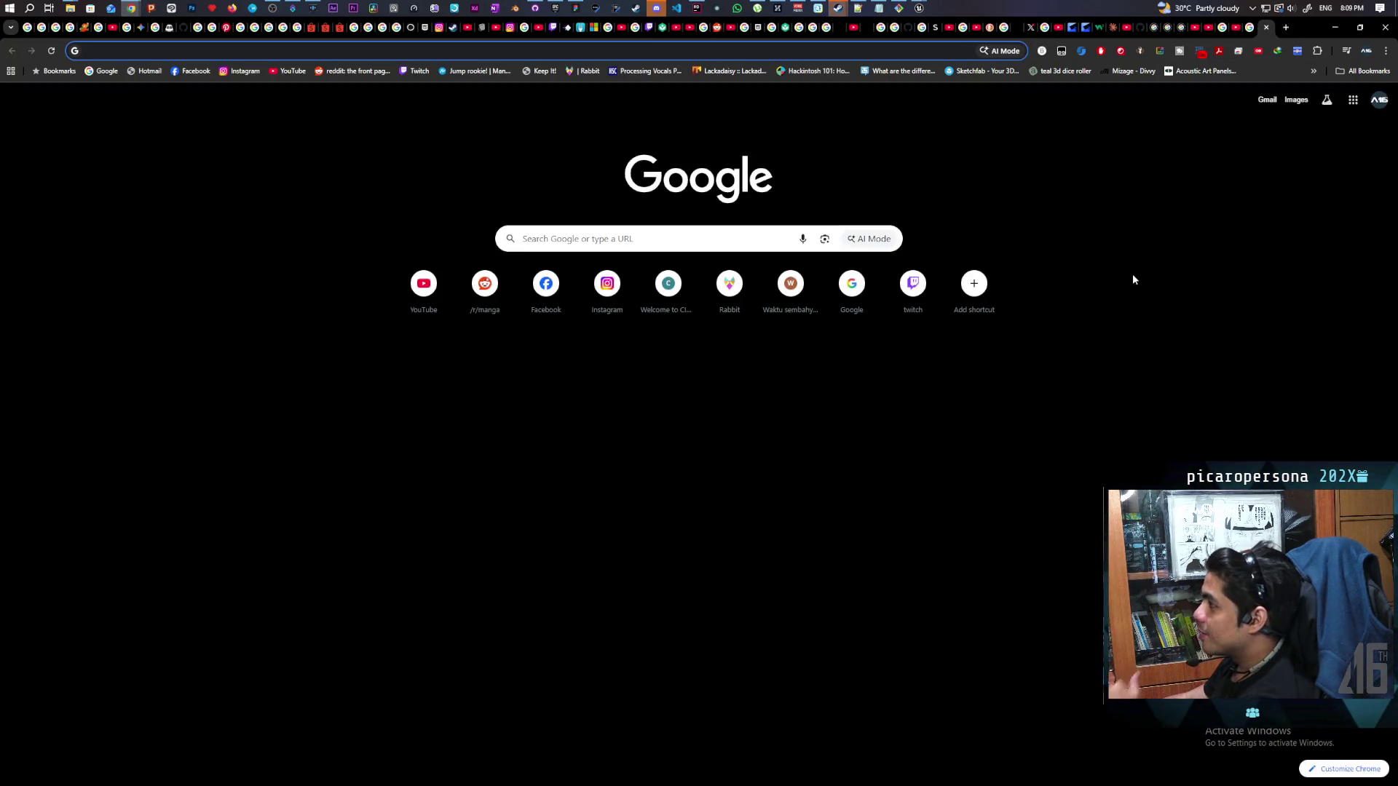
{"action": "type", "text": "coin flip"}
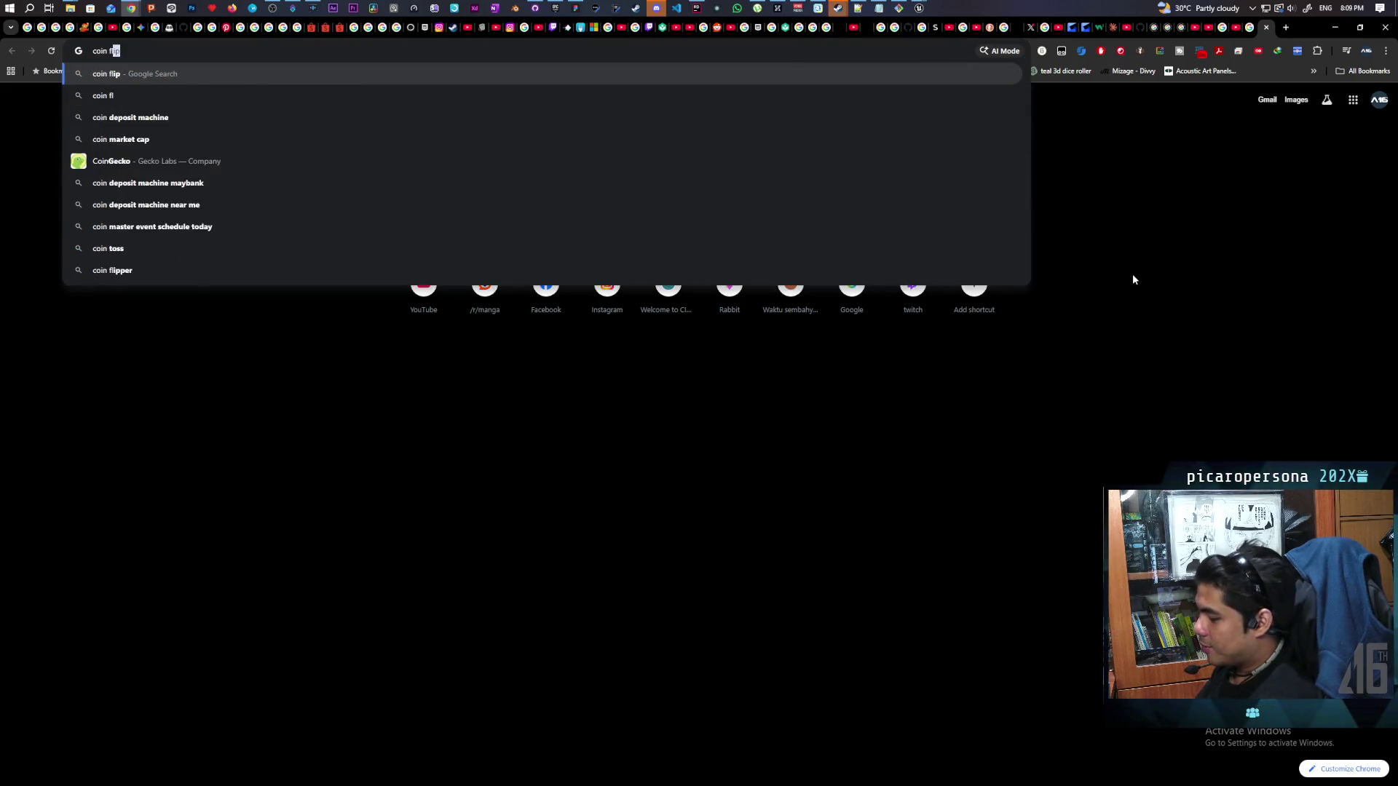
{"action": "key", "text": "Return"}
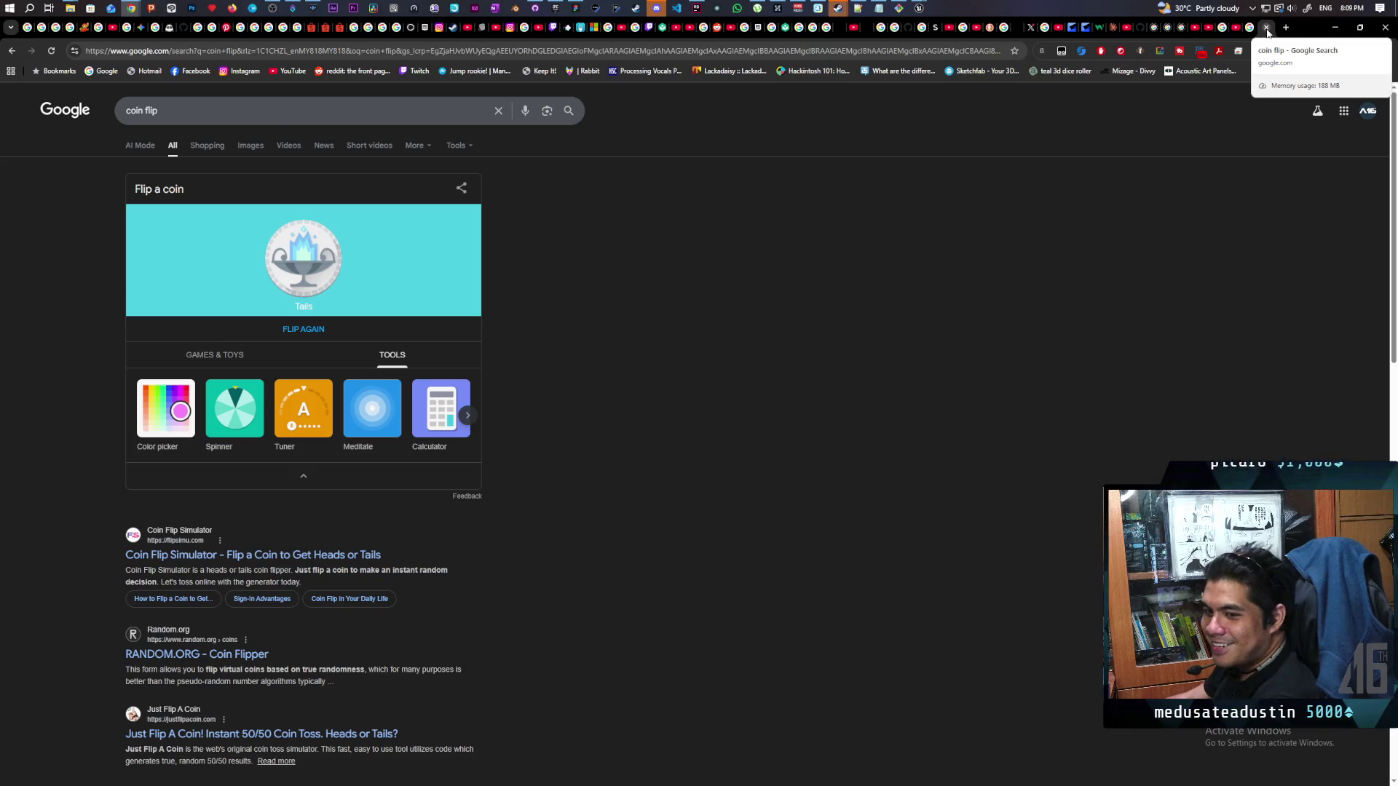
{"action": "left_click", "coordinate": [1267, 28]}
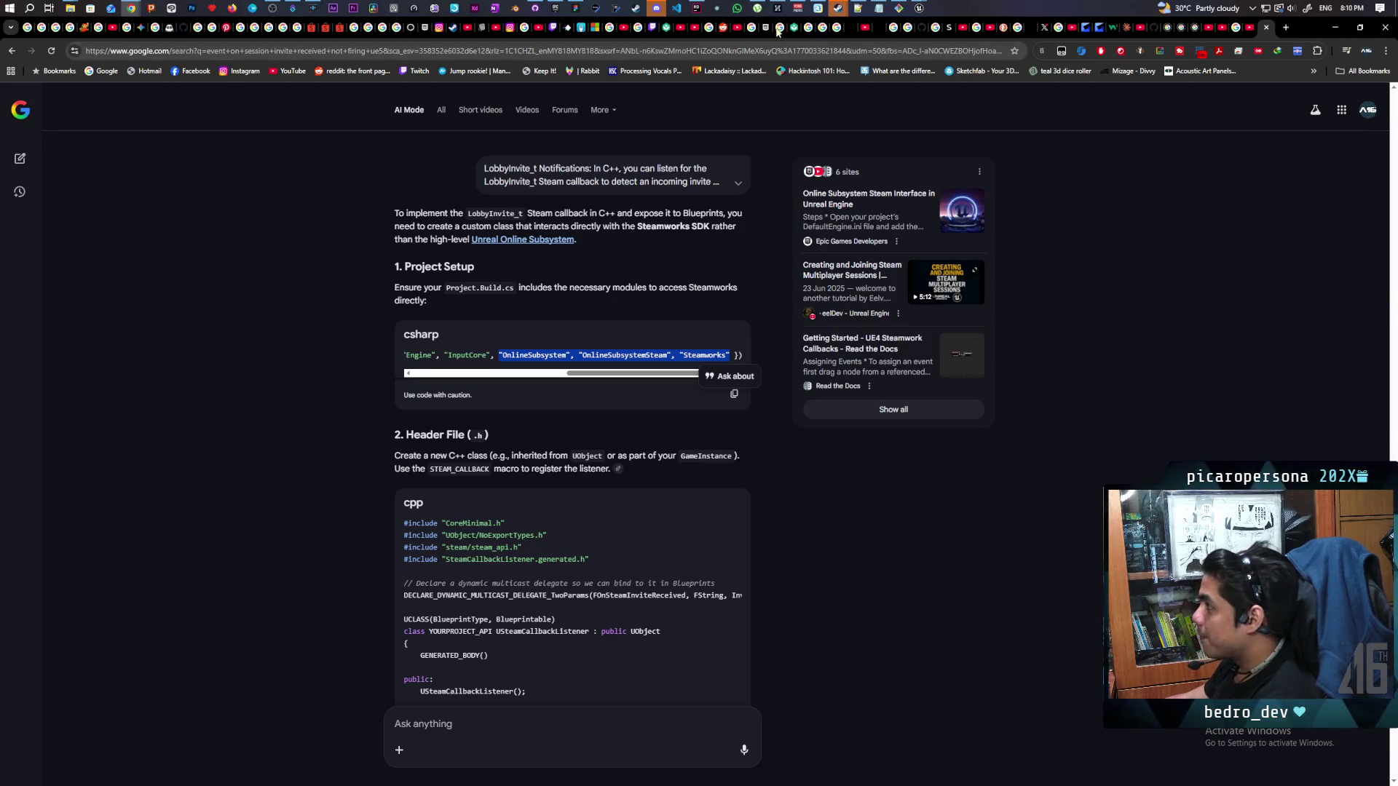
{"action": "left_click", "coordinate": [696, 9]}
Resize the browser and move Rider up-right so both windows are visible
{"action": "mouse_move", "coordinate": [653, 27]}
{"action": "left_mouse_down"}
{"action": "mouse_move", "coordinate": [653, 98]}
{"action": "mouse_move", "coordinate": [617, 73]}
{"action": "left_mouse_up"}
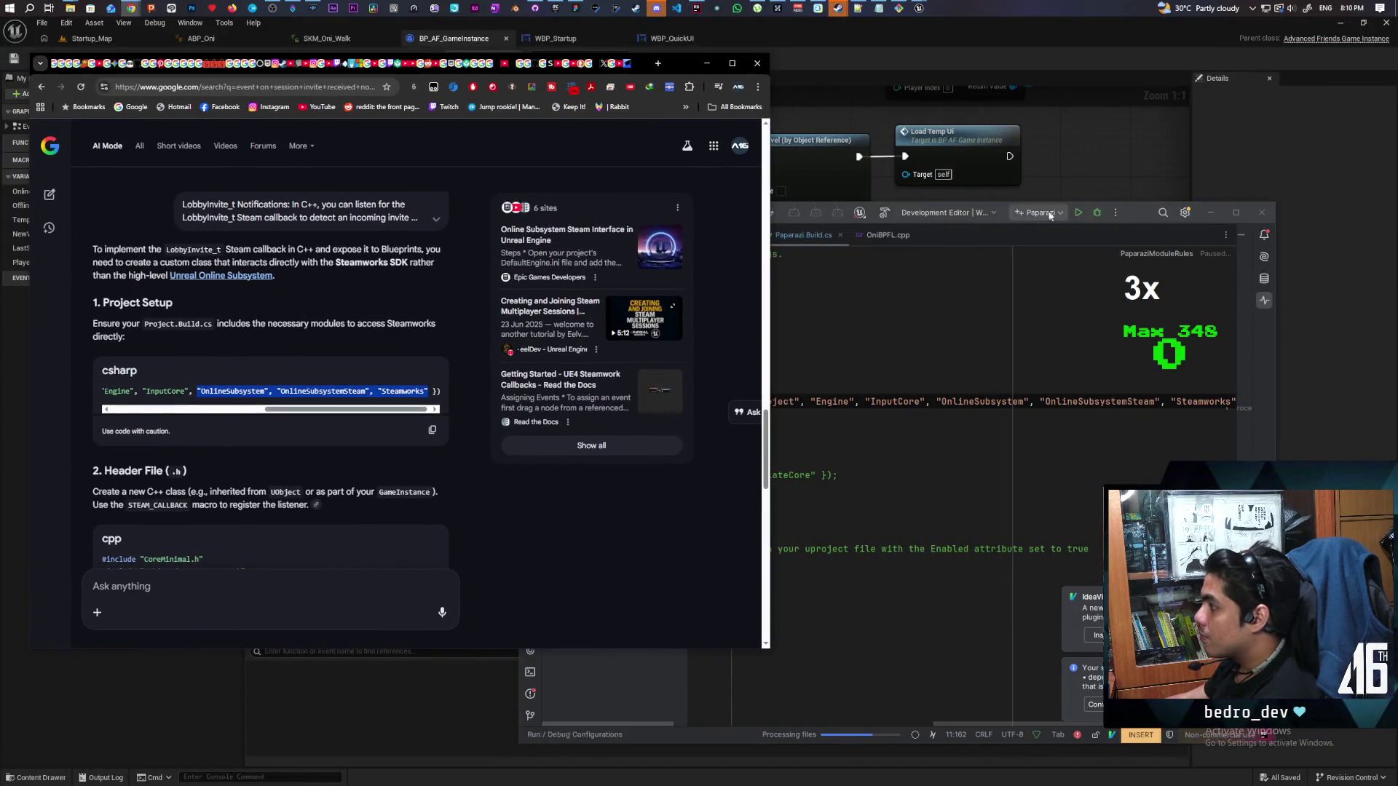
{"action": "left_click", "coordinate": [1140, 218]}
{"action": "left_click_drag", "start_coordinate": [1140, 218], "coordinate": [1239, 108]}
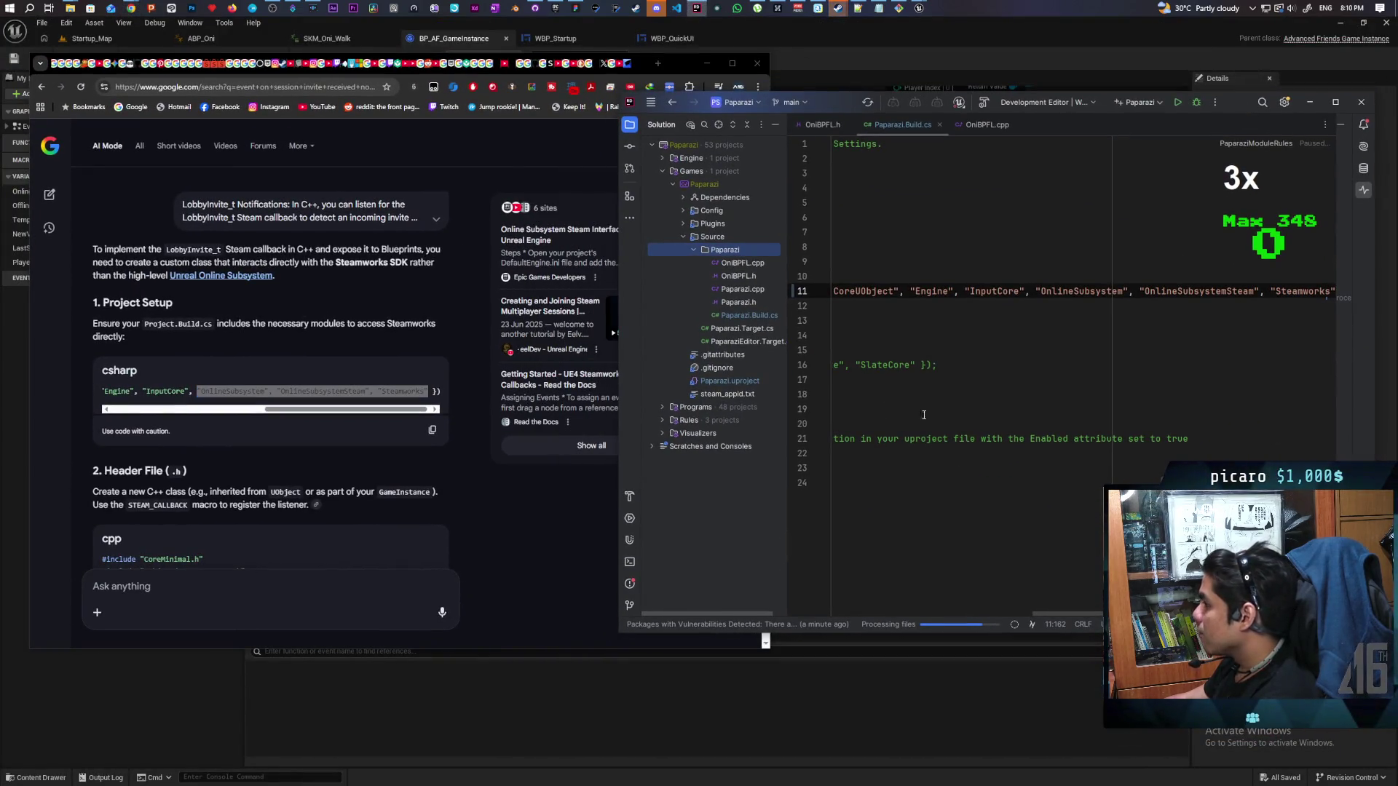
Start adding a new plain file to the Paparazi source folder
{"action": "right_click", "coordinate": [723, 254]}
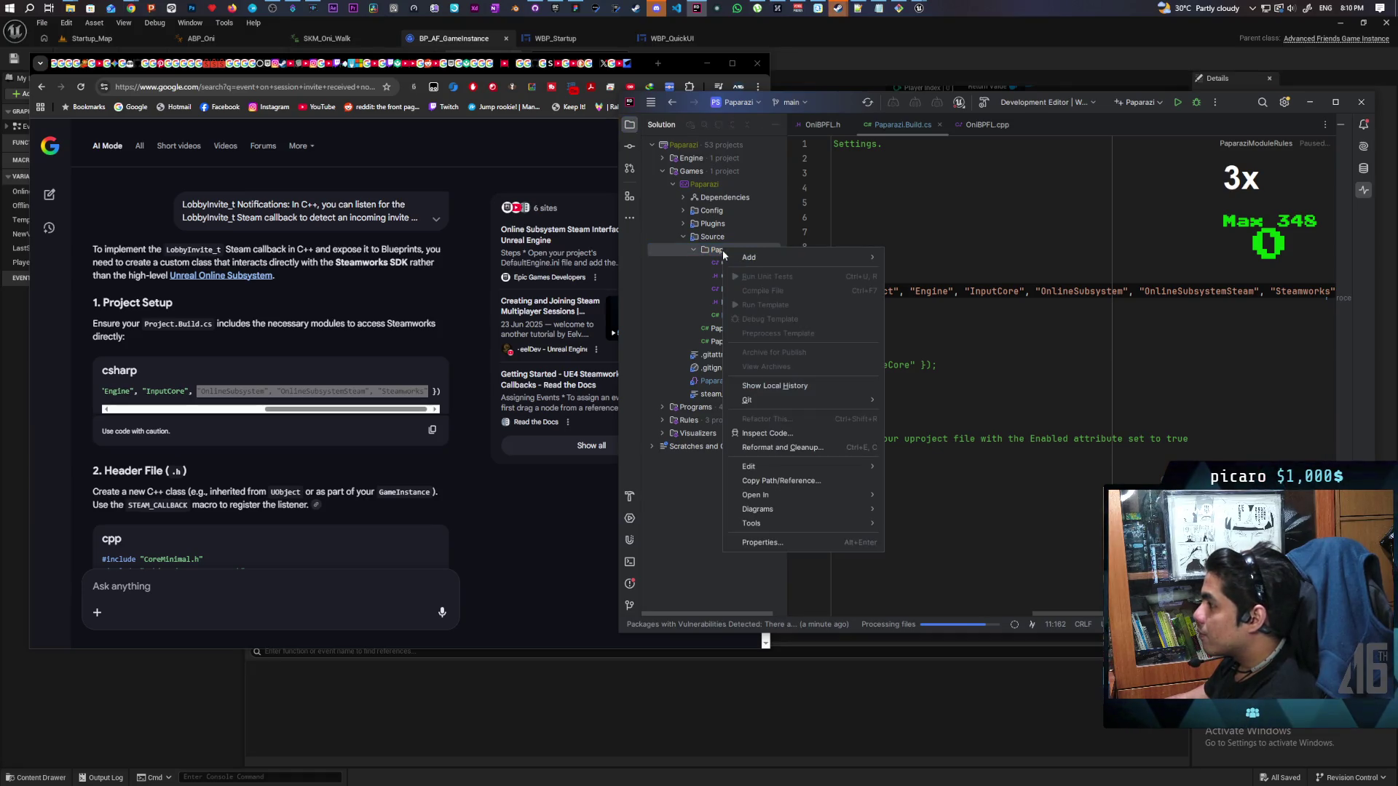
{"action": "mouse_move", "coordinate": [789, 258]}
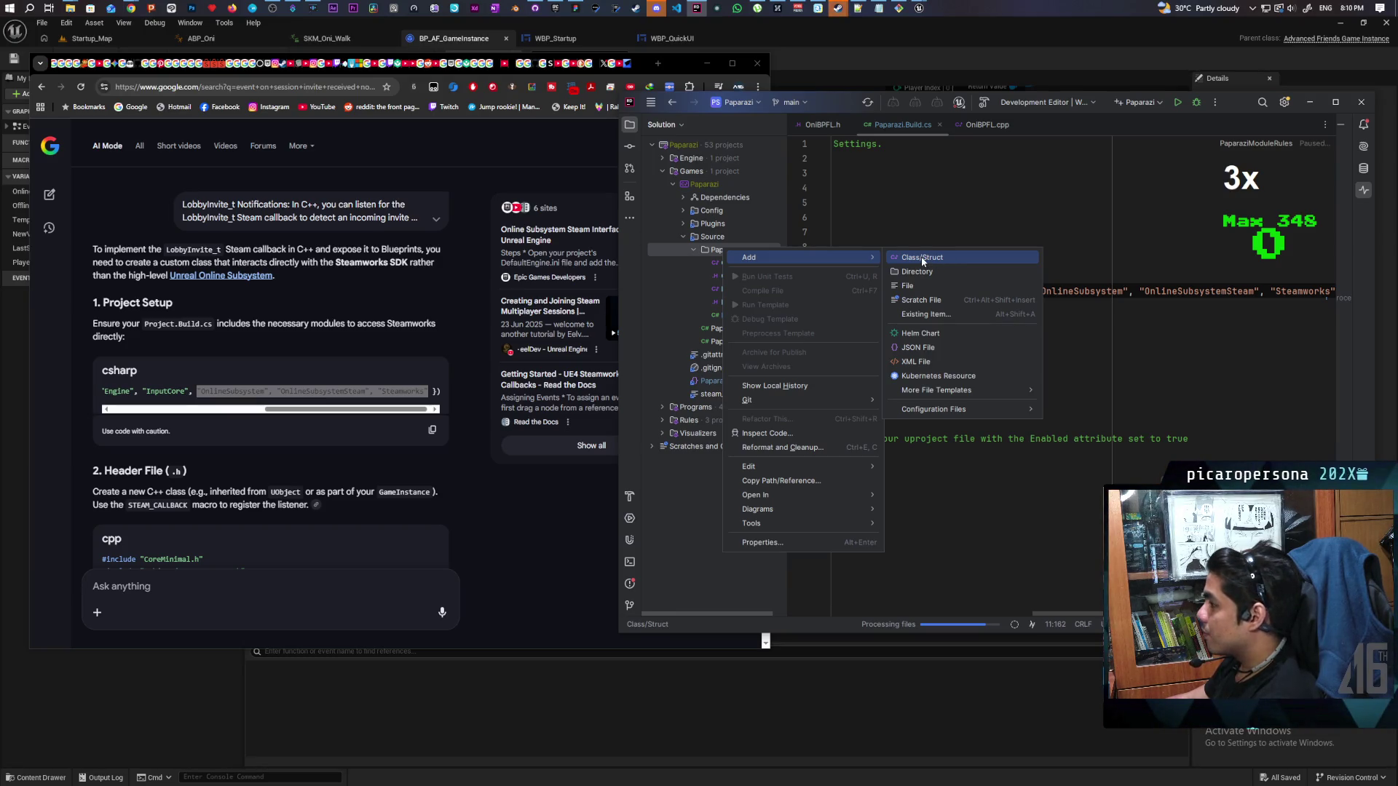
{"action": "left_click", "coordinate": [923, 260]}
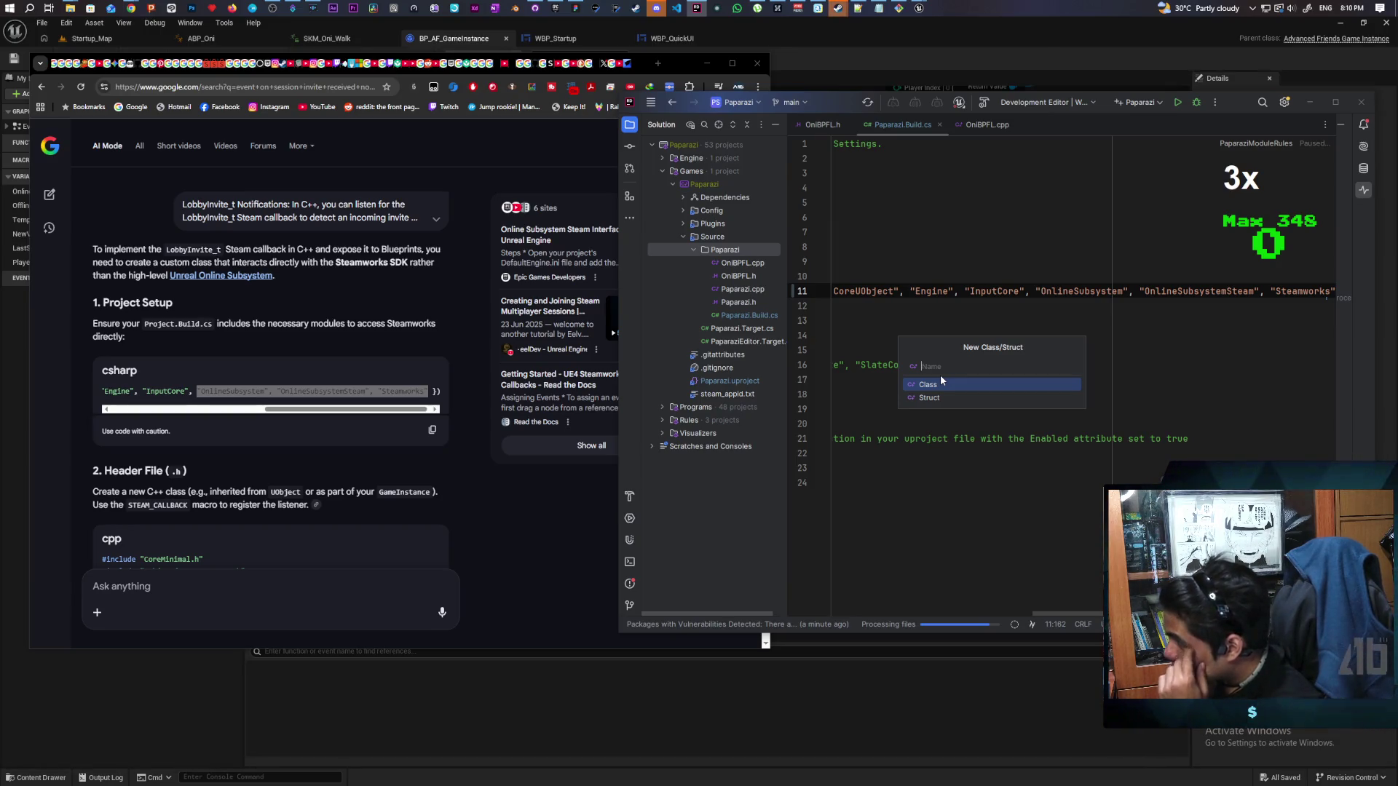
{"action": "right_click", "coordinate": [719, 249]}
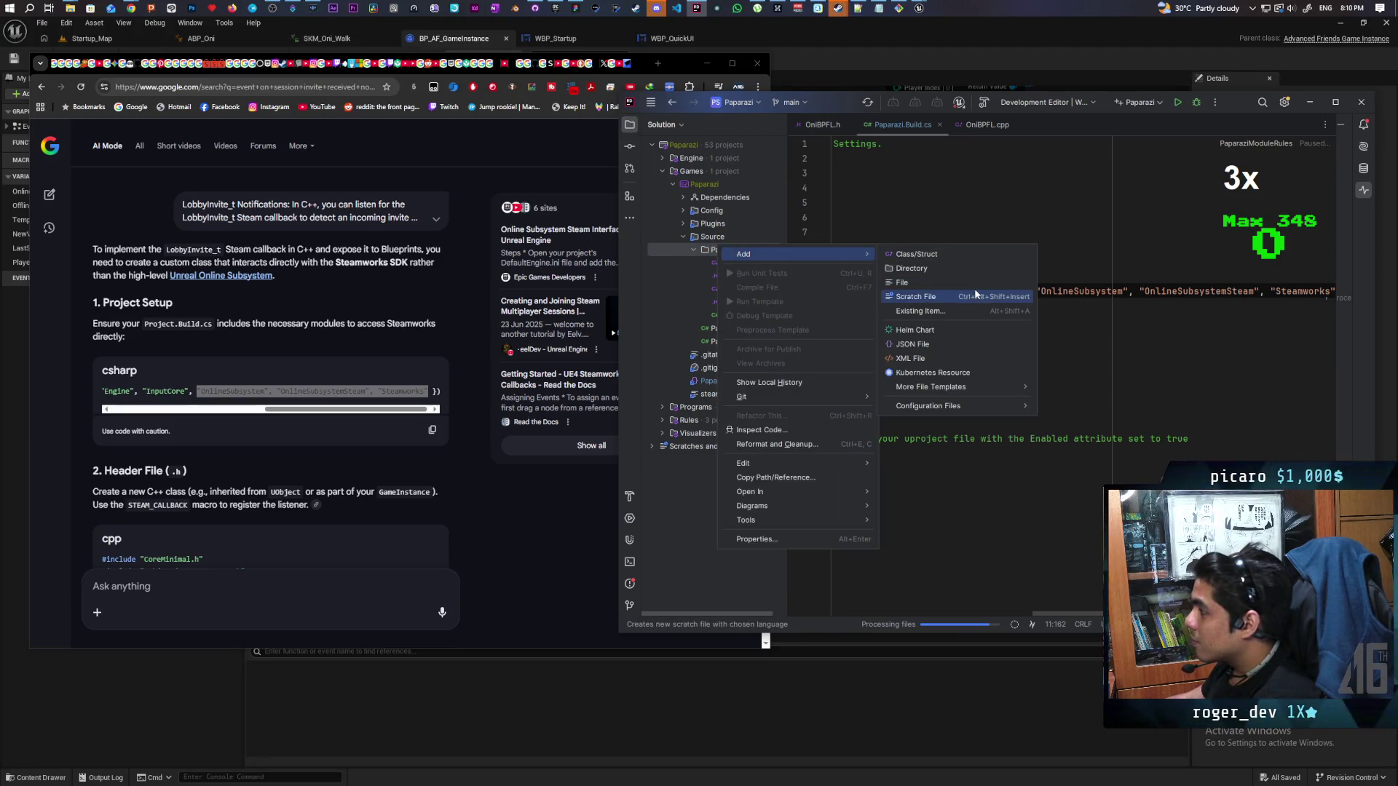
{"action": "left_click", "coordinate": [964, 282]}
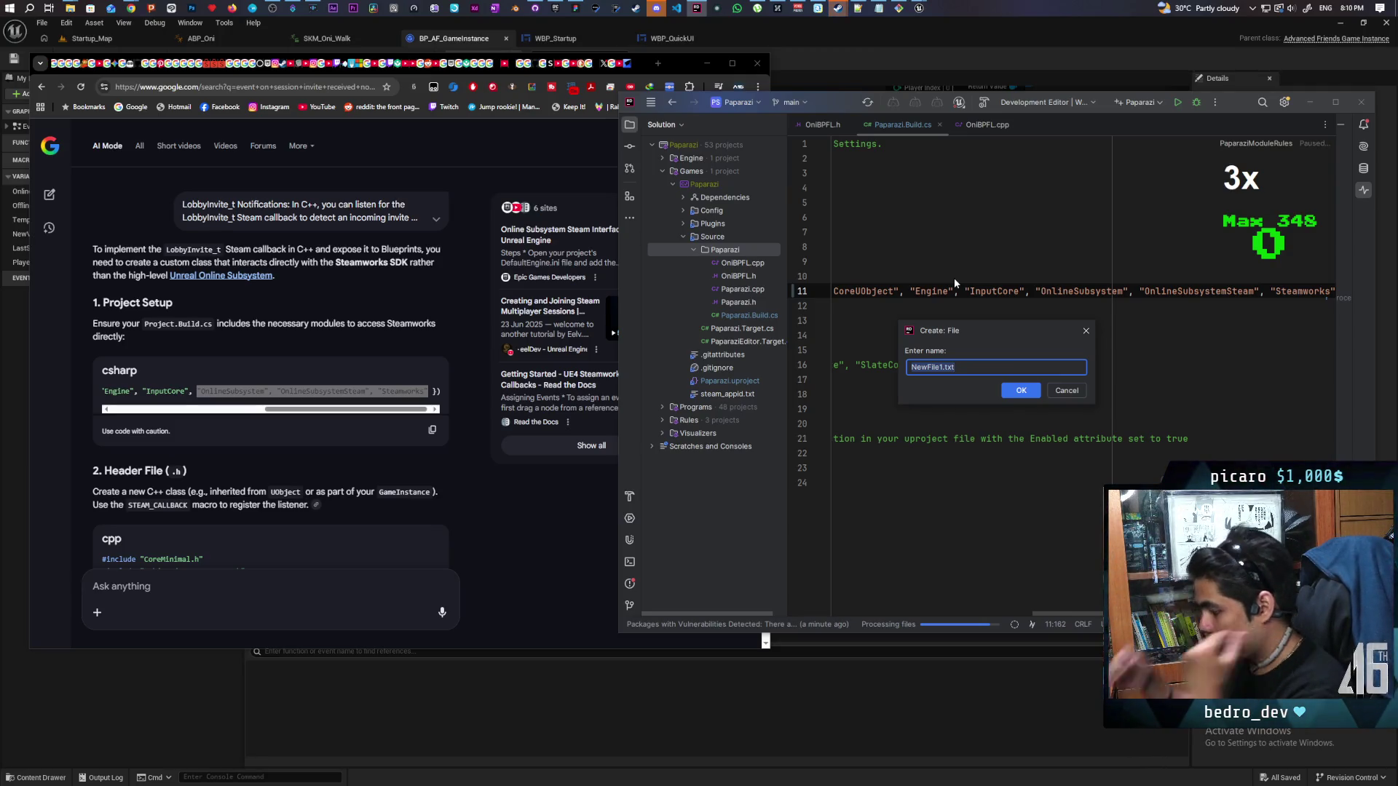
Name the new file Invites.h, create it, and add it to Git
{"action": "type", "text": "In"}
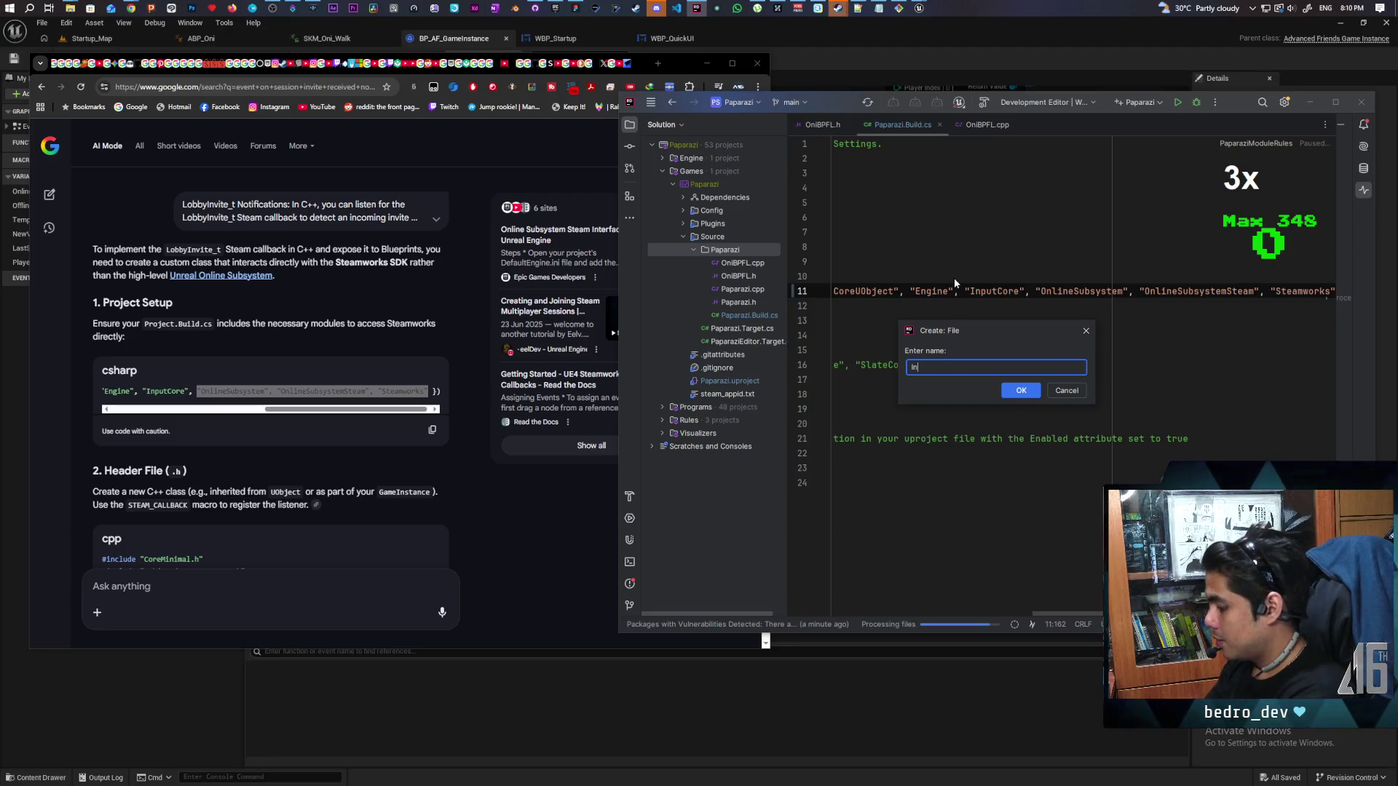
{"action": "type", "text": "vites.h"}
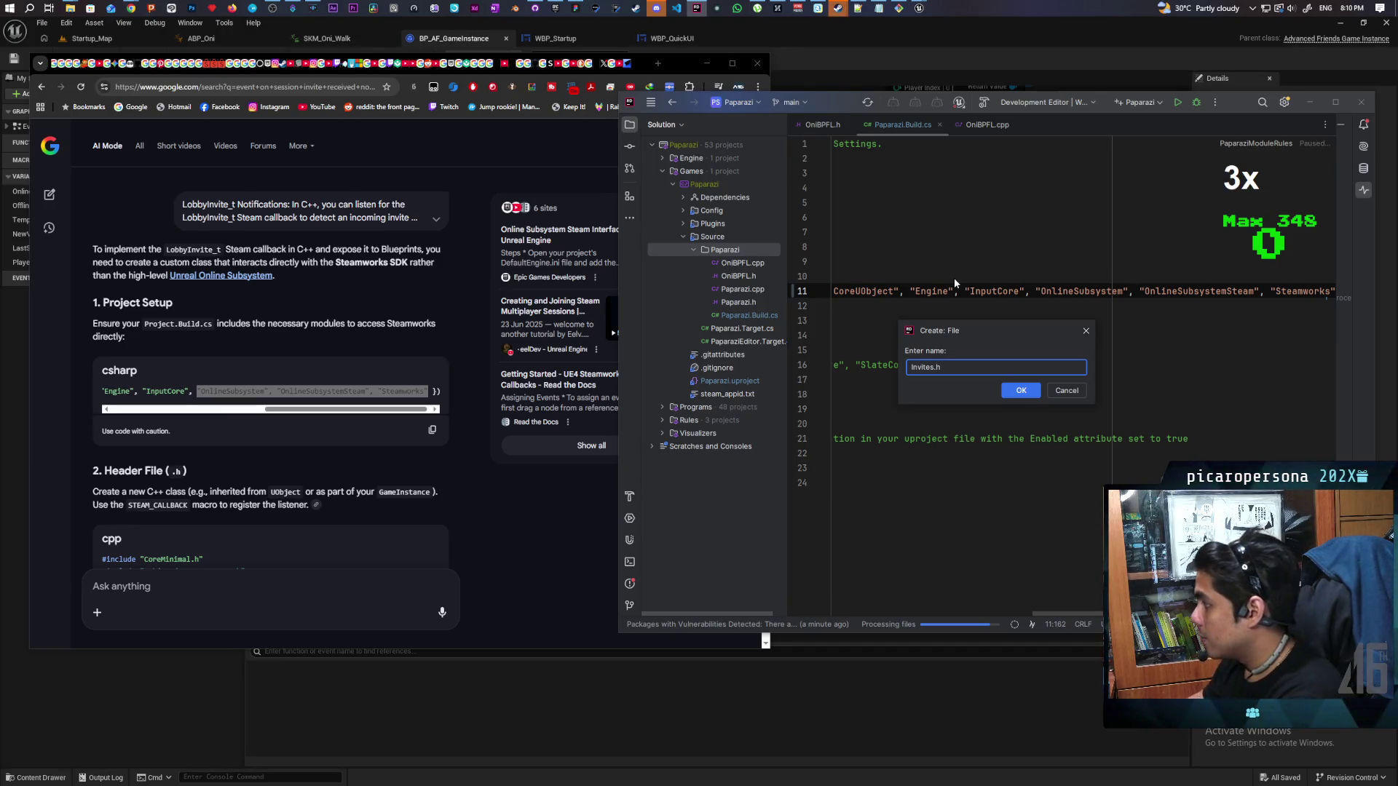
{"action": "left_click", "coordinate": [1012, 394]}
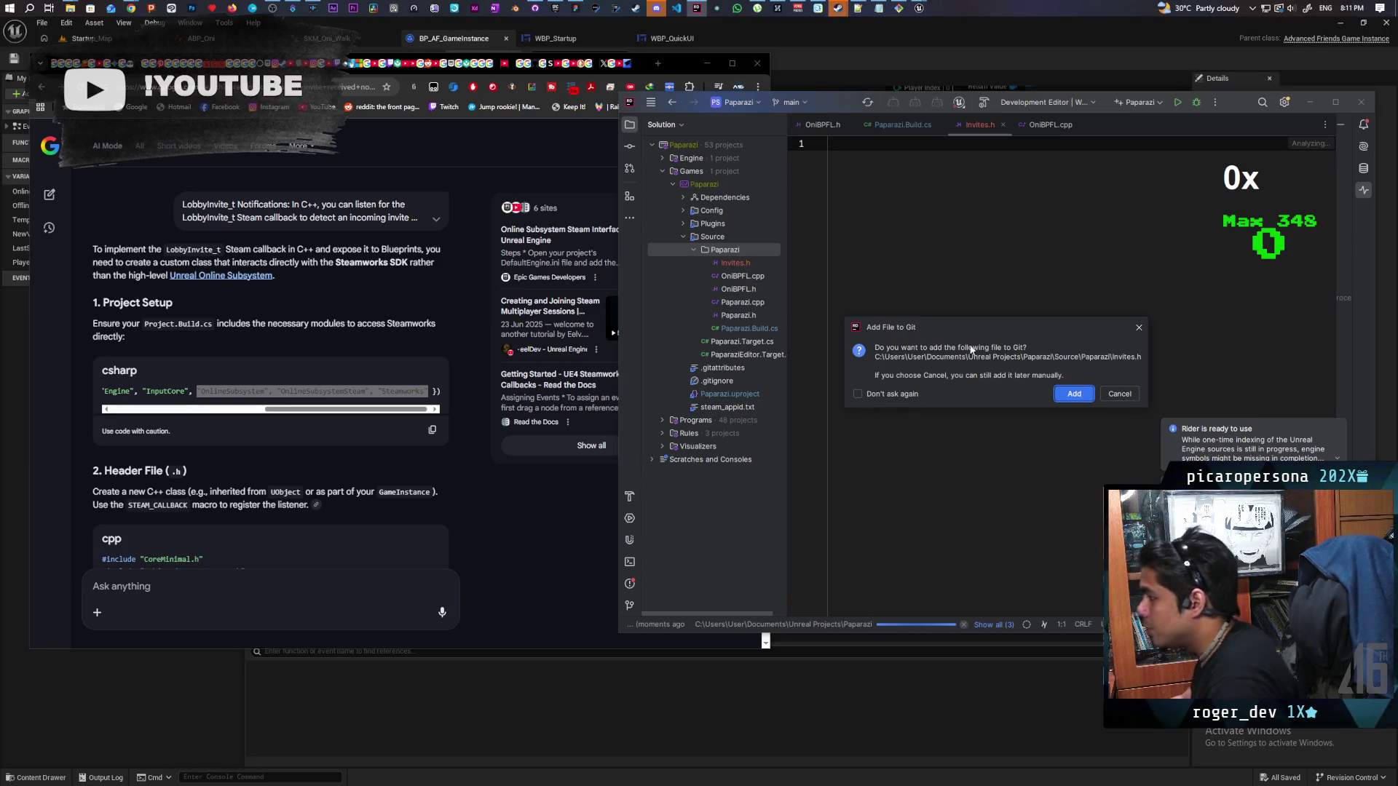
{"action": "left_click", "coordinate": [1072, 396]}
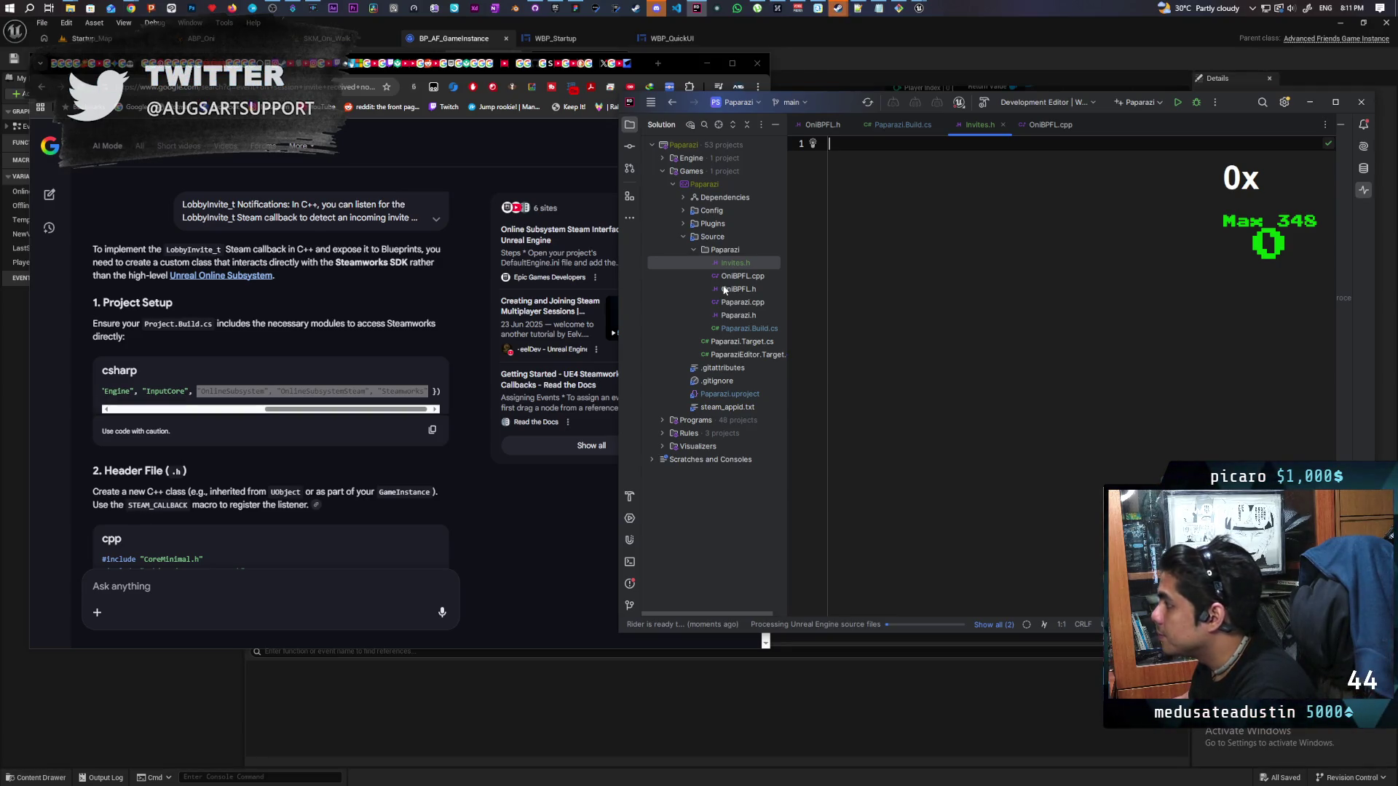
Paste the AI answer's USteamCallbackListener header code into Invites.h
{"action": "scroll", "coordinate": [429, 474], "scroll_direction": "down", "scroll_amount": 5}
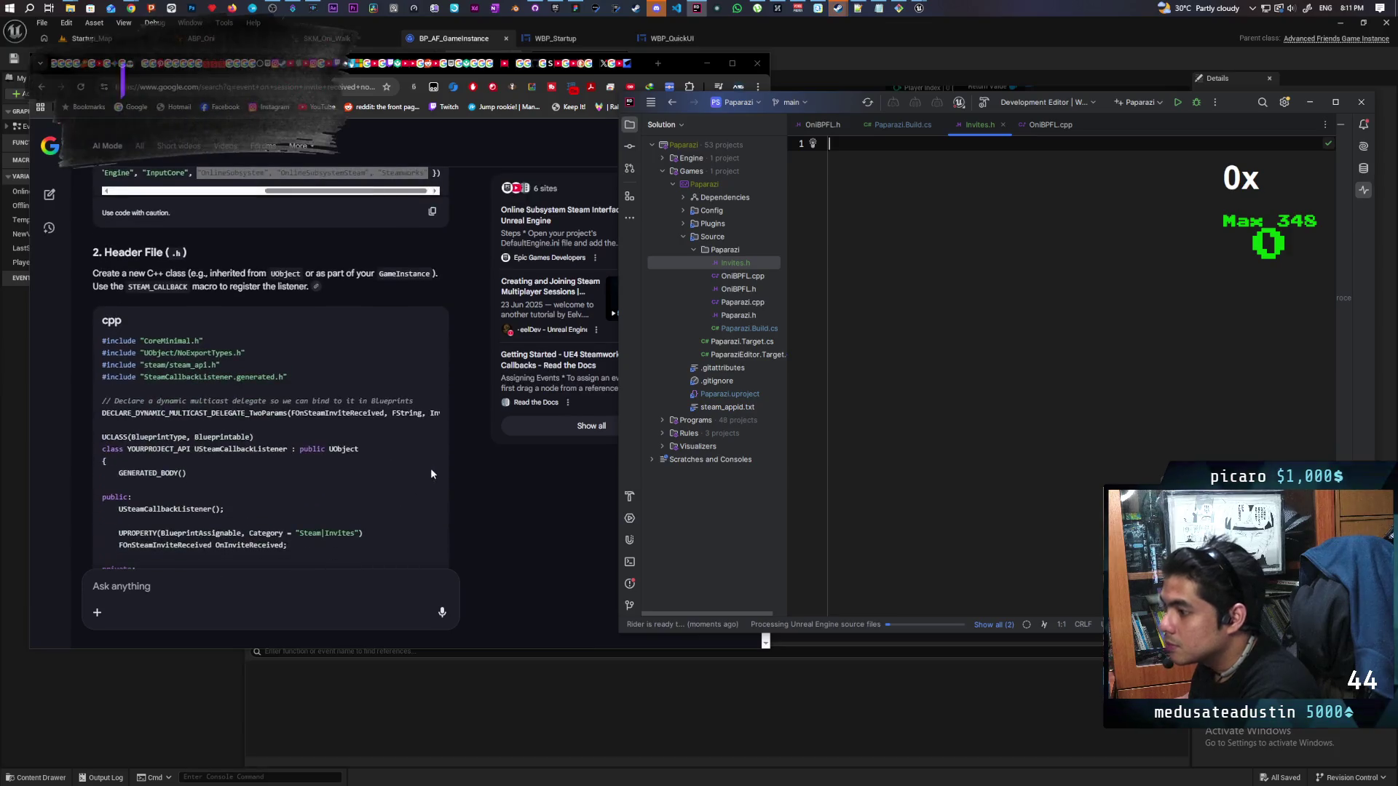
{"action": "left_click", "coordinate": [432, 536]}
{"action": "left_click", "coordinate": [917, 194]}
{"action": "key", "text": "ctrl+v"}
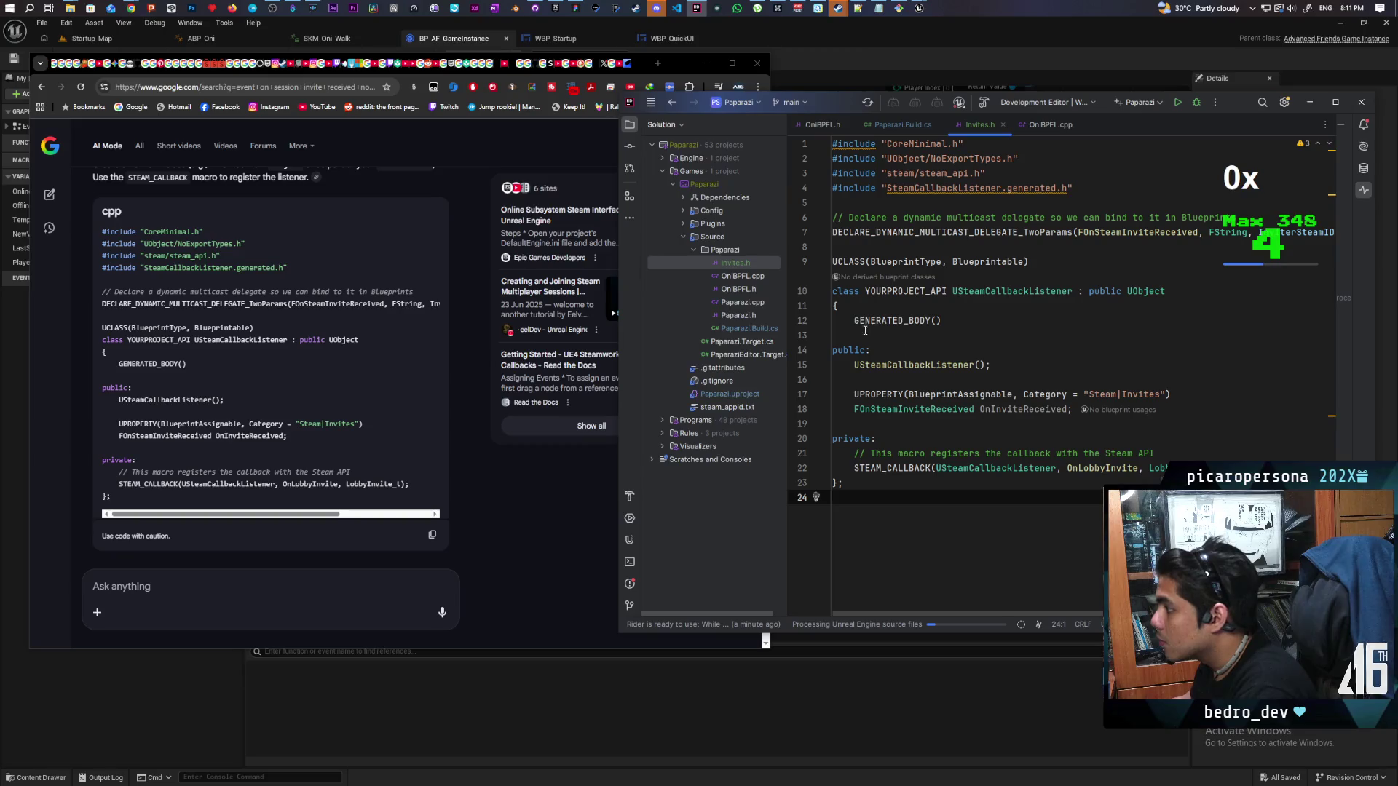
Begin creating another new file in the Paparazi folder
{"action": "right_click", "coordinate": [733, 252]}
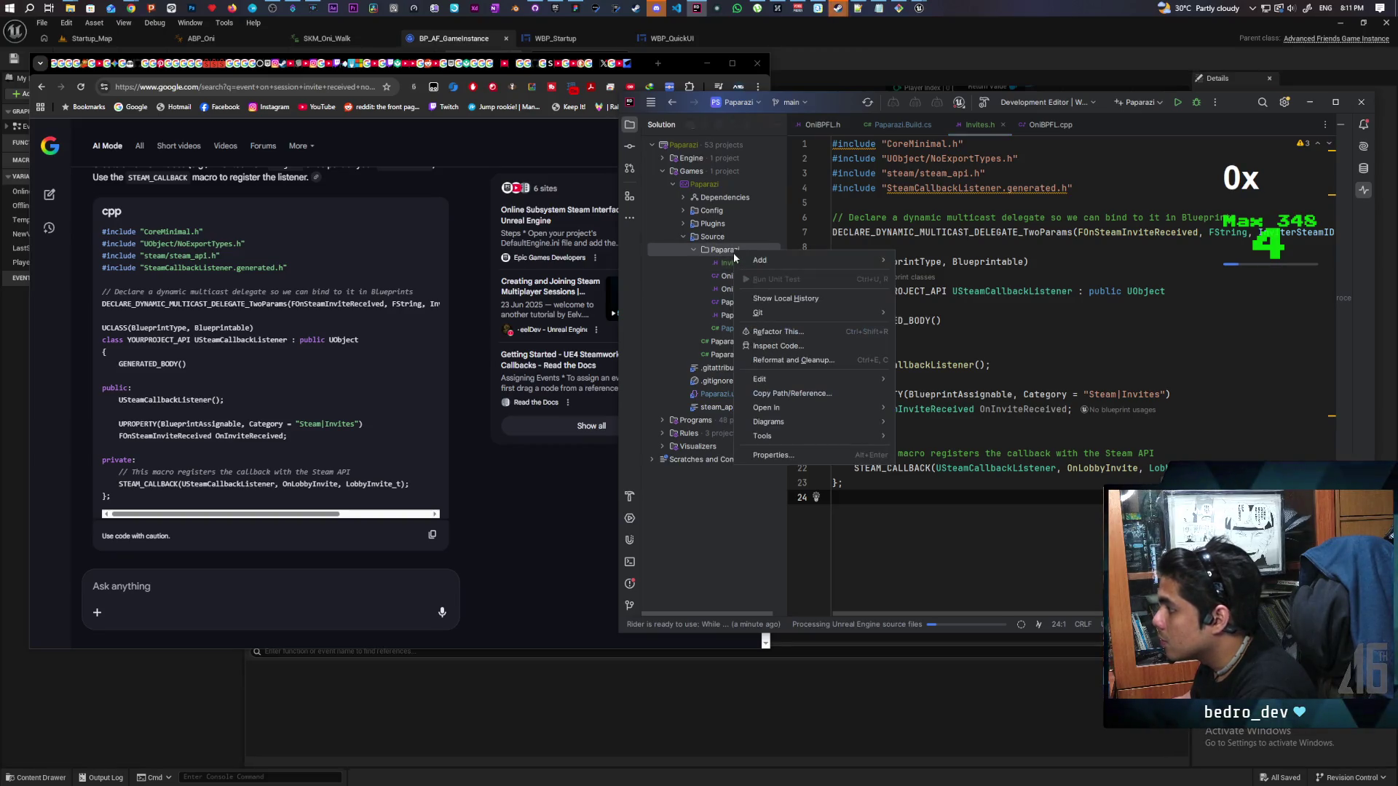
{"action": "mouse_move", "coordinate": [840, 258]}
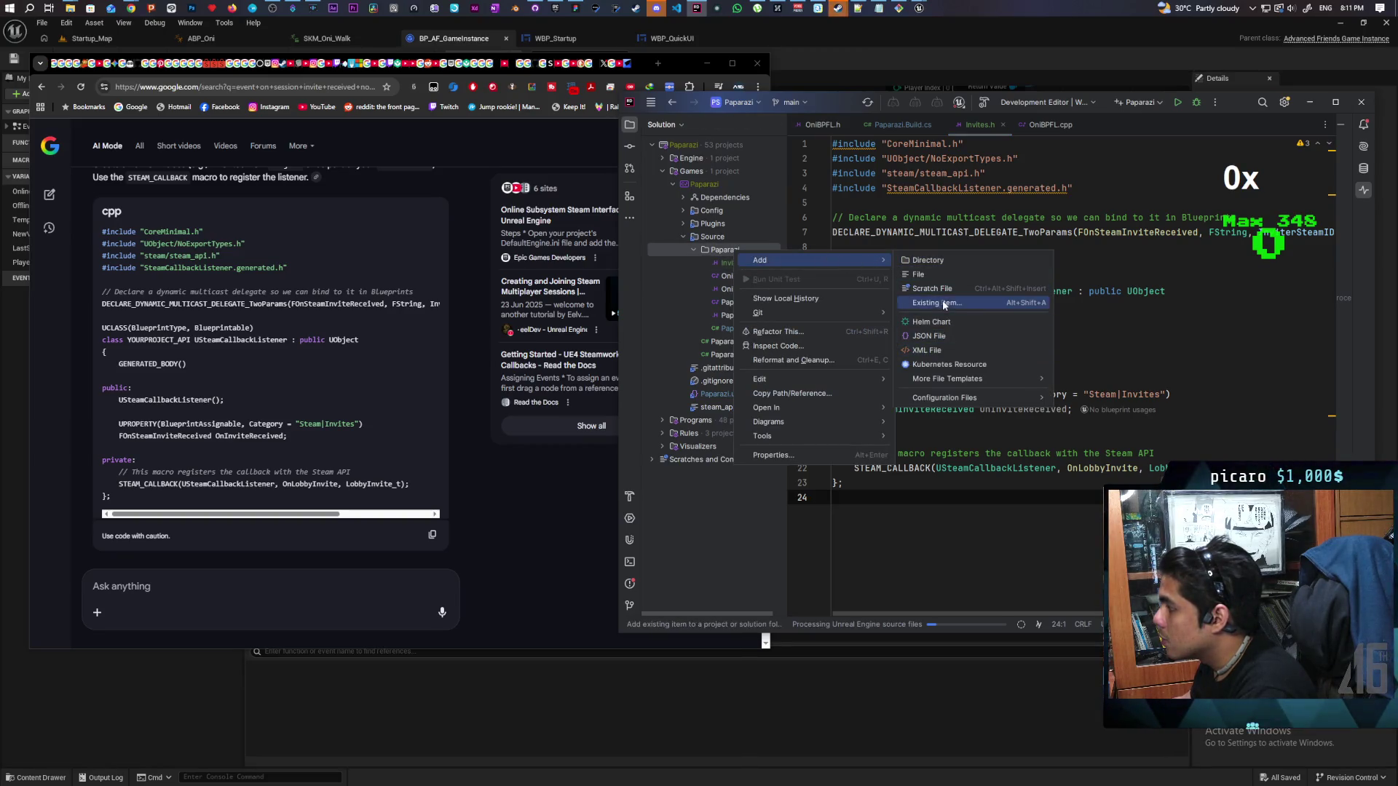
{"action": "left_click", "coordinate": [939, 274]}
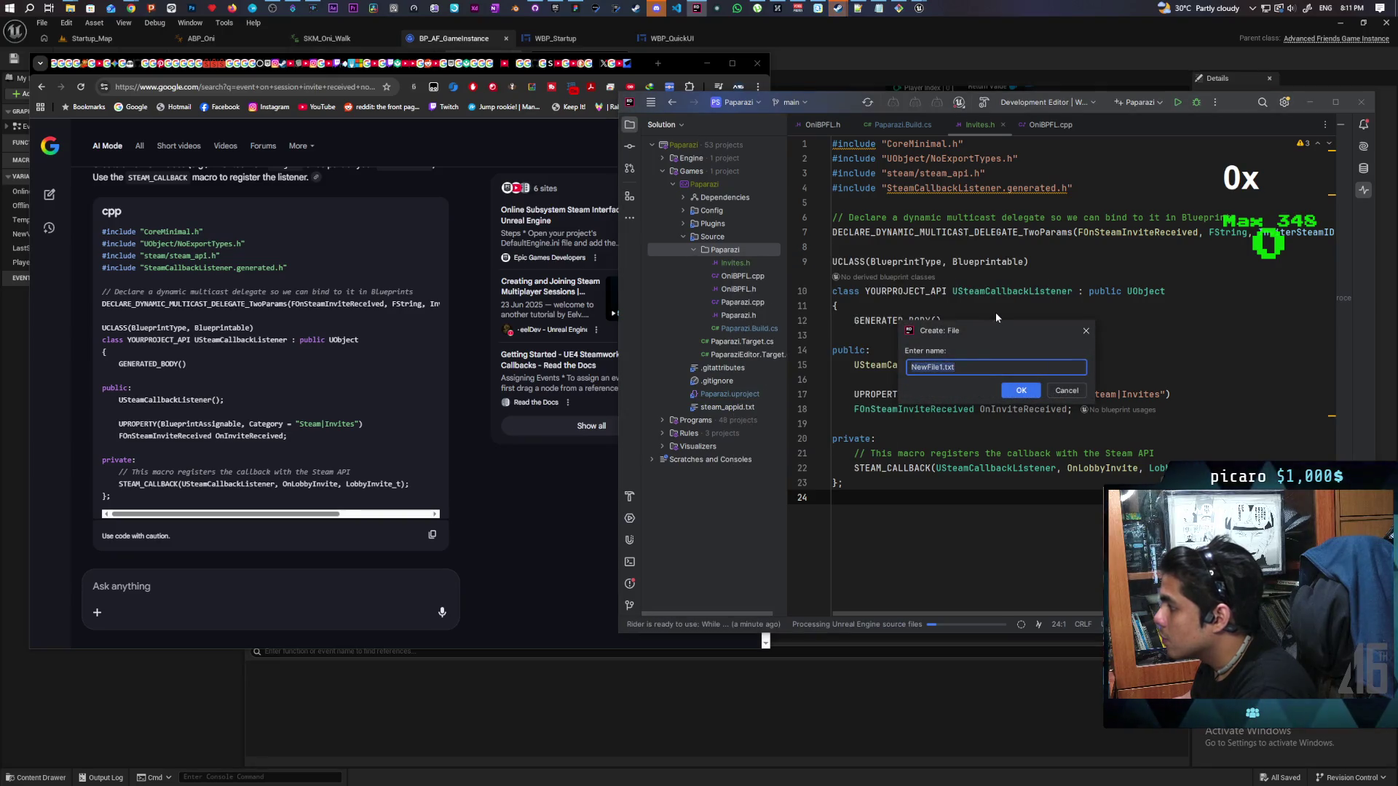
Create the Invites.cpp file in Rider and add it to Git
{"action": "type", "text": "In"}
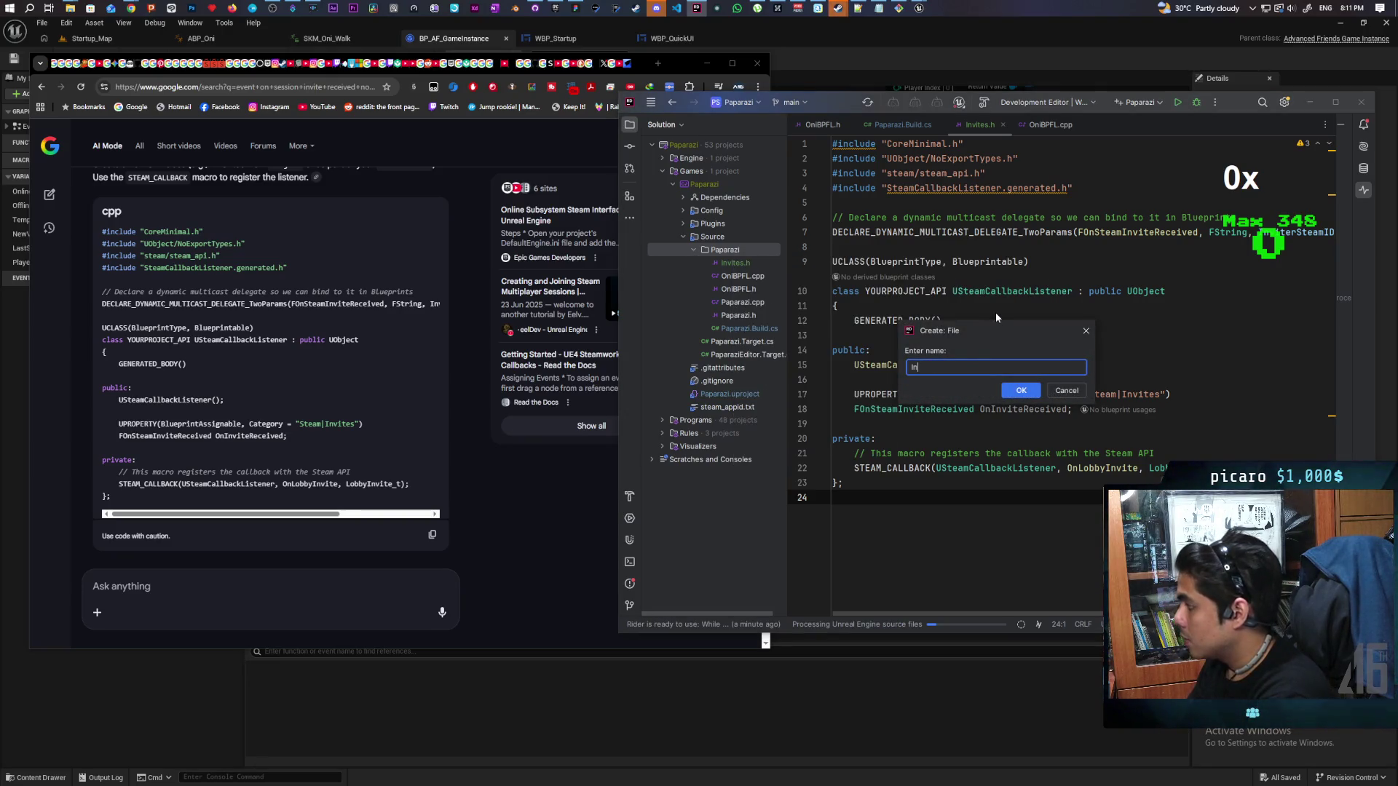
{"action": "type", "text": "vites."}
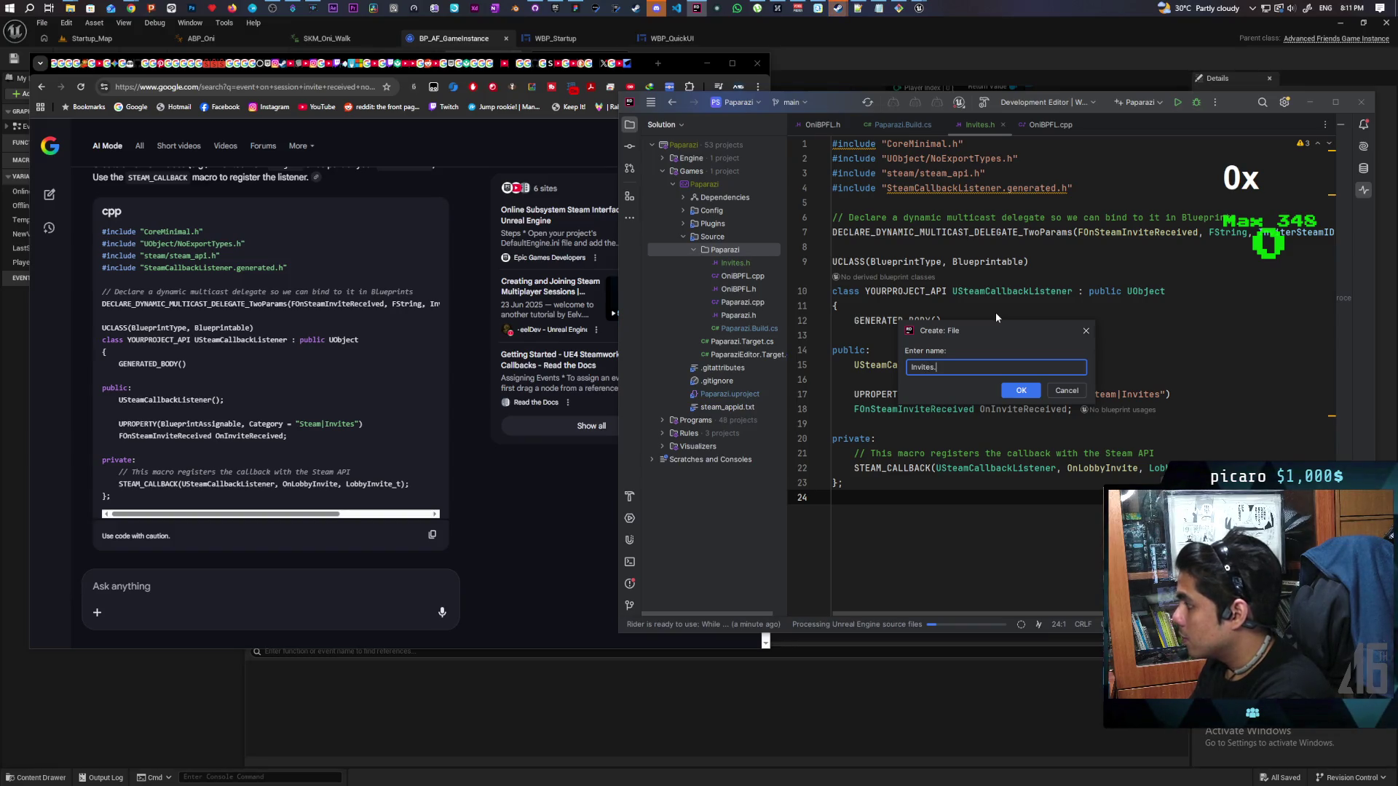
{"action": "type", "text": "cpp"}
{"action": "key", "text": "Return"}
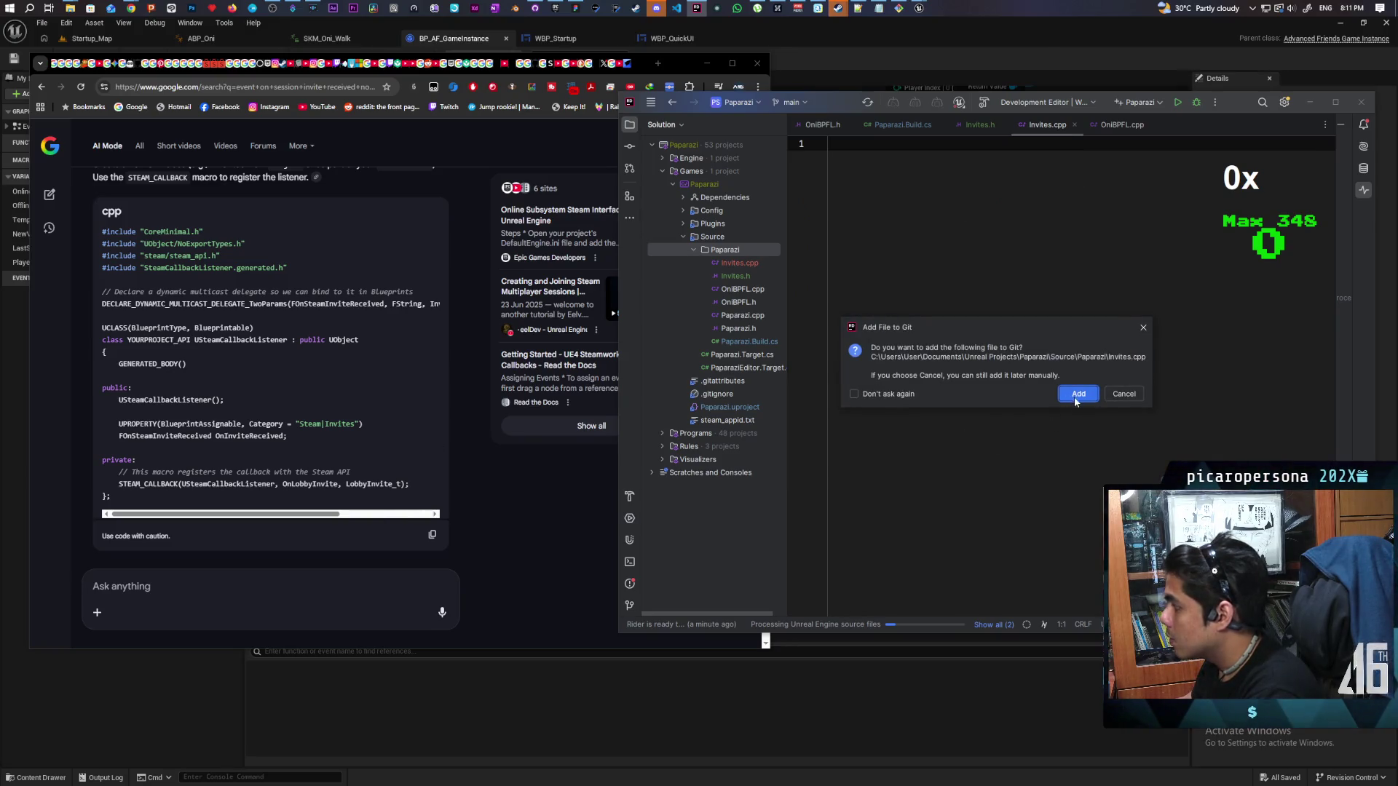
{"action": "left_click", "coordinate": [1077, 397]}
Paste the SteamCallbackListener implementation from the Google AI answer into the empty Invites.cpp
{"action": "scroll", "coordinate": [461, 445], "scroll_direction": "down", "scroll_amount": 4}
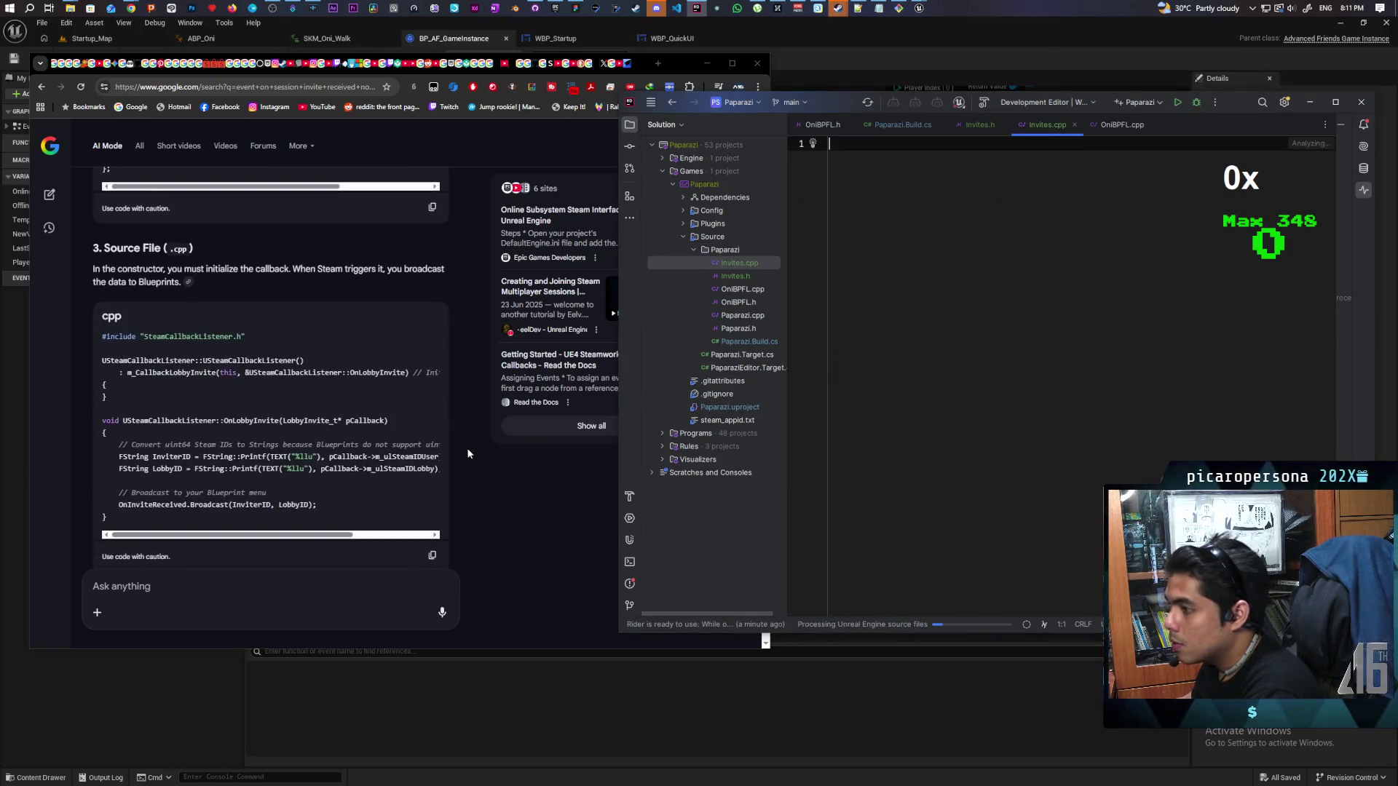
{"action": "scroll", "coordinate": [468, 453], "scroll_direction": "down", "scroll_amount": 2}
{"action": "left_click", "coordinate": [433, 446]}
{"action": "left_click", "coordinate": [933, 286]}
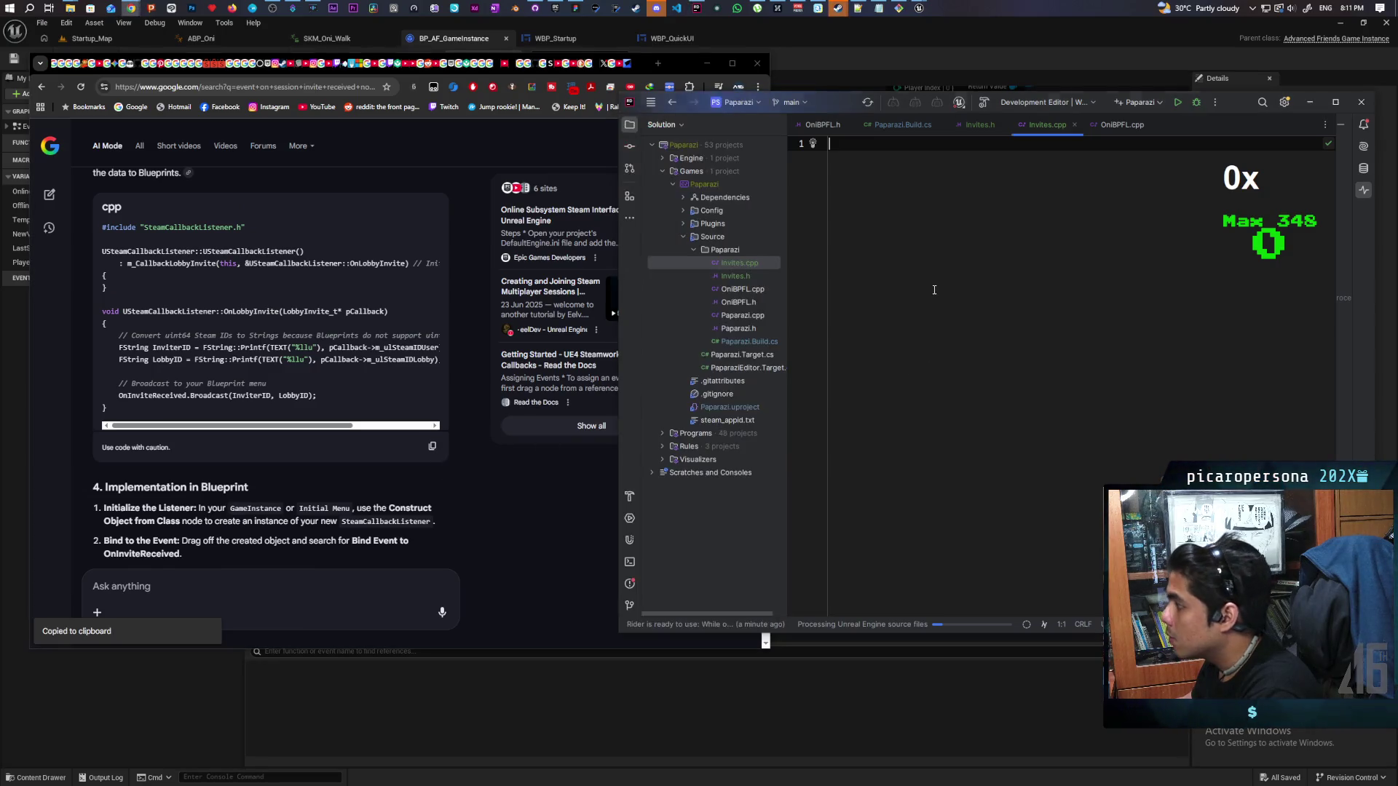
{"action": "key", "text": "ctrl+v"}
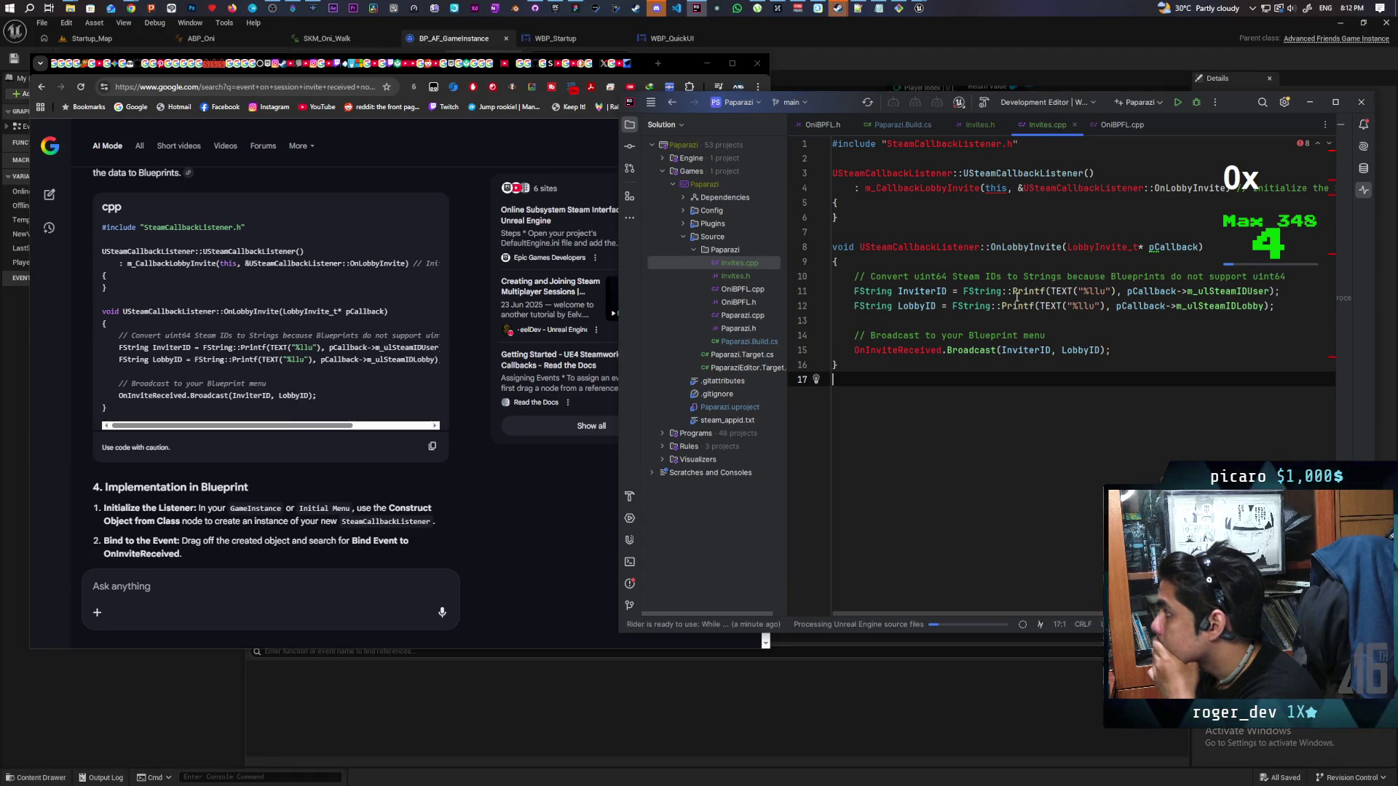
Compare Invites.cpp with Invites.h, ending on the USteamCallbackListener header declaration
{"action": "left_click", "coordinate": [980, 125]}
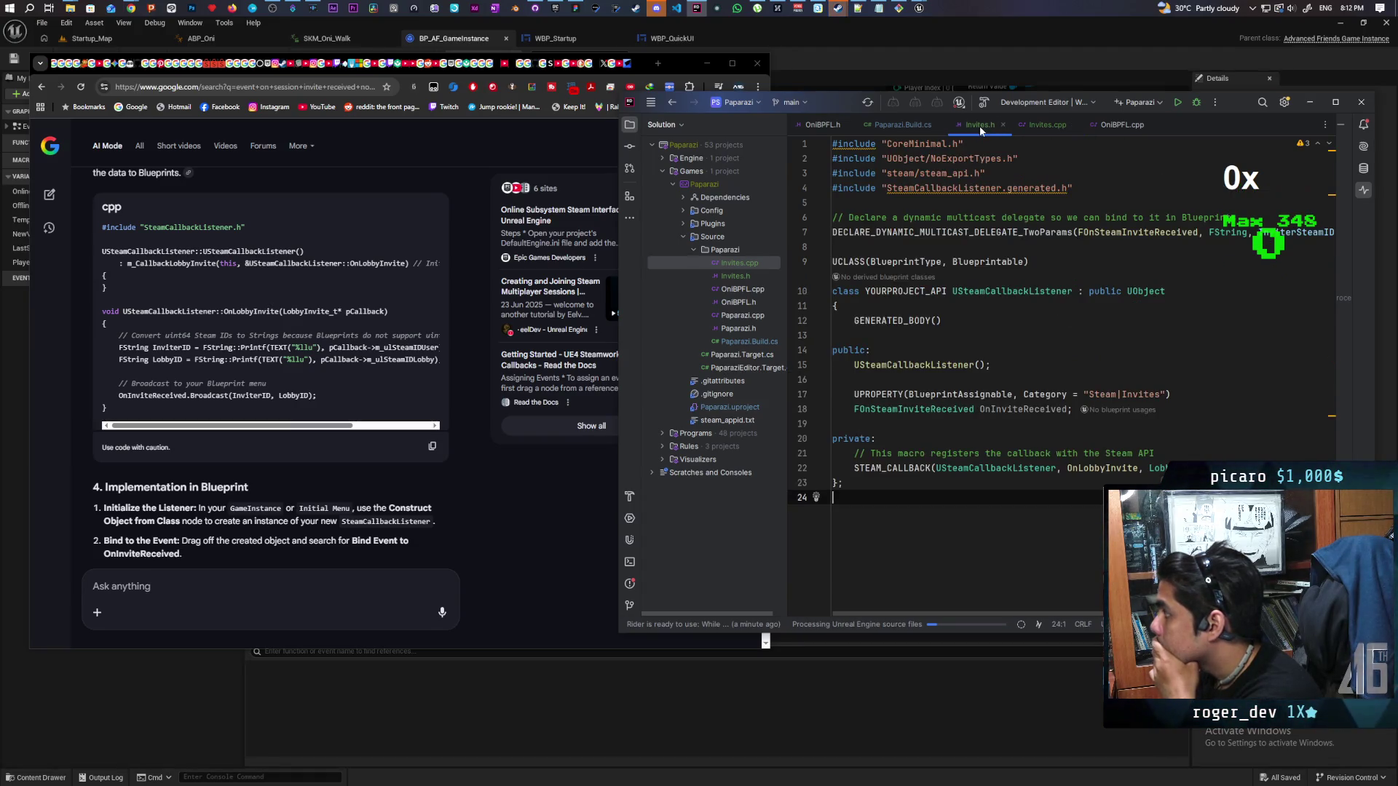
{"action": "left_click", "coordinate": [1036, 124]}
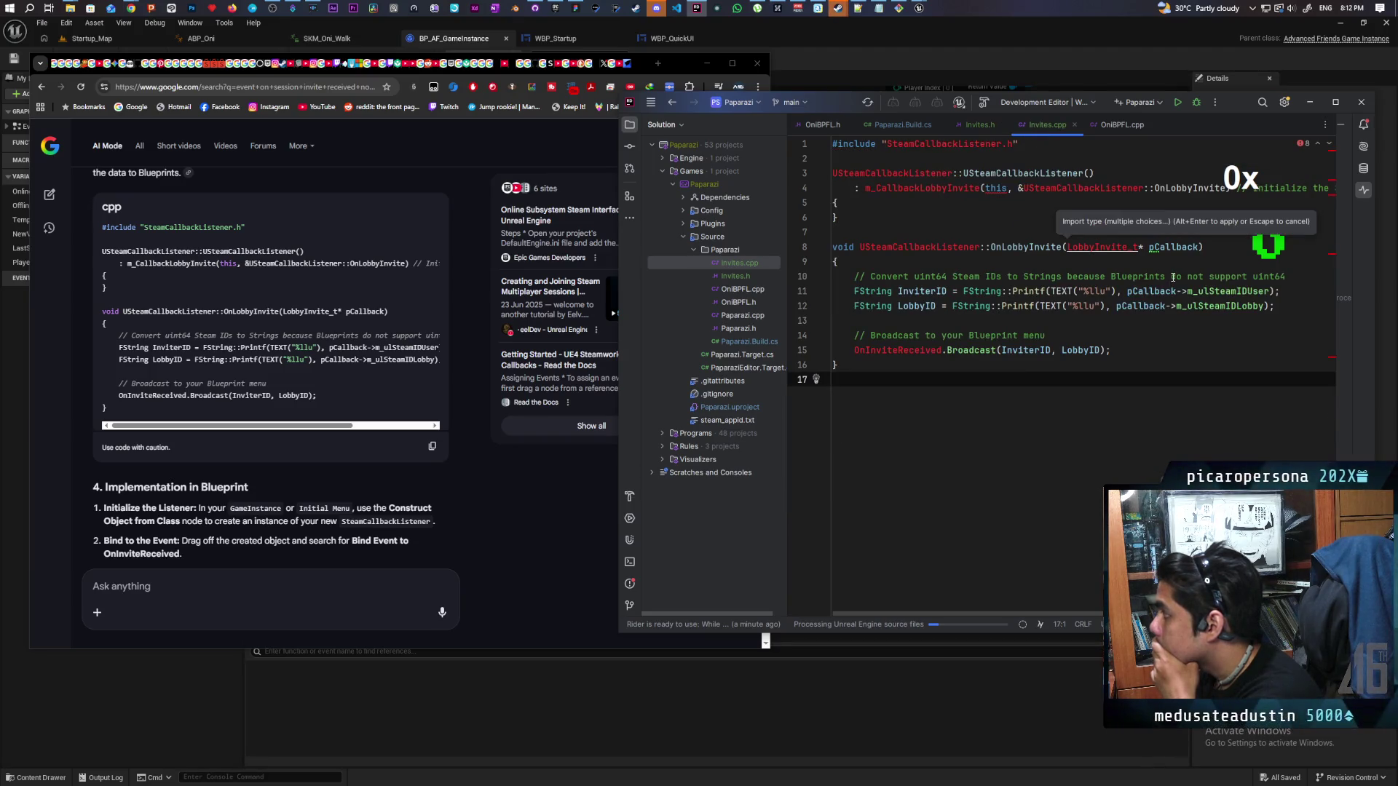
{"action": "mouse_move", "coordinate": [1334, 155]}
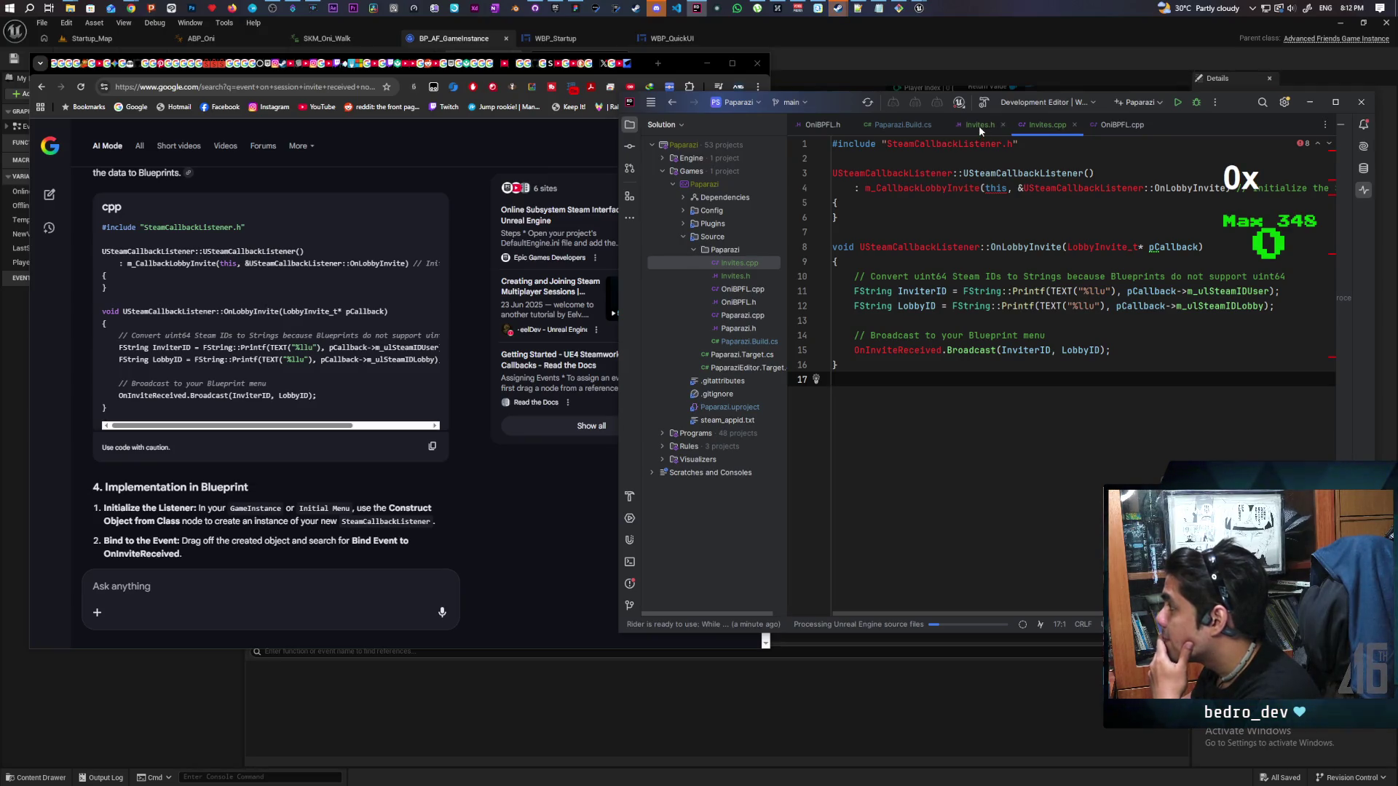
{"action": "left_click", "coordinate": [979, 125]}
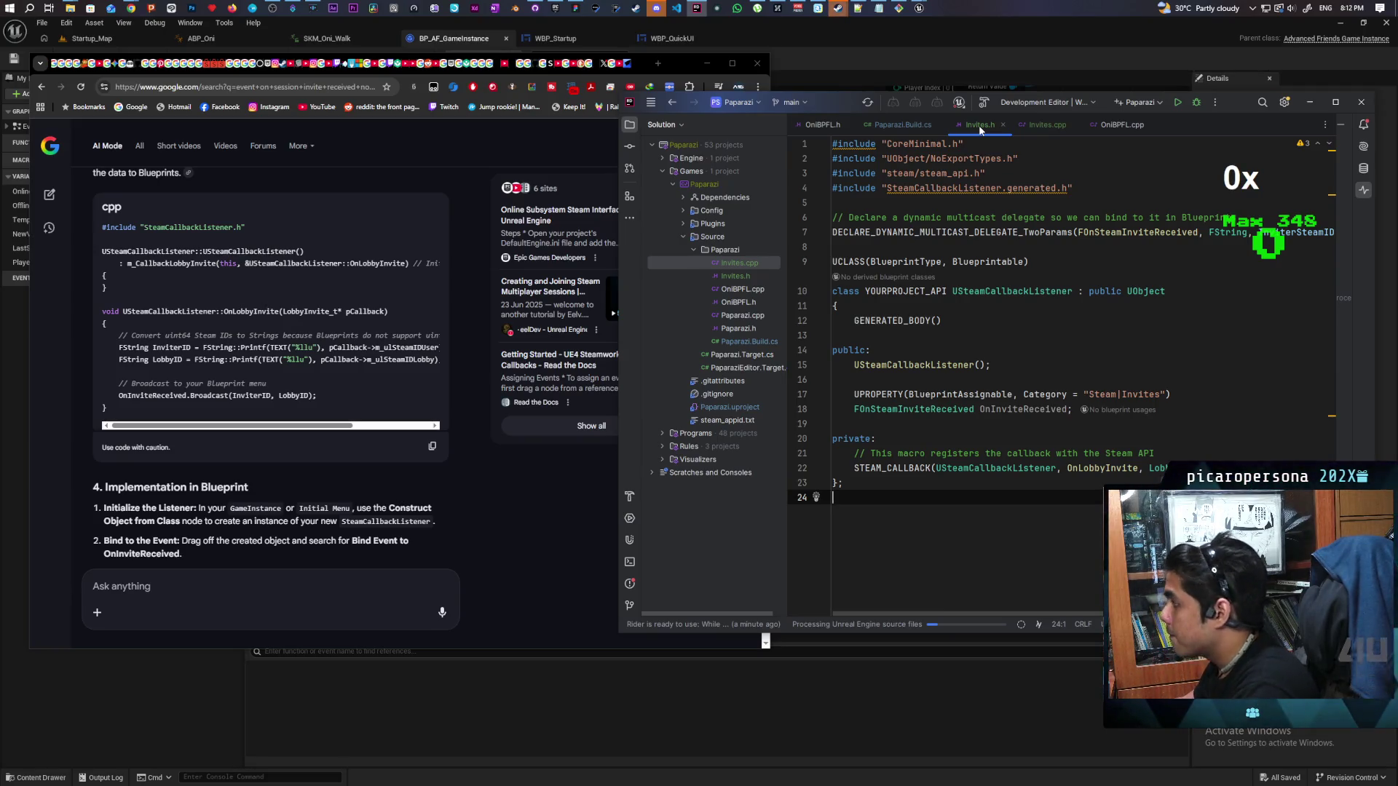
Rename the Invites.h header to SteamCallbackListener.h
{"action": "right_click", "coordinate": [981, 128]}
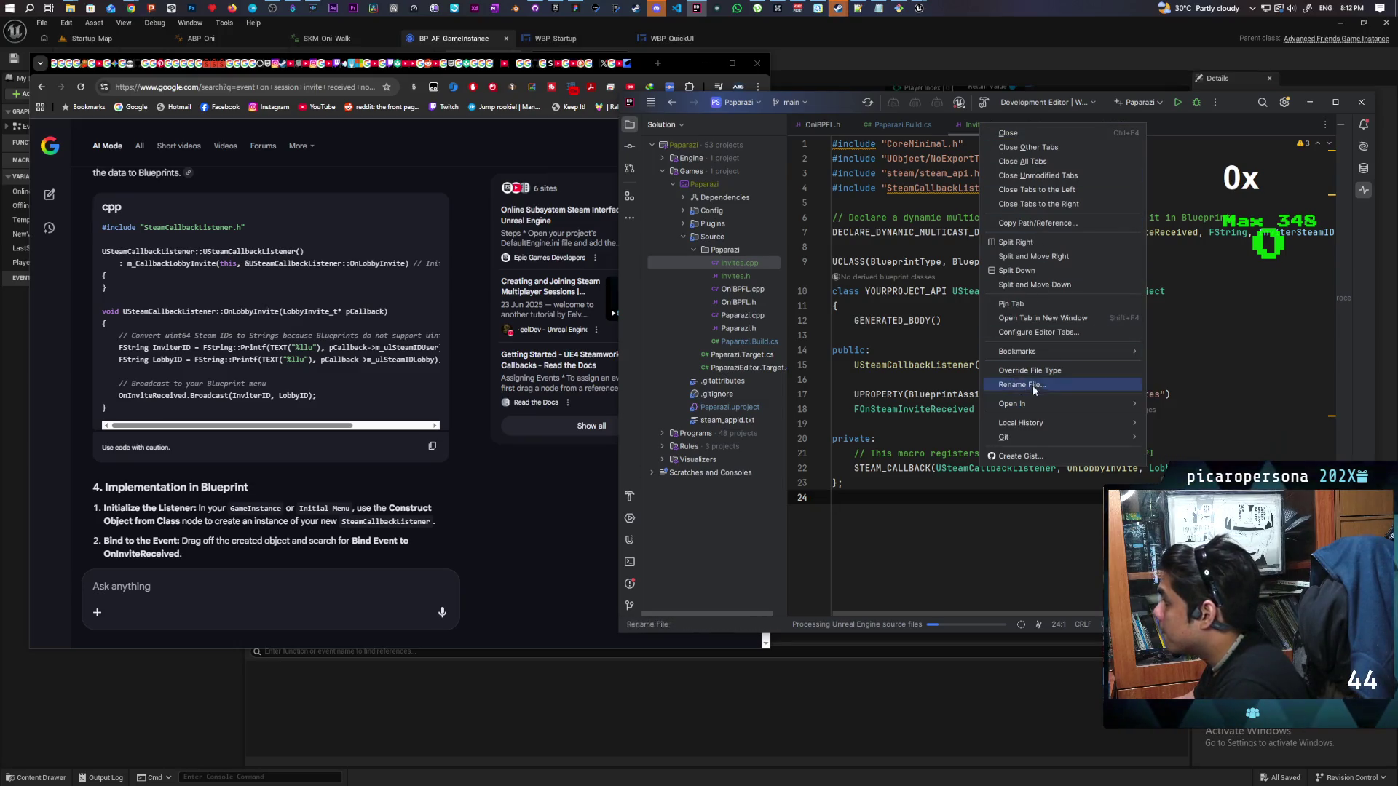
{"action": "left_click", "coordinate": [737, 265]}
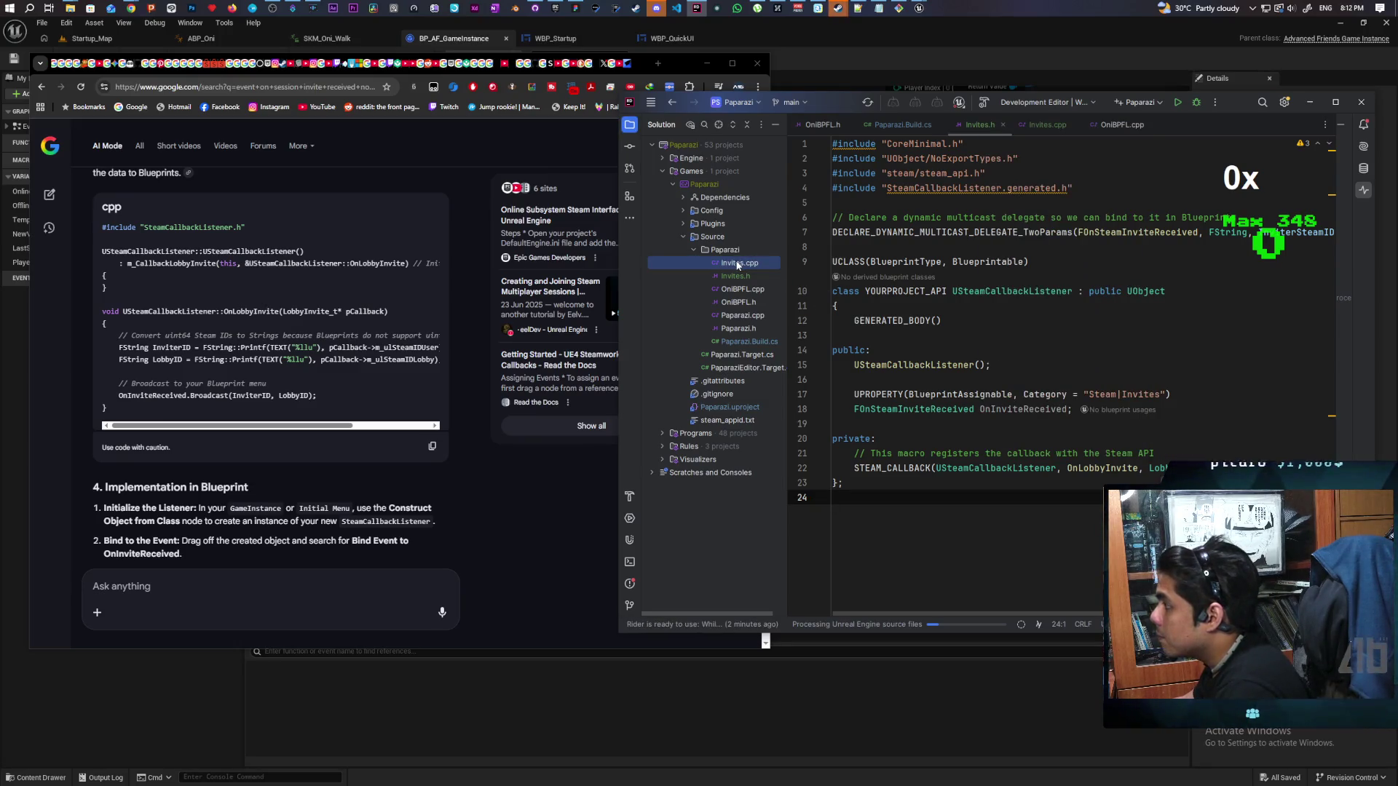
{"action": "right_click", "coordinate": [738, 265]}
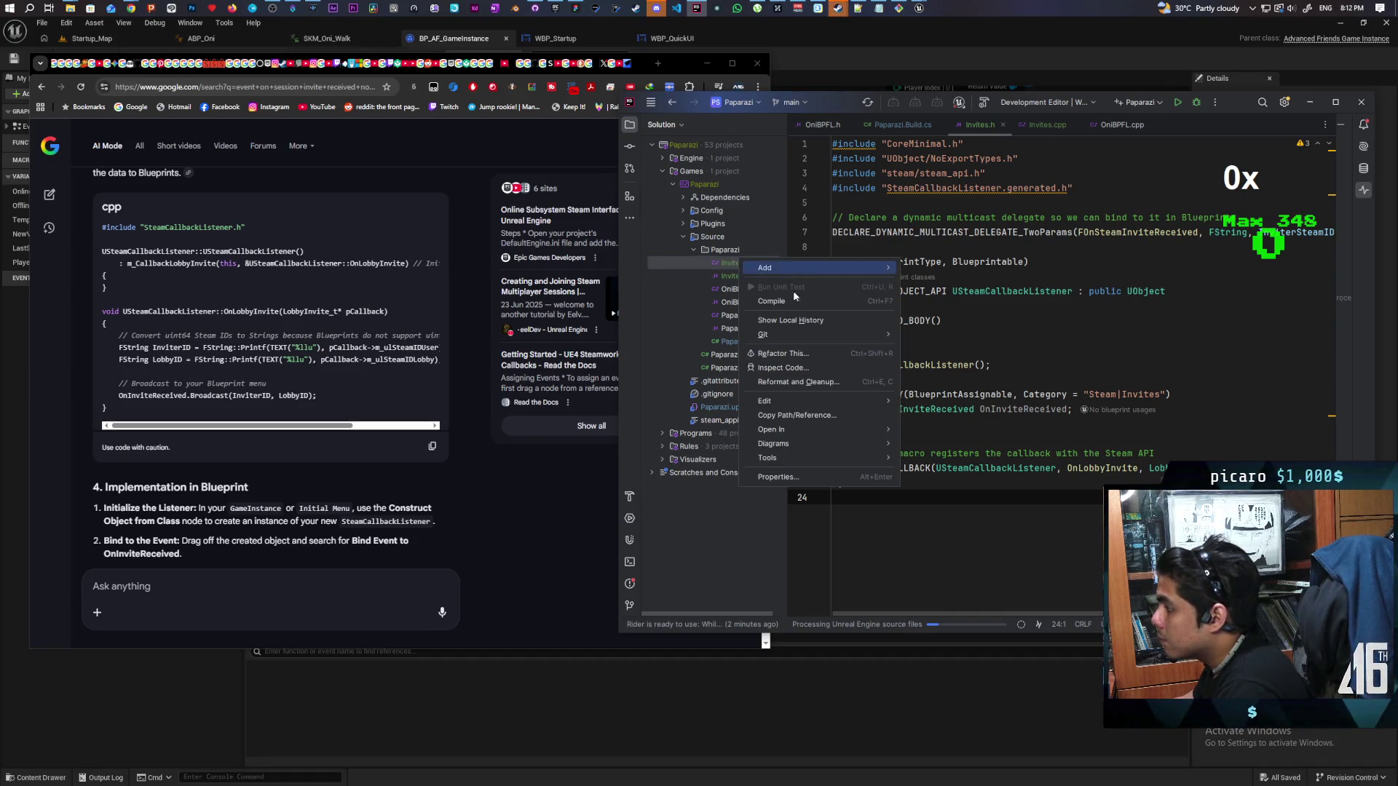
{"action": "mouse_move", "coordinate": [845, 401]}
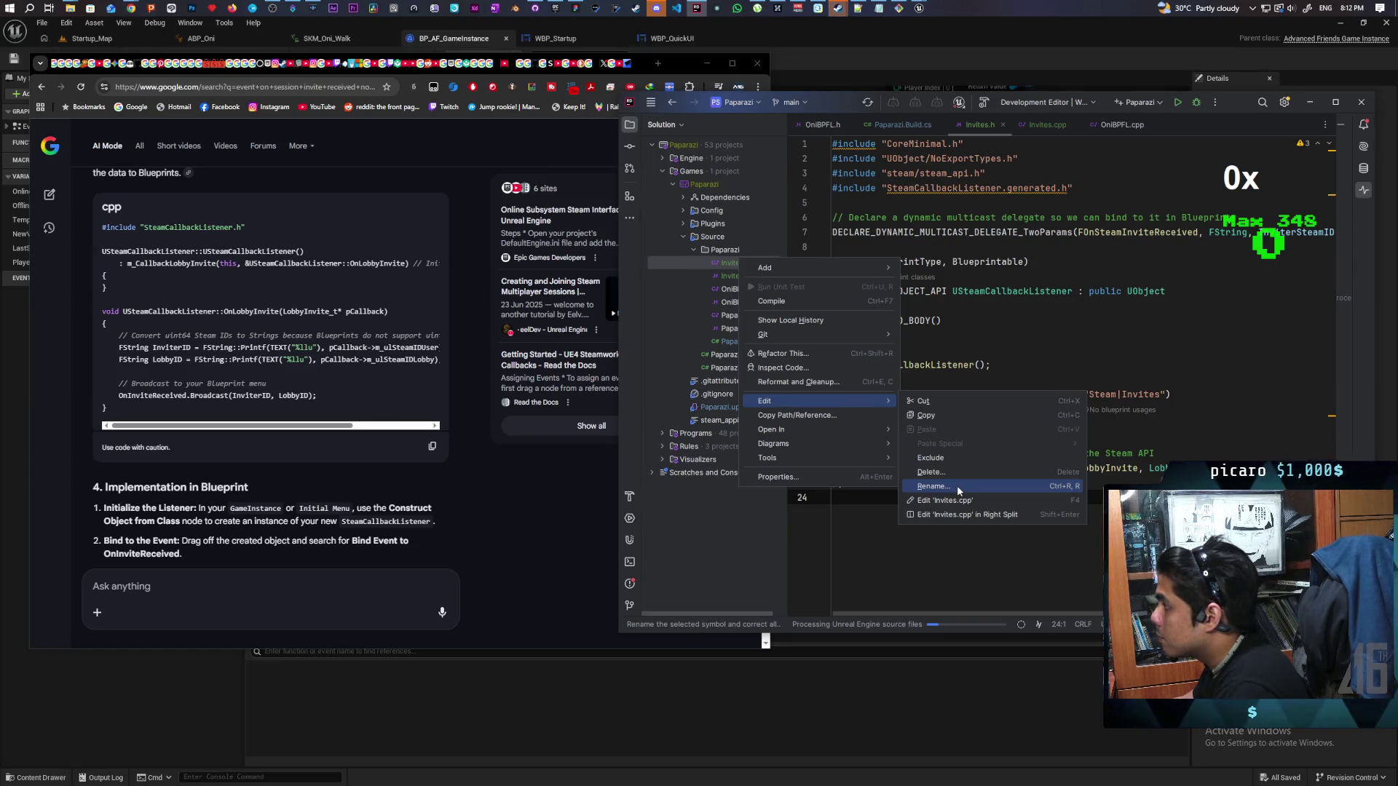
{"action": "left_click", "coordinate": [950, 188]}
{"action": "double_click", "coordinate": [951, 188]}
{"action": "key", "text": "ctrl+c"}
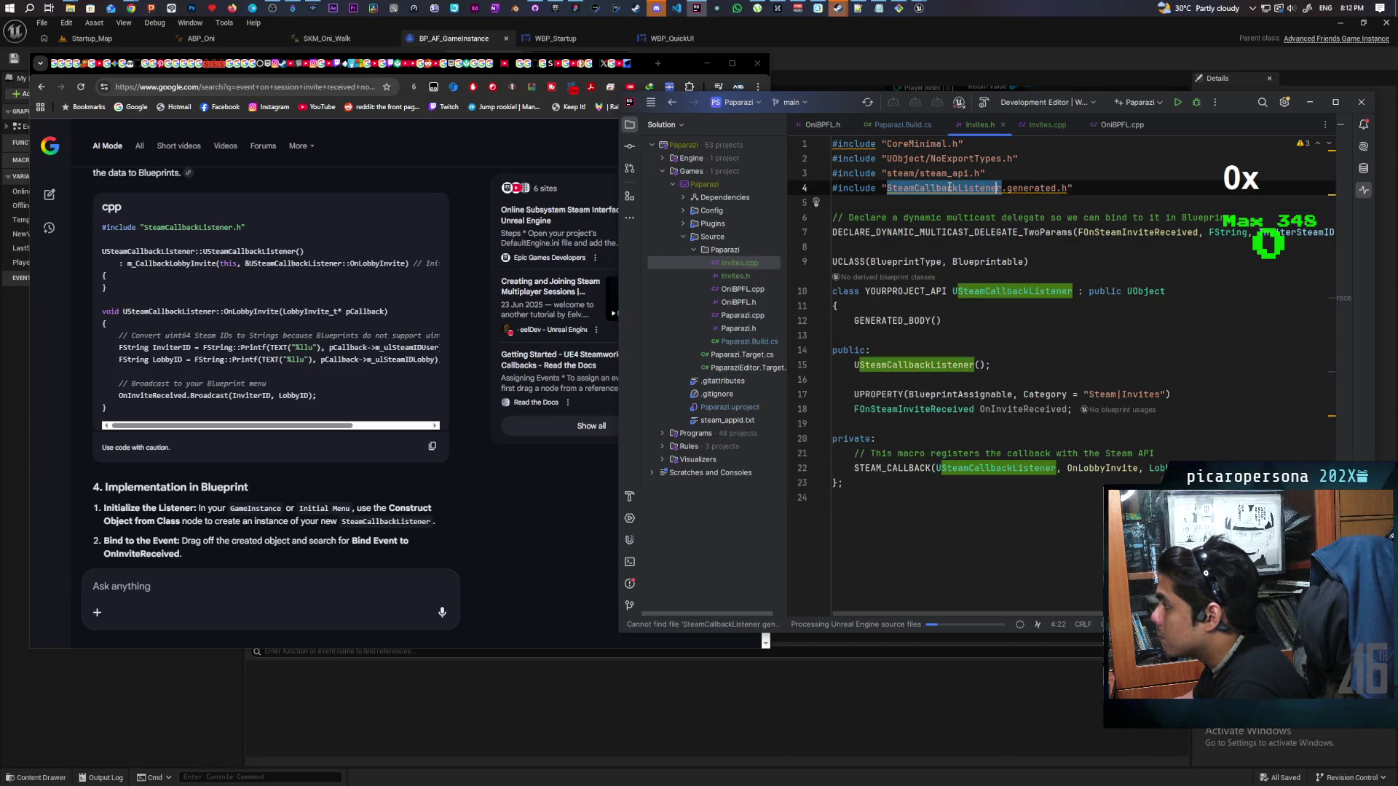
{"action": "right_click", "coordinate": [746, 263]}
{"action": "left_click", "coordinate": [730, 277]}
{"action": "right_click", "coordinate": [730, 277]}
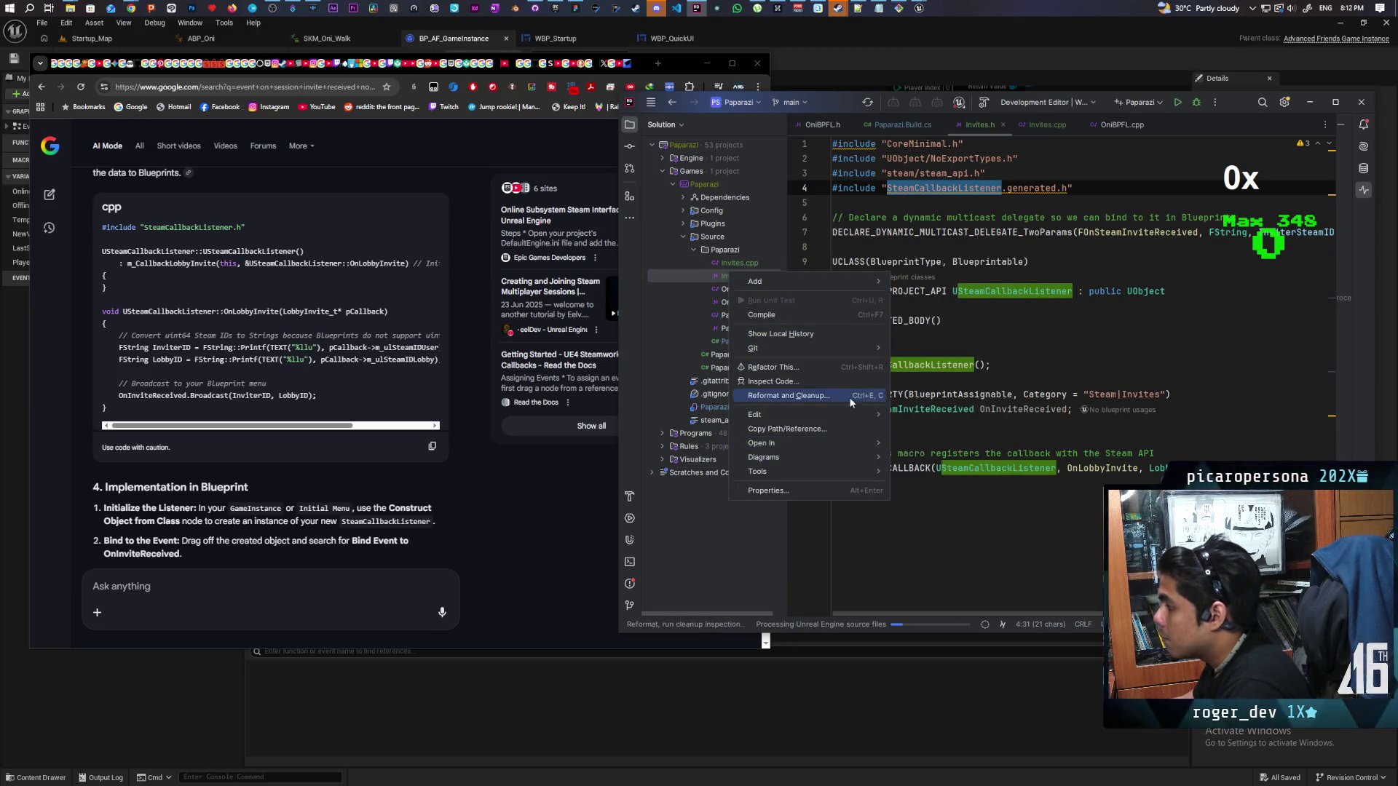
{"action": "left_click", "coordinate": [935, 490]}
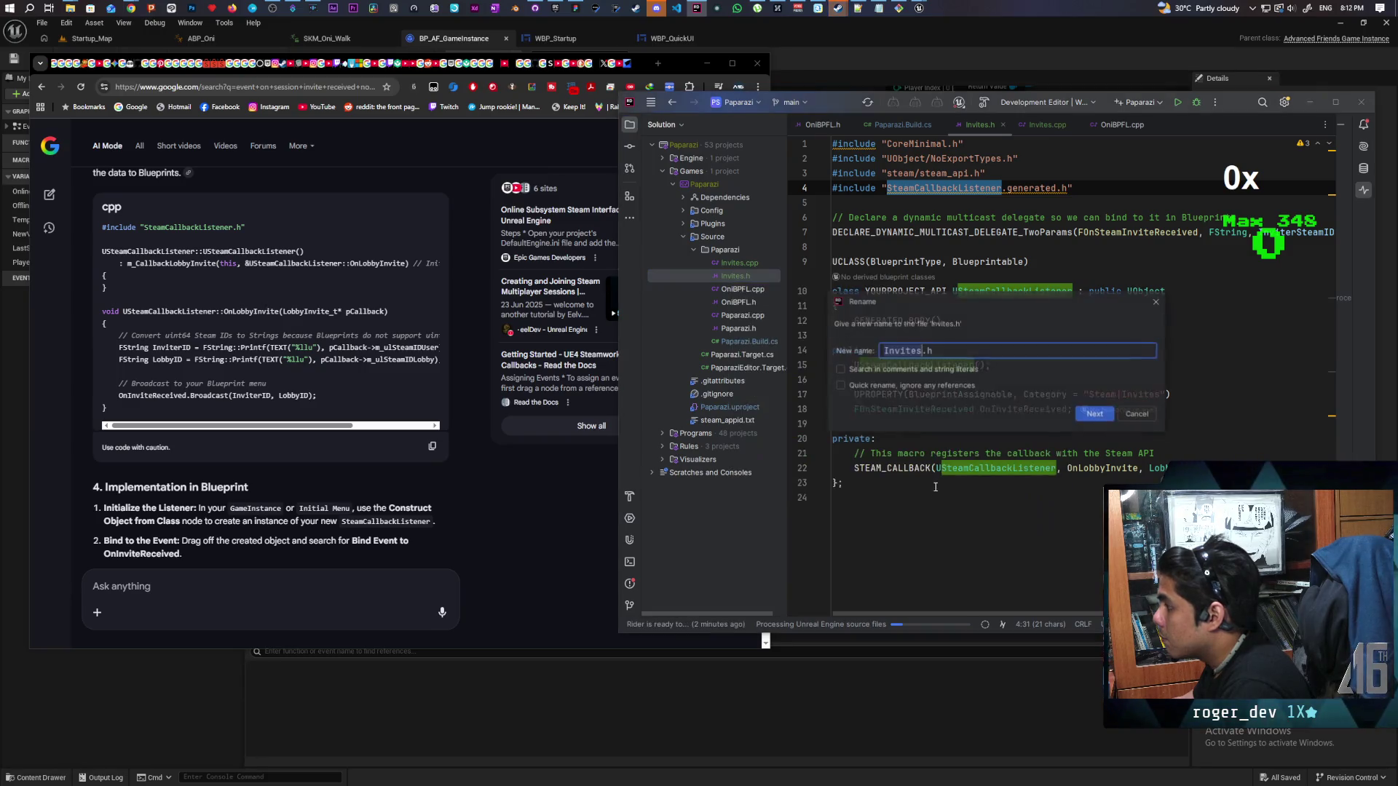
{"action": "type", "text": "SteamCallbackListener"}
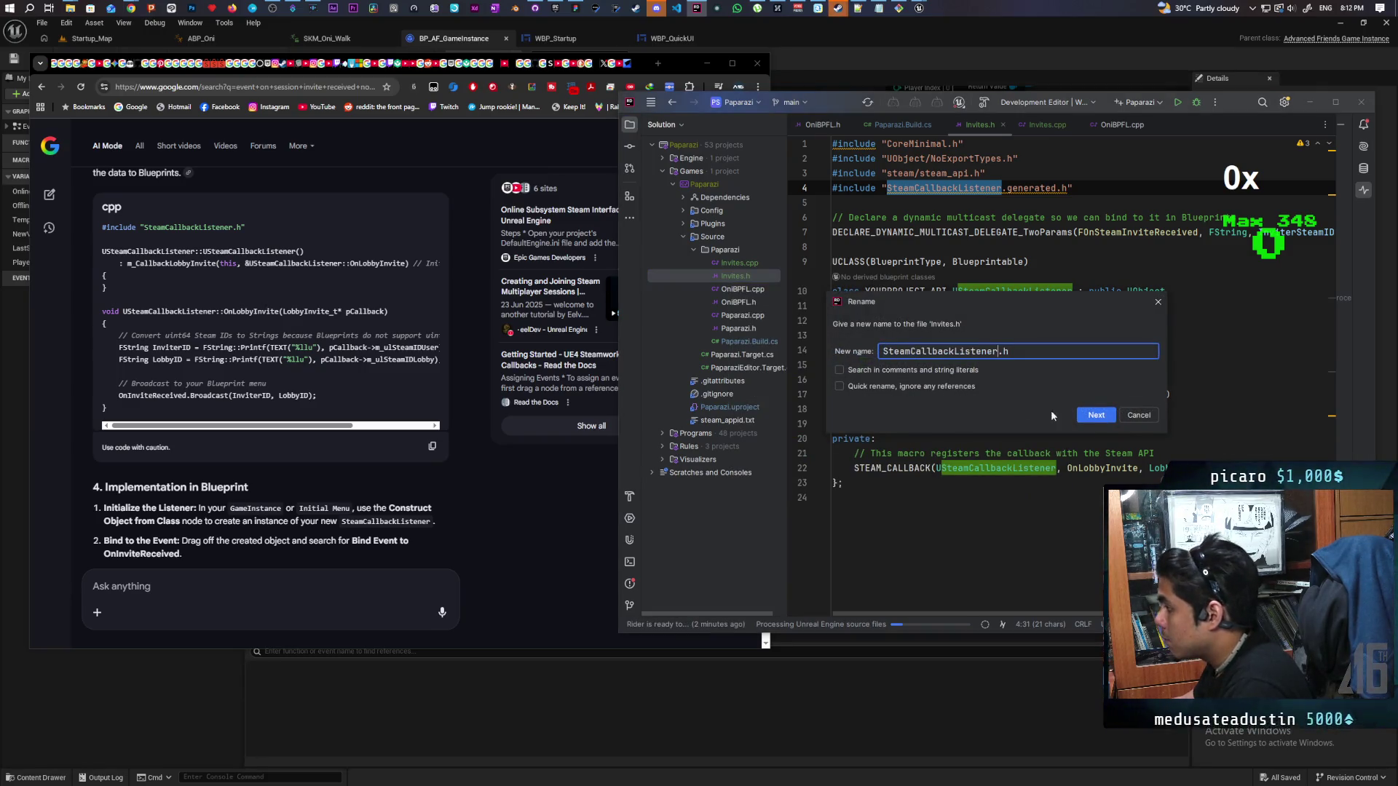
{"action": "left_click", "coordinate": [1099, 416]}
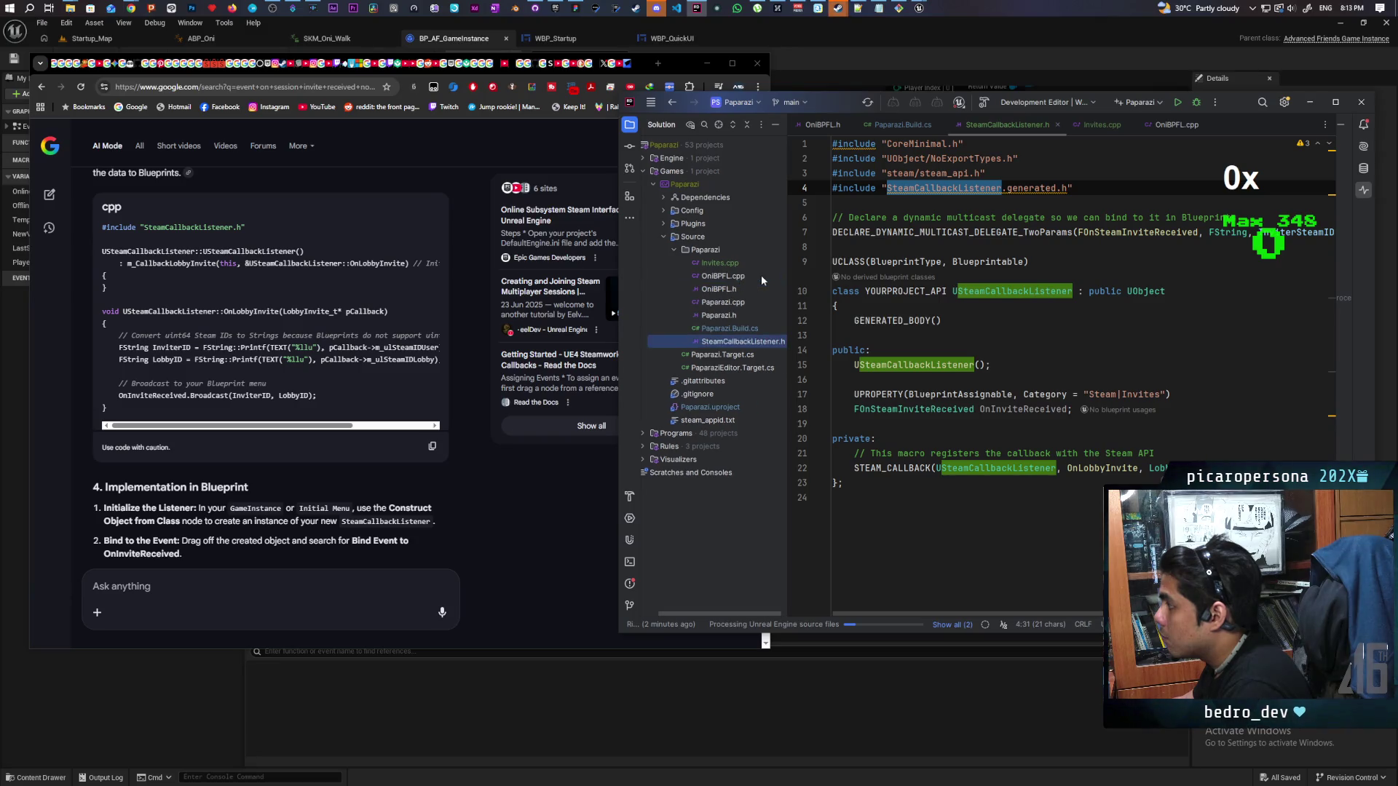
Rename Invites.cpp to SteamCallbackListener.cpp and open it in the editor
{"action": "right_click", "coordinate": [718, 265]}
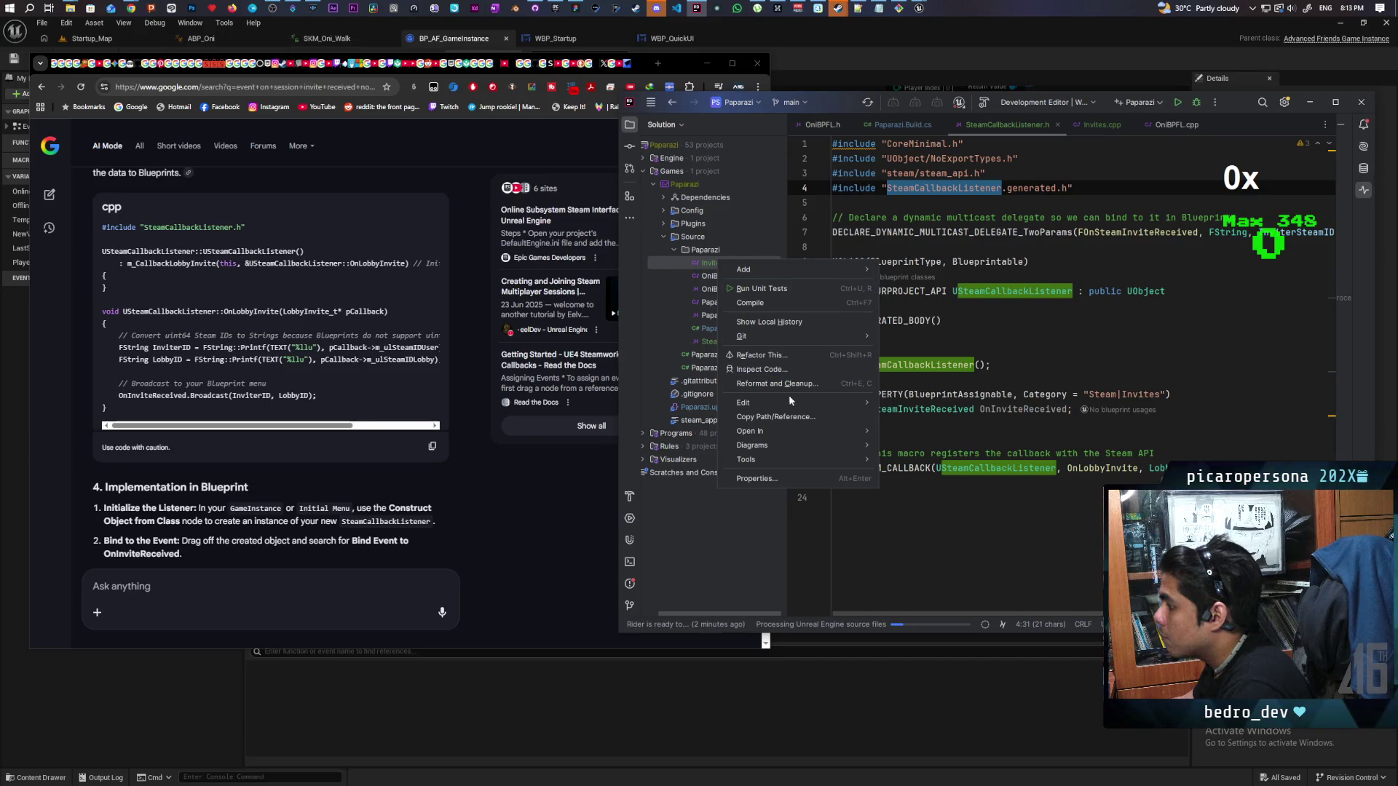
{"action": "mouse_move", "coordinate": [792, 399]}
{"action": "left_click", "coordinate": [915, 488]}
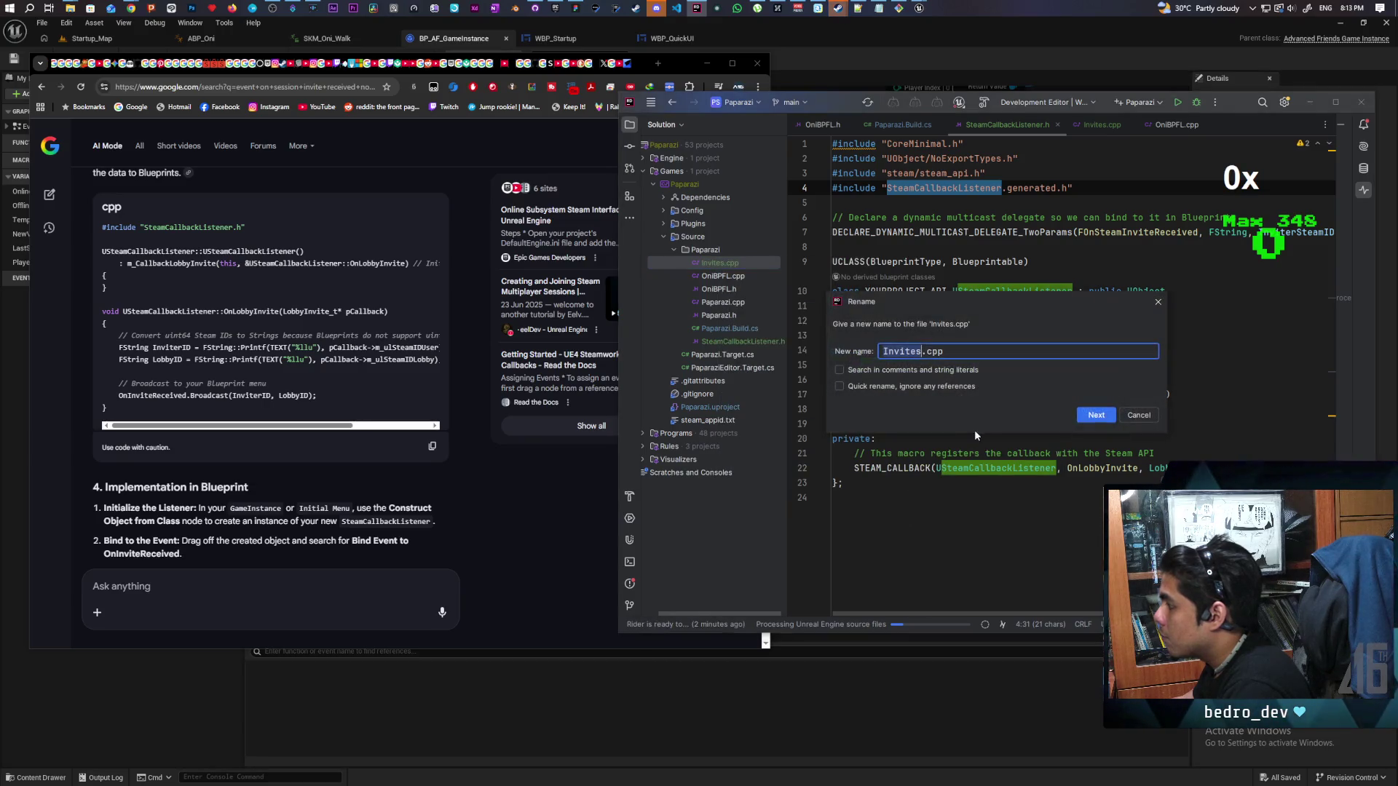
{"action": "key", "text": "ctrl+v"}
{"action": "left_click", "coordinate": [1096, 414]}
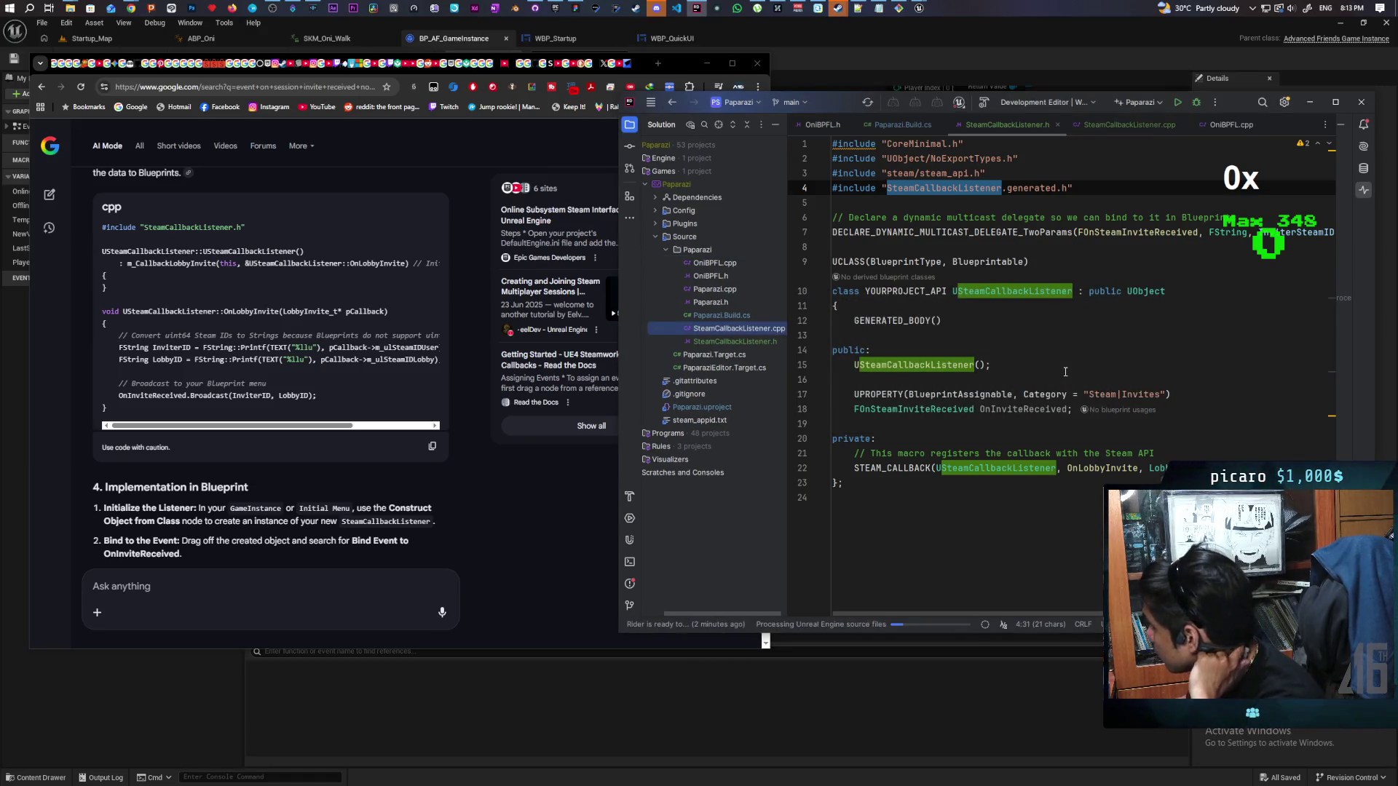
{"action": "left_click", "coordinate": [1123, 128]}
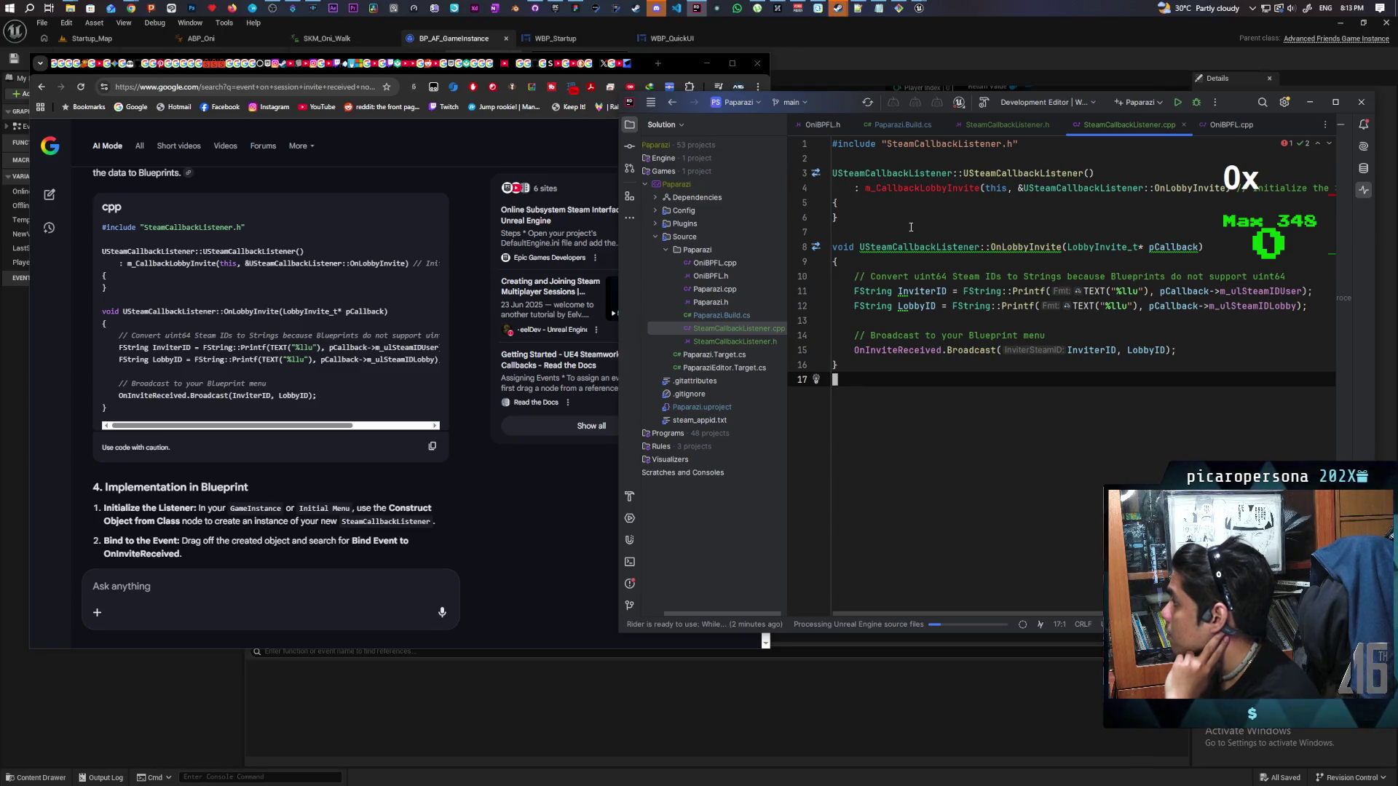
Review the SteamCallbackListener header and source code side by side
{"action": "left_click", "coordinate": [1019, 126]}
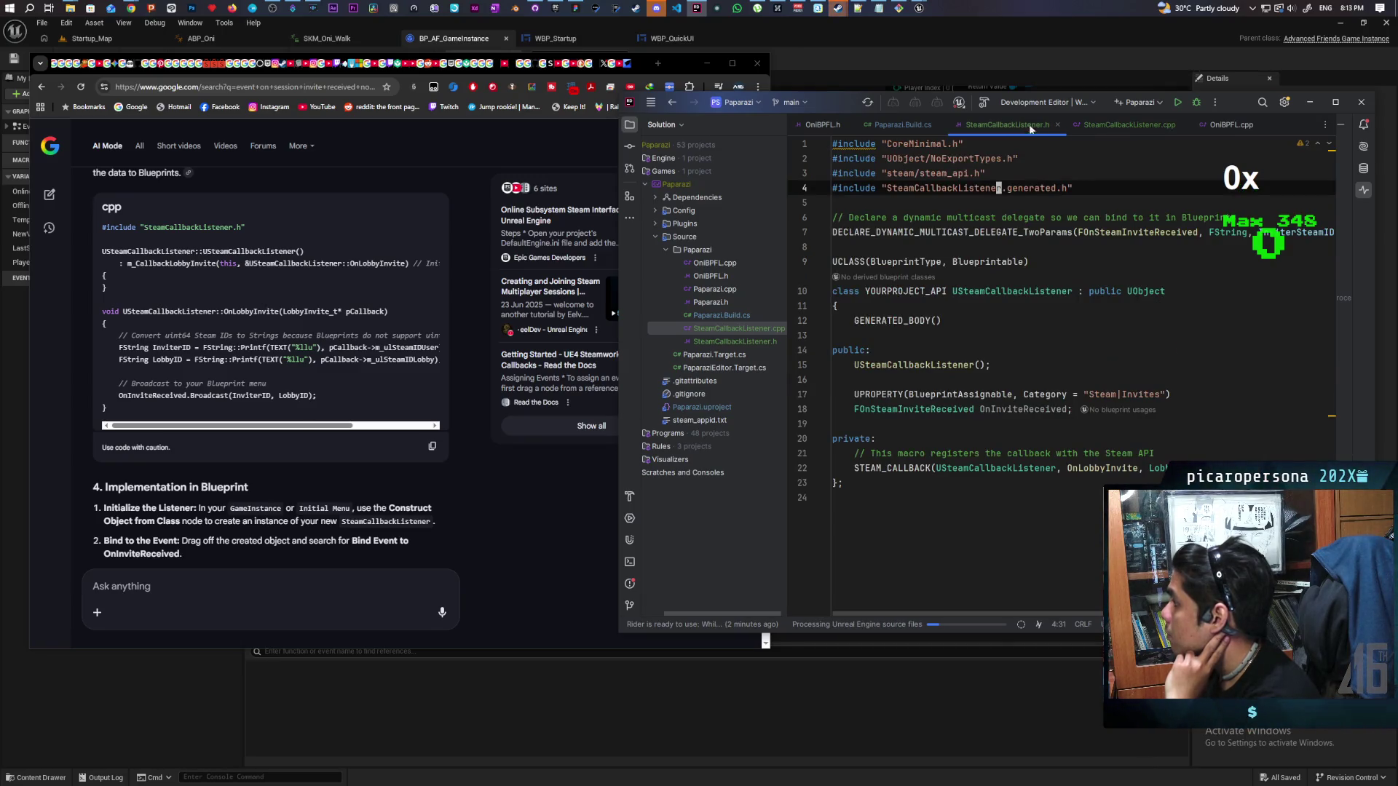
{"action": "left_click", "coordinate": [1122, 126]}
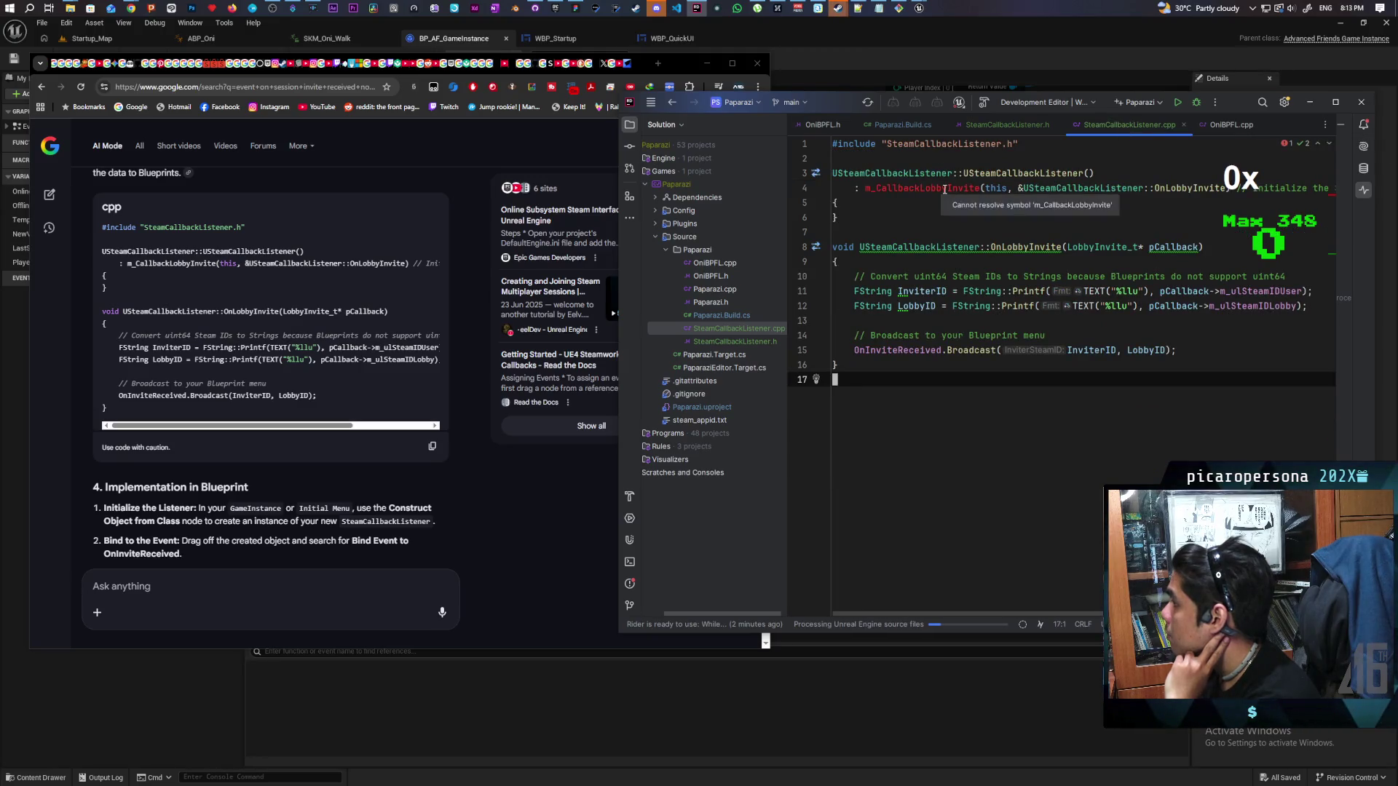
{"action": "mouse_move", "coordinate": [1329, 197]}
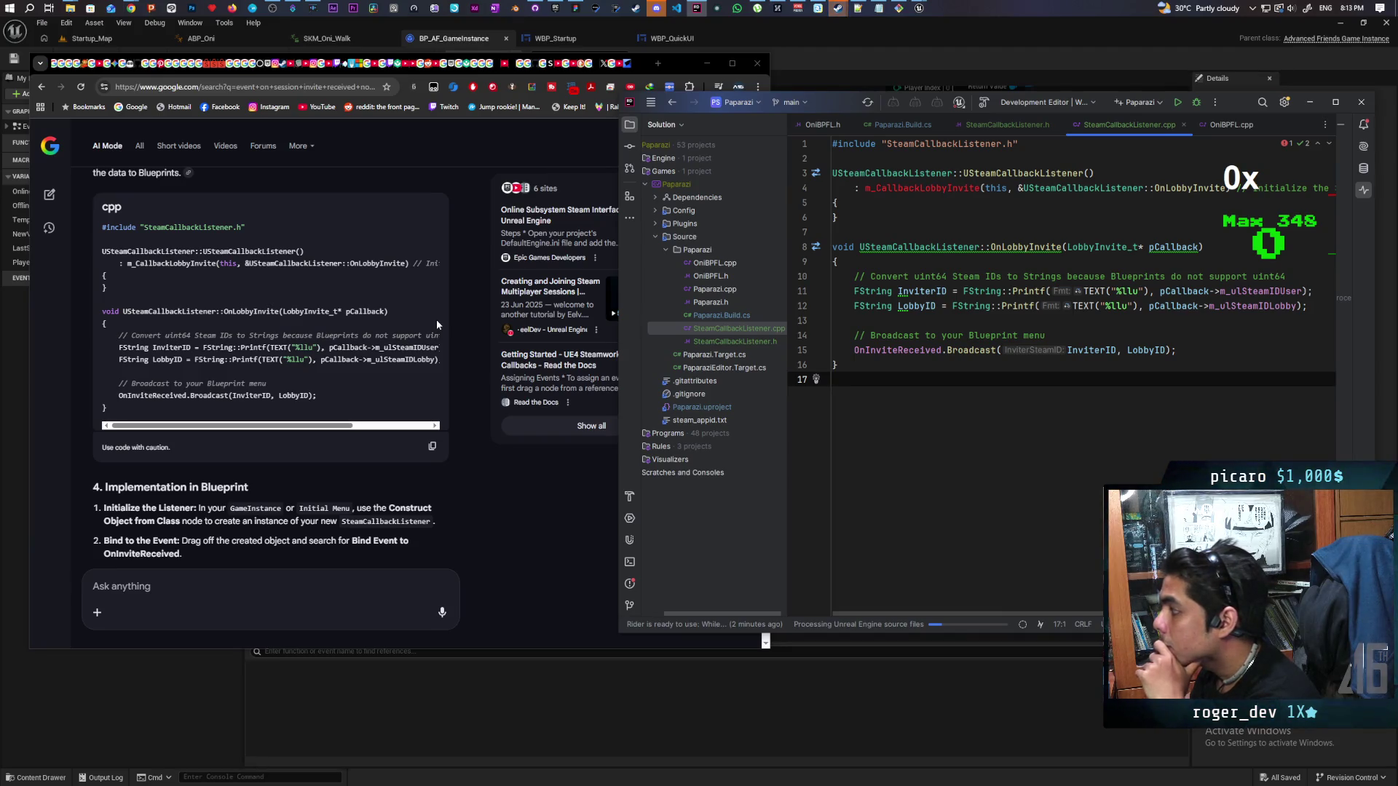
{"action": "scroll", "coordinate": [470, 299], "scroll_direction": "up", "scroll_amount": 2}
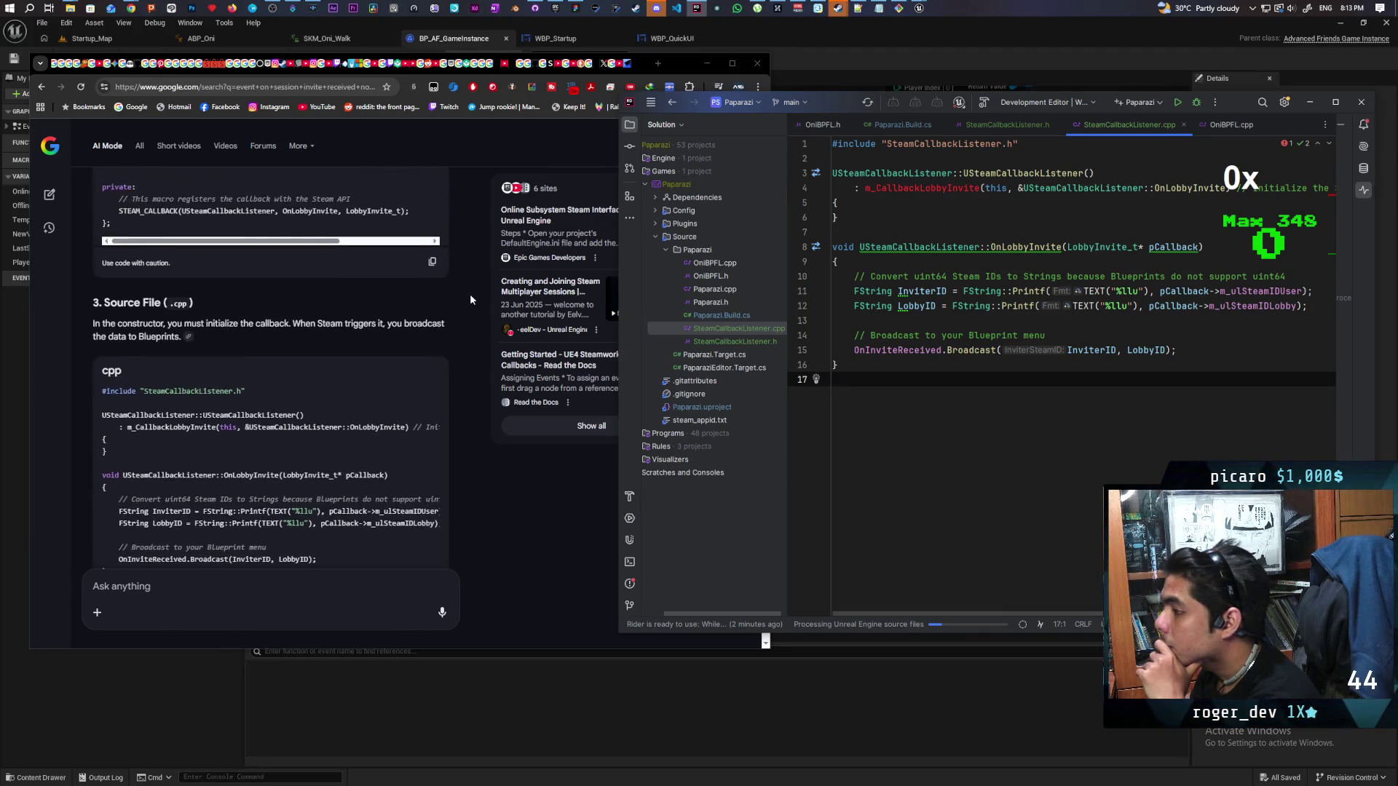
{"action": "scroll", "coordinate": [469, 299], "scroll_direction": "up", "scroll_amount": 2}
{"action": "scroll", "coordinate": [465, 302], "scroll_direction": "down", "scroll_amount": 8}
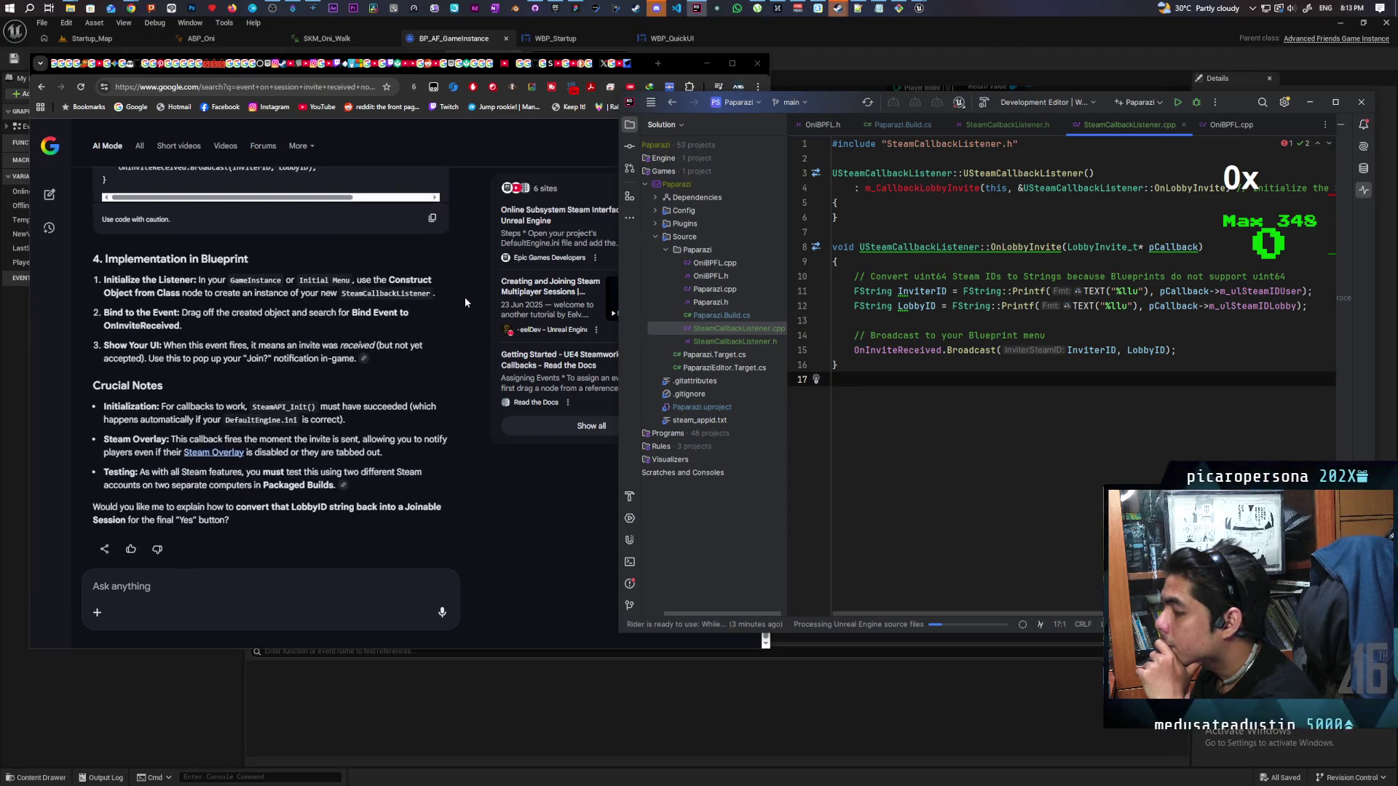
{"action": "scroll", "coordinate": [465, 301], "scroll_direction": "up", "scroll_amount": 2}
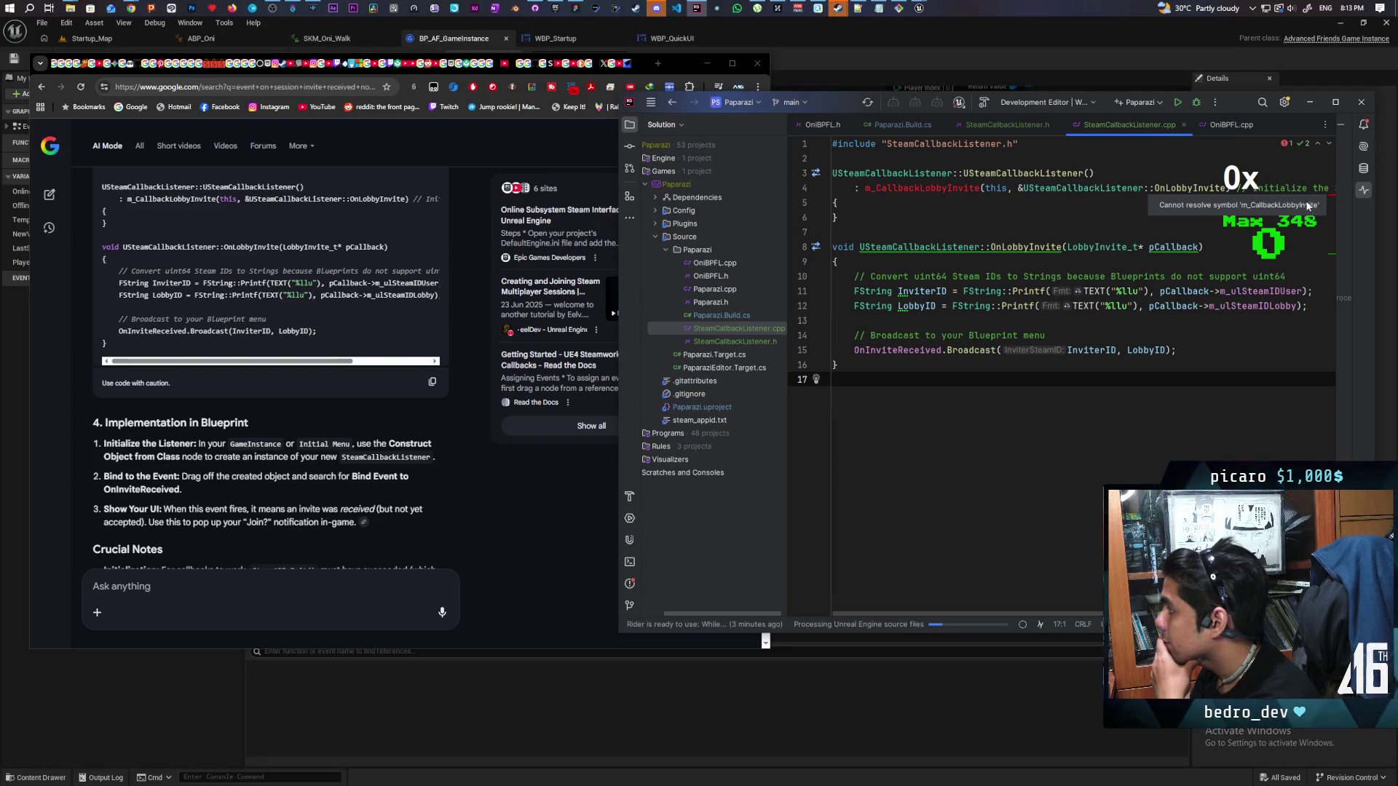
Copy the unresolved m_CallbackLobbyInvite line from Problems into the Google AI Mode question box
{"action": "left_click", "coordinate": [1283, 145]}
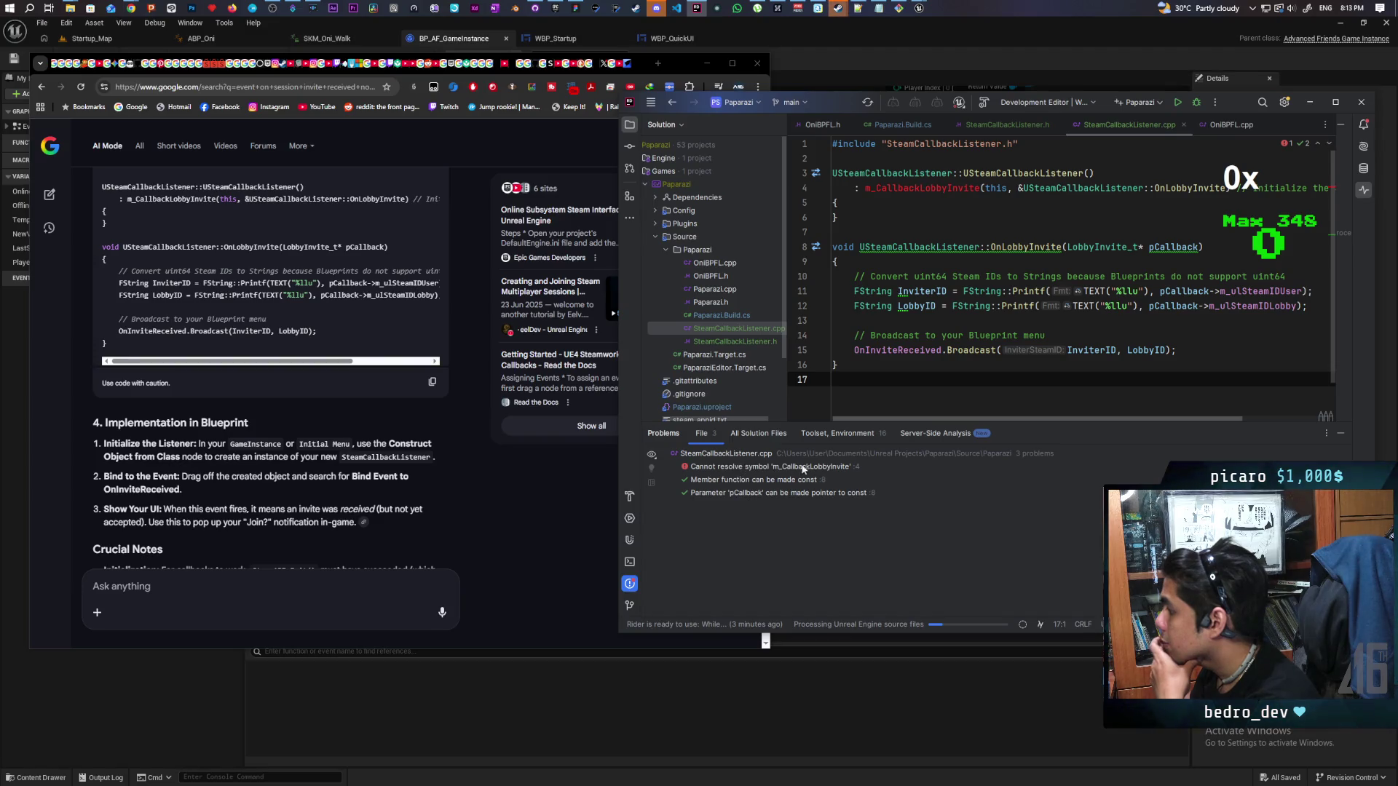
{"action": "double_click", "coordinate": [804, 467]}
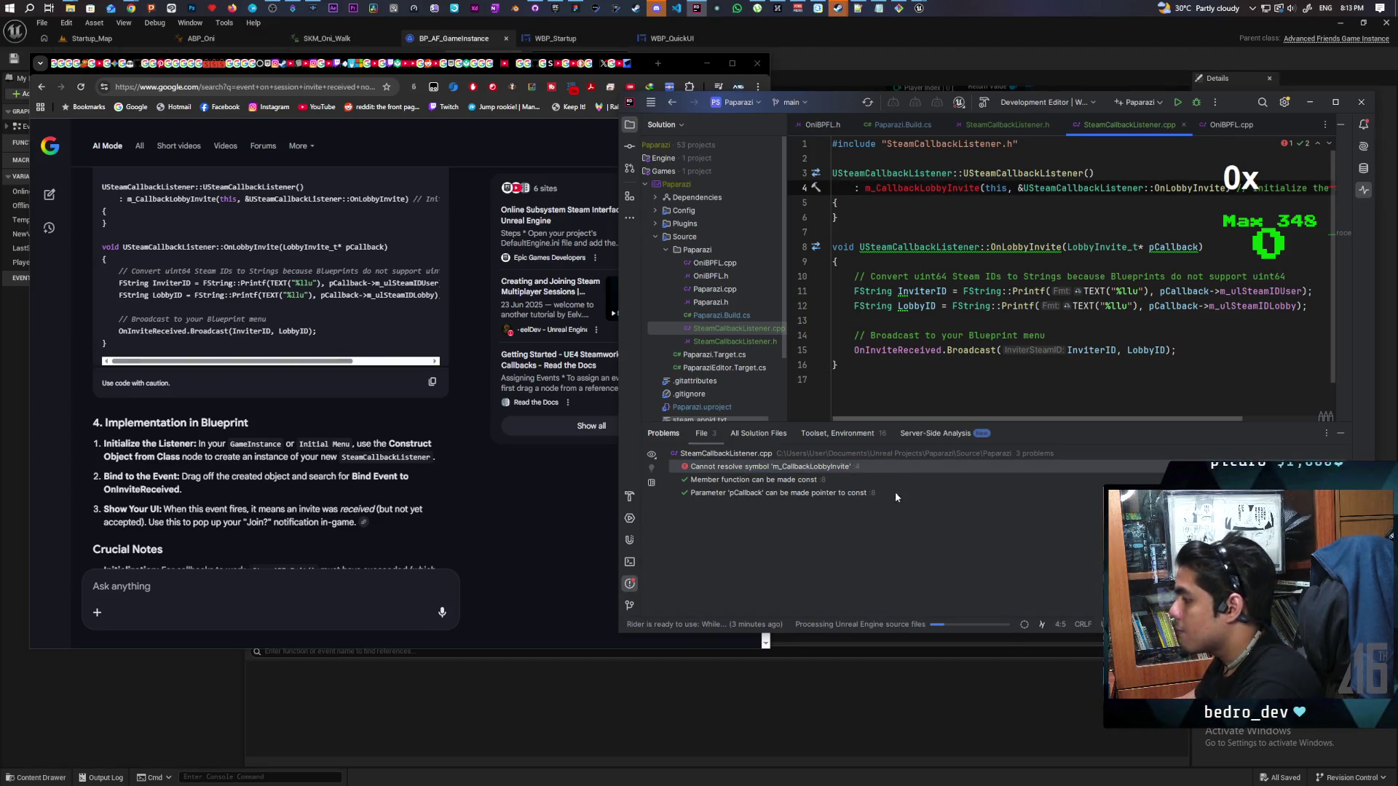
{"action": "key", "text": "ctrl+w"}
{"action": "left_click", "coordinate": [279, 592]}
{"action": "type", "text": ": m_CallbackLobbyInvite(this, &USteamCallbackListener::OnLobbyInvite) // Initialize the Steam callback"}
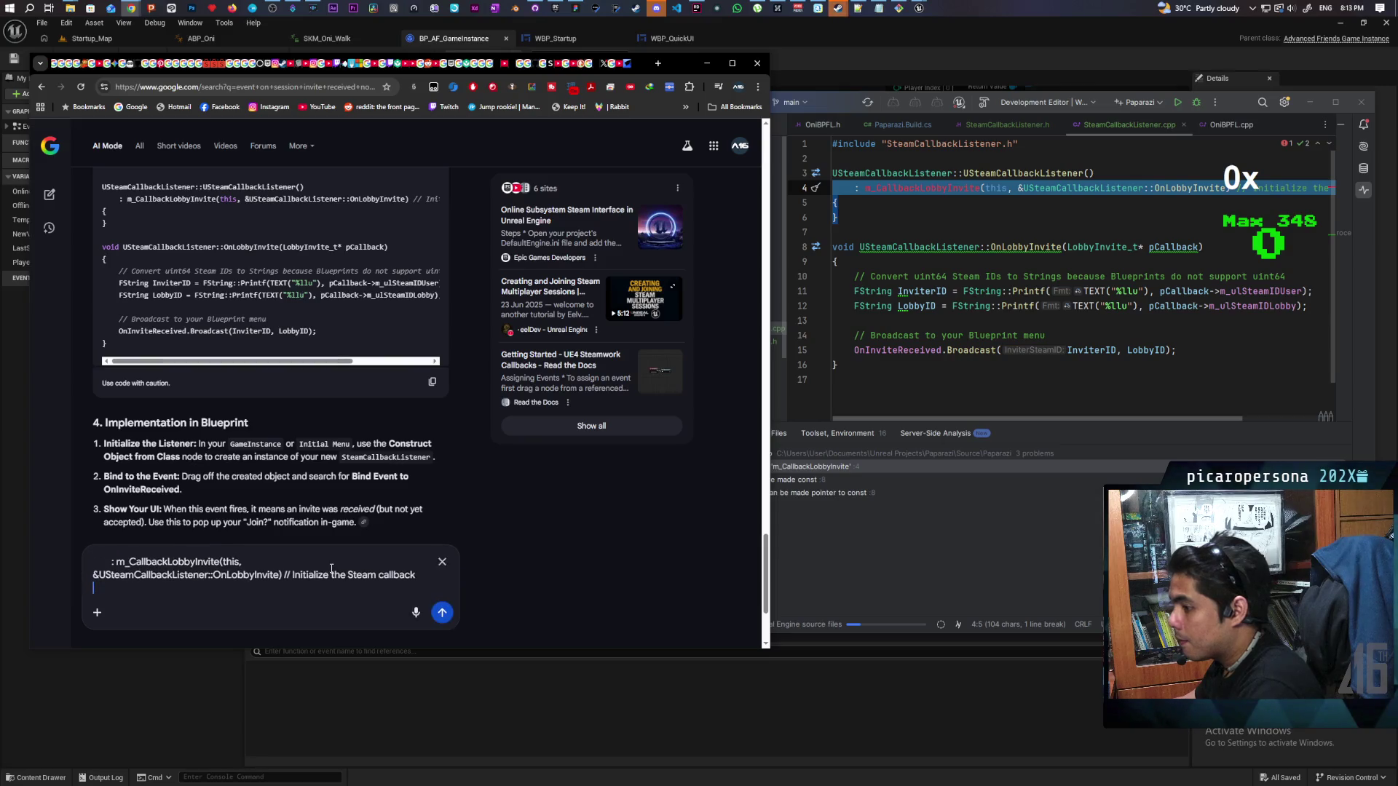
{"action": "key", "text": "Return"}
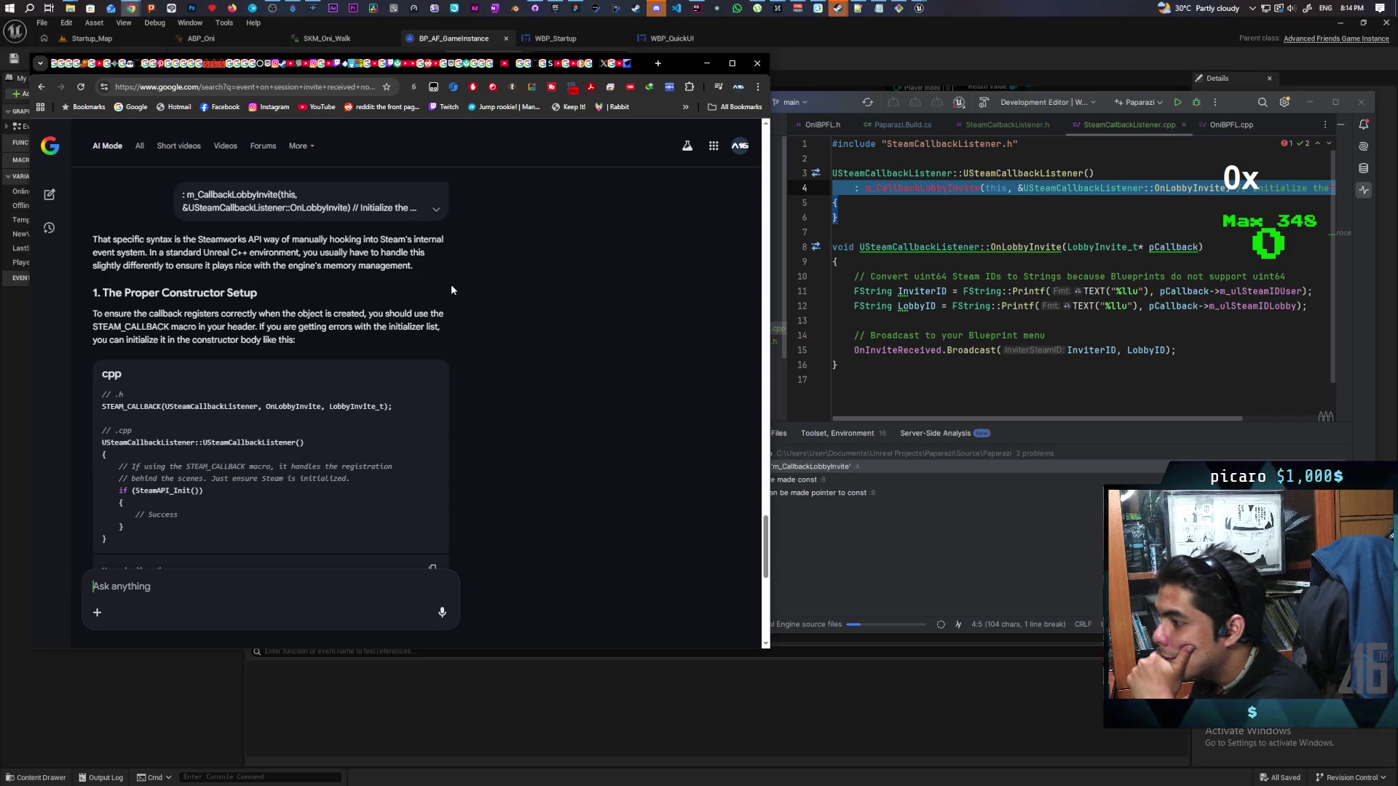
{"action": "scroll", "coordinate": [452, 290], "scroll_direction": "down", "scroll_amount": 2}
{"action": "scroll", "coordinate": [370, 324], "scroll_direction": "down", "scroll_amount": 1}
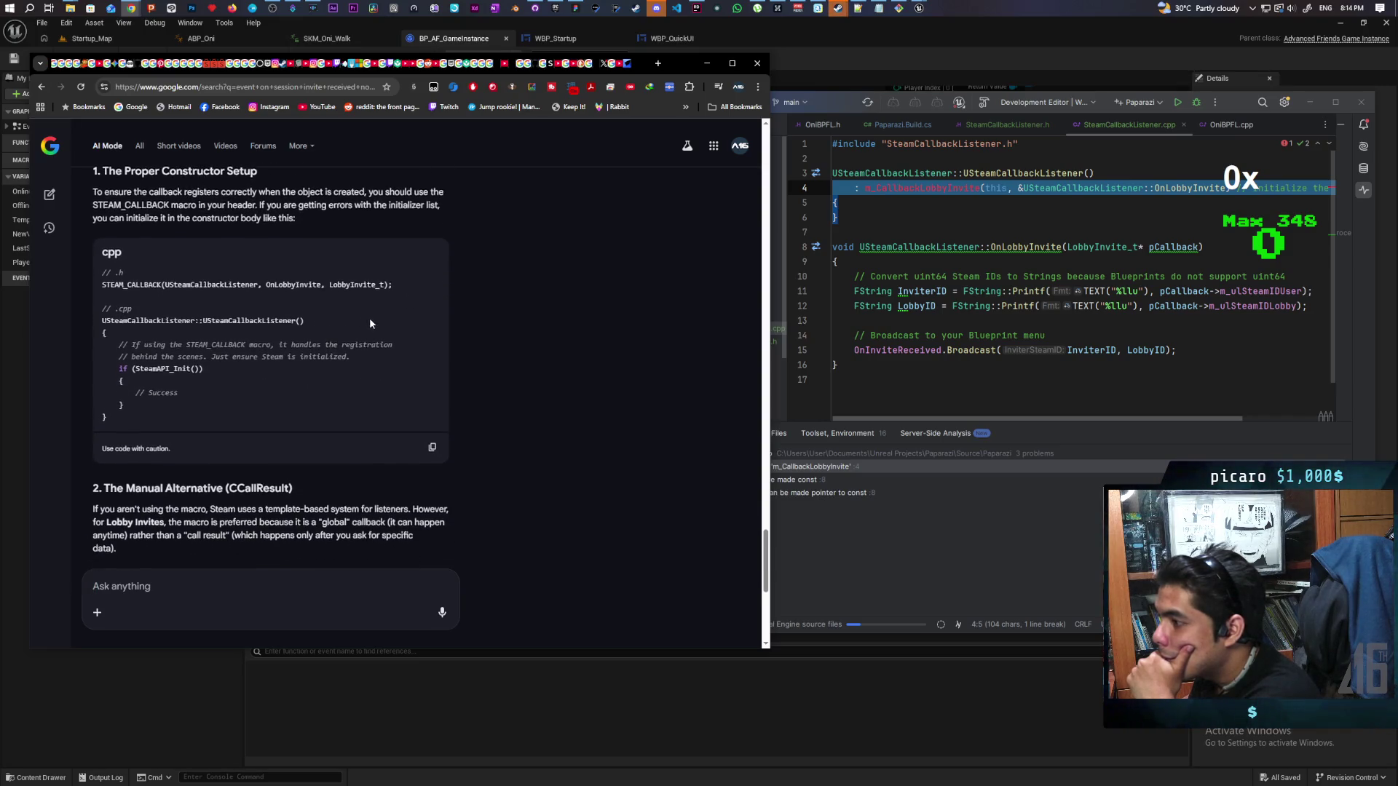
{"action": "scroll", "coordinate": [370, 324], "scroll_direction": "down", "scroll_amount": 1}
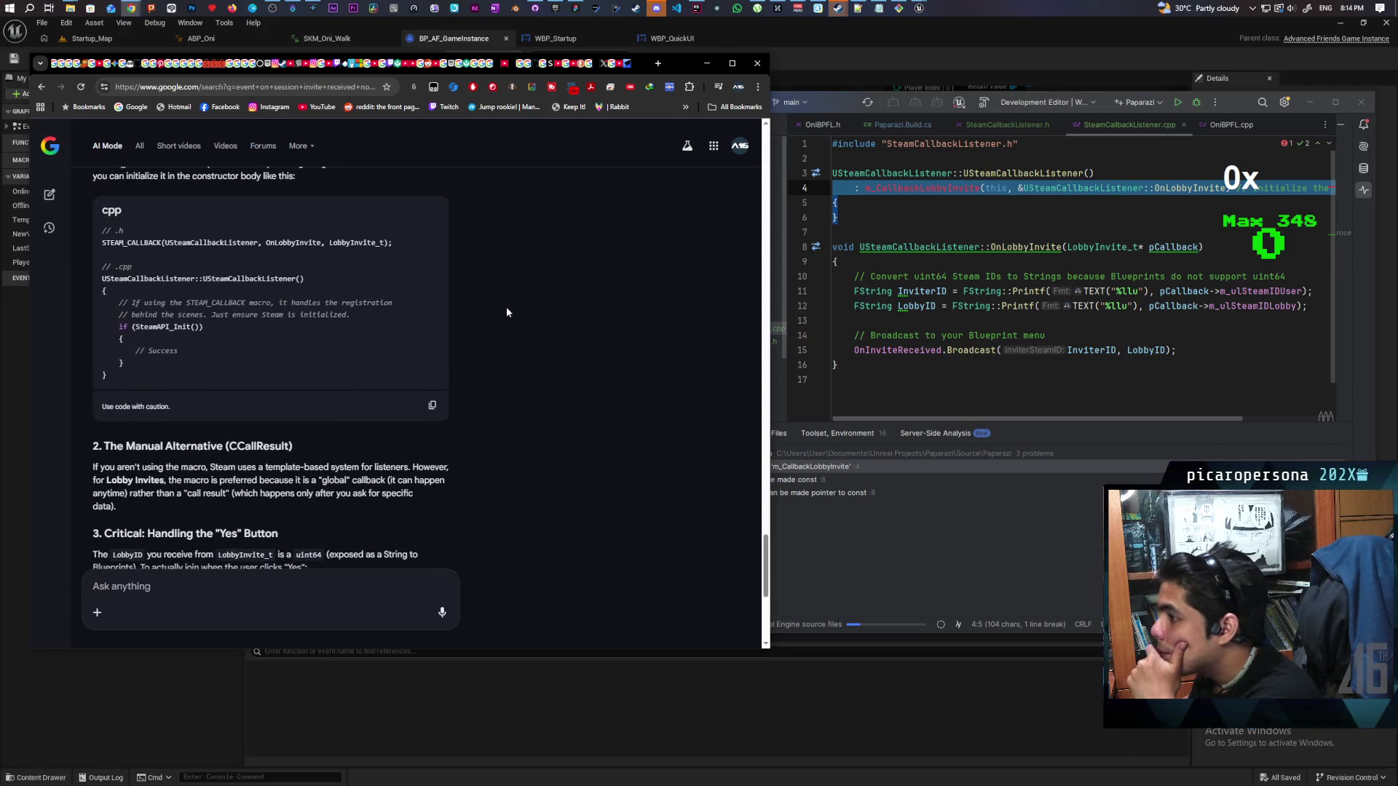
{"action": "scroll", "coordinate": [508, 313], "scroll_direction": "up", "scroll_amount": 1}
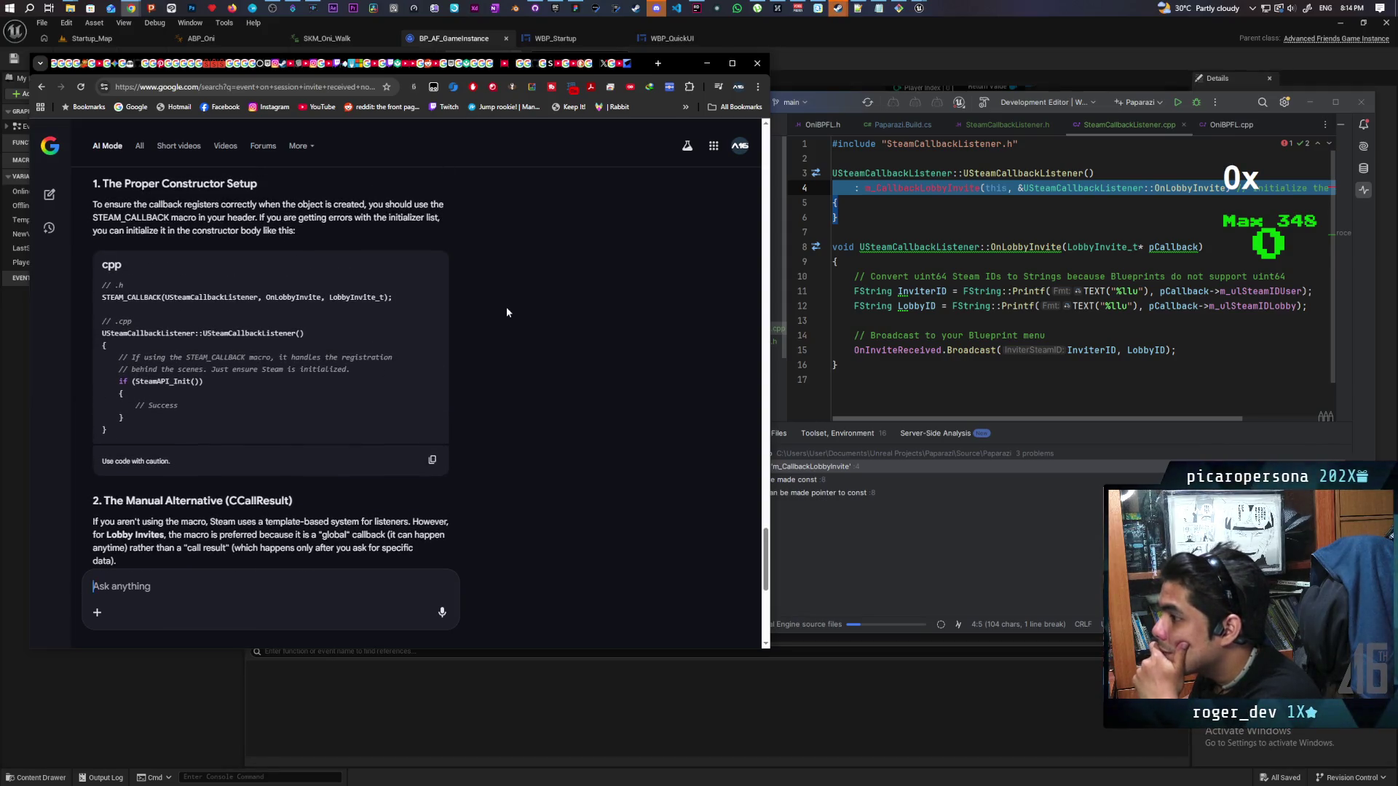
{"action": "scroll", "coordinate": [507, 313], "scroll_direction": "up", "scroll_amount": 1}
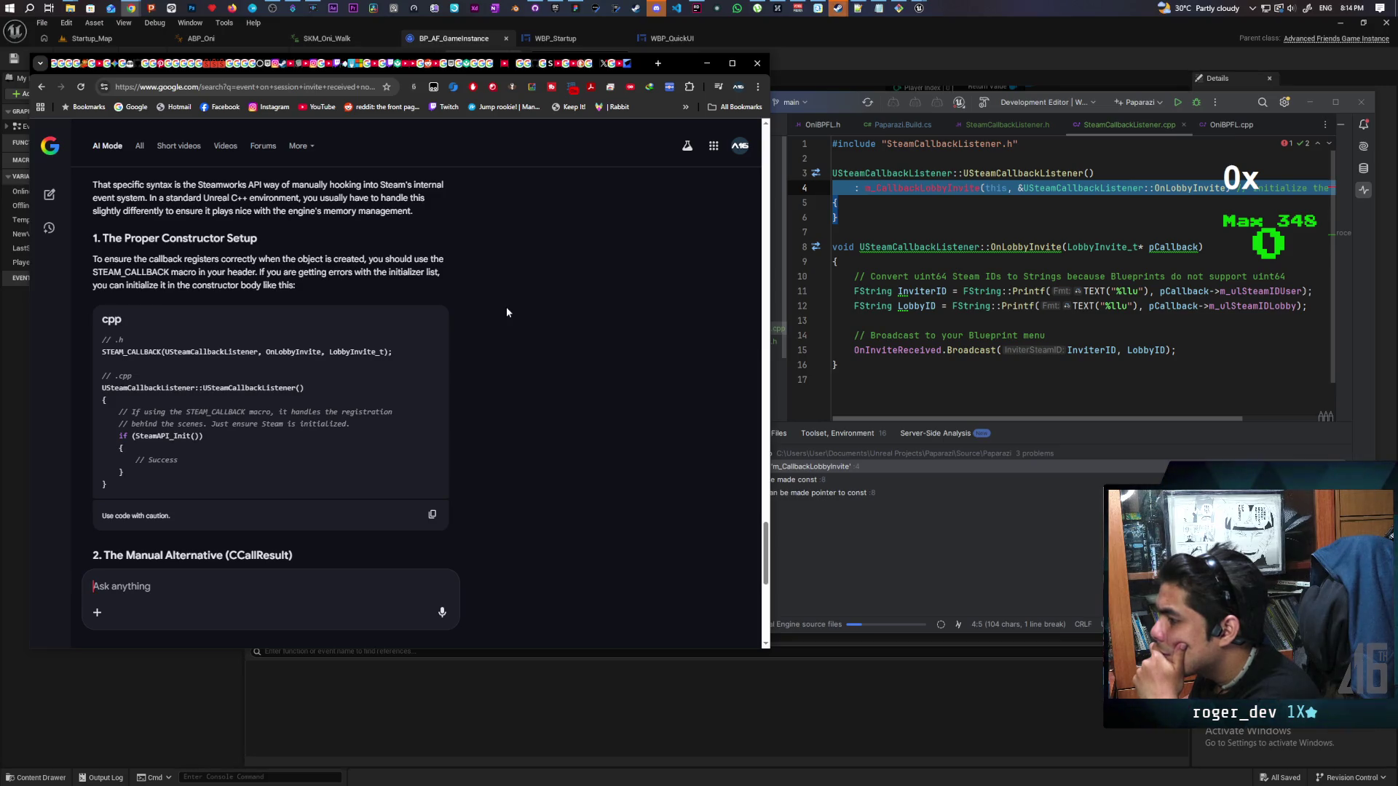
{"action": "scroll", "coordinate": [488, 343], "scroll_direction": "down", "scroll_amount": 2}
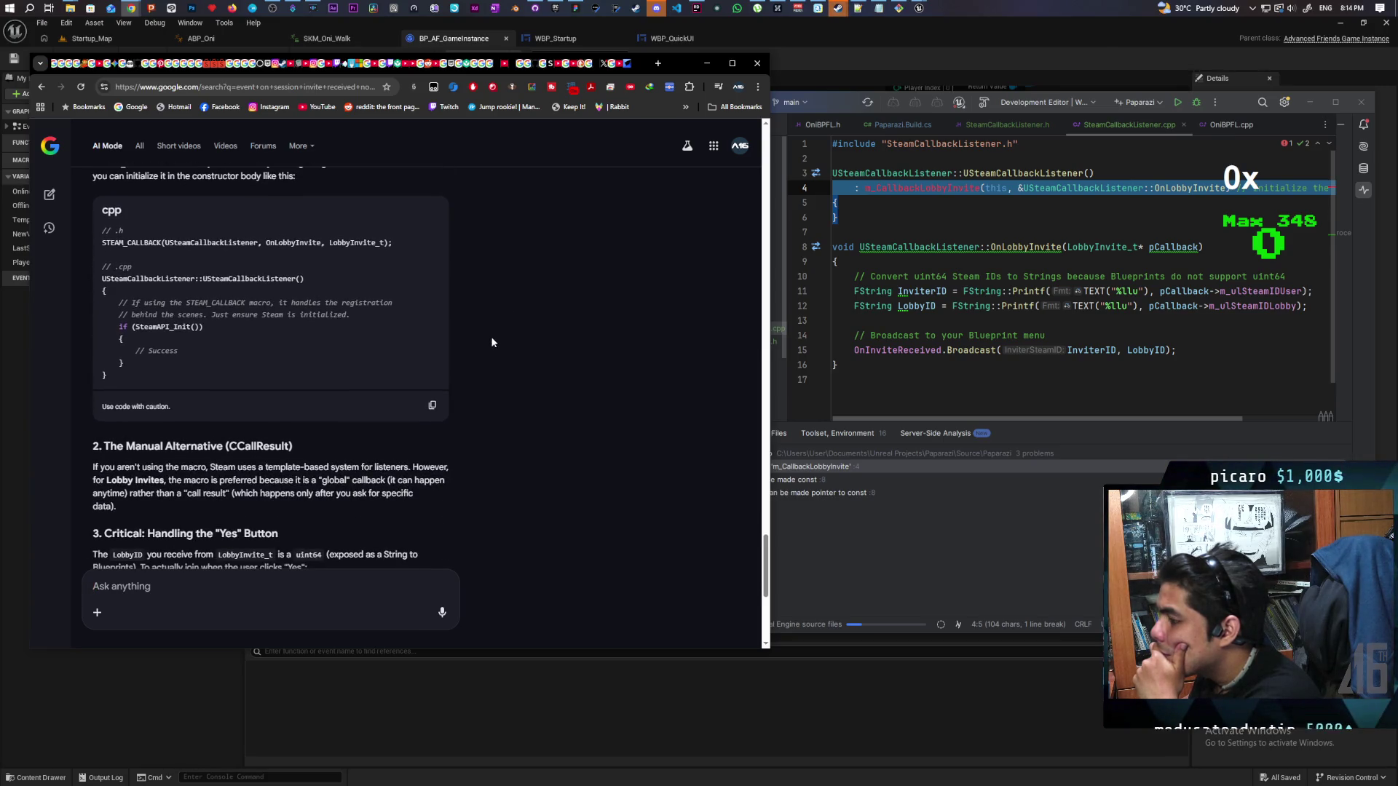
{"action": "scroll", "coordinate": [491, 336], "scroll_direction": "down", "scroll_amount": 3}
{"action": "scroll", "coordinate": [492, 342], "scroll_direction": "down", "scroll_amount": 3}
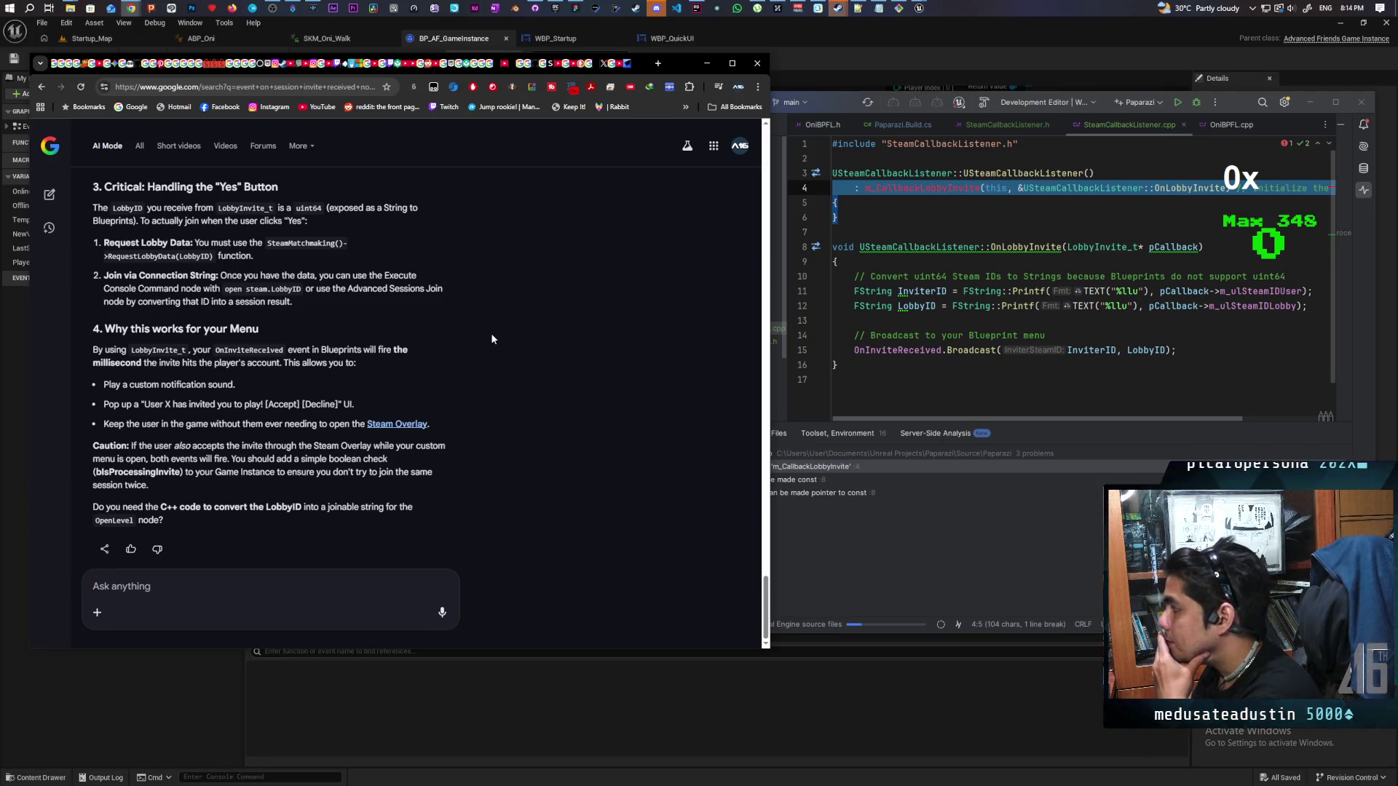
{"action": "scroll", "coordinate": [491, 338], "scroll_direction": "up", "scroll_amount": 3}
{"action": "scroll", "coordinate": [491, 339], "scroll_direction": "up", "scroll_amount": 1}
{"action": "scroll", "coordinate": [492, 339], "scroll_direction": "up", "scroll_amount": 1}
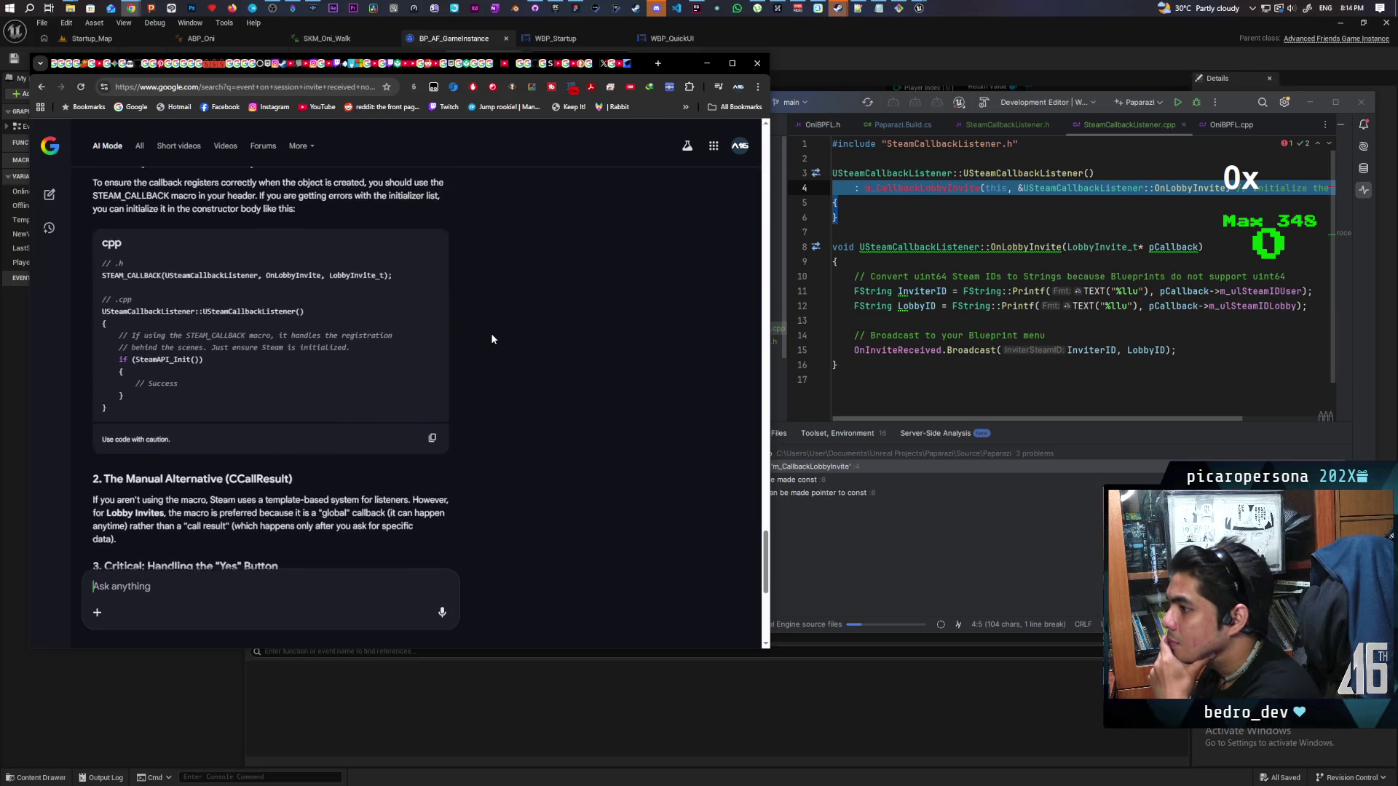
Scroll through the STEAM_CALLBACK declaration in SteamCallbackListener.h, then go back to SteamCallbackListener.cpp
{"action": "left_click", "coordinate": [1026, 125]}
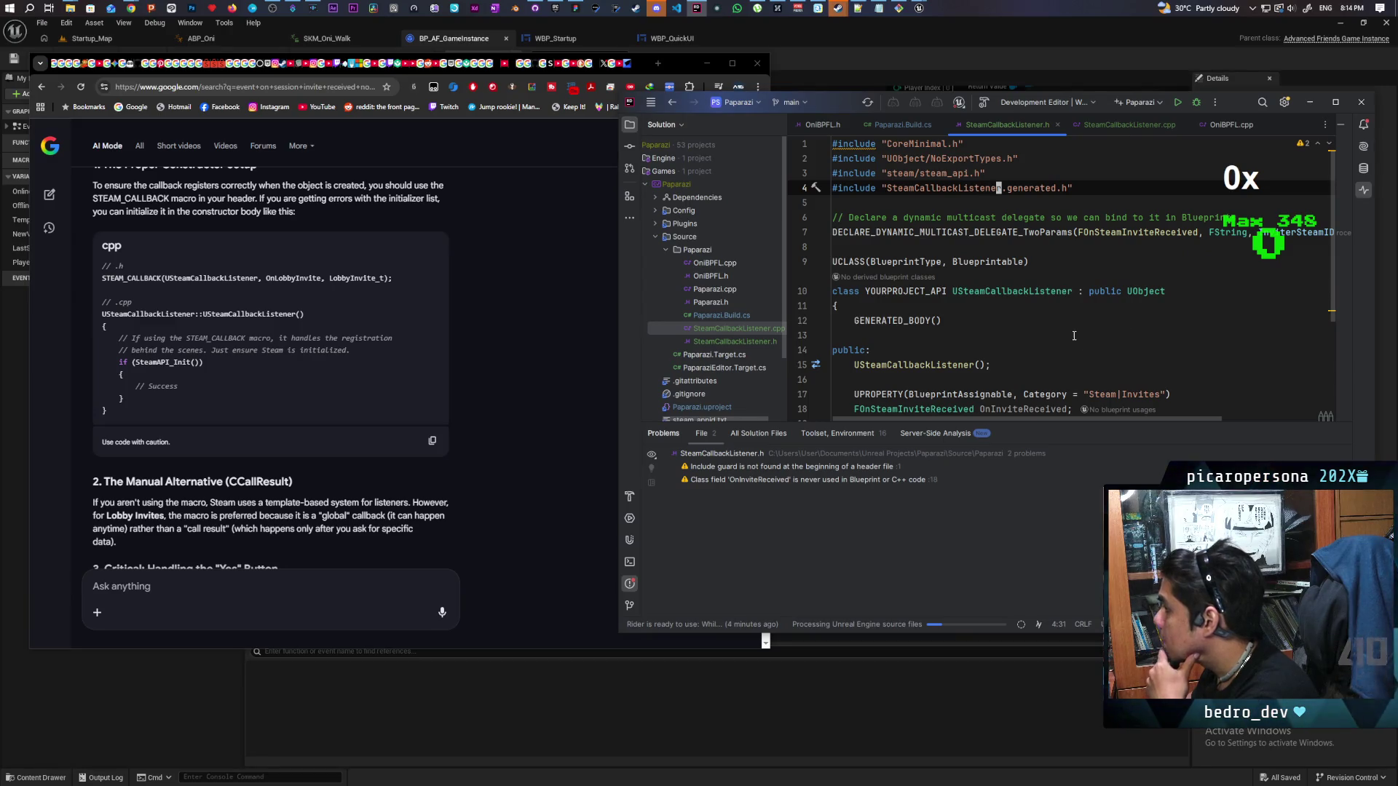
{"action": "scroll", "coordinate": [1072, 333], "scroll_direction": "down", "scroll_amount": 3}
{"action": "scroll", "coordinate": [996, 355], "scroll_direction": "up", "scroll_amount": 3}
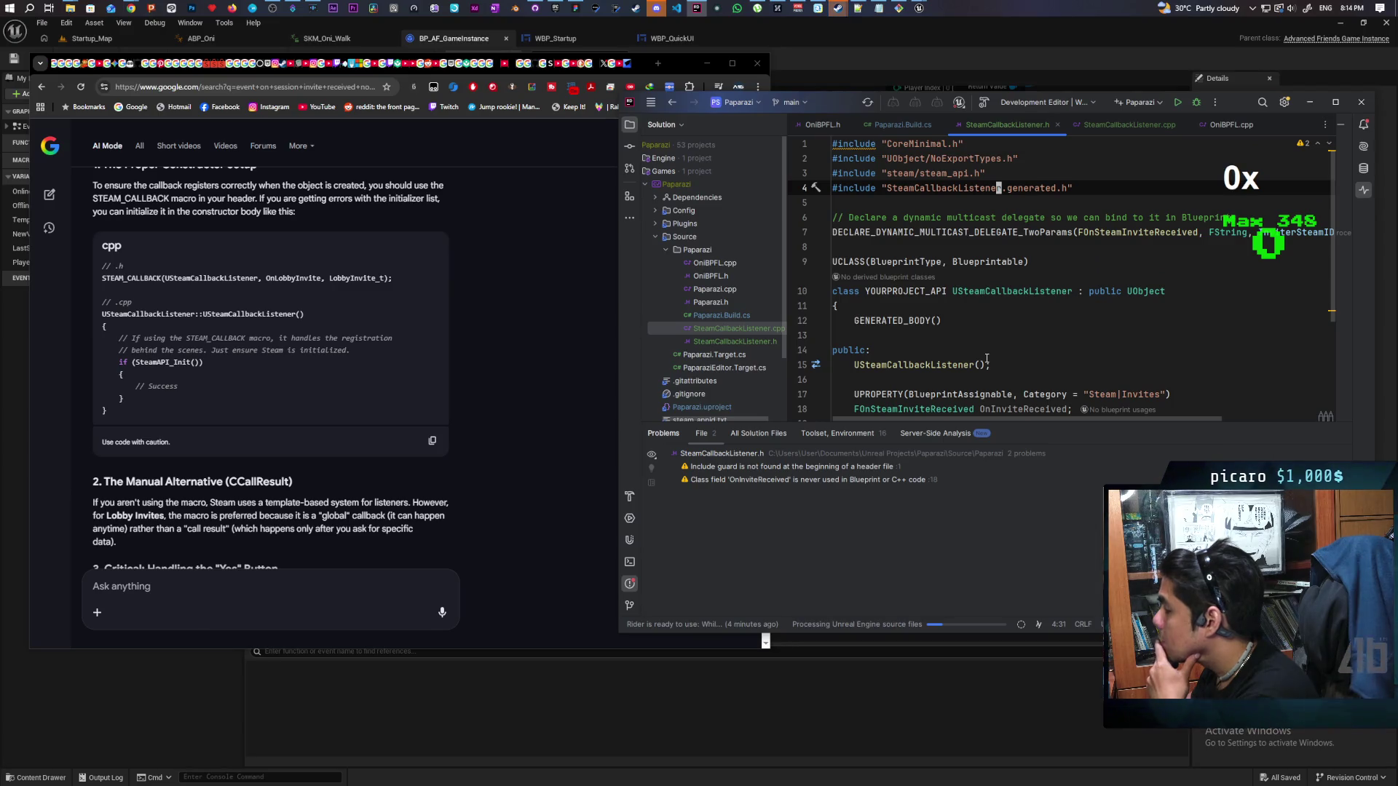
{"action": "scroll", "coordinate": [998, 312], "scroll_direction": "down", "scroll_amount": 2}
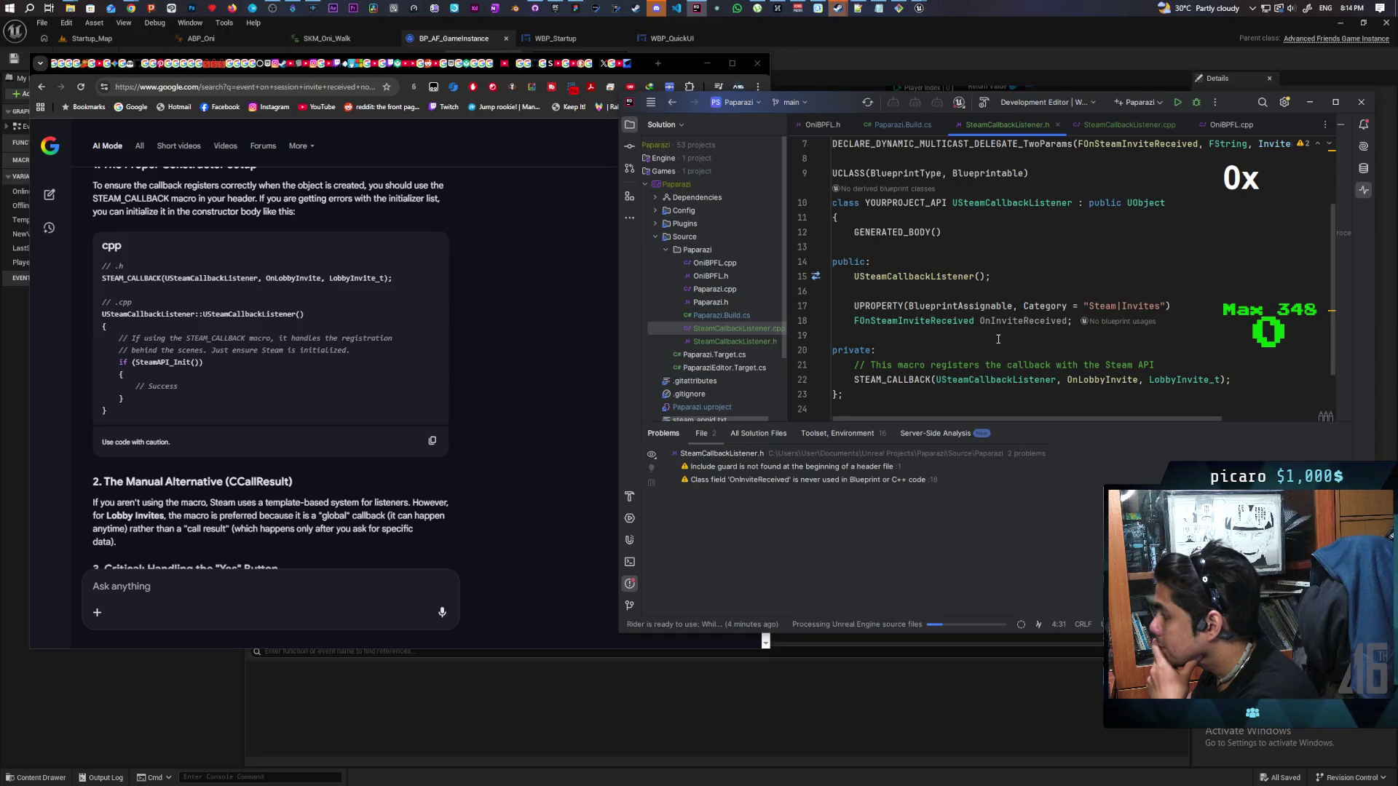
{"action": "scroll", "coordinate": [998, 340], "scroll_direction": "up", "scroll_amount": 1}
{"action": "scroll", "coordinate": [998, 340], "scroll_direction": "up", "scroll_amount": 2}
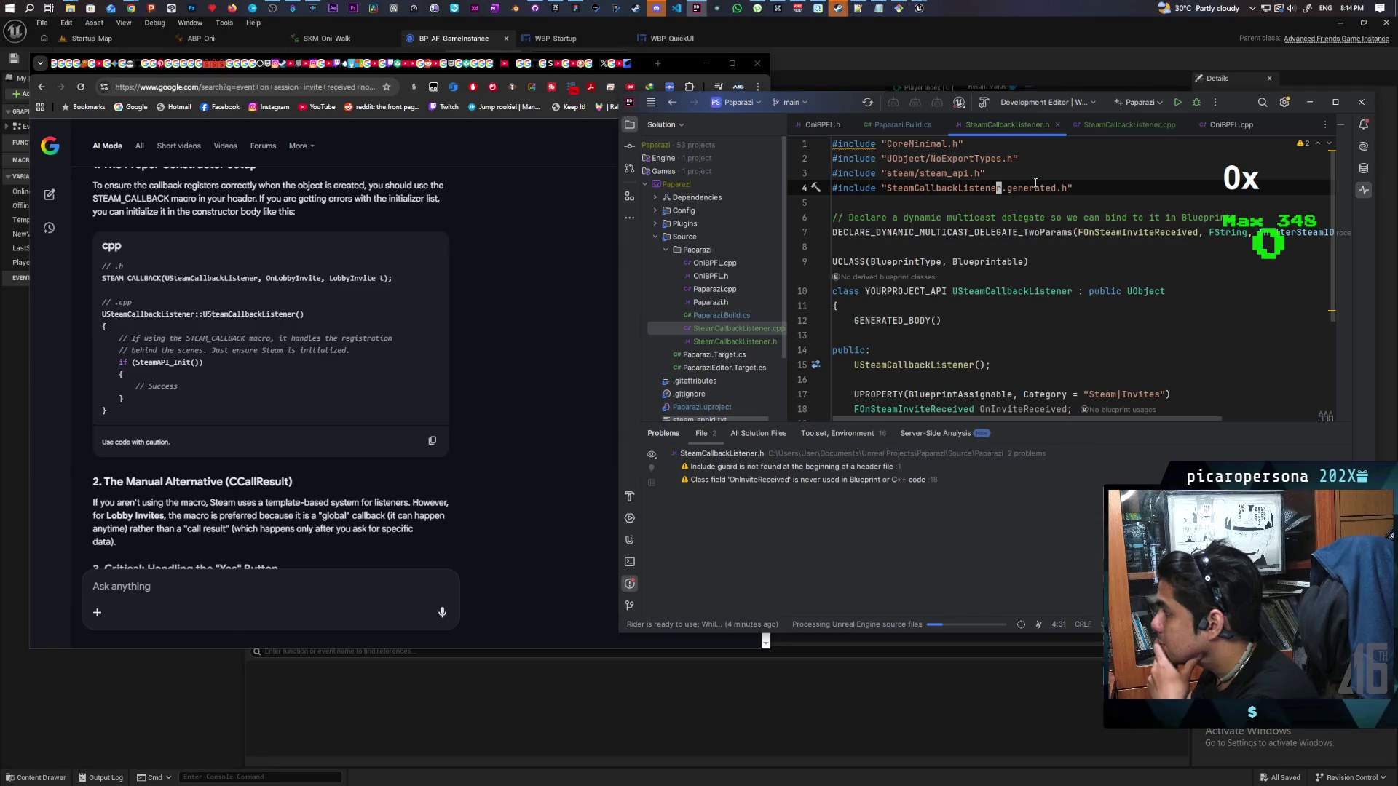
{"action": "left_click", "coordinate": [1112, 126]}
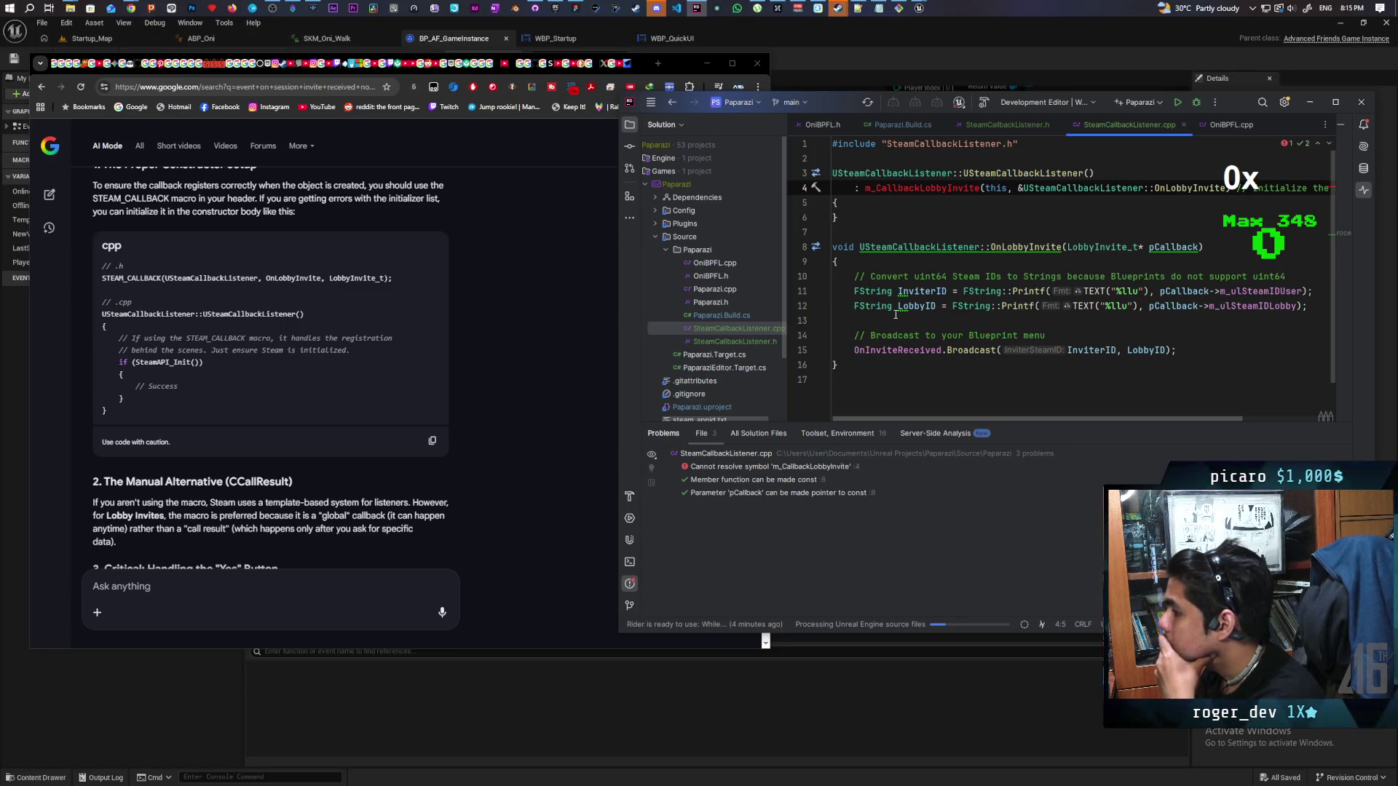
{"action": "scroll", "coordinate": [480, 393], "scroll_direction": "down", "scroll_amount": 5}
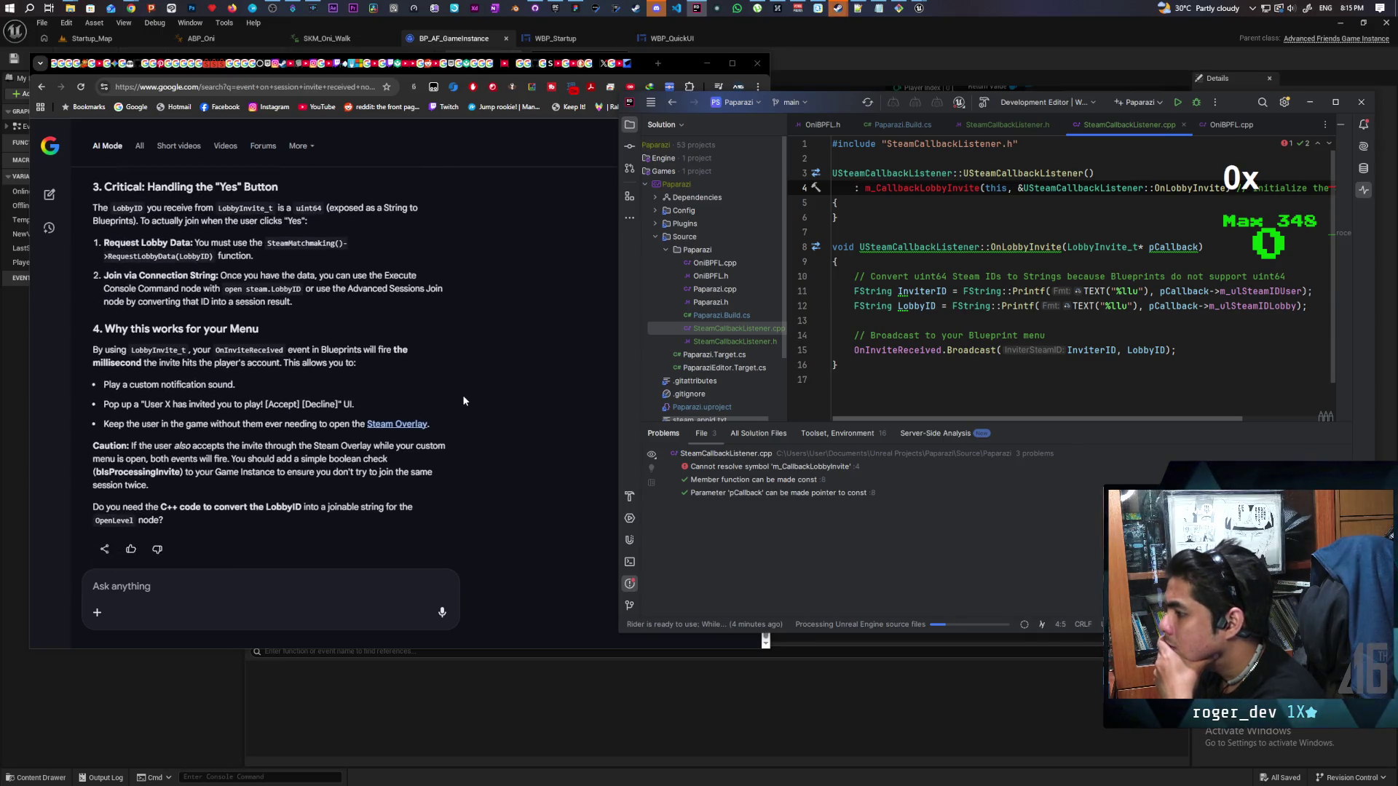
Read through the AI Mode explanation of registering the Steam lobby-invite callback
{"action": "scroll", "coordinate": [463, 399], "scroll_direction": "up", "scroll_amount": 5}
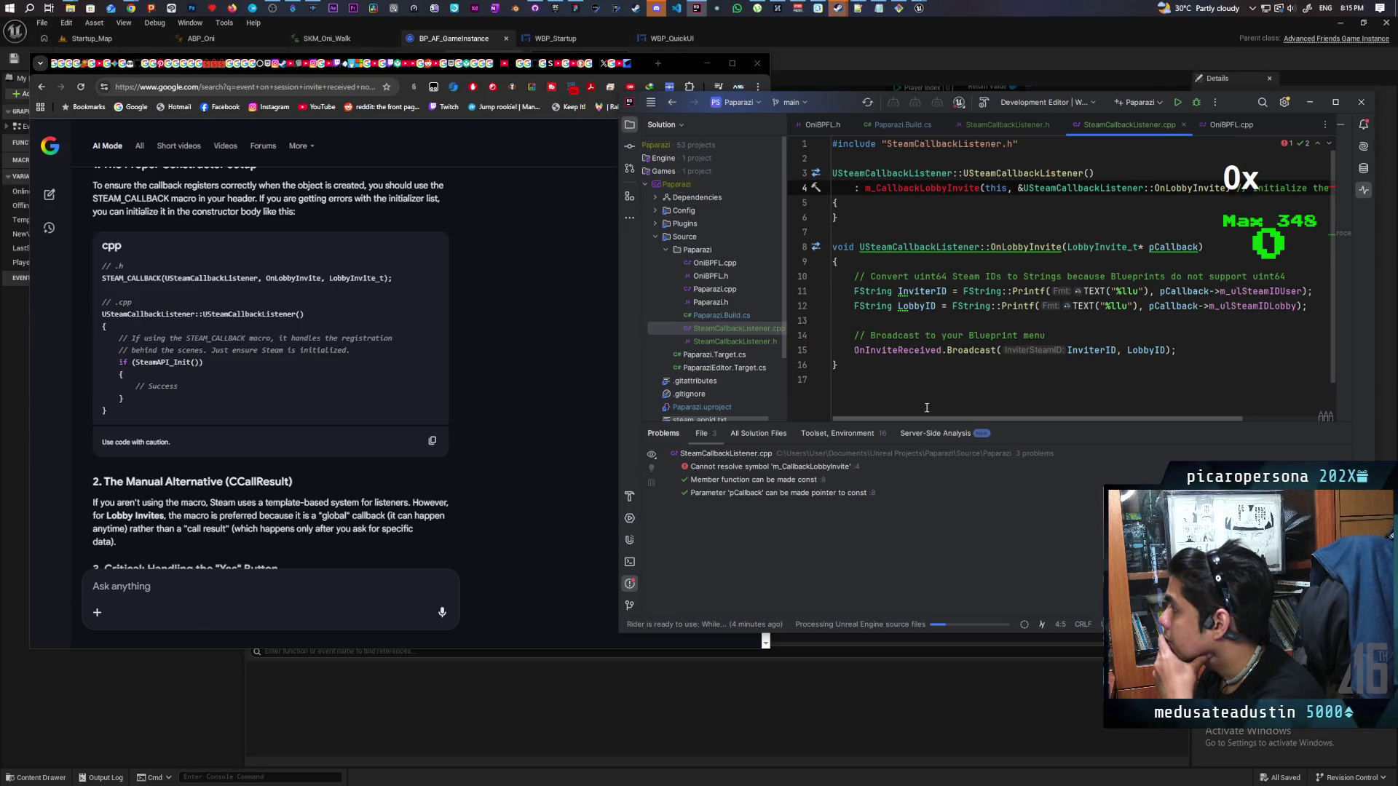
{"action": "mouse_move", "coordinate": [915, 417]}
{"action": "left_mouse_down"}
{"action": "mouse_move", "coordinate": [990, 417]}
{"action": "mouse_move", "coordinate": [897, 418]}
{"action": "left_mouse_up"}
{"action": "scroll", "coordinate": [539, 416], "scroll_direction": "up", "scroll_amount": 2}
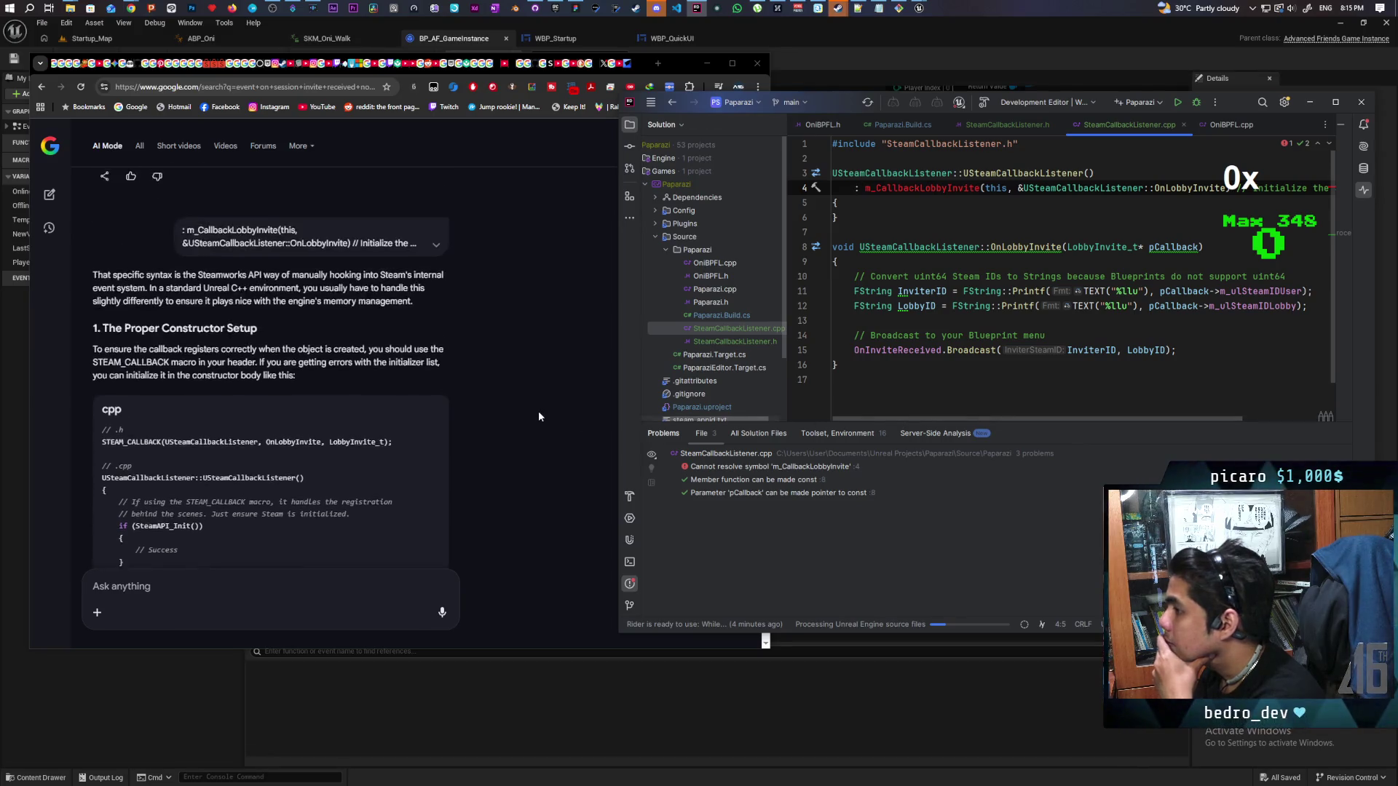
{"action": "scroll", "coordinate": [539, 415], "scroll_direction": "up", "scroll_amount": 7}
{"action": "scroll", "coordinate": [539, 412], "scroll_direction": "up", "scroll_amount": 2}
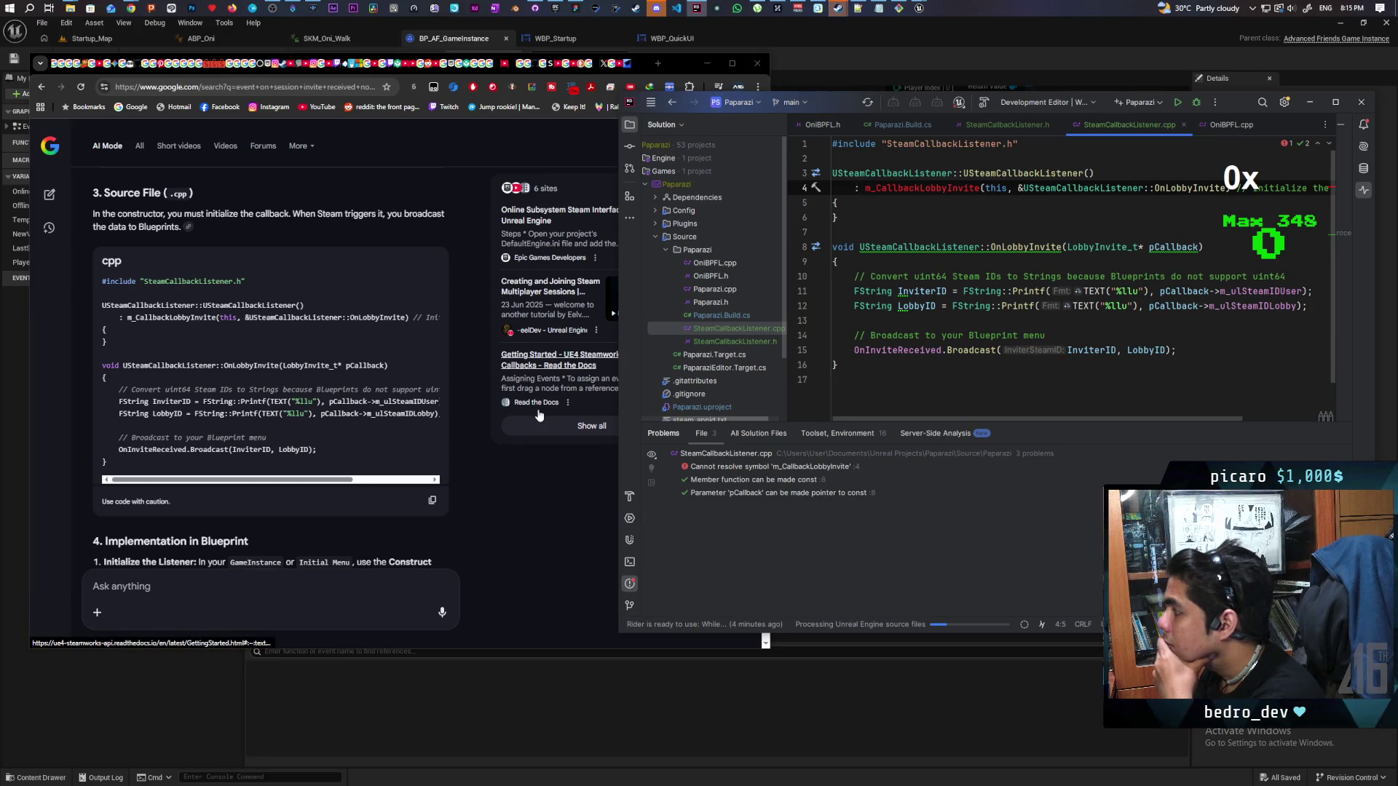
{"action": "mouse_move", "coordinate": [973, 422]}
{"action": "left_mouse_down"}
{"action": "mouse_move", "coordinate": [1049, 406]}
{"action": "mouse_move", "coordinate": [957, 412]}
{"action": "left_mouse_up"}
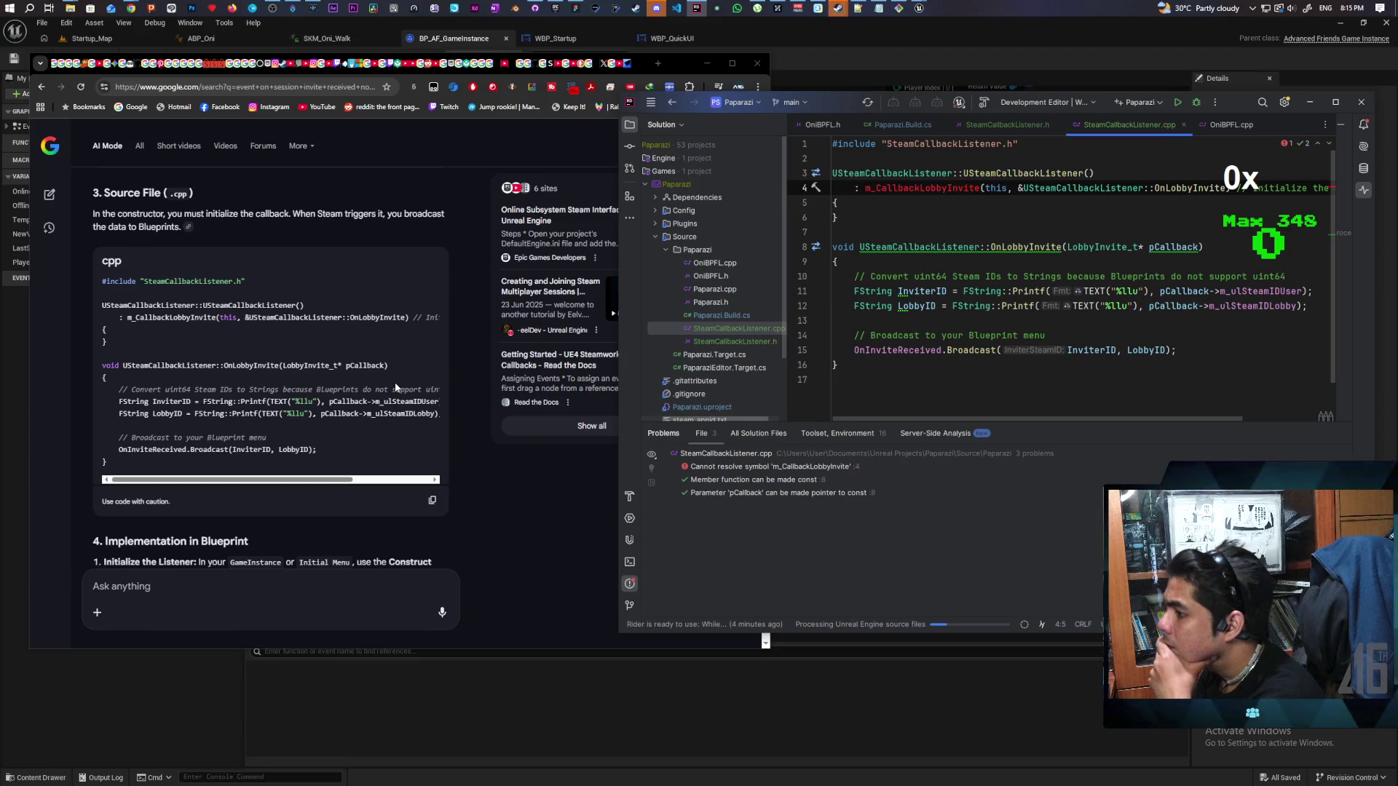
{"action": "scroll", "coordinate": [486, 496], "scroll_direction": "down", "scroll_amount": 3}
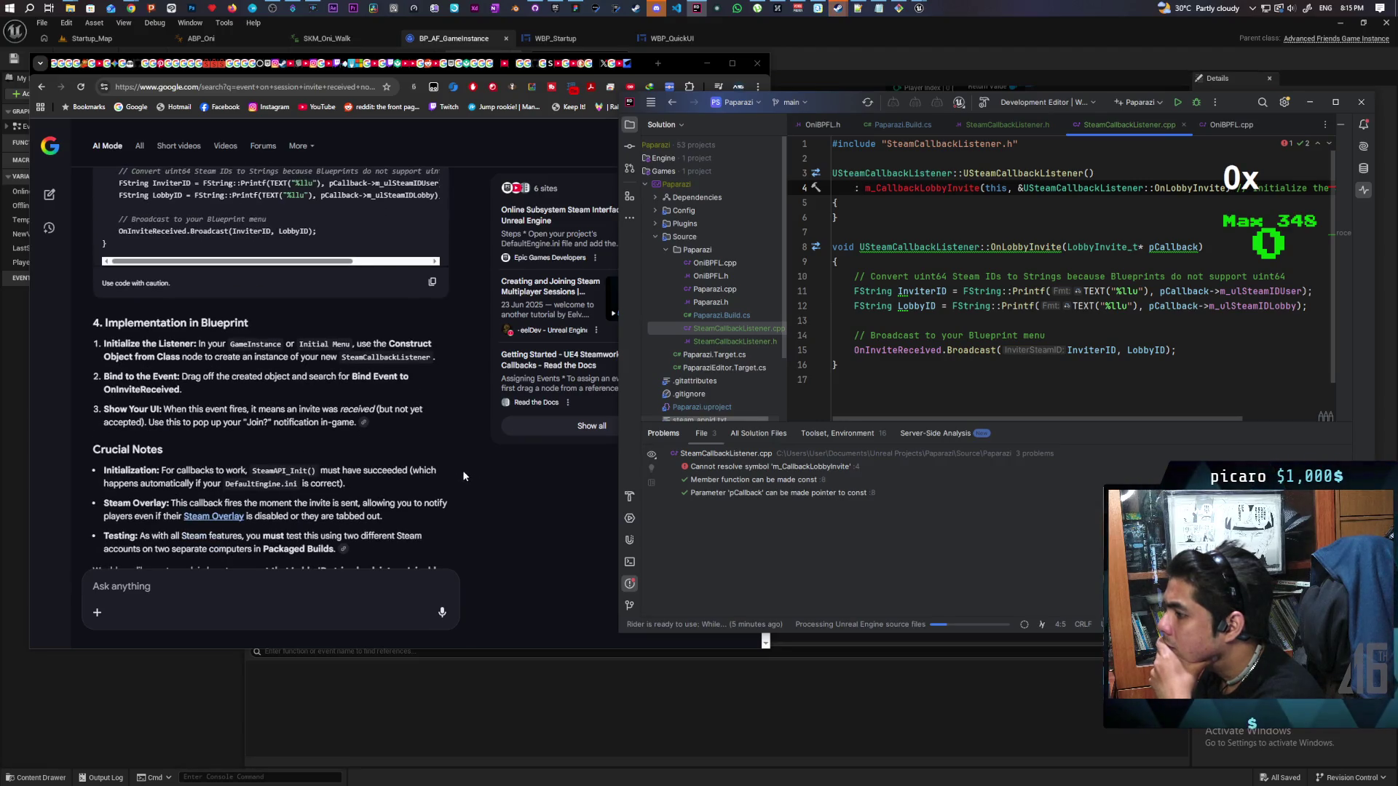
{"action": "scroll", "coordinate": [464, 476], "scroll_direction": "down", "scroll_amount": 1}
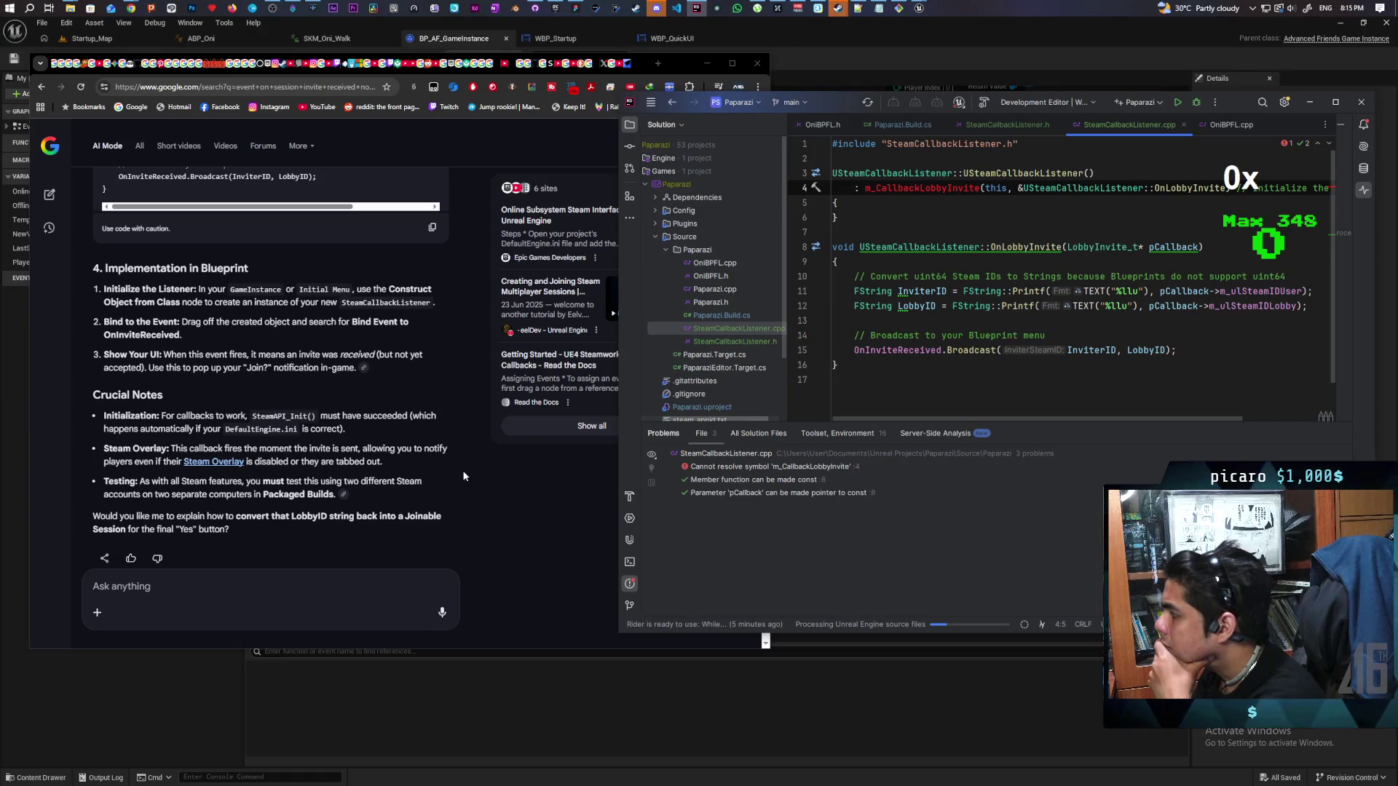
Paste the initializer follow-up question, read the answer, then switch to BP_AF_GameInstance
{"action": "key", "text": "ctrl+v"}
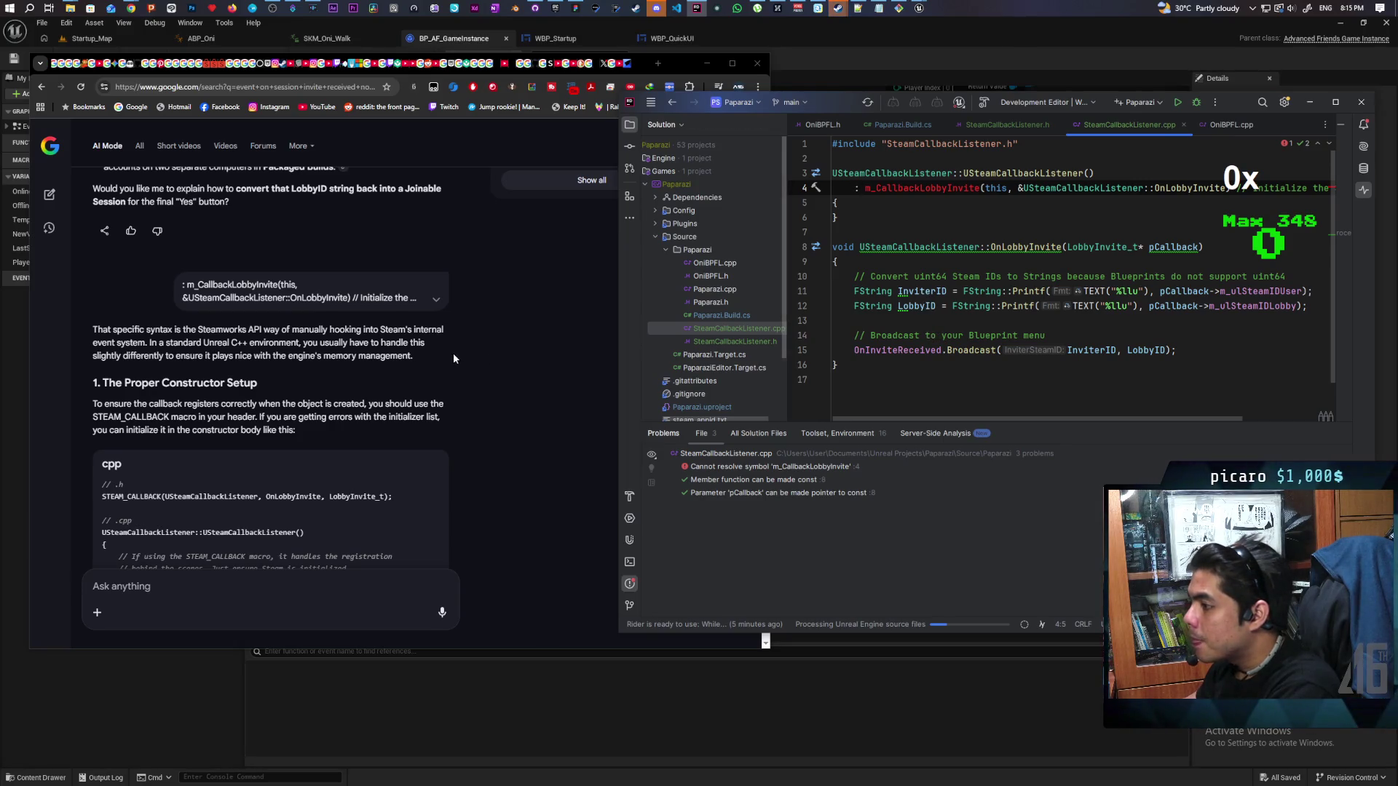
{"action": "scroll", "coordinate": [460, 359], "scroll_direction": "down", "scroll_amount": 1}
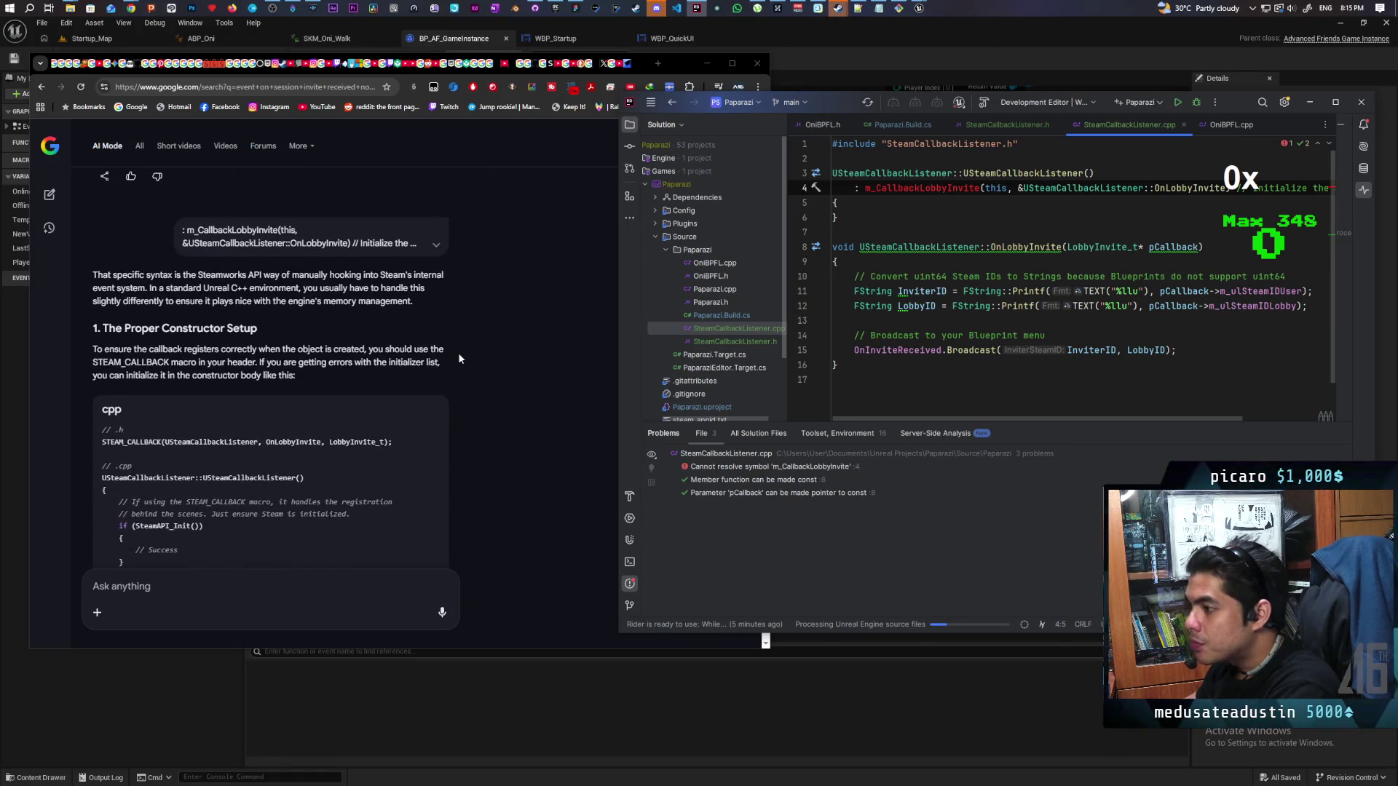
{"action": "scroll", "coordinate": [459, 358], "scroll_direction": "down", "scroll_amount": 1}
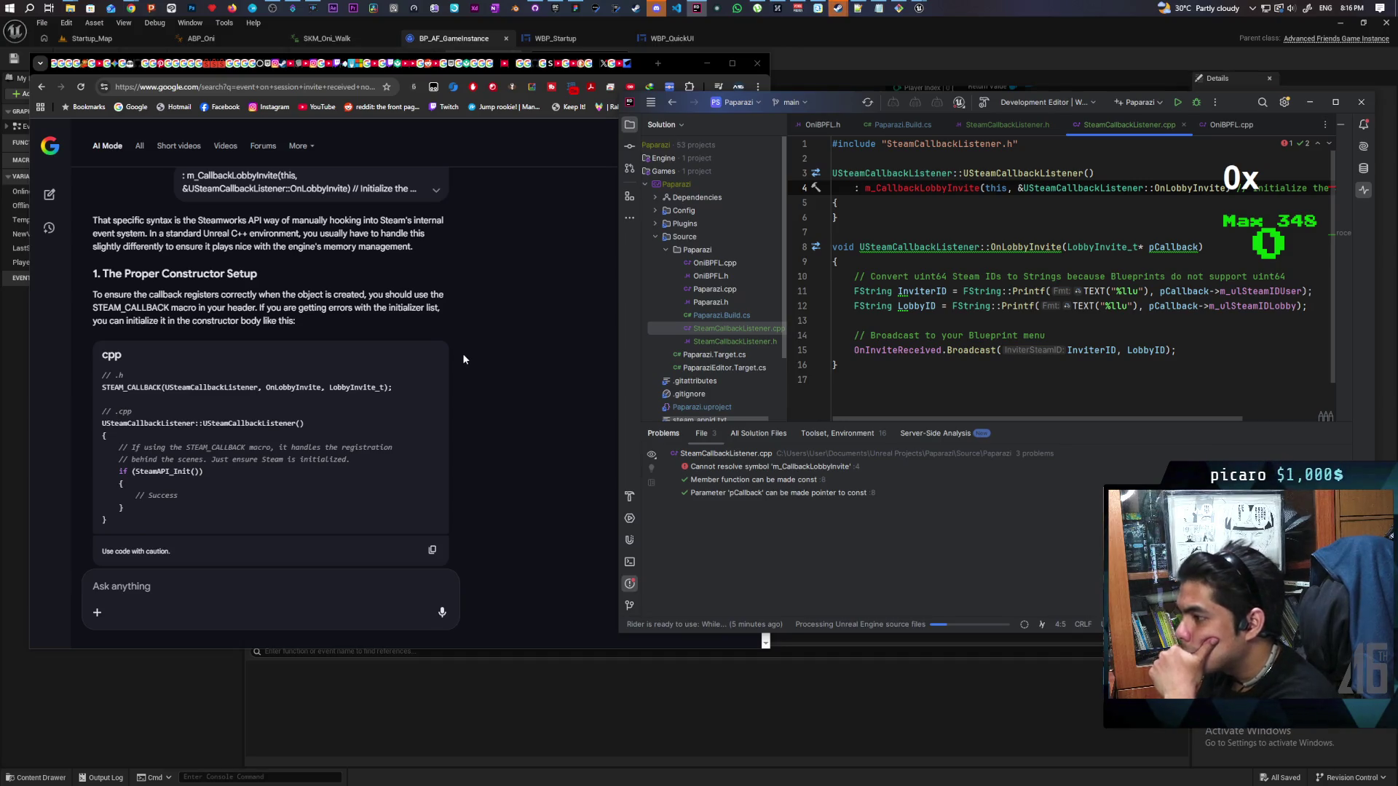
{"action": "scroll", "coordinate": [463, 359], "scroll_direction": "down", "scroll_amount": 8}
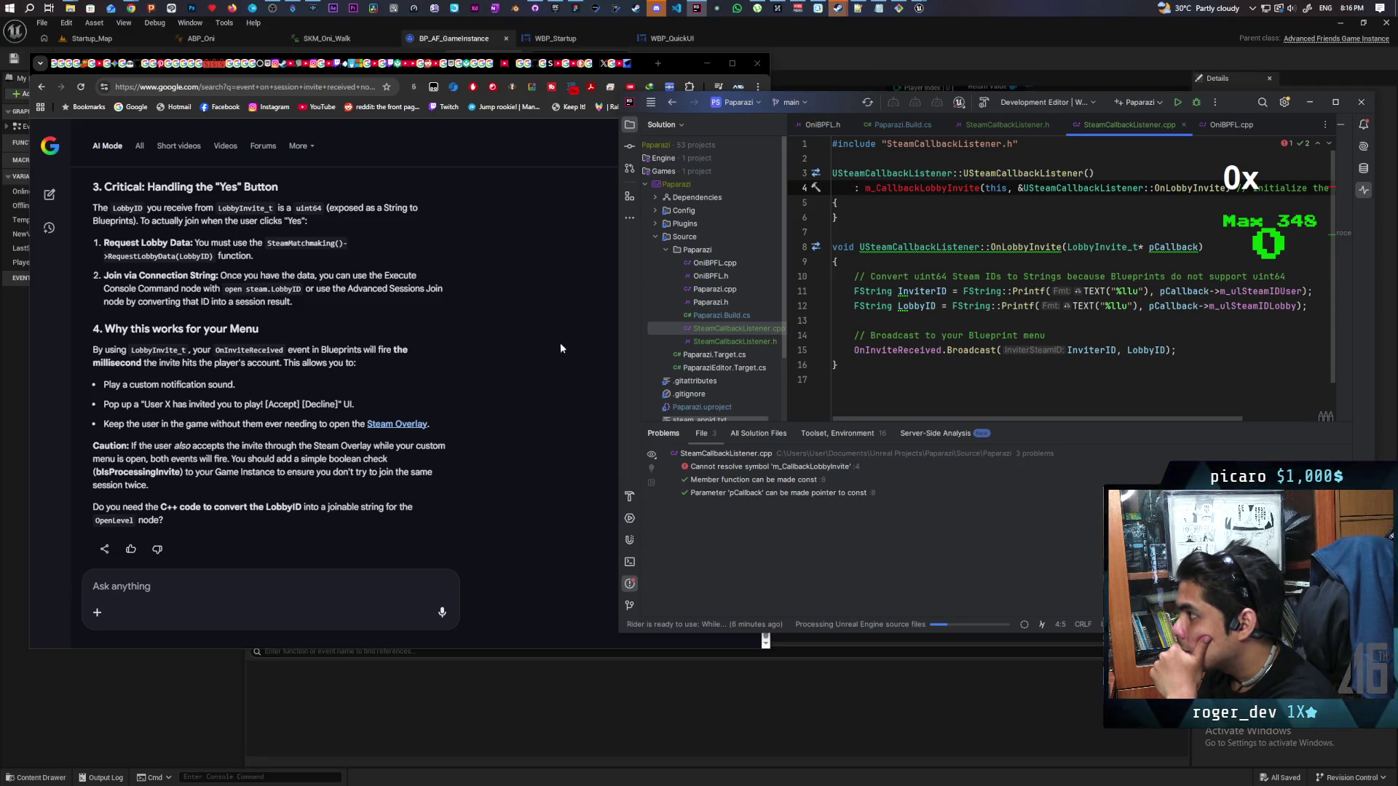
{"action": "left_click", "coordinate": [468, 40]}
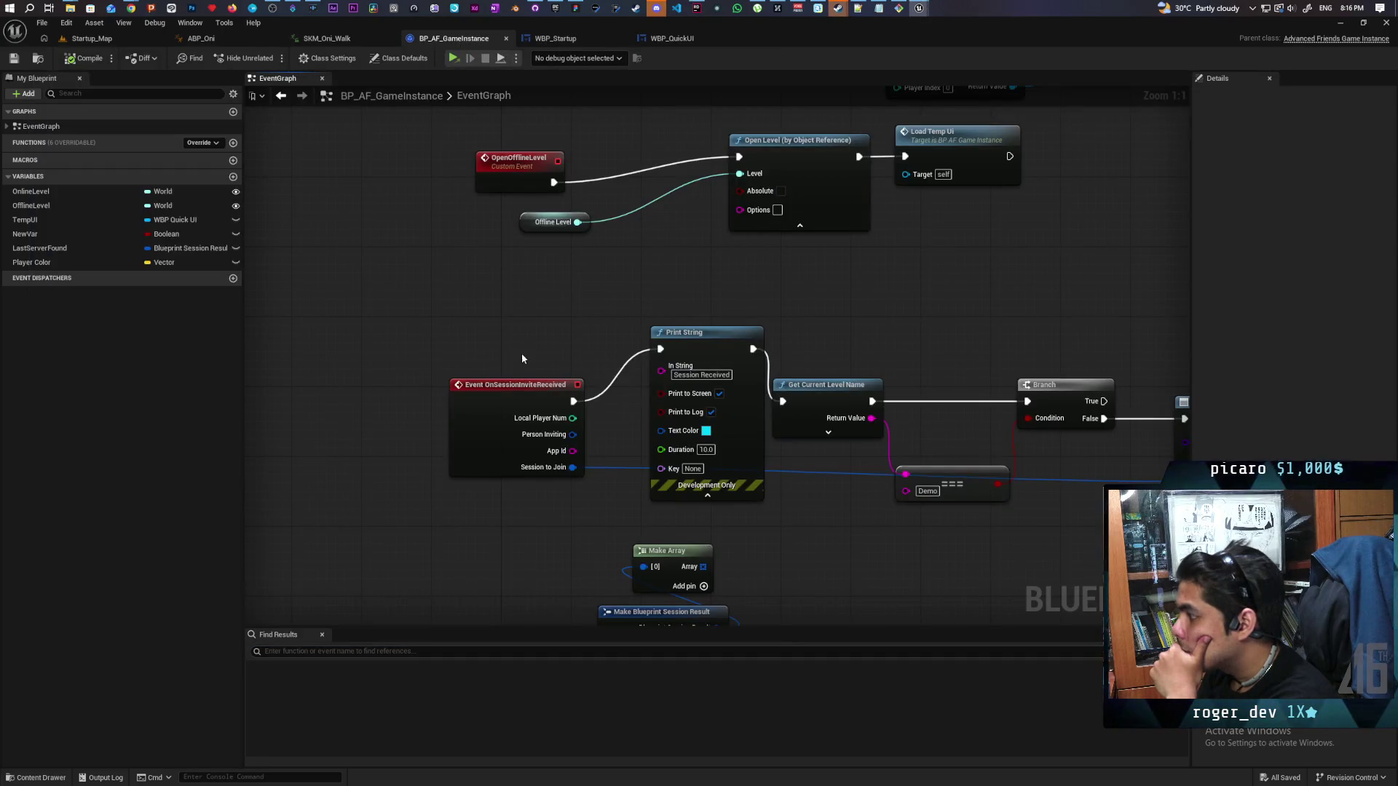
{"action": "scroll", "coordinate": [522, 399], "scroll_direction": "up", "scroll_amount": 3}
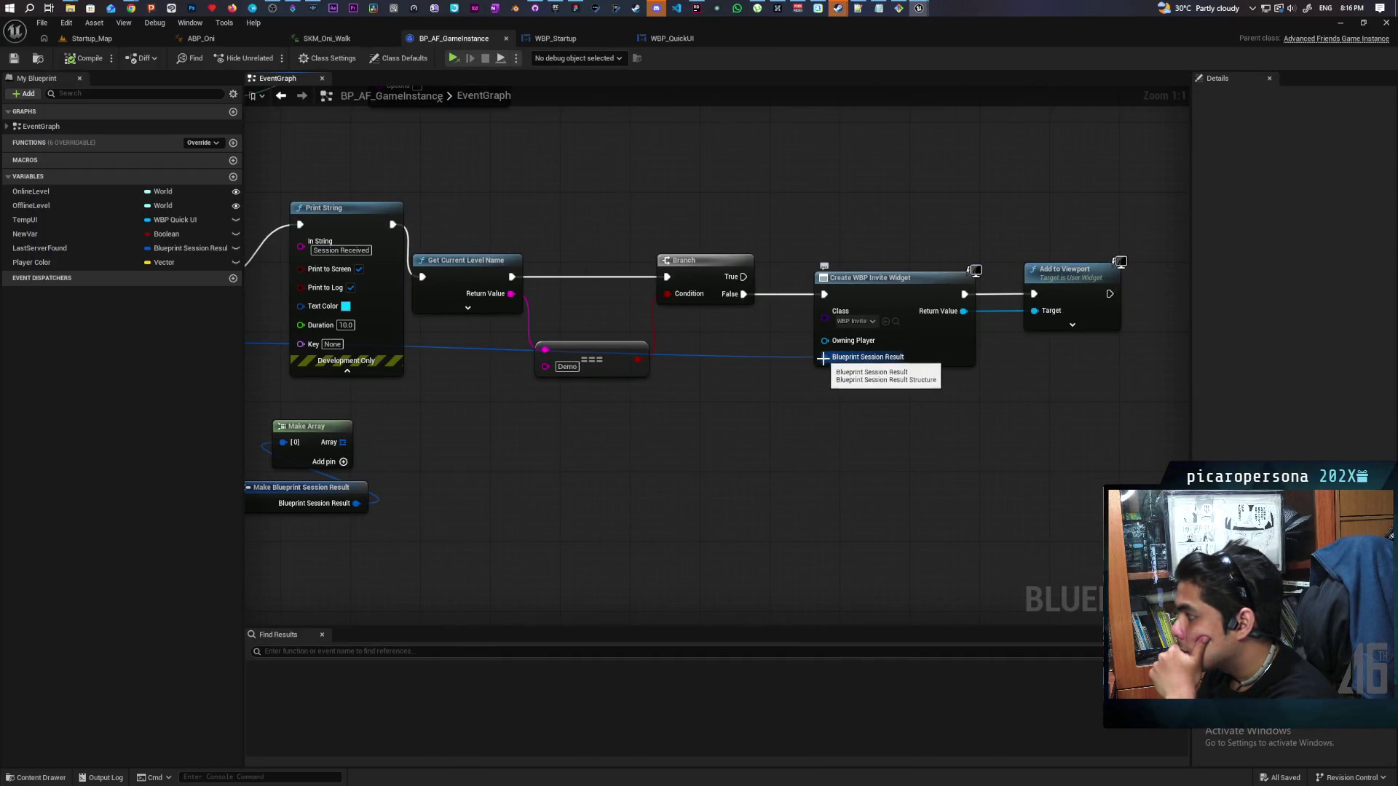
{"action": "mouse_move", "coordinate": [606, 398]}
{"action": "left_mouse_down"}
{"action": "mouse_move", "coordinate": [677, 431]}
{"action": "mouse_move", "coordinate": [897, 440]}
{"action": "left_mouse_up"}
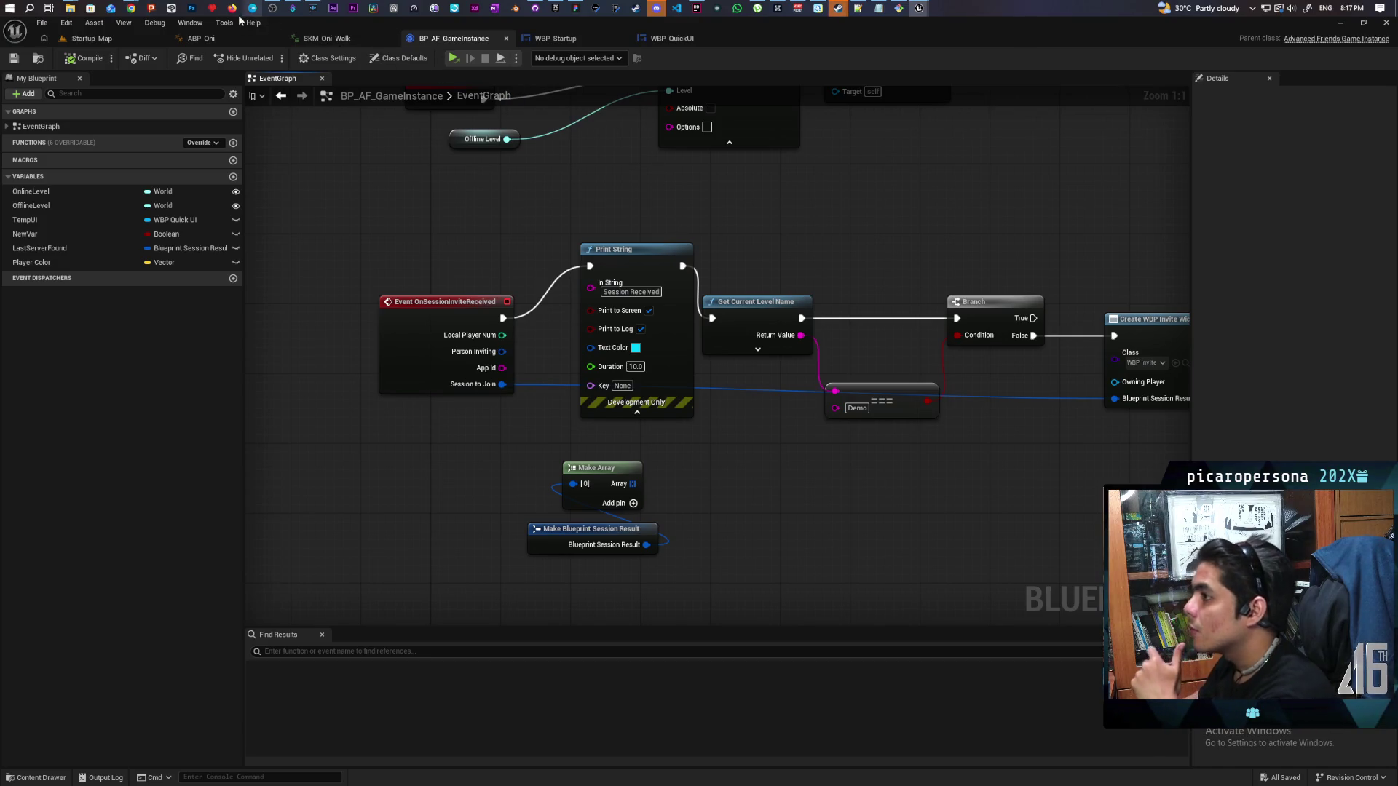
{"action": "mouse_move", "coordinate": [838, 8]}
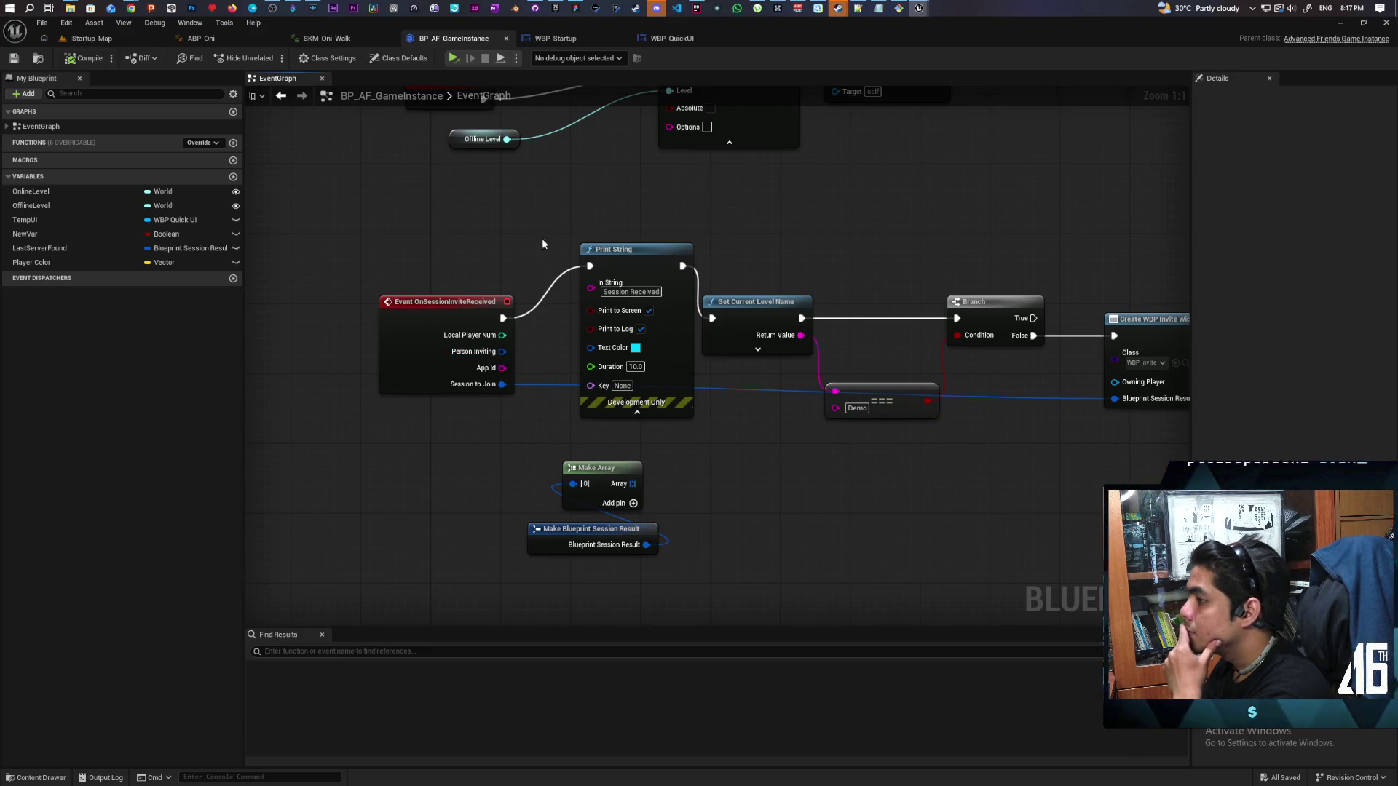
{"action": "mouse_move", "coordinate": [134, 7]}
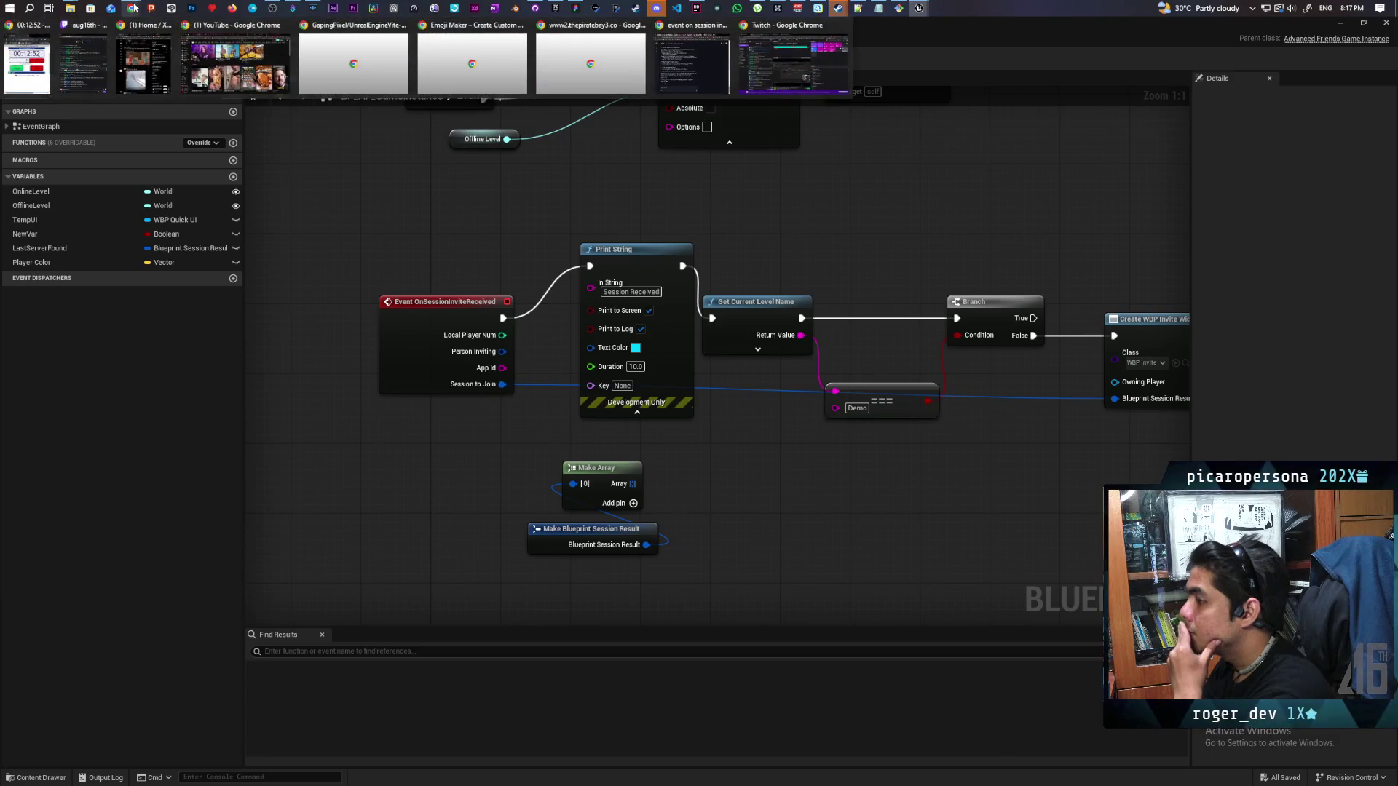
Bring the Google AI Mode window forward and close the cook-failure log
{"action": "mouse_move", "coordinate": [711, 73]}
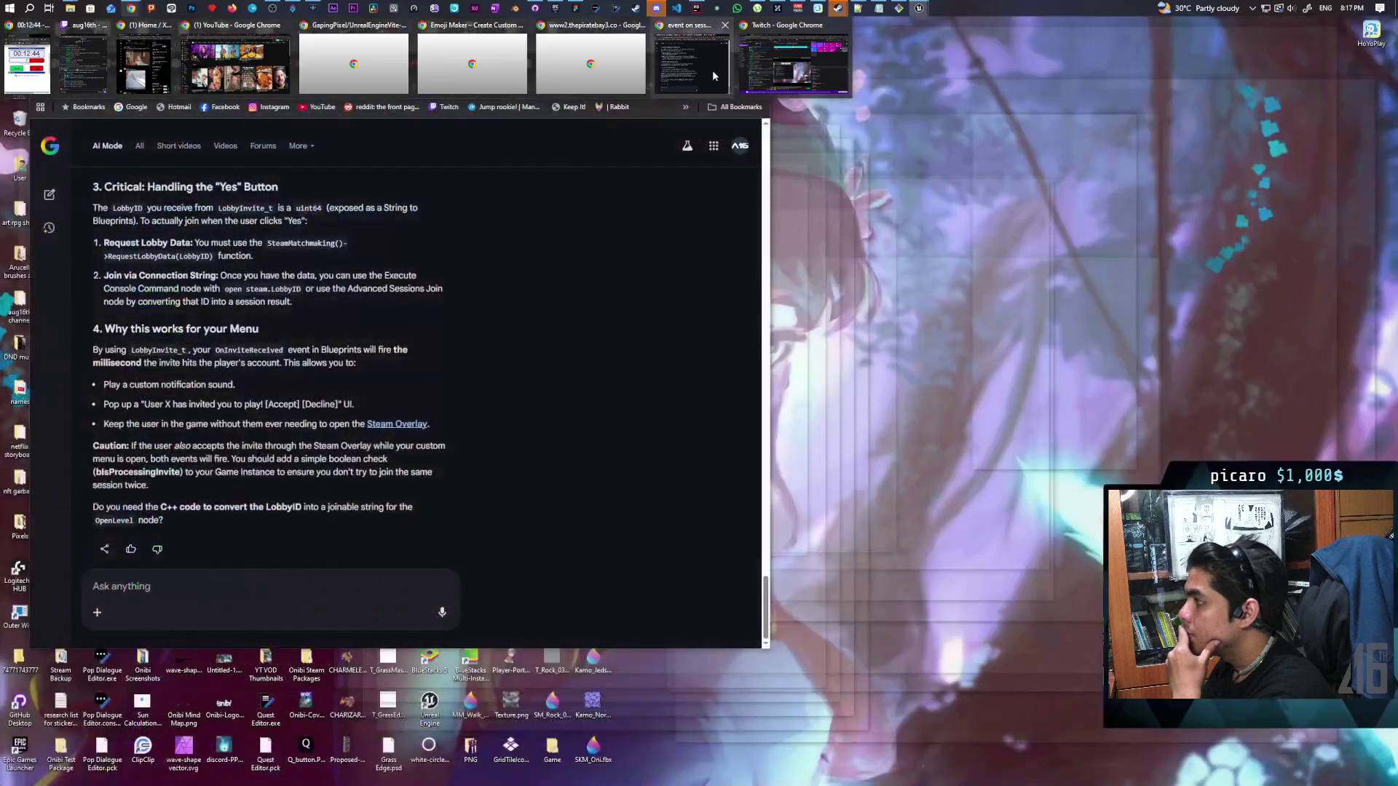
{"action": "left_click", "coordinate": [712, 70]}
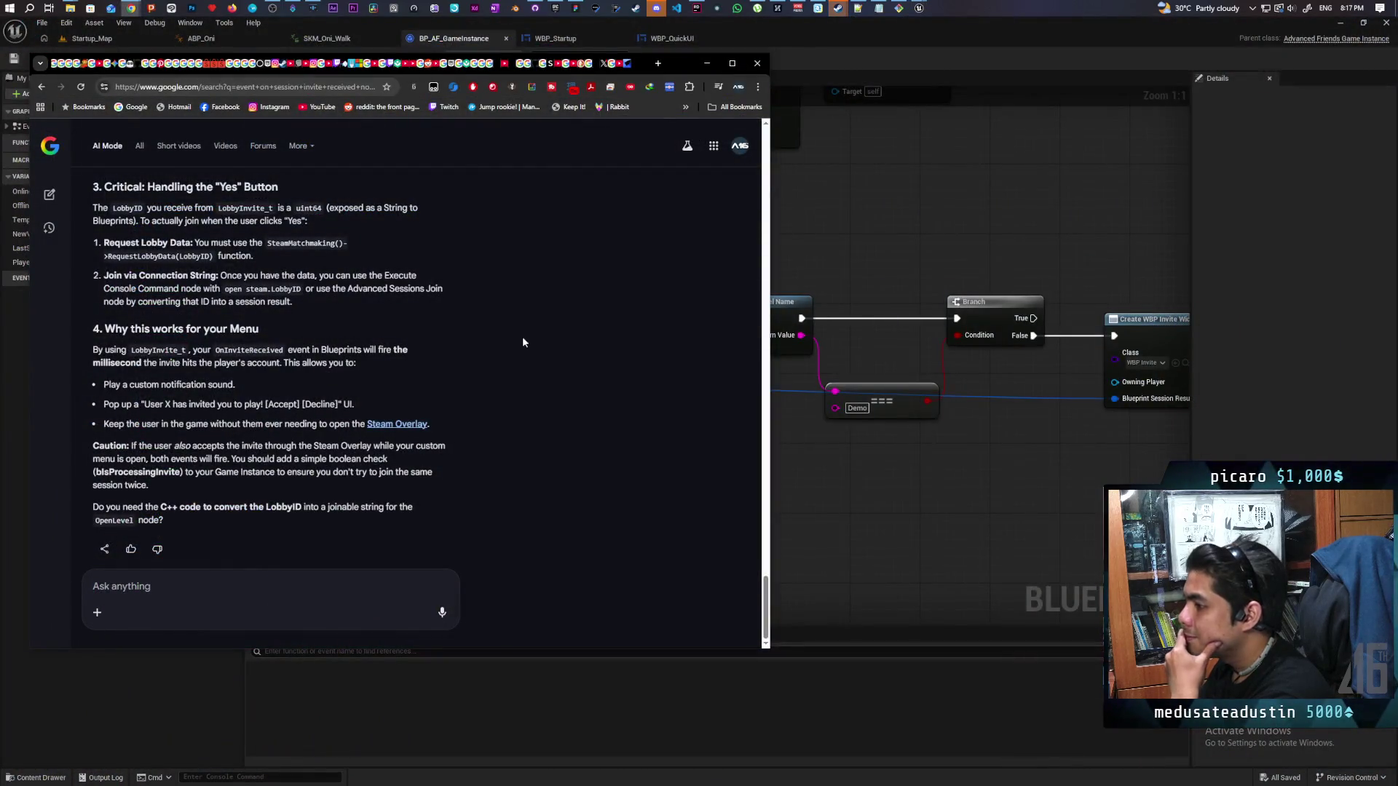
{"action": "mouse_move", "coordinate": [793, 49]}
{"action": "left_mouse_down"}
{"action": "mouse_move", "coordinate": [950, 103]}
{"action": "mouse_move", "coordinate": [971, 55]}
{"action": "mouse_move", "coordinate": [951, 57]}
{"action": "left_mouse_up"}
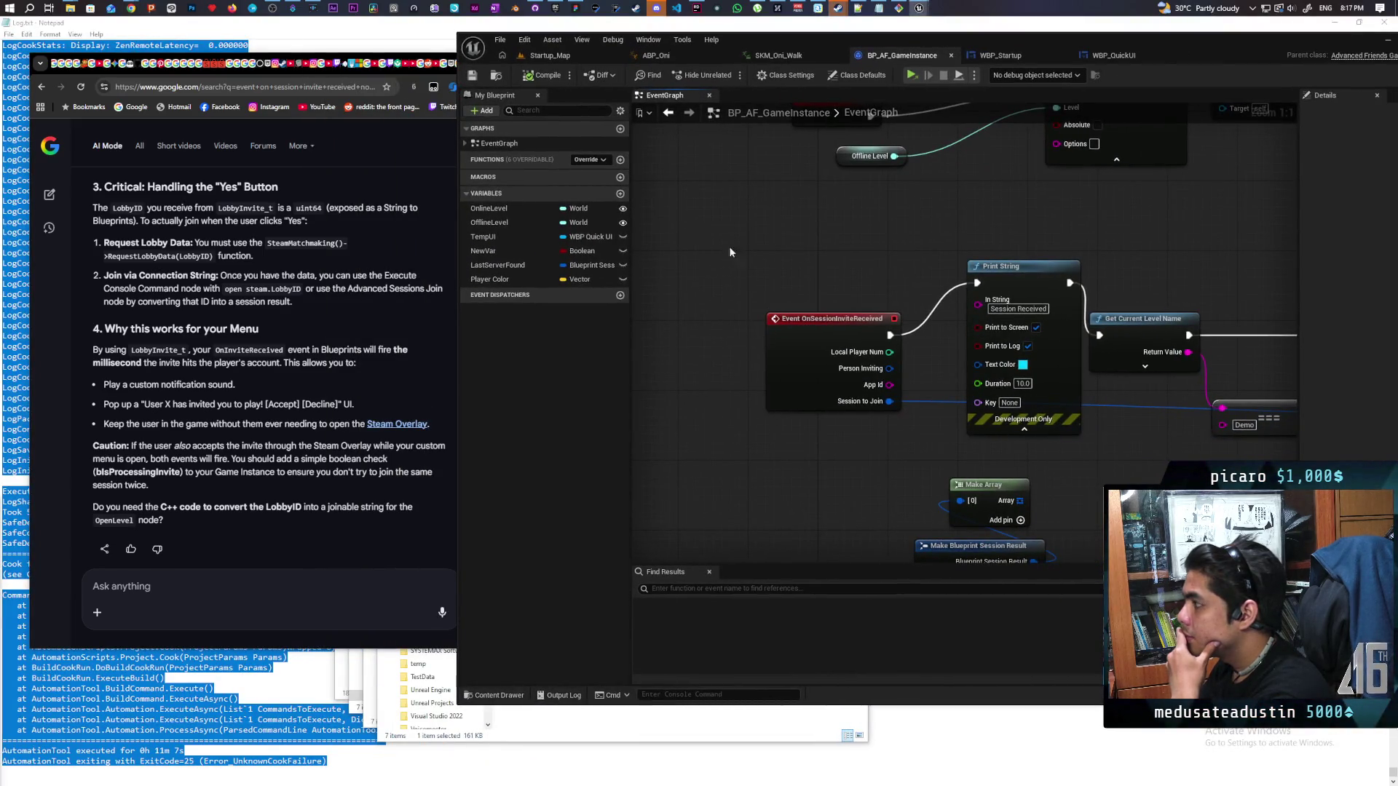
{"action": "left_click", "coordinate": [219, 586]}
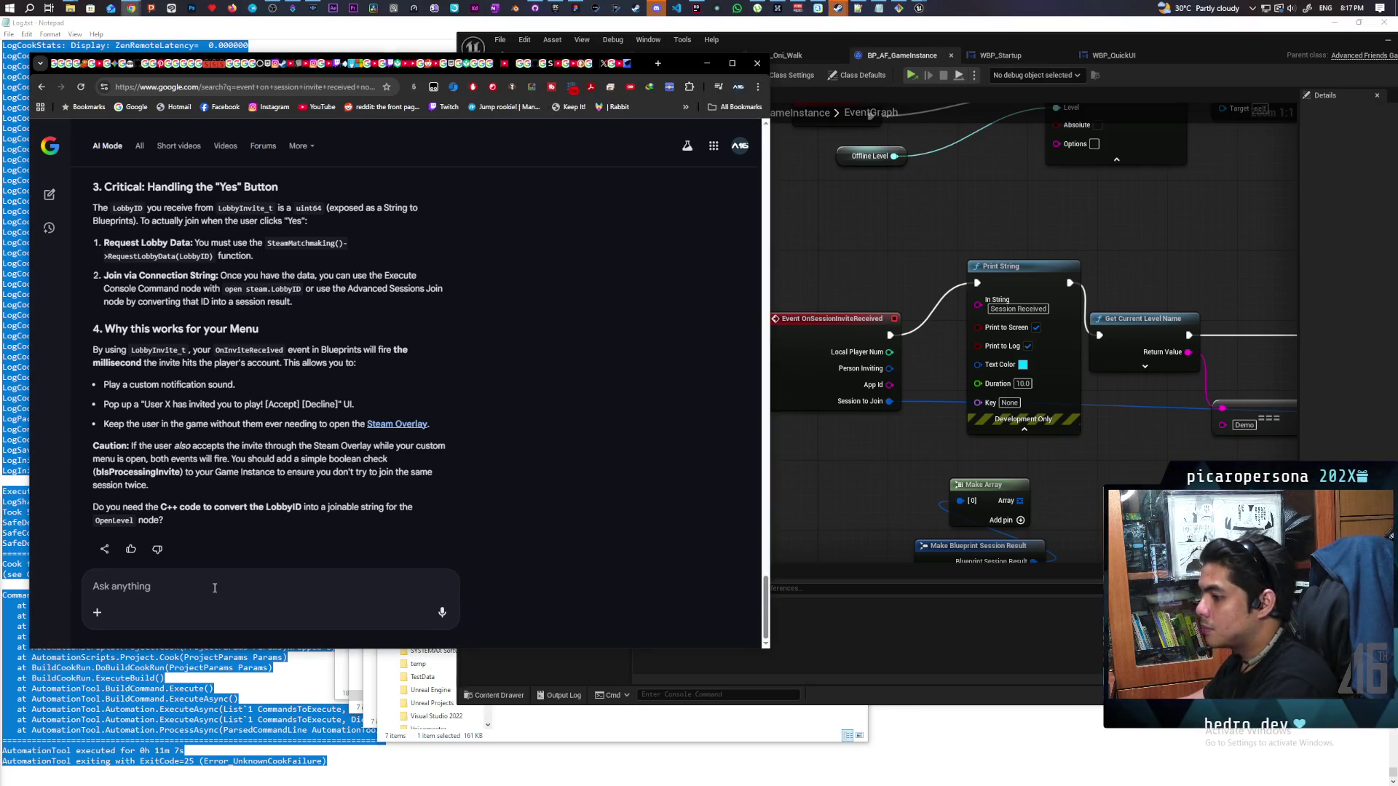
{"action": "left_click", "coordinate": [372, 21]}
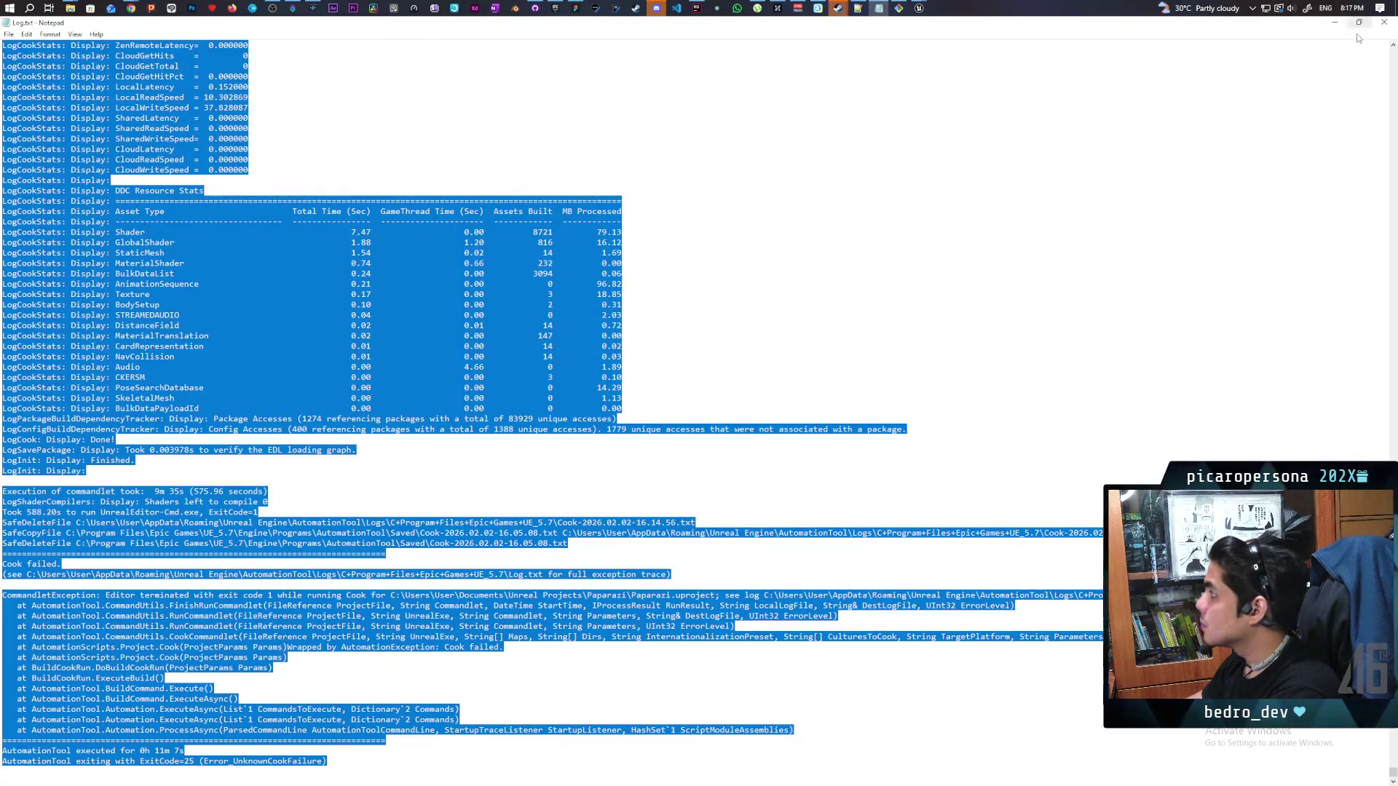
{"action": "left_click", "coordinate": [1382, 23]}
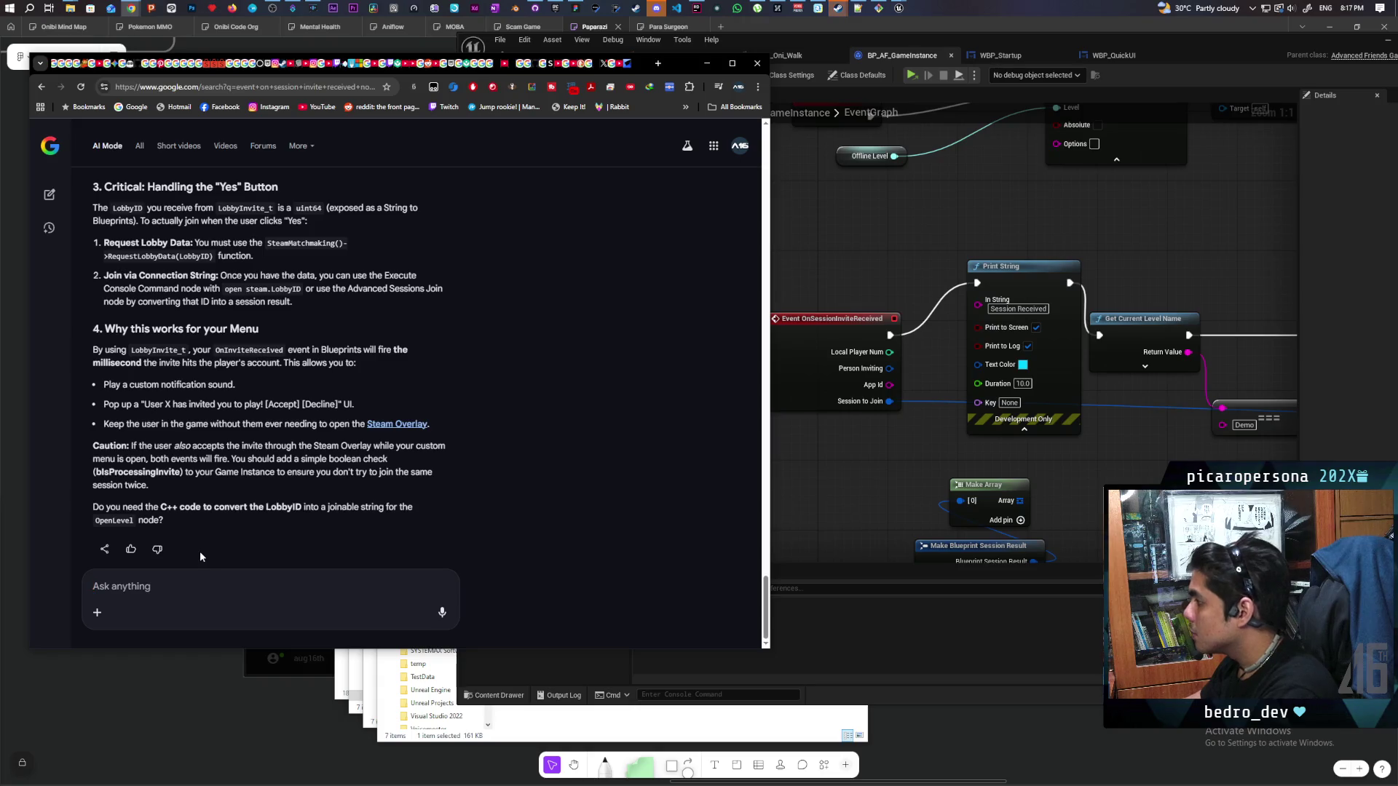
Widen the Chrome window and open a fresh Google tab
{"action": "type", "text": "the person"}
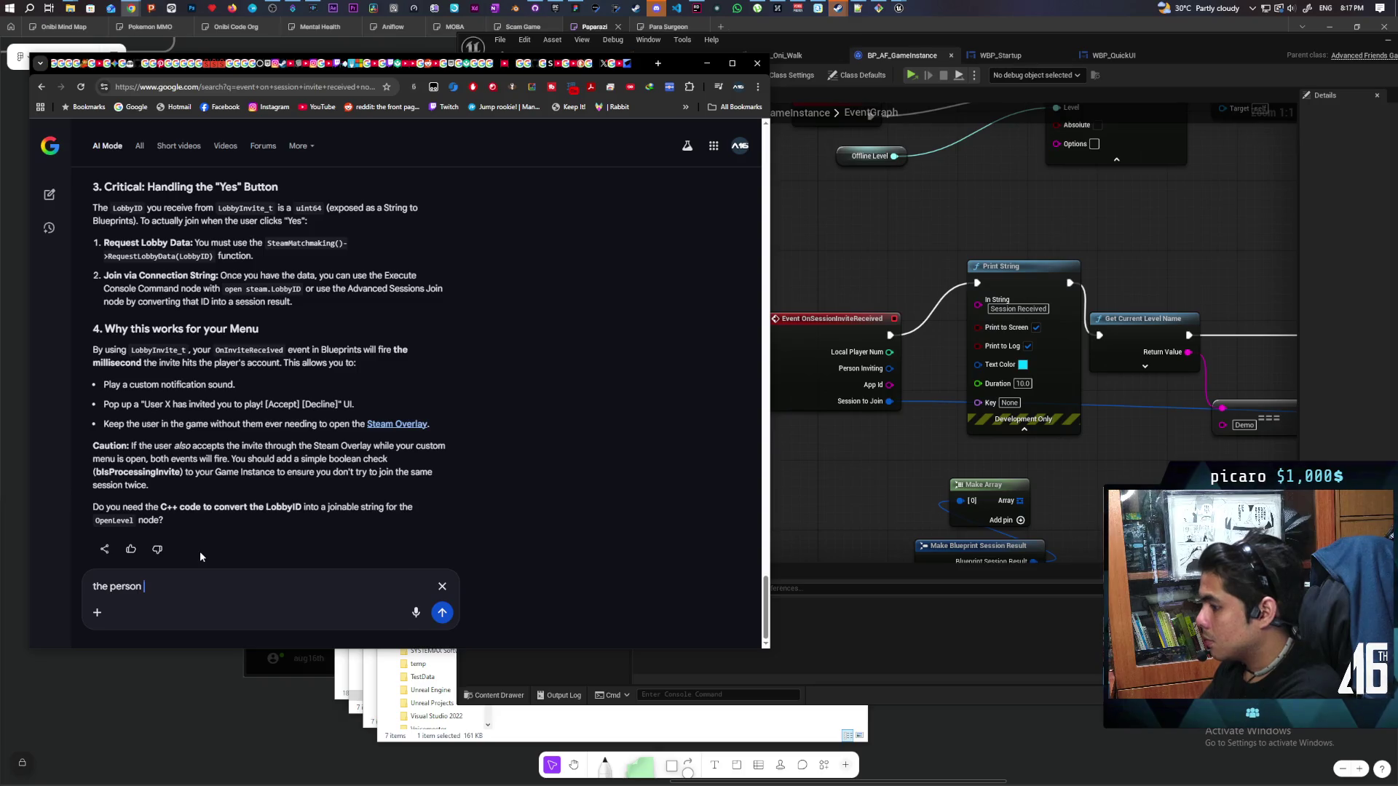
{"action": "key", "text": "BackSpace"}
{"action": "key", "text": "BackSpace"}
{"action": "key", "text": "BackSpace"}
{"action": "key", "text": "BackSpace"}
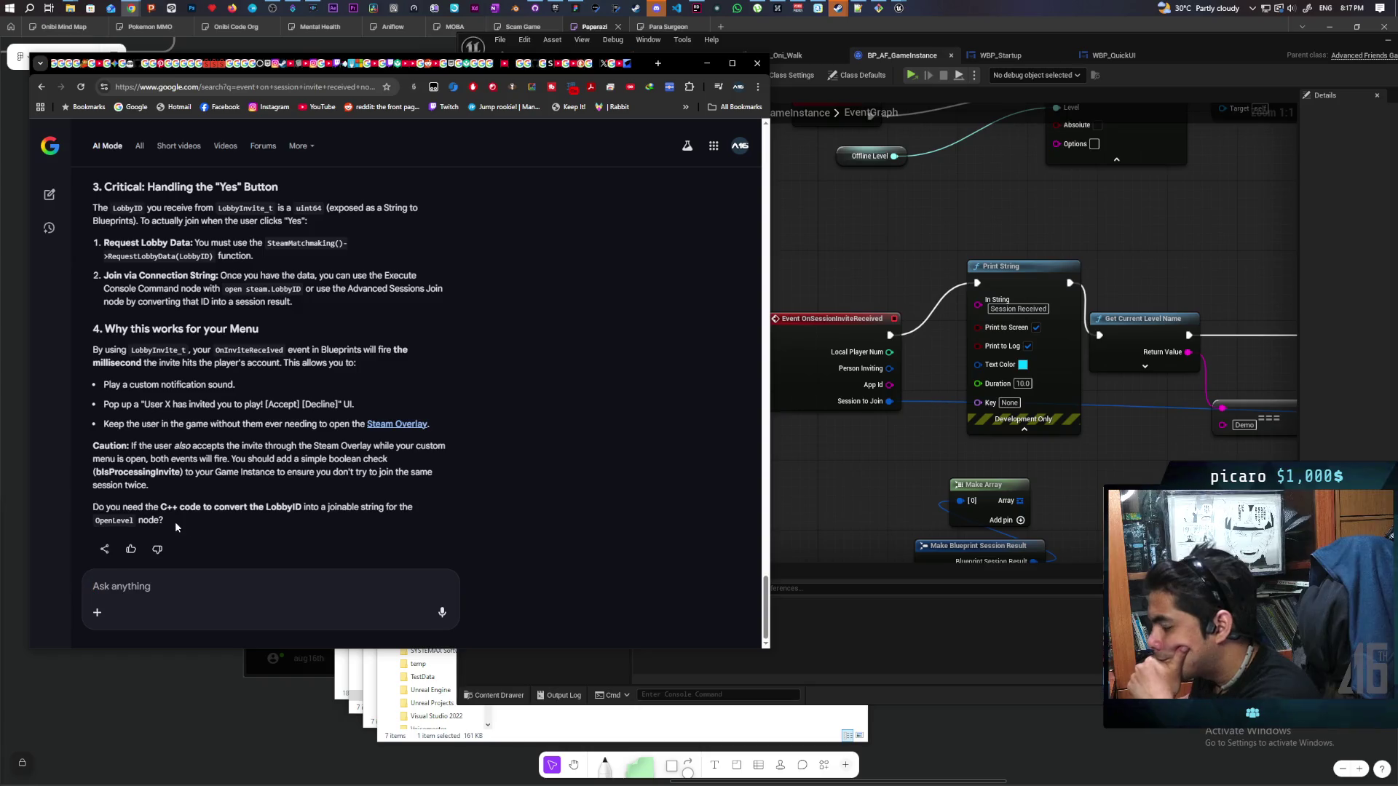
{"action": "left_click", "coordinate": [936, 487]}
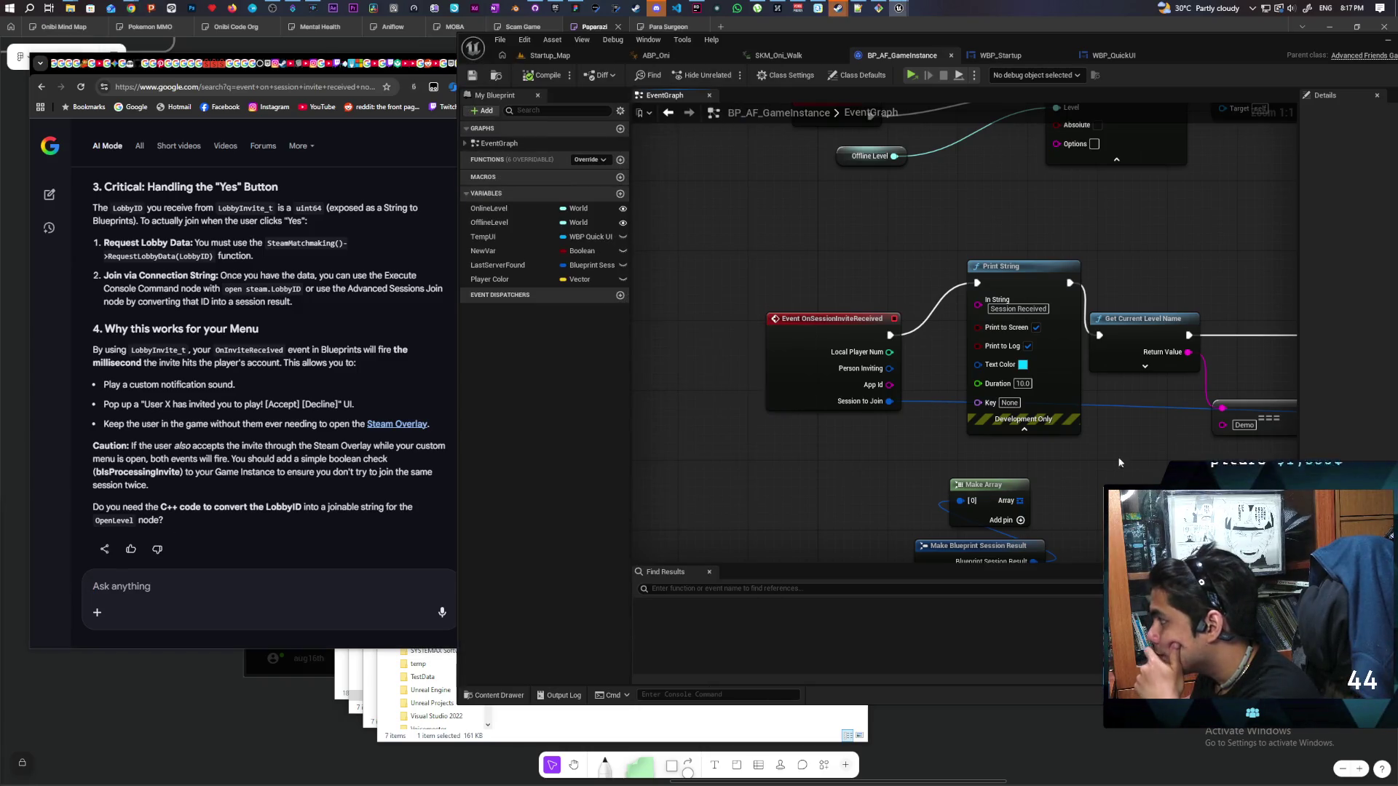
{"action": "left_click", "coordinate": [696, 8]}
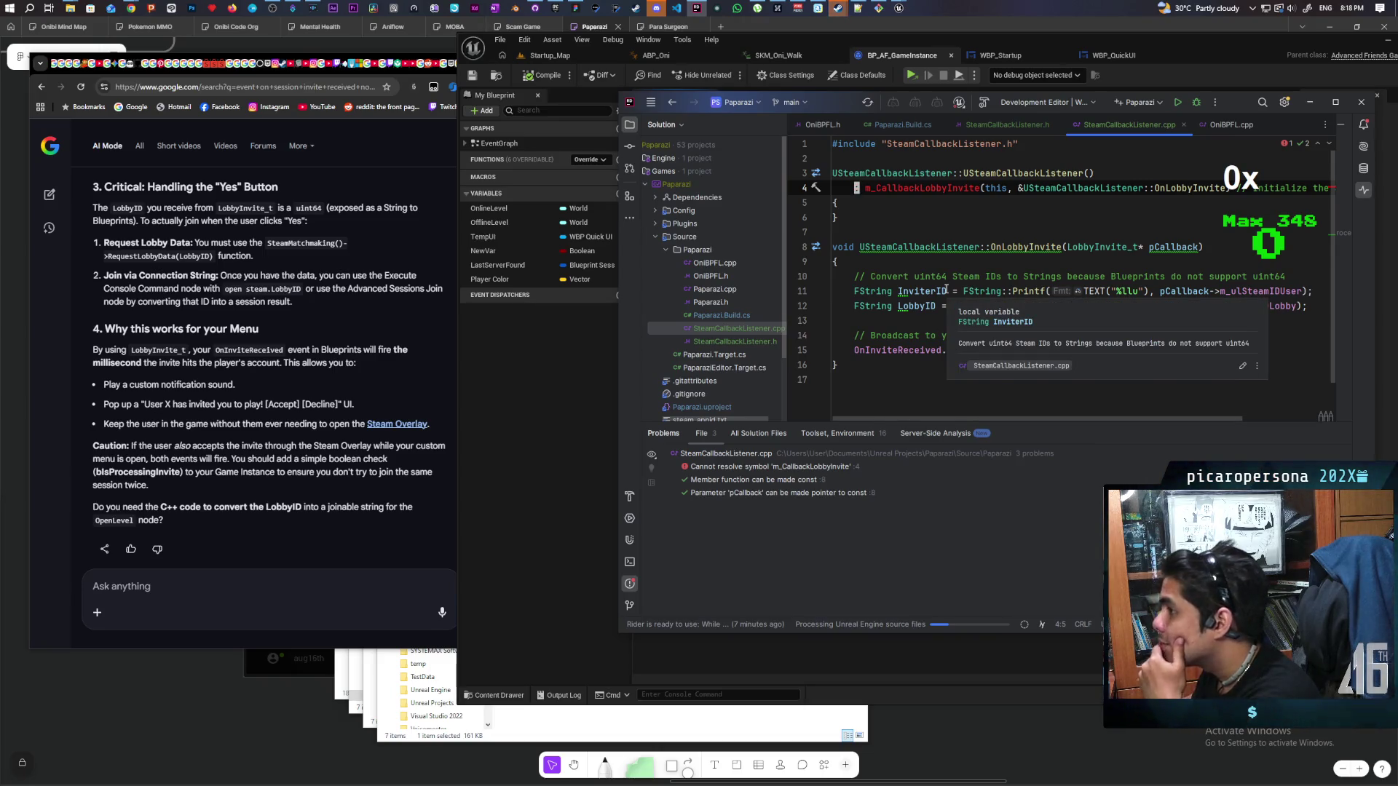
{"action": "left_click_drag", "start_coordinate": [456, 364], "coordinate": [769, 327]}
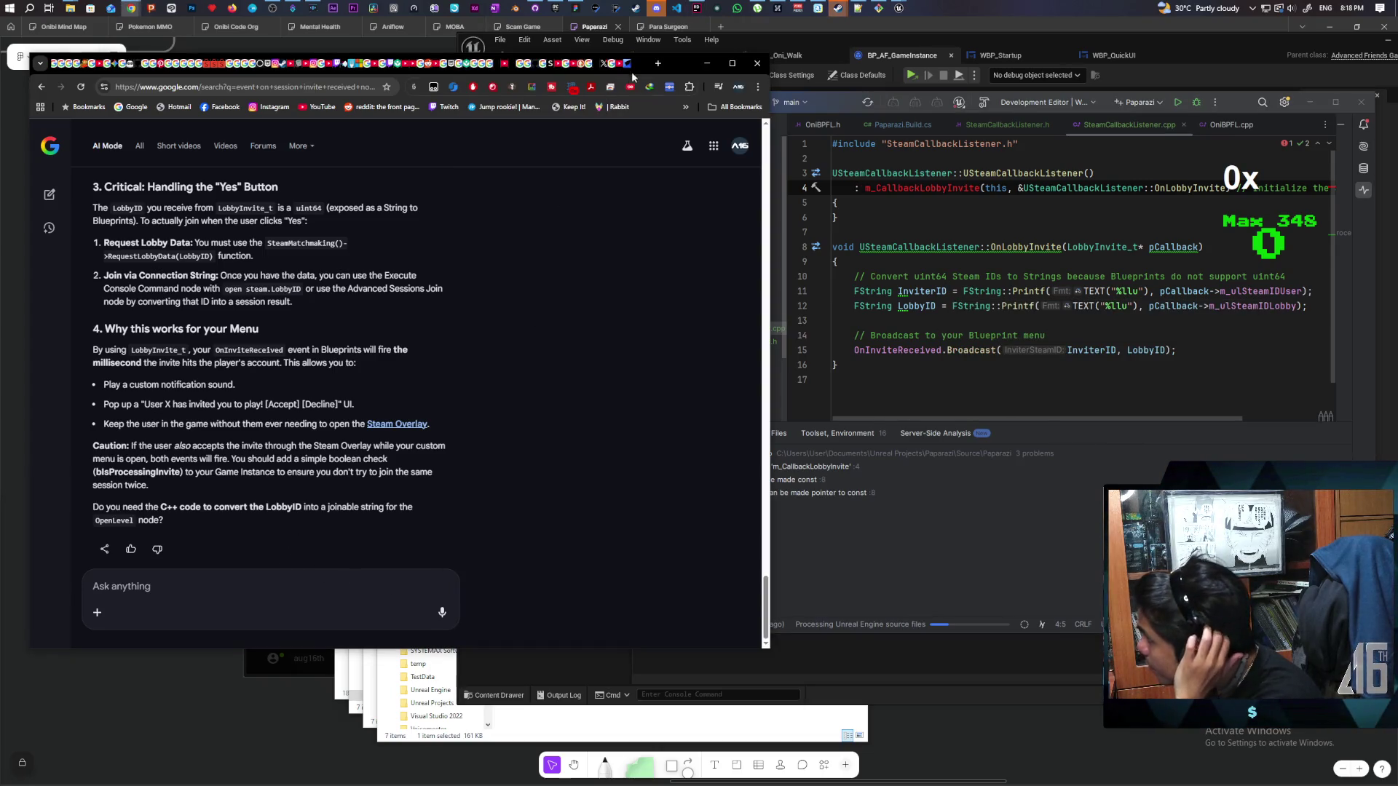
{"action": "left_click", "coordinate": [659, 64]}
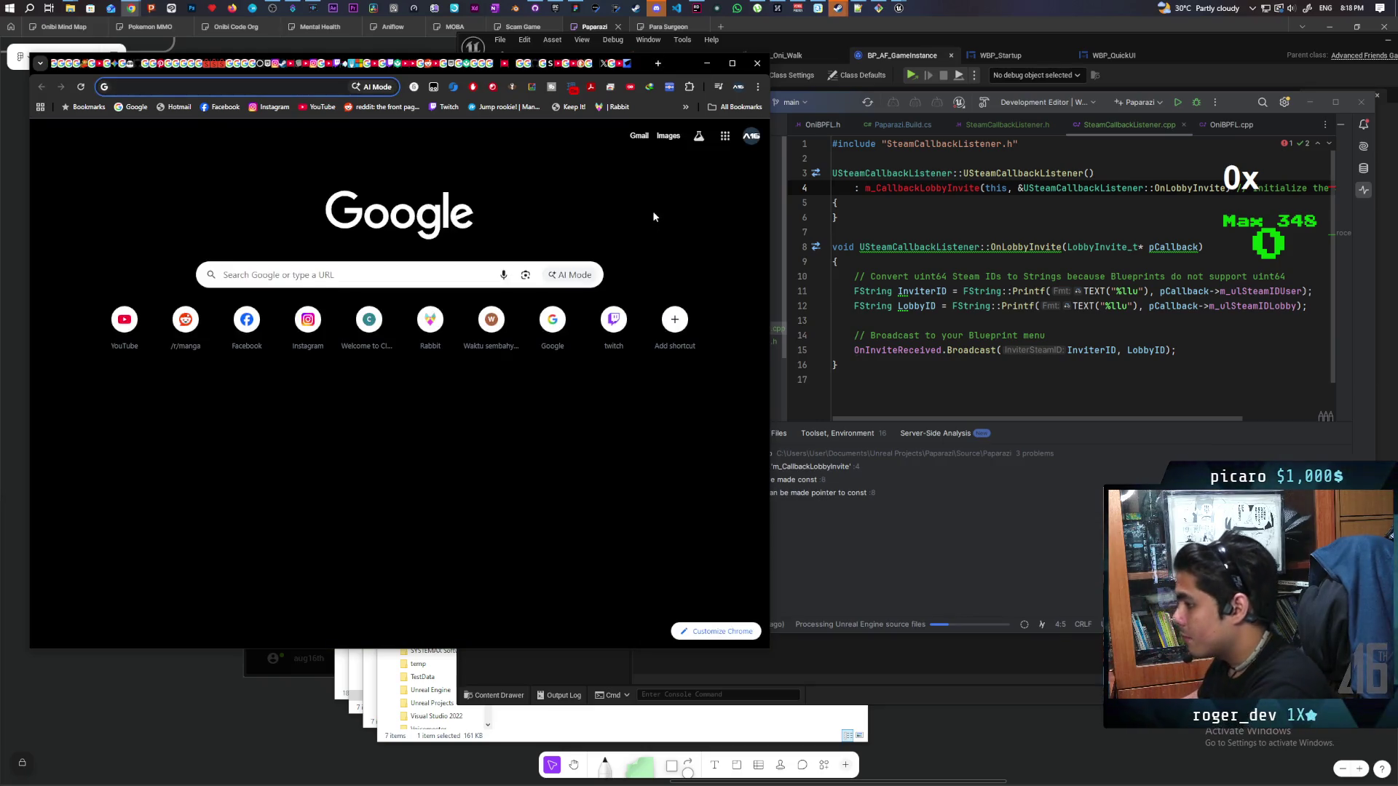
Open claude.ai and send the SteamCallbackListener.h code in a new chat
{"action": "type", "text": "claude"}
{"action": "key", "text": "Return"}
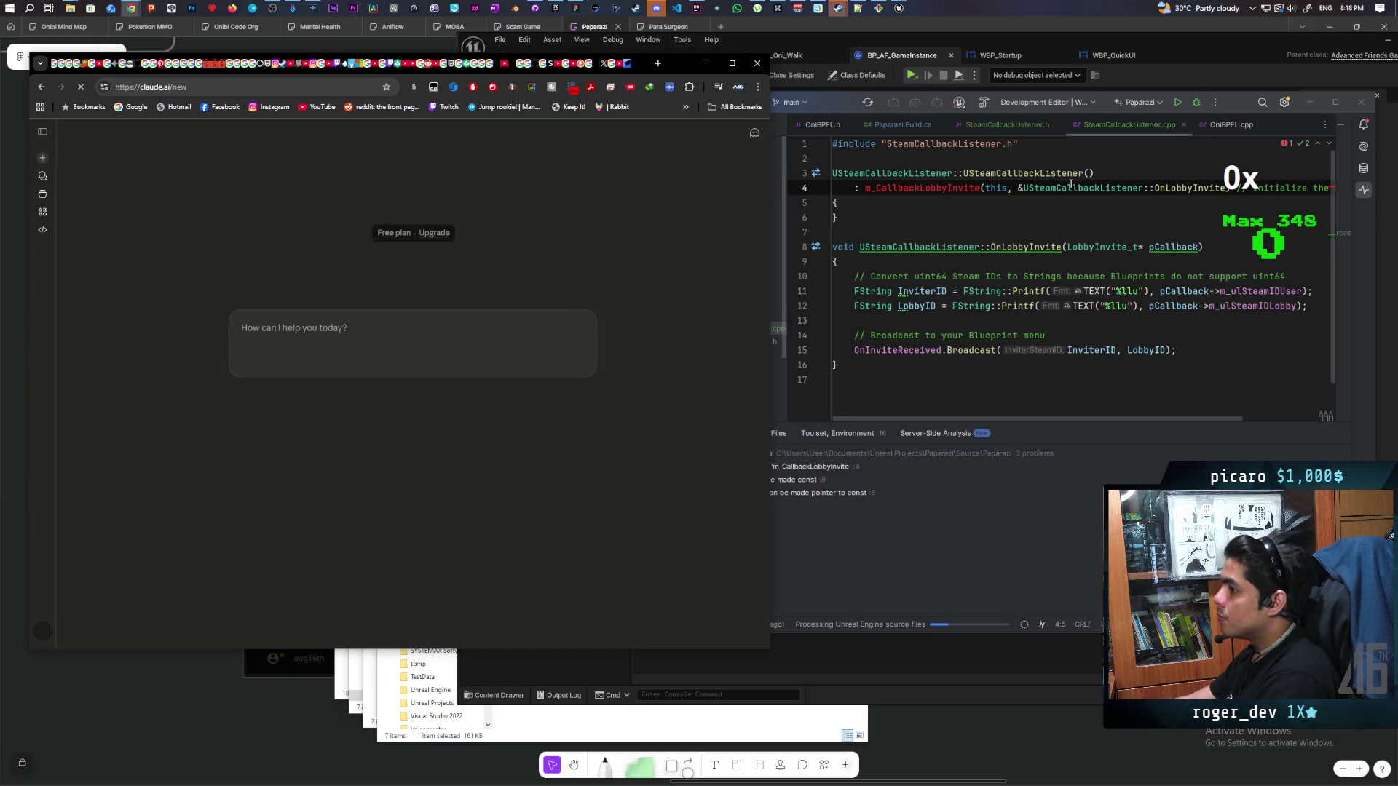
{"action": "left_click", "coordinate": [1024, 126]}
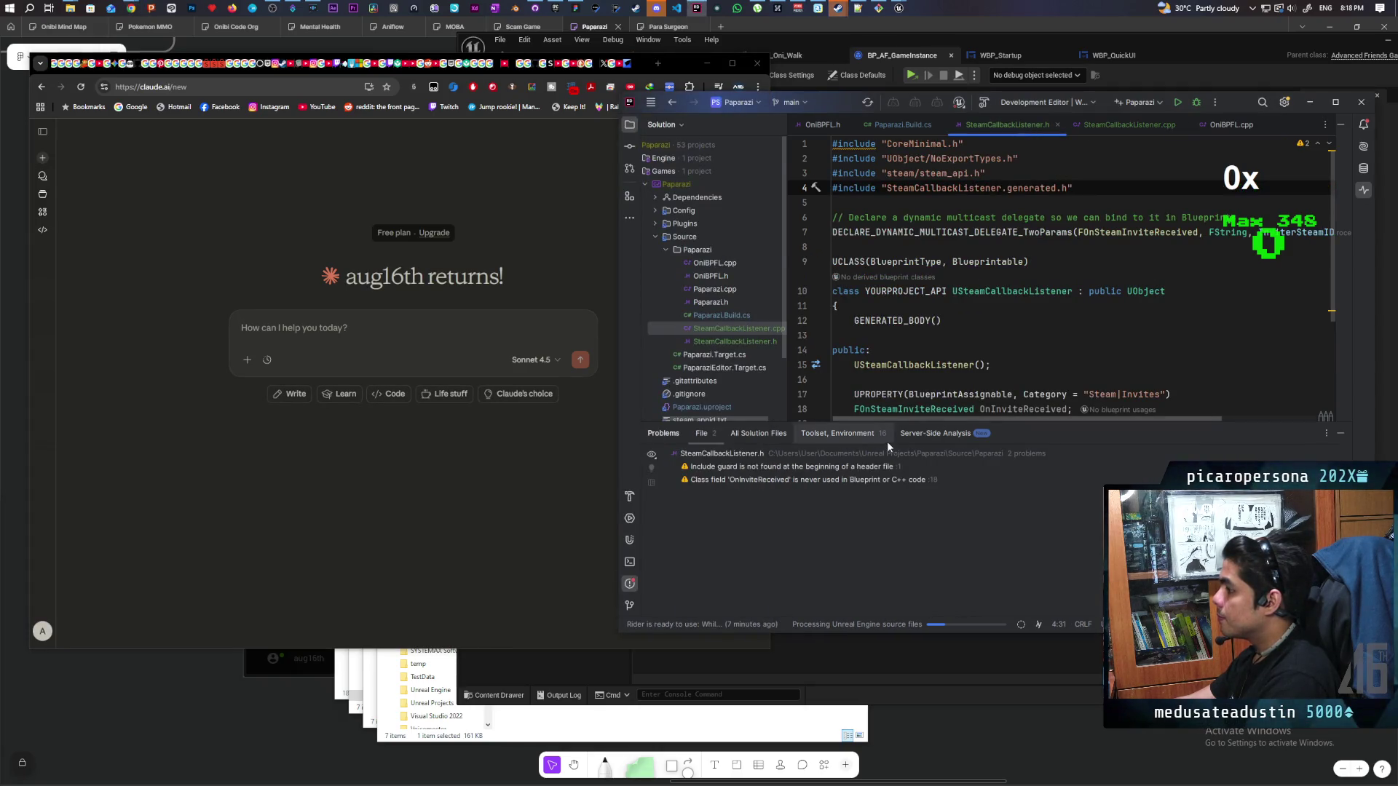
{"action": "key", "text": "ctrl+a"}
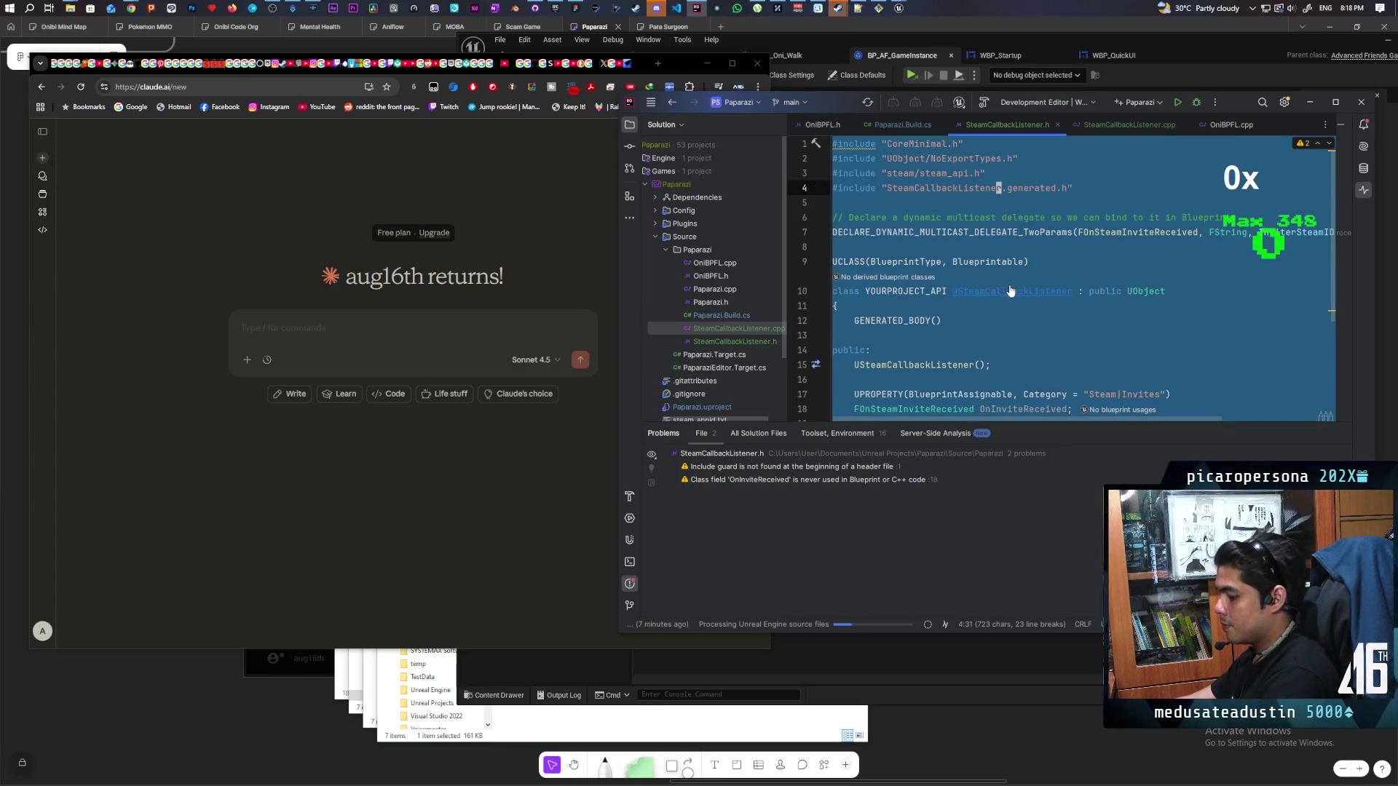
{"action": "key", "text": "ctrl+c"}
{"action": "left_click", "coordinate": [381, 329]}
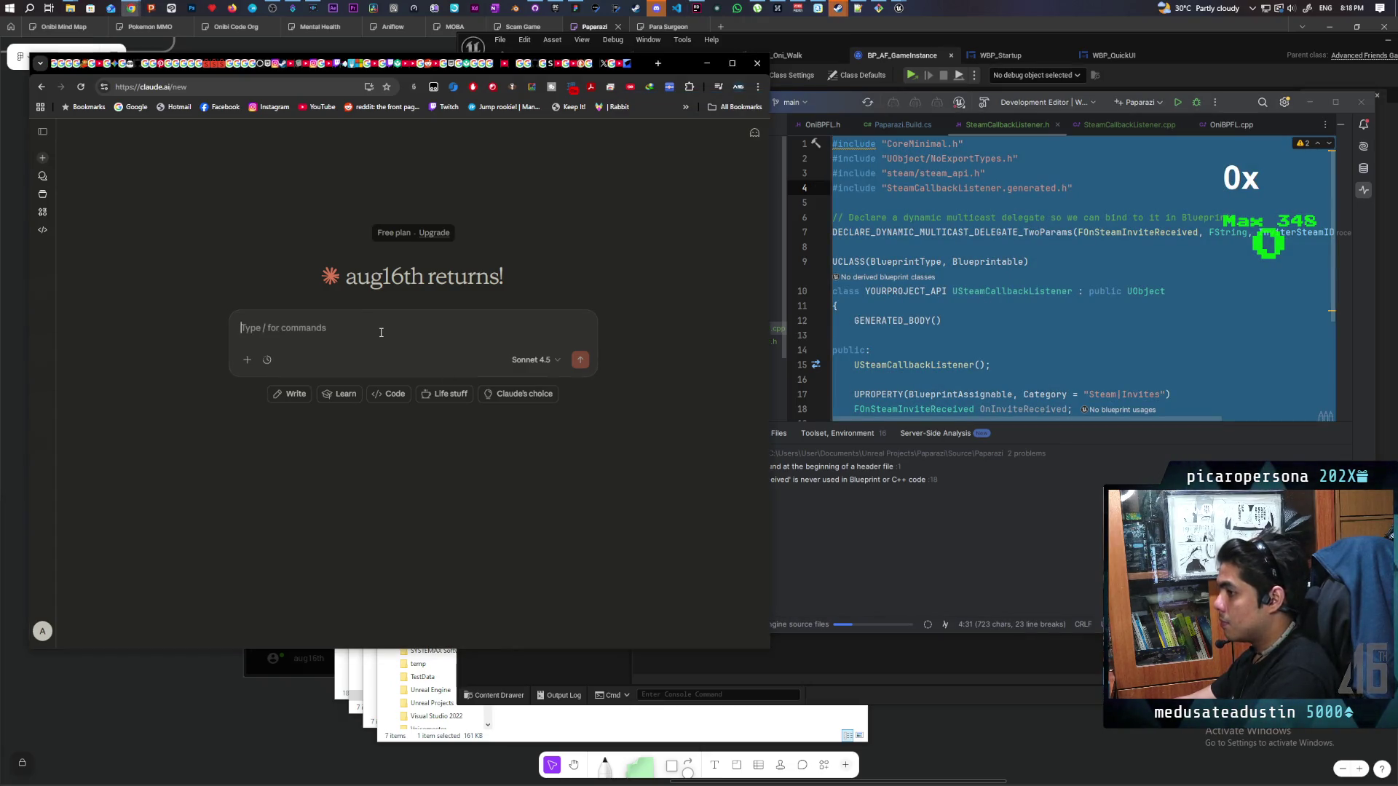
{"action": "key", "text": "ctrl+v"}
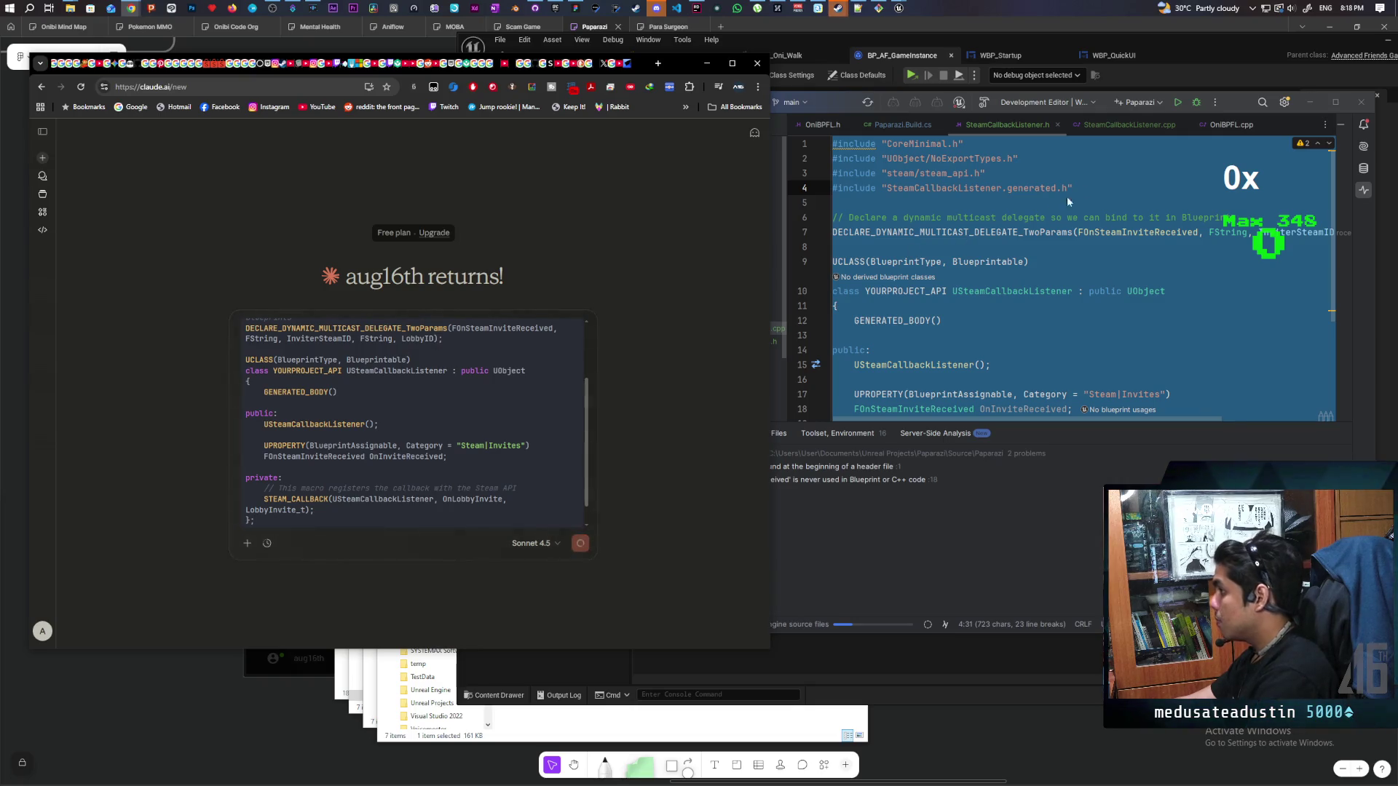
{"action": "key", "text": "Return"}
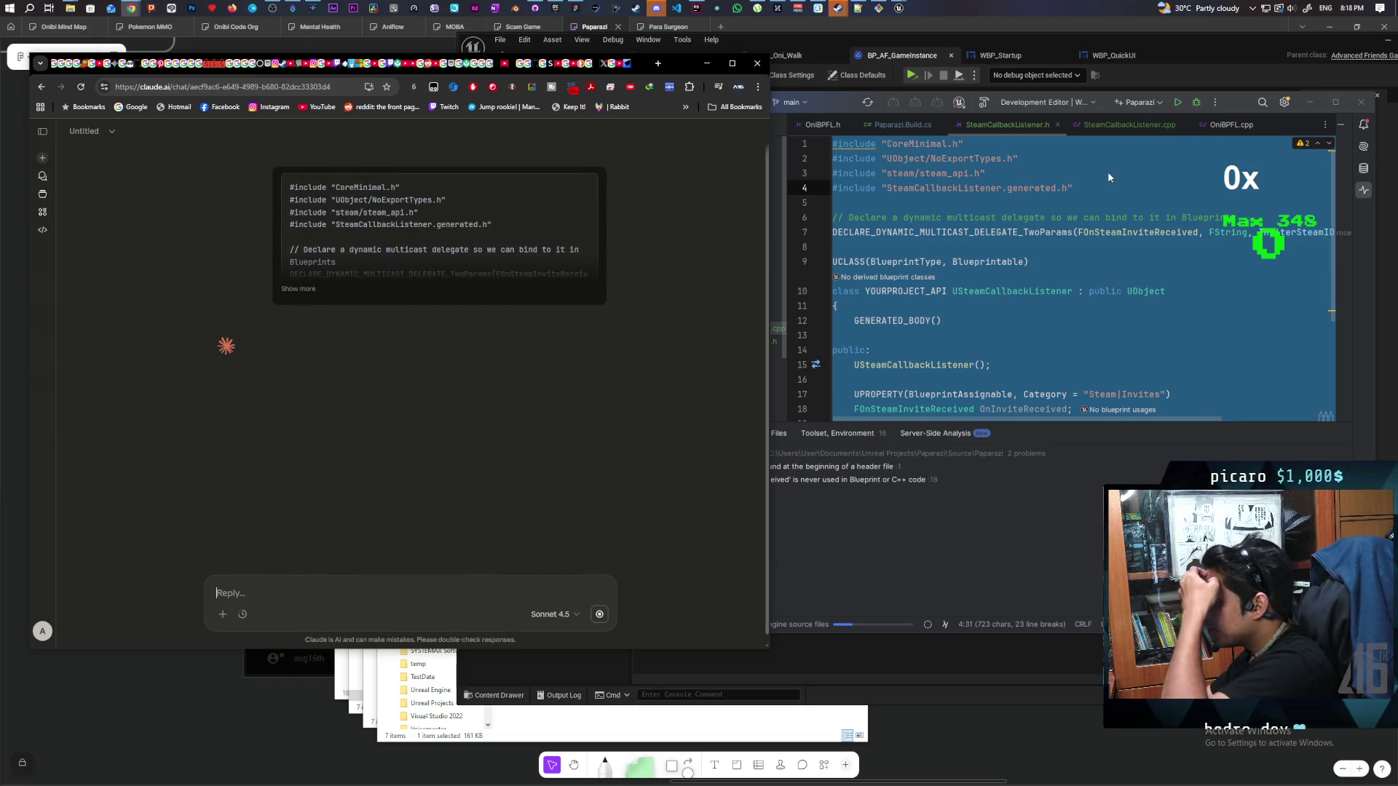
Send the SteamCallbackListener.cpp code to Claude and review its fixed implementation
{"action": "left_click", "coordinate": [1121, 128]}
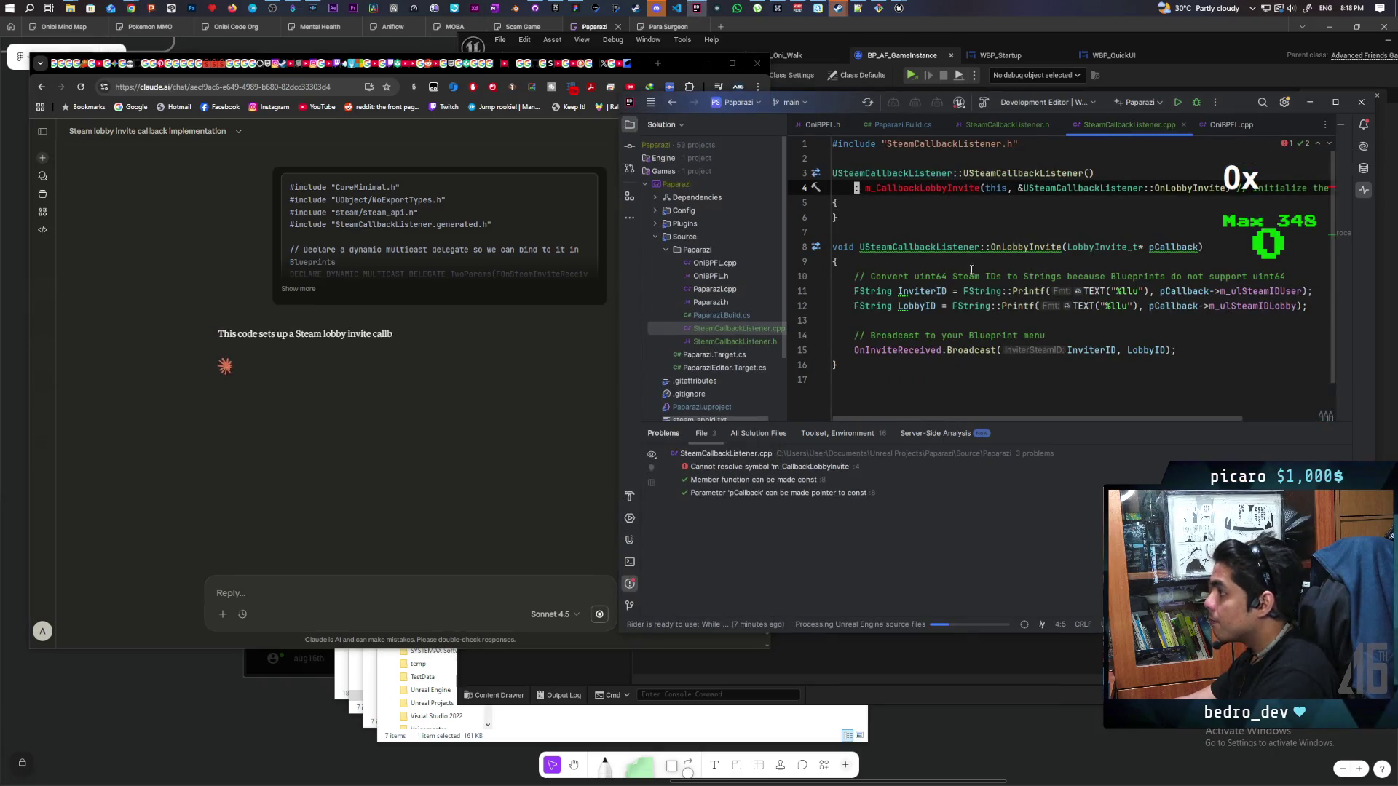
{"action": "key", "text": "ctrl+a"}
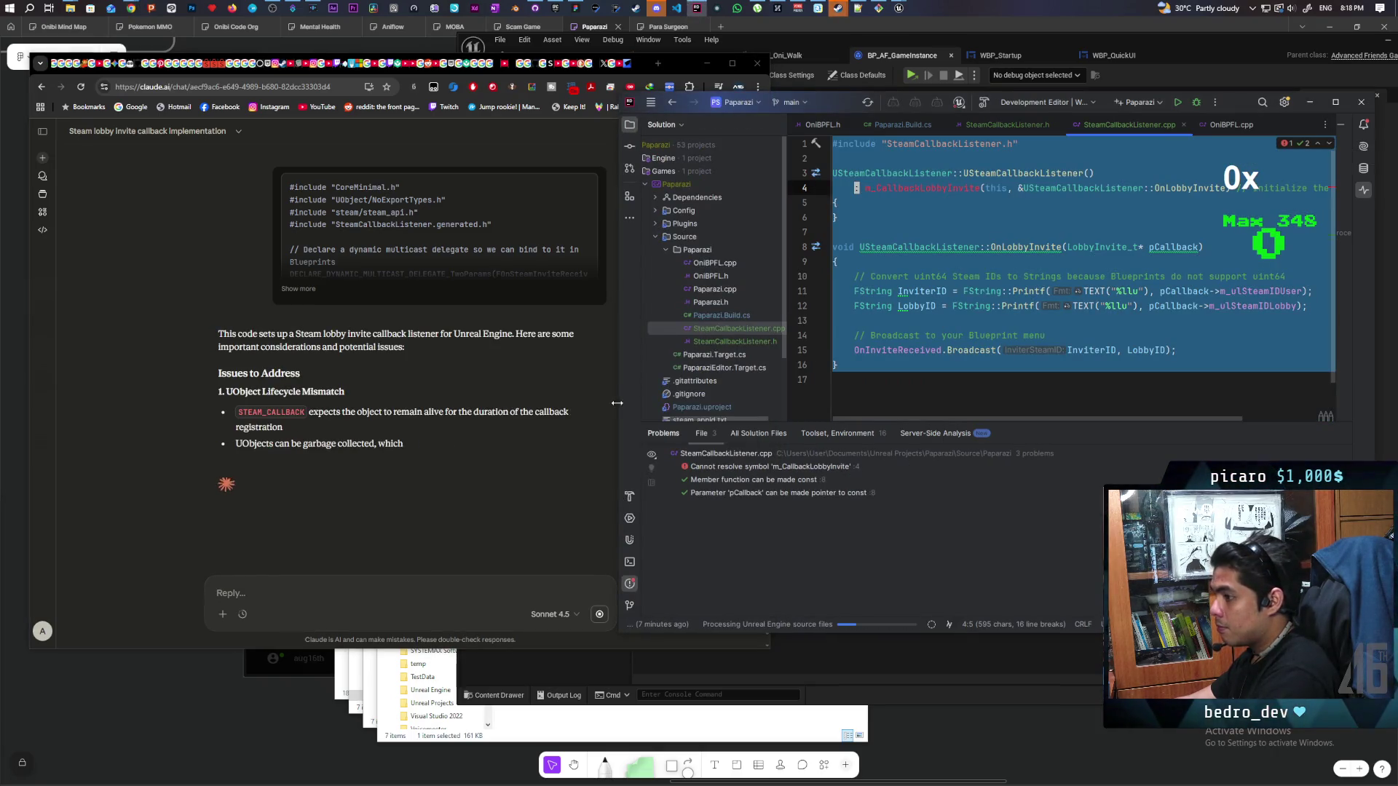
{"action": "left_click", "coordinate": [415, 577]}
{"action": "key", "text": "ctrl+v"}
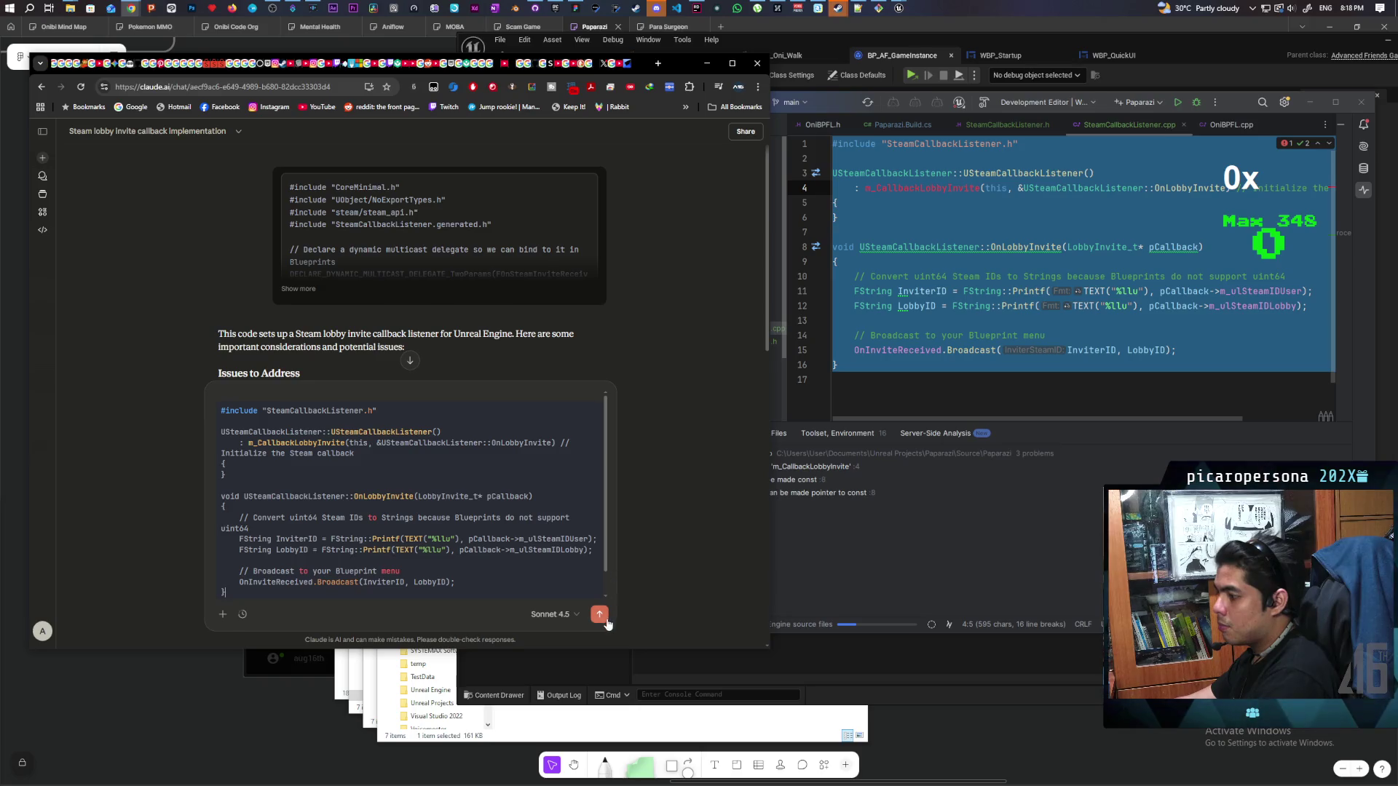
{"action": "left_click", "coordinate": [600, 616]}
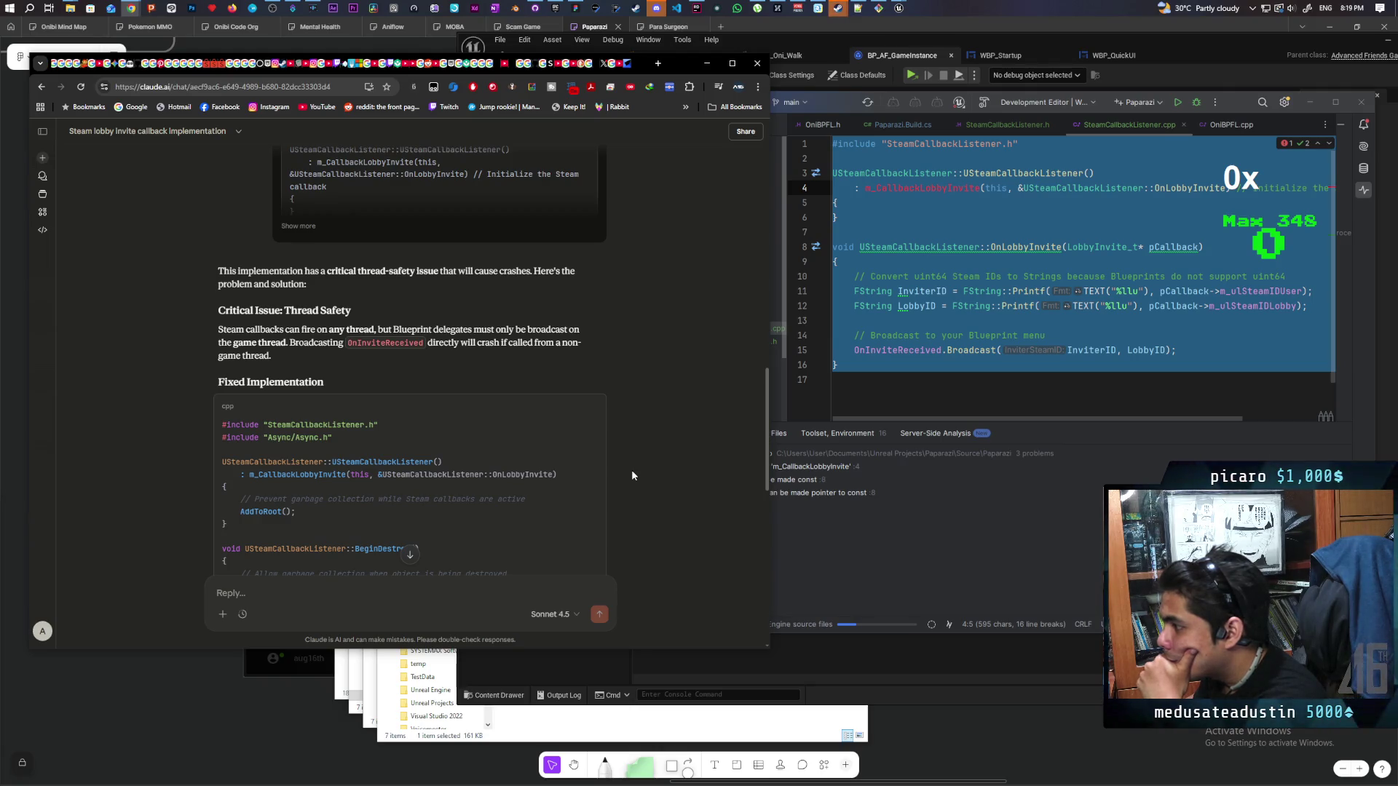
{"action": "scroll", "coordinate": [632, 474], "scroll_direction": "down", "scroll_amount": 3}
{"action": "scroll", "coordinate": [633, 475], "scroll_direction": "down", "scroll_amount": 3}
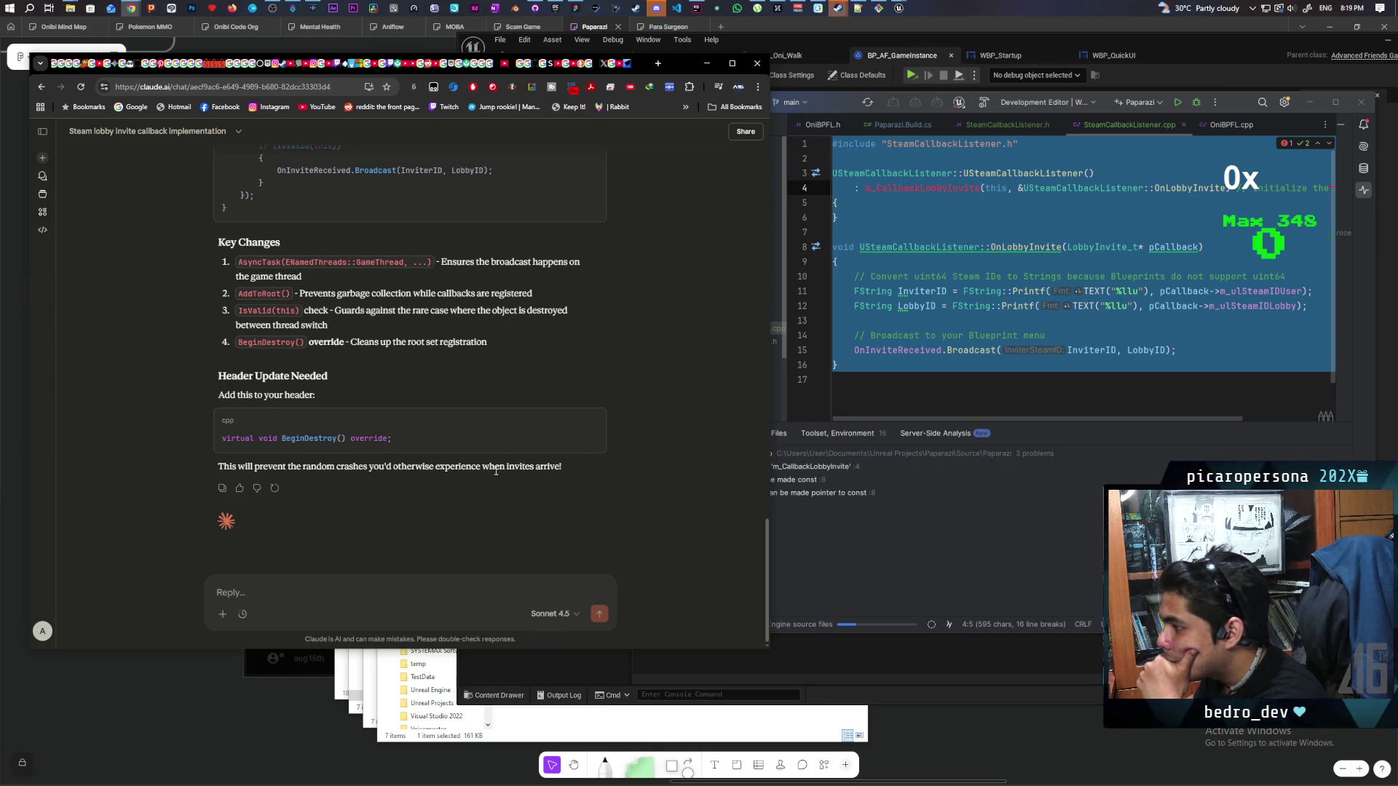
{"action": "scroll", "coordinate": [496, 472], "scroll_direction": "up", "scroll_amount": 6}
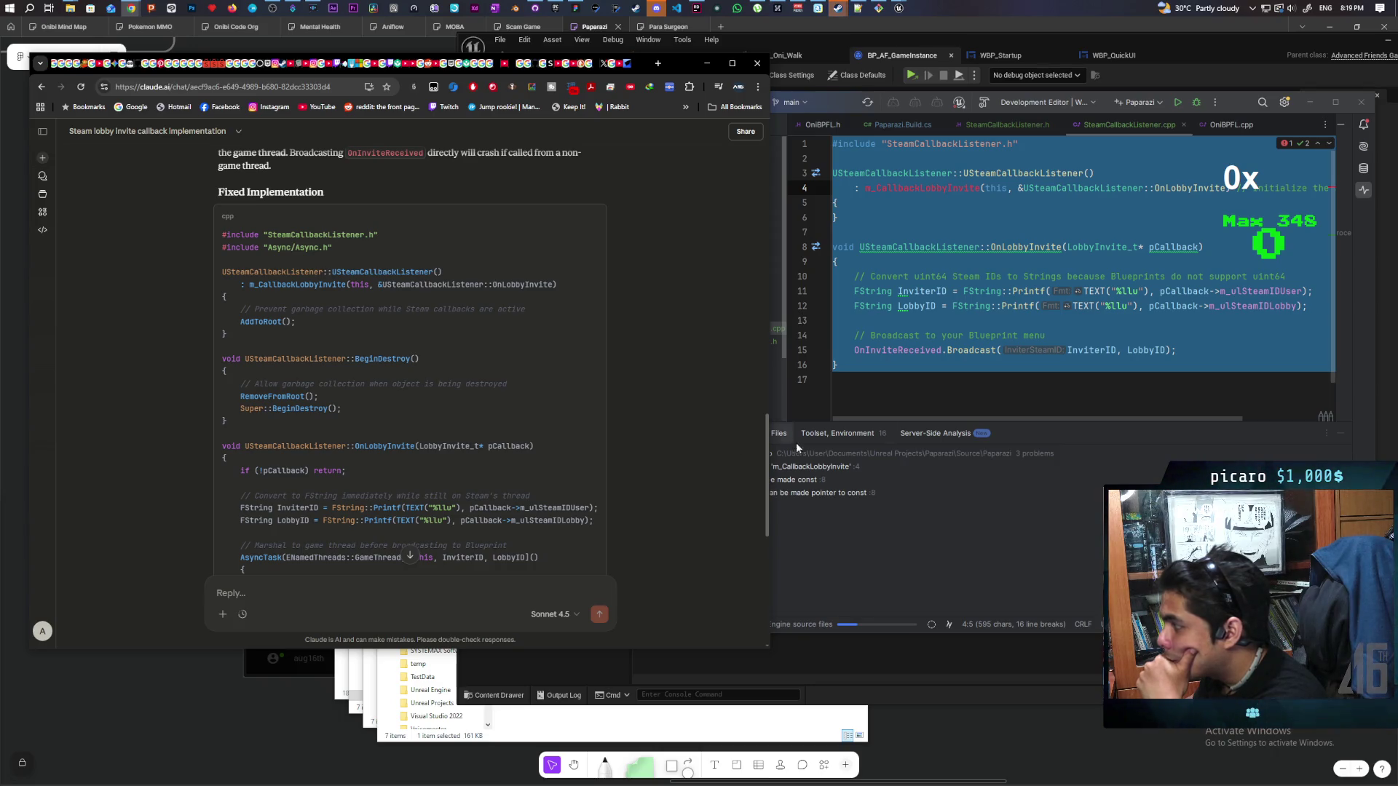
{"action": "left_click", "coordinate": [845, 466]}
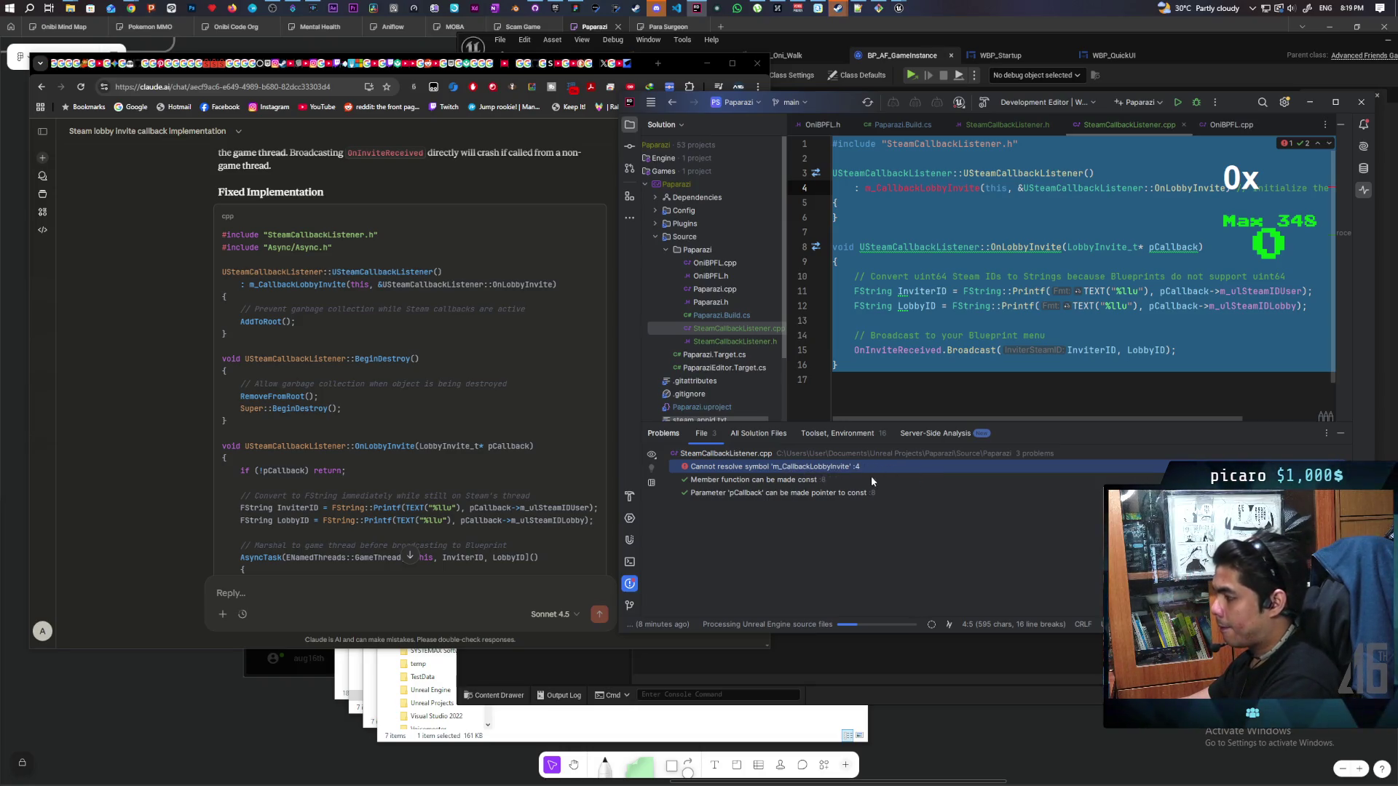
Send Rider's 'Cannot resolve symbol' m_CallbackLobbyInvite error to Claude and read its reply
{"action": "left_click", "coordinate": [301, 621]}
{"action": "type", "text": "Cannot resolve symbol 'm_CallbackLobbyInvite'"}
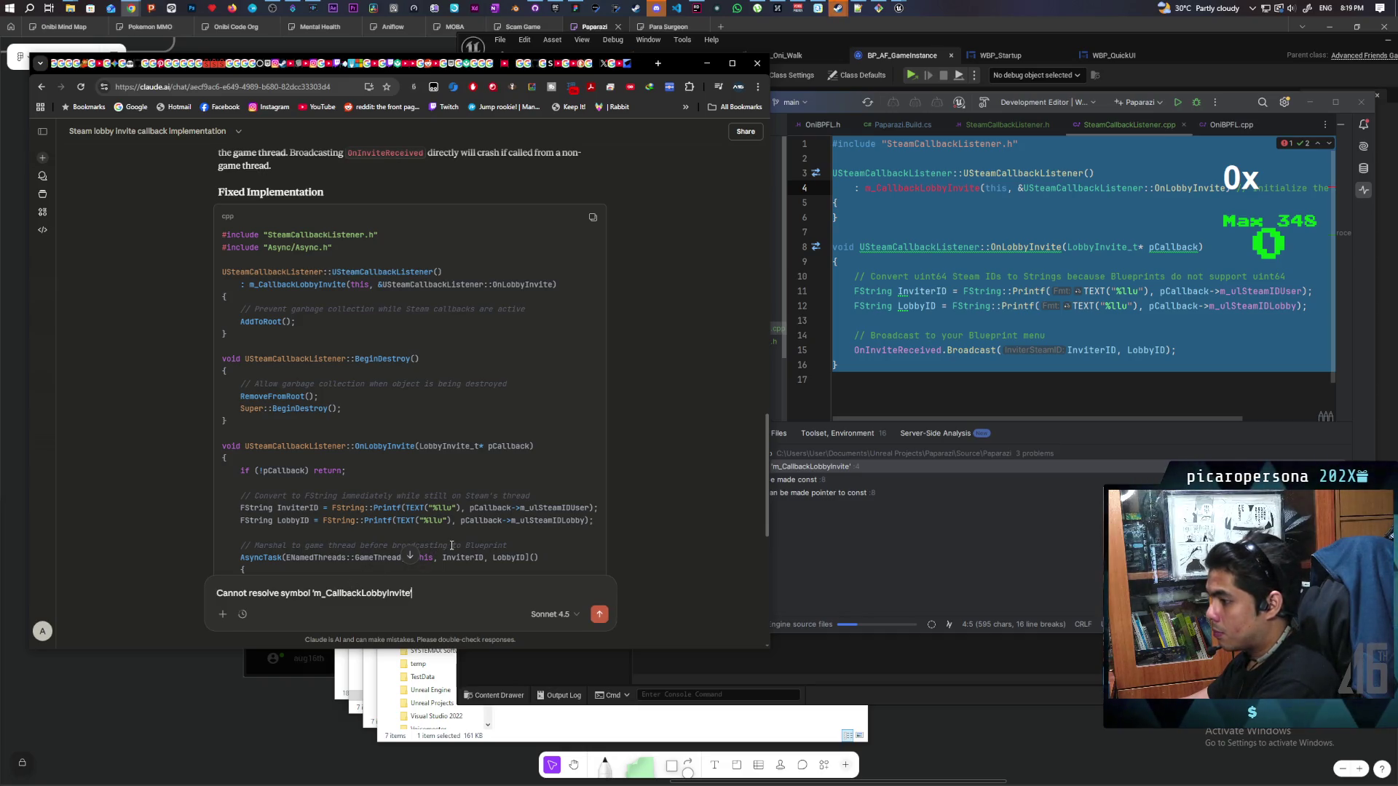
{"action": "left_click", "coordinate": [927, 469]}
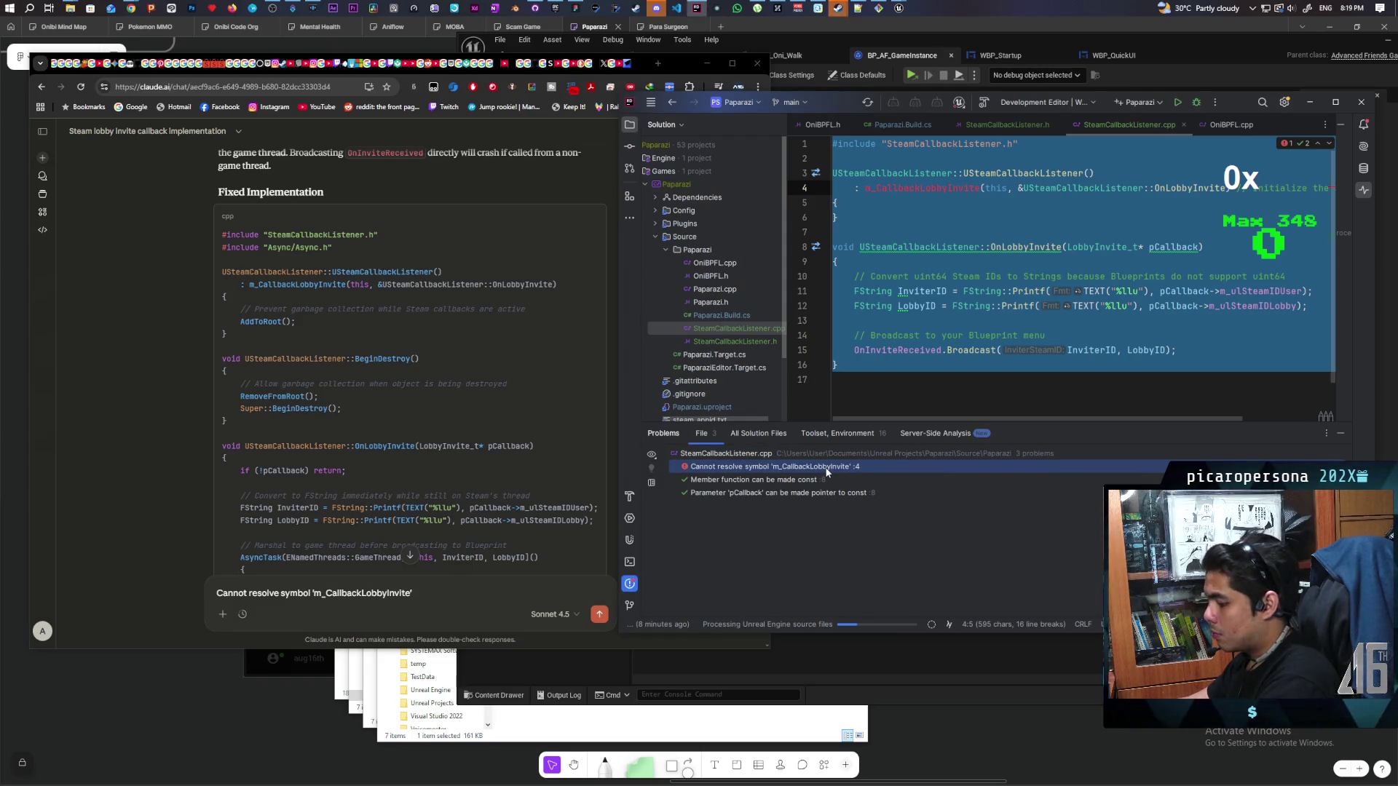
{"action": "left_click", "coordinate": [424, 602]}
{"action": "key", "text": "Return"}
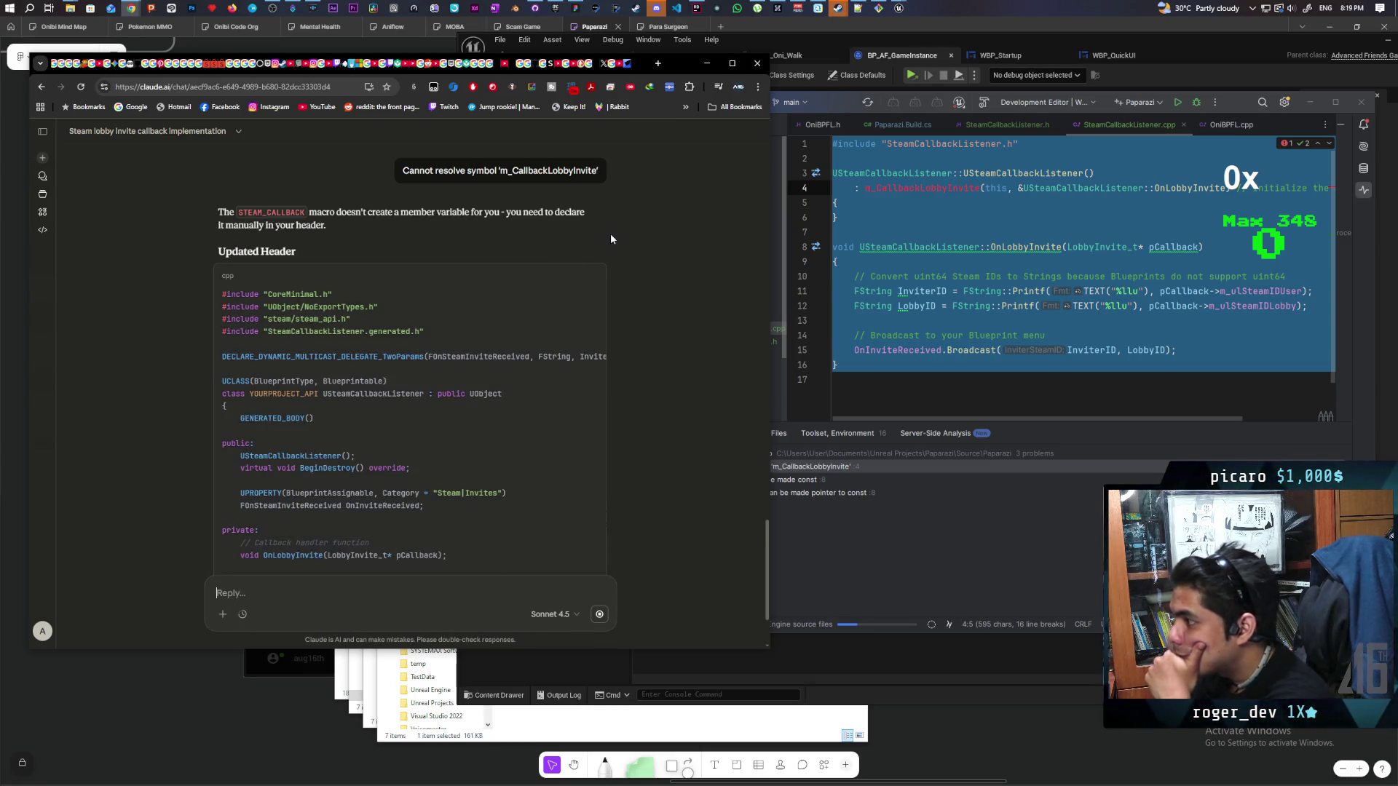
{"action": "scroll", "coordinate": [615, 240], "scroll_direction": "down", "scroll_amount": 2}
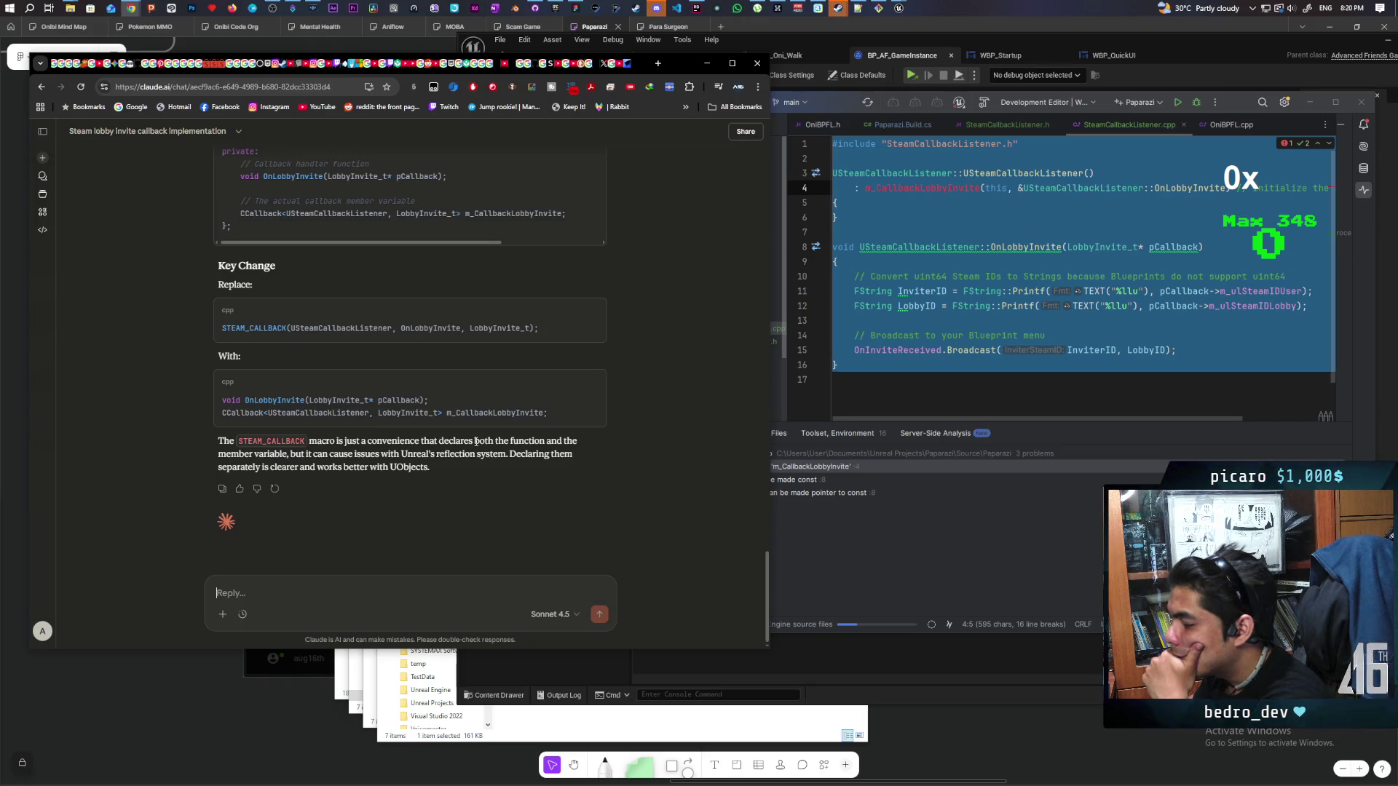
{"action": "scroll", "coordinate": [483, 441], "scroll_direction": "up", "scroll_amount": 2}
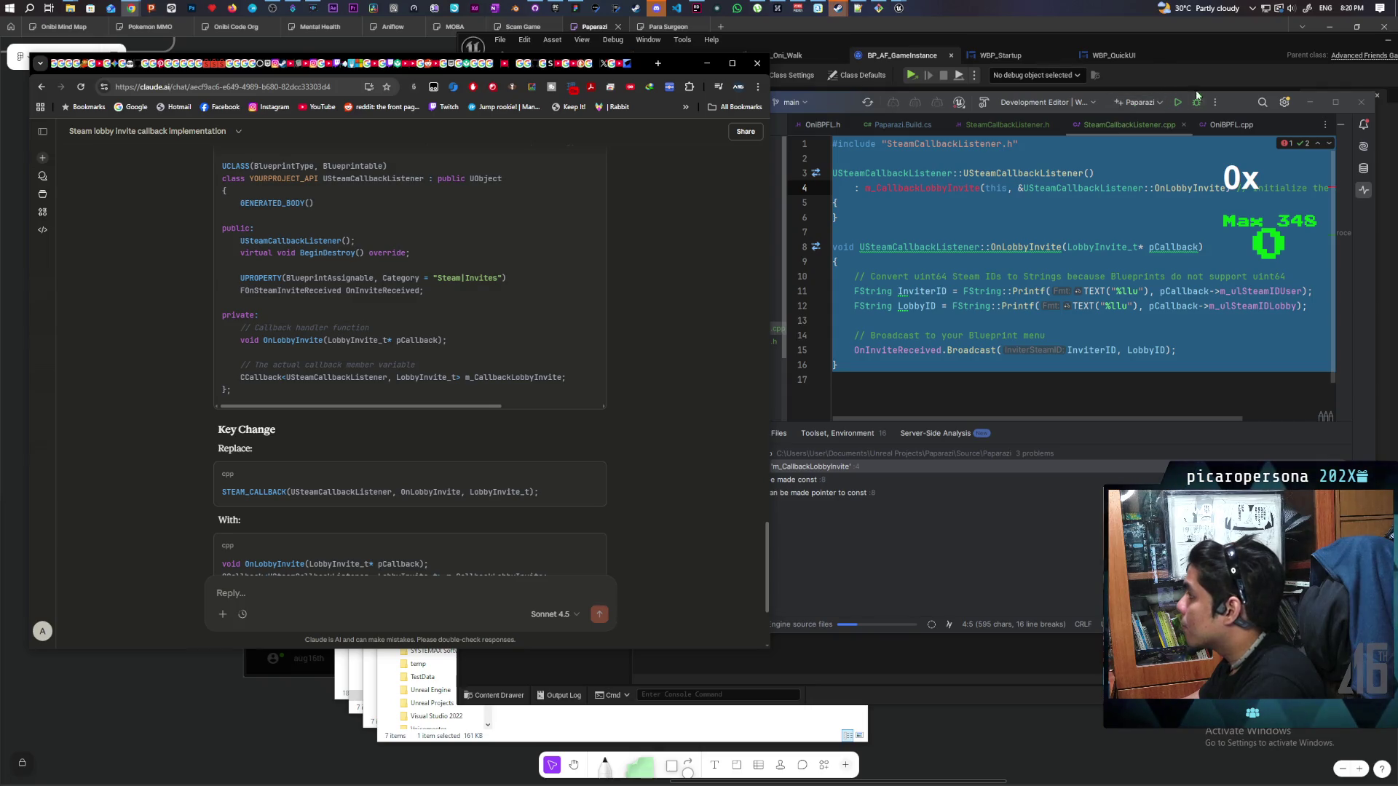
Replace SteamCallbackListener.h with Claude's corrected class code and recheck the .cpp
{"action": "left_click", "coordinate": [1087, 512]}
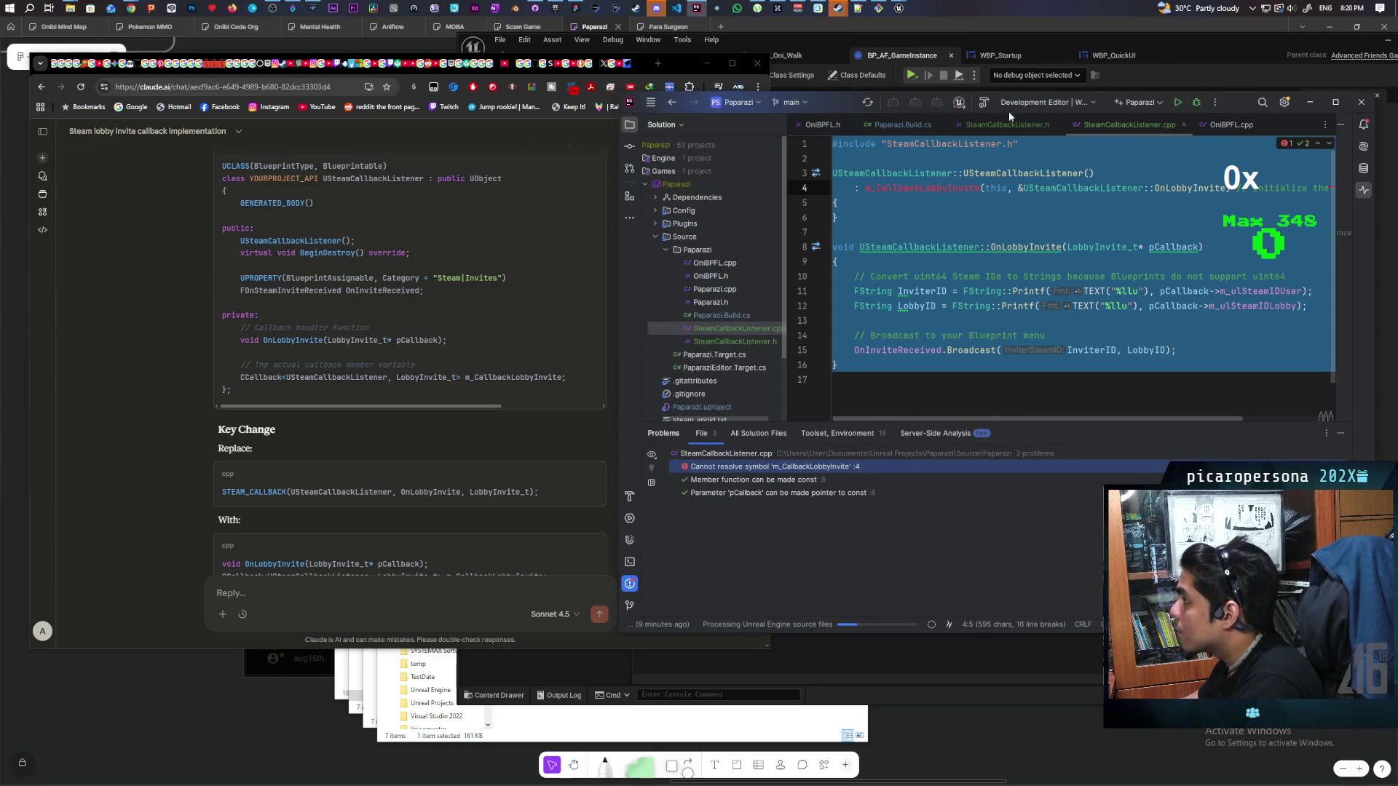
{"action": "left_click", "coordinate": [1020, 126]}
{"action": "key", "text": "ctrl+a"}
{"action": "key", "text": "ctrl+v"}
{"action": "scroll", "coordinate": [997, 332], "scroll_direction": "up", "scroll_amount": 3}
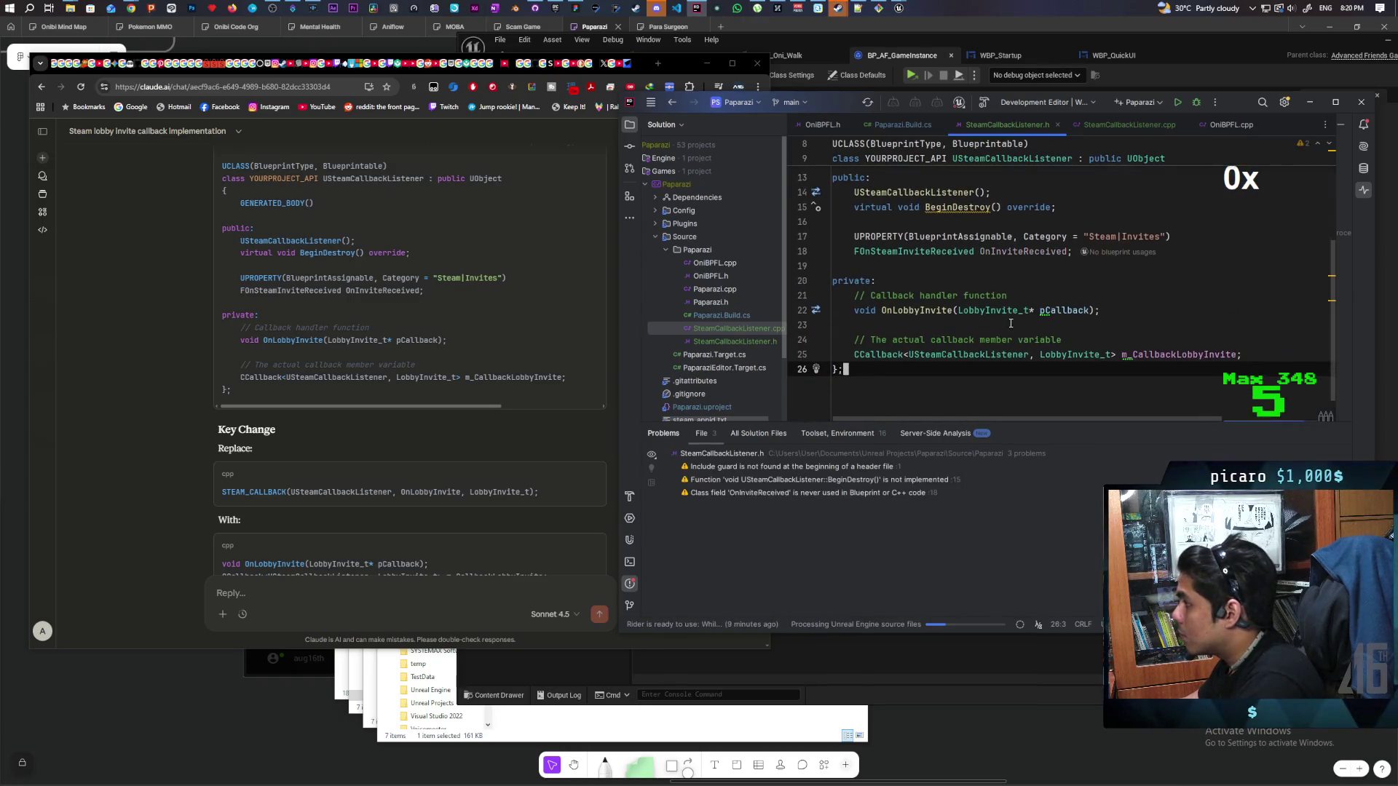
{"action": "left_click", "coordinate": [1129, 126]}
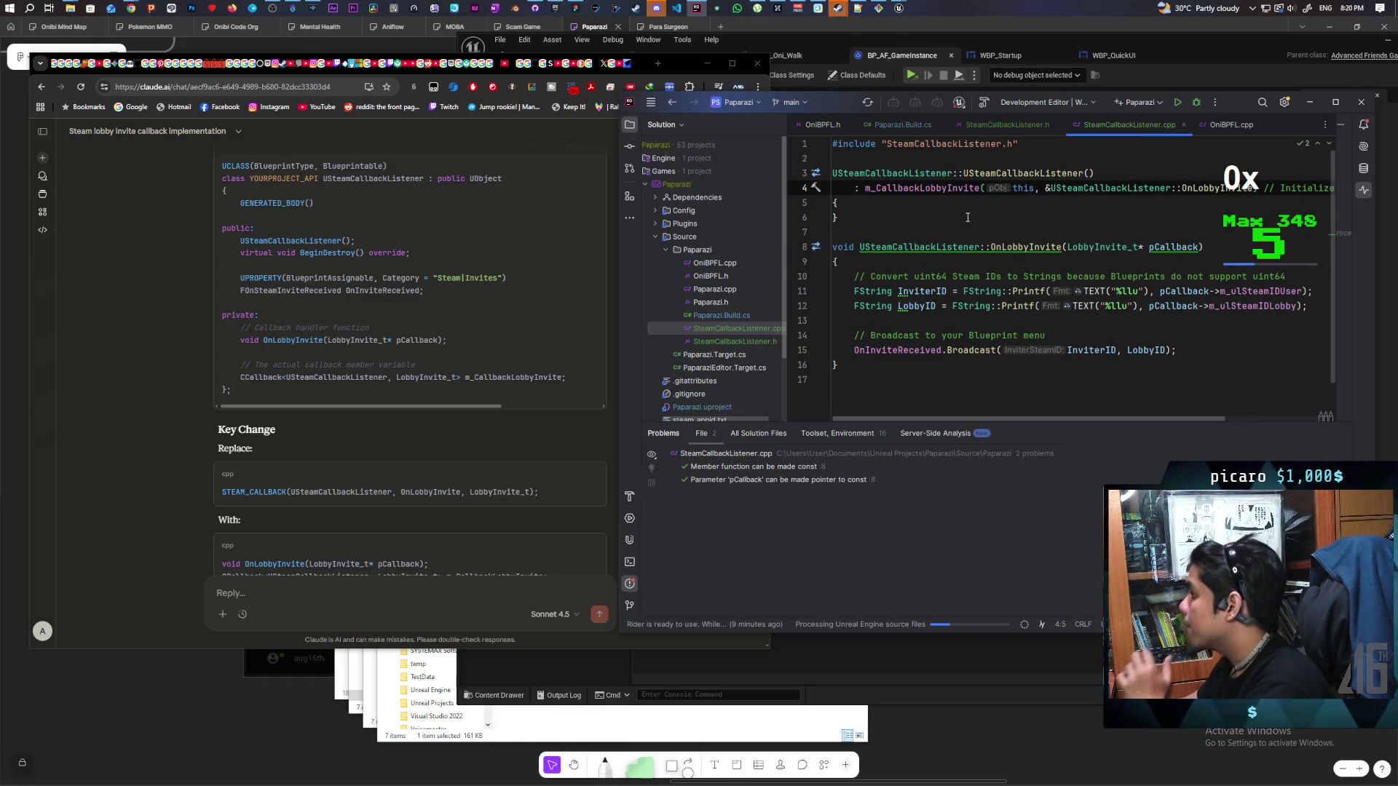
{"action": "left_click", "coordinate": [903, 218]}
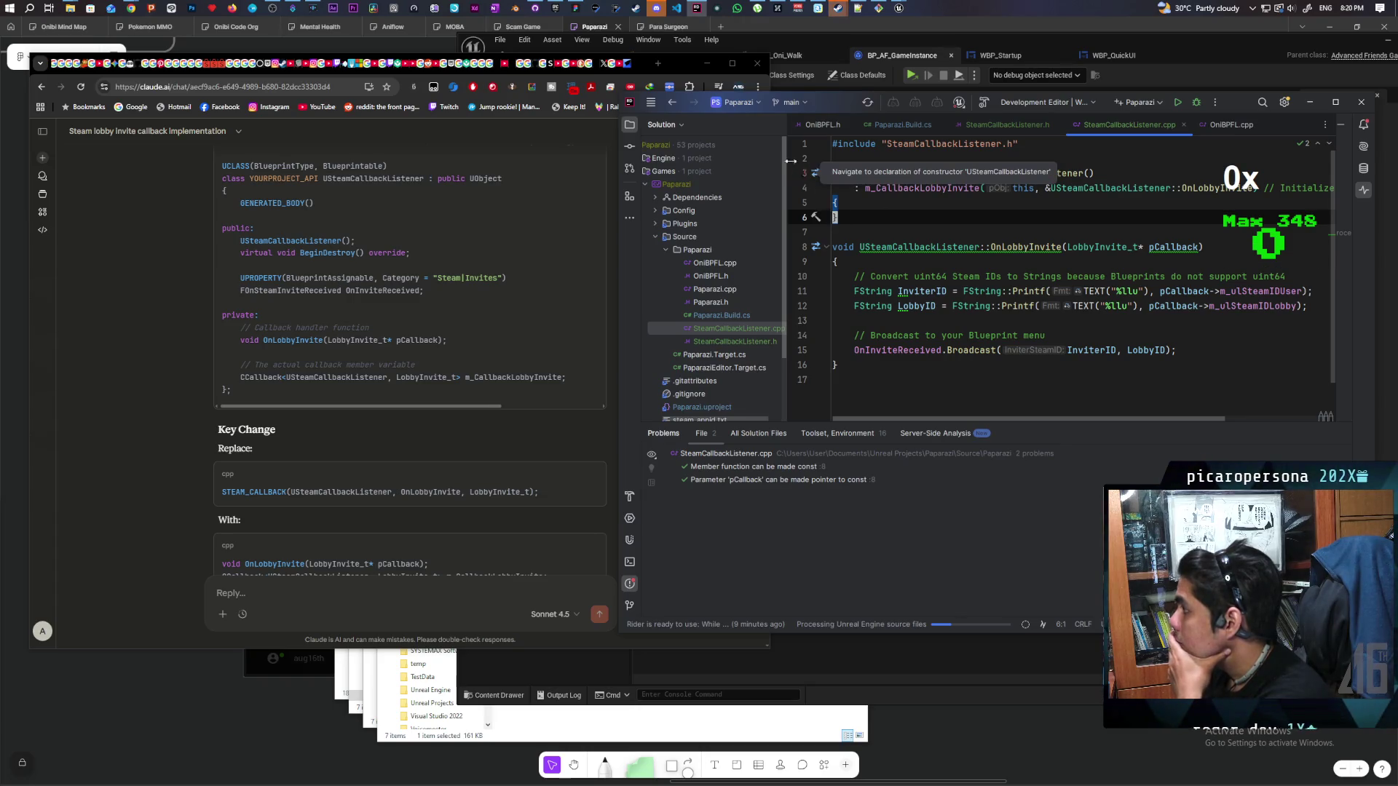
Move the Unreal Editor aside and bring up the Paparazi project's context menu in Rider
{"action": "left_click", "coordinate": [1221, 42]}
{"action": "left_click_drag", "start_coordinate": [1226, 42], "coordinate": [1056, 68]}
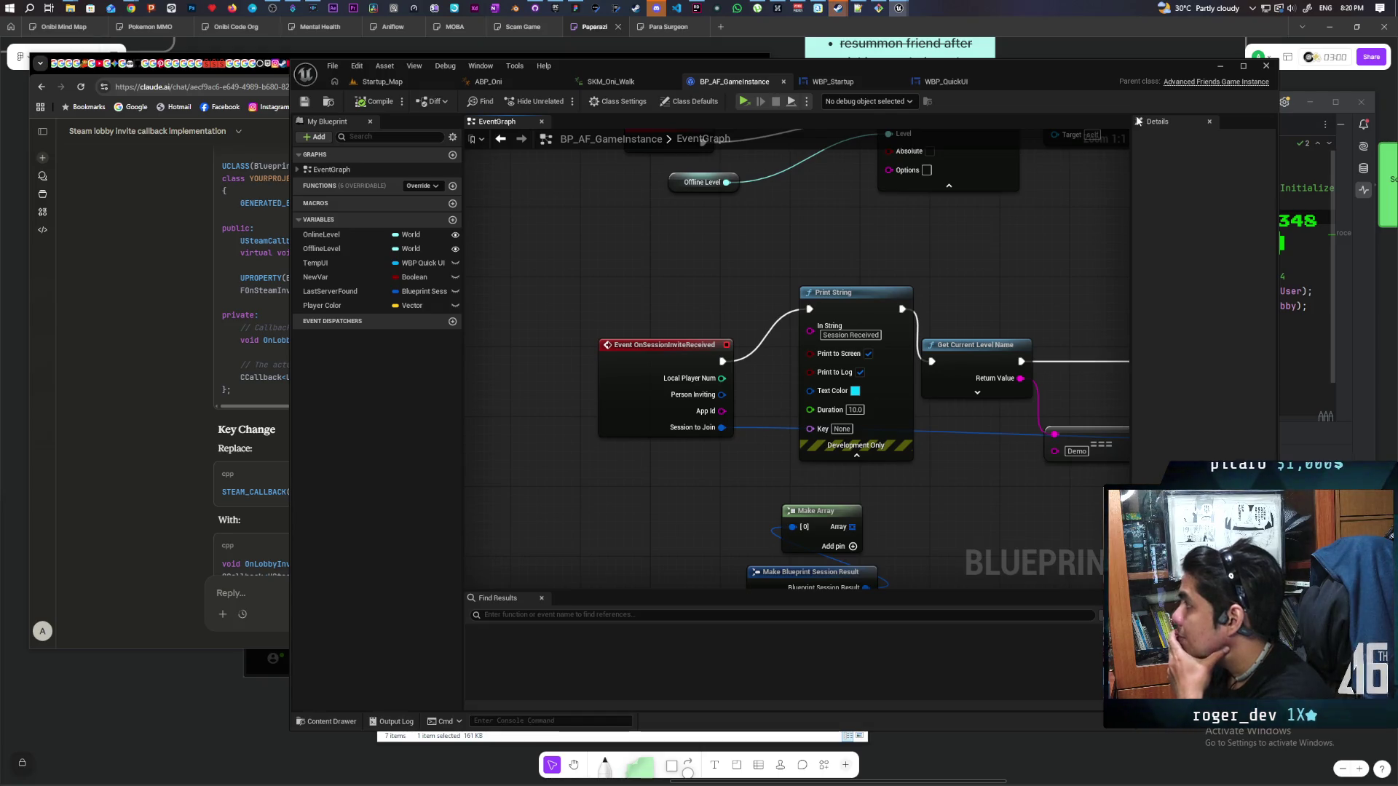
{"action": "left_click", "coordinate": [696, 8]}
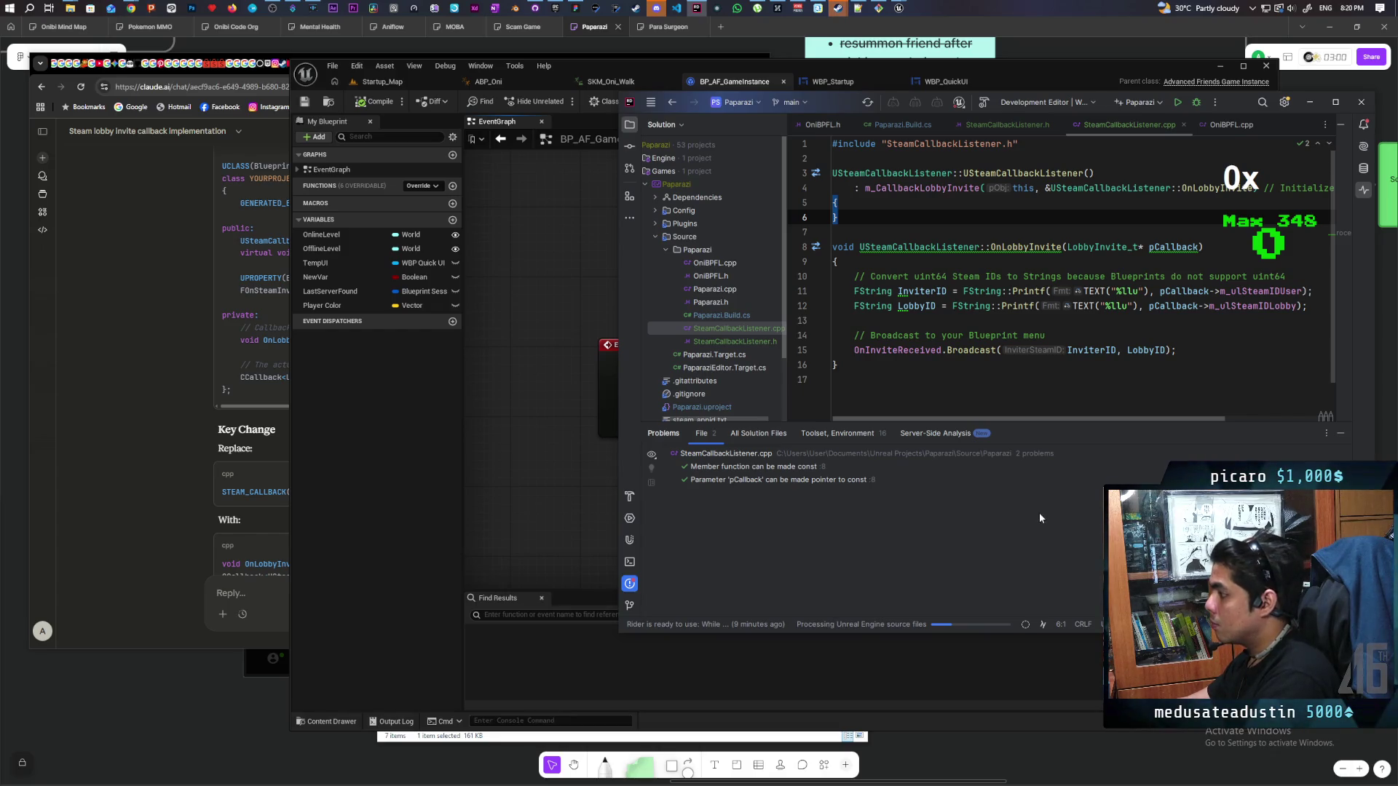
{"action": "left_click", "coordinate": [652, 103]}
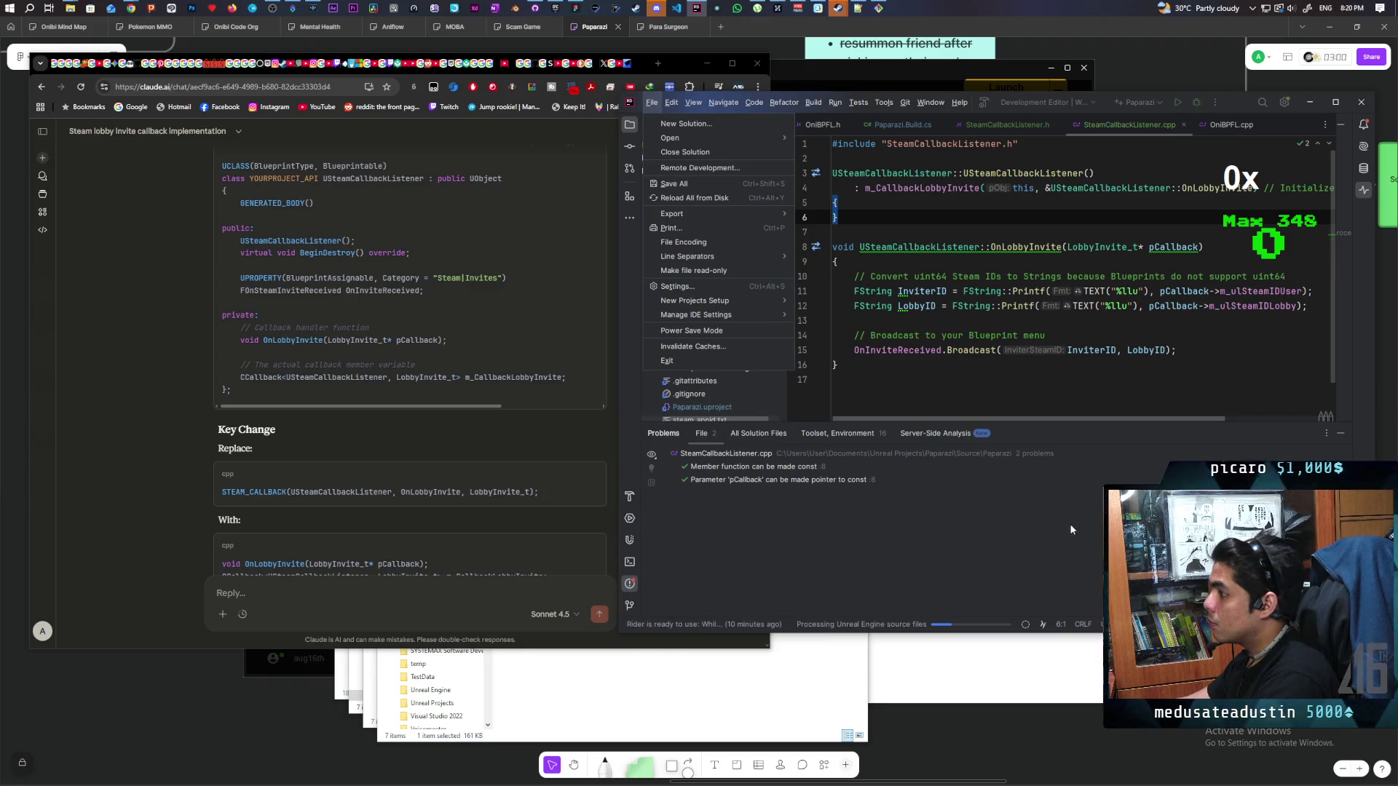
{"action": "key", "text": "Escape"}
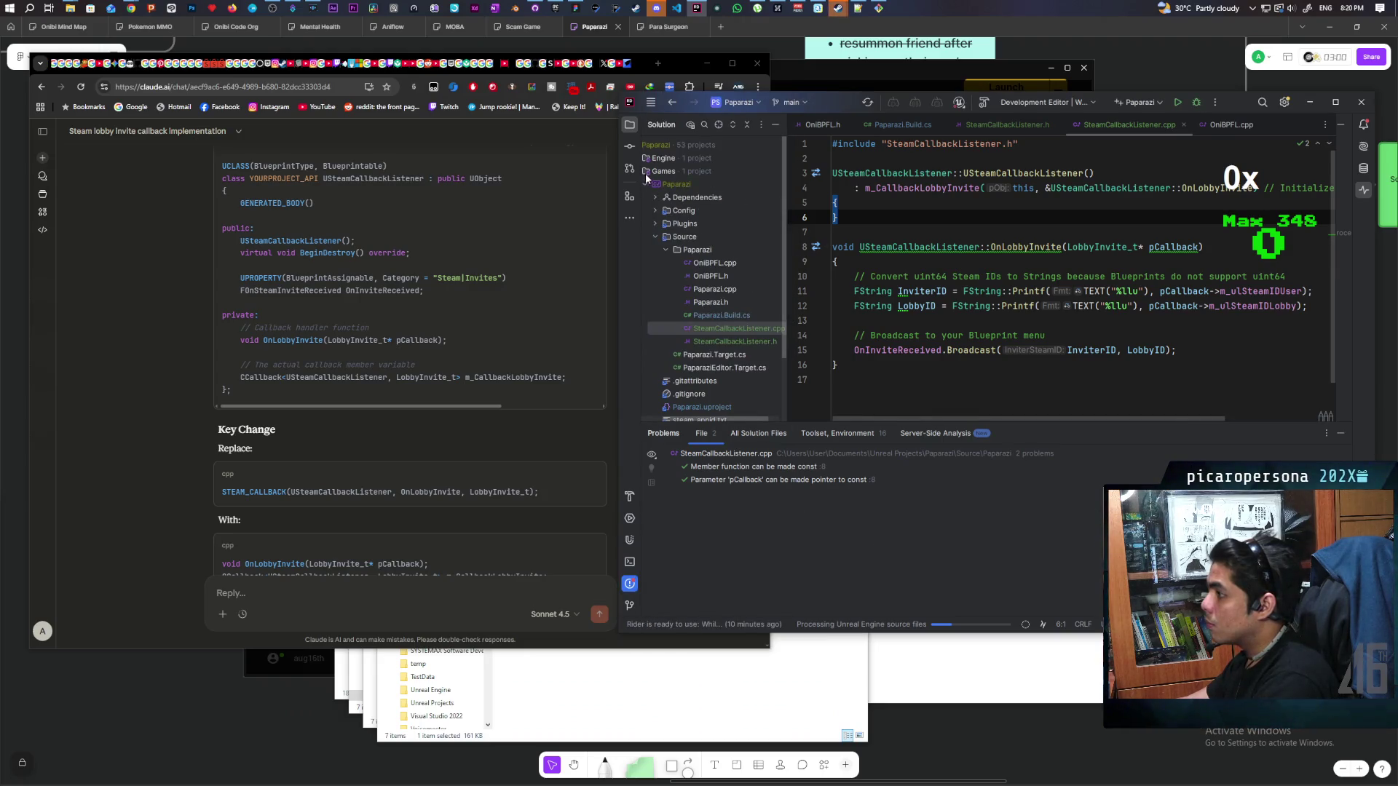
{"action": "left_click", "coordinate": [676, 186]}
{"action": "right_click", "coordinate": [676, 185]}
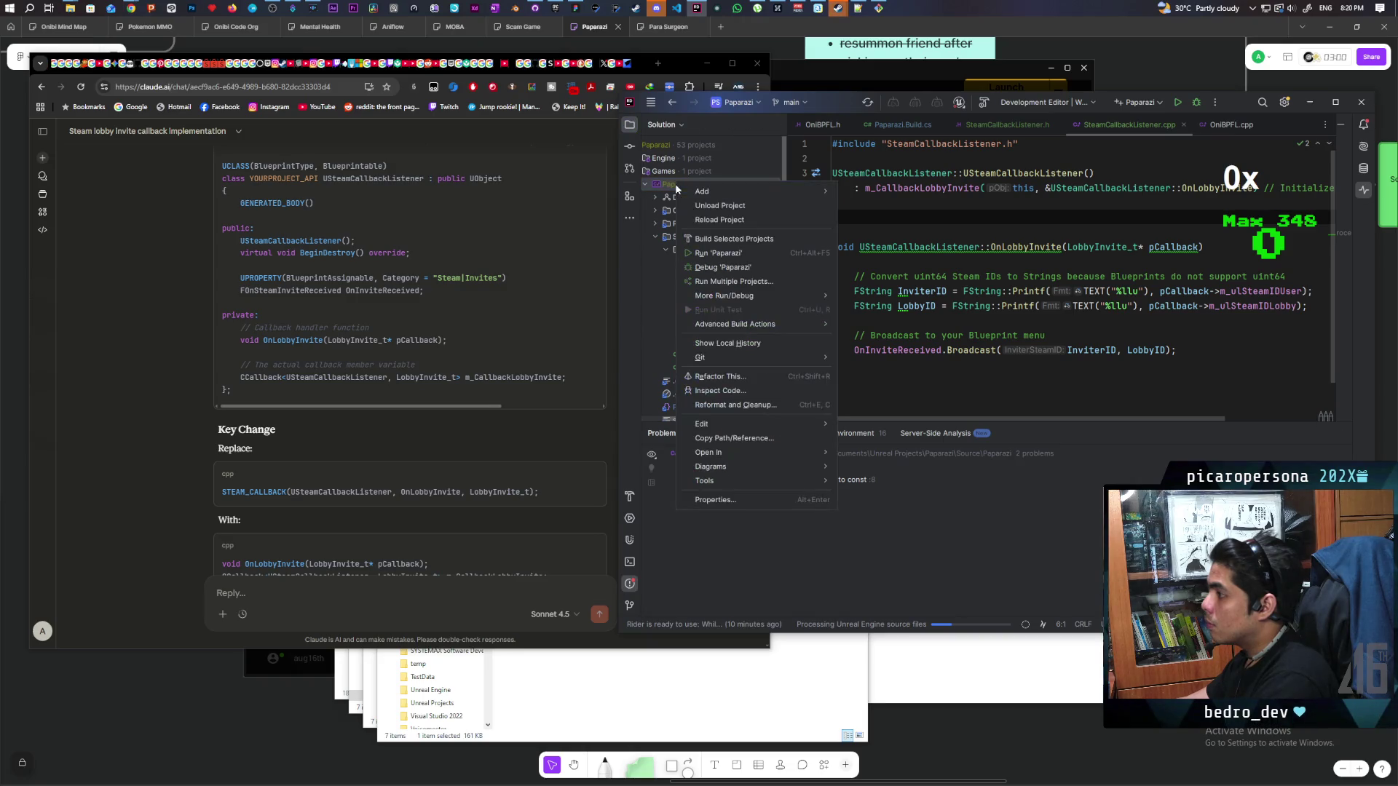
{"action": "mouse_move", "coordinate": [705, 191]}
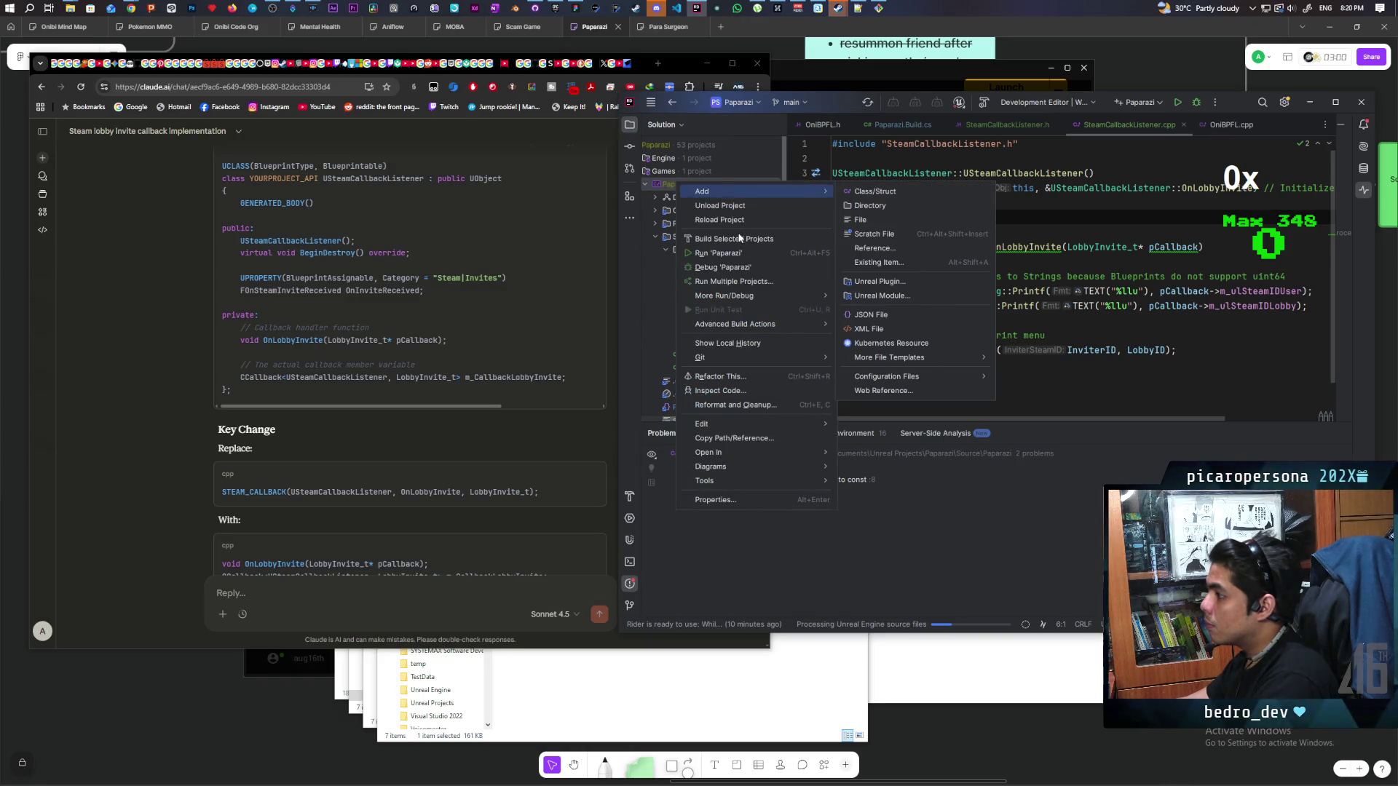
Build the Paparazi project in Rider and review the output, which fails with one error
{"action": "left_click", "coordinate": [731, 240]}
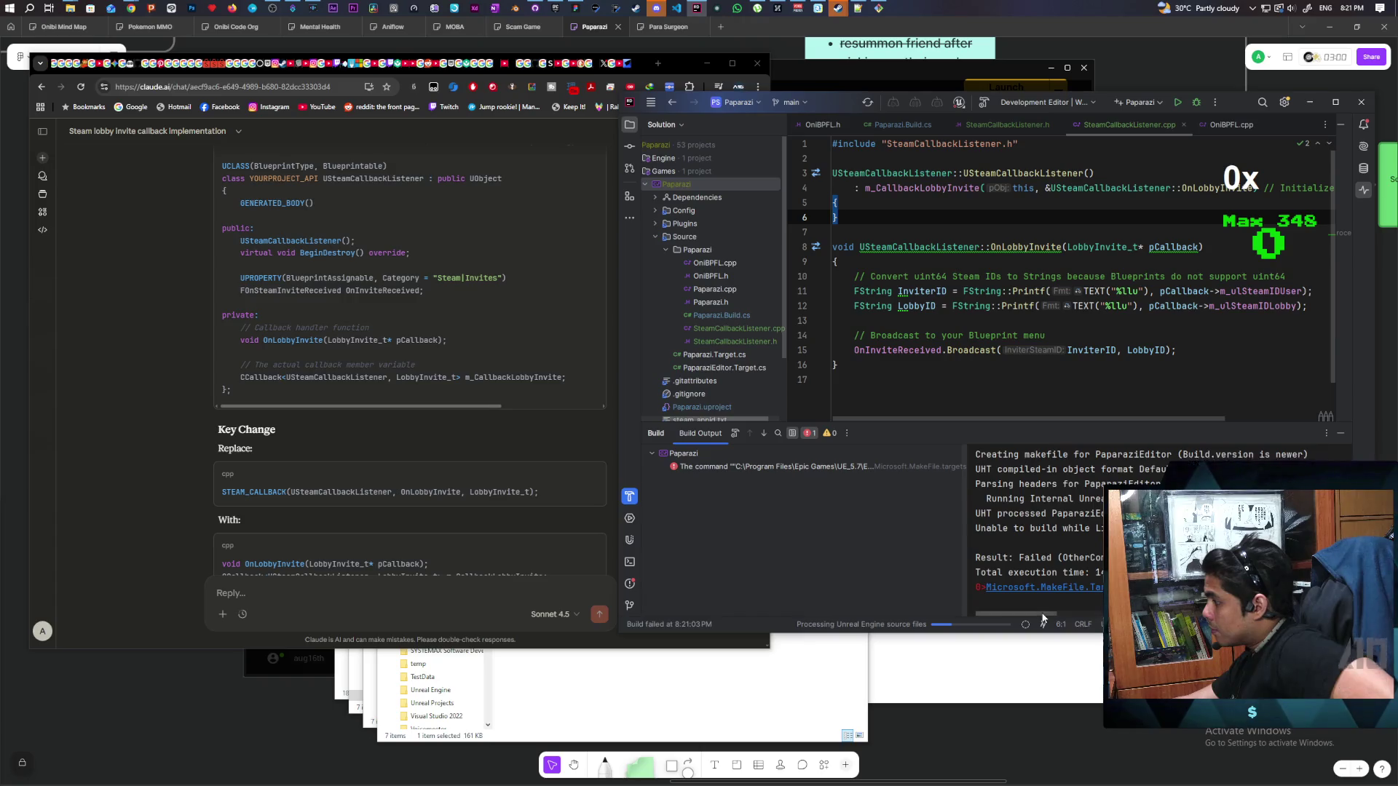
{"action": "left_click_drag", "start_coordinate": [1043, 619], "coordinate": [1123, 619]}
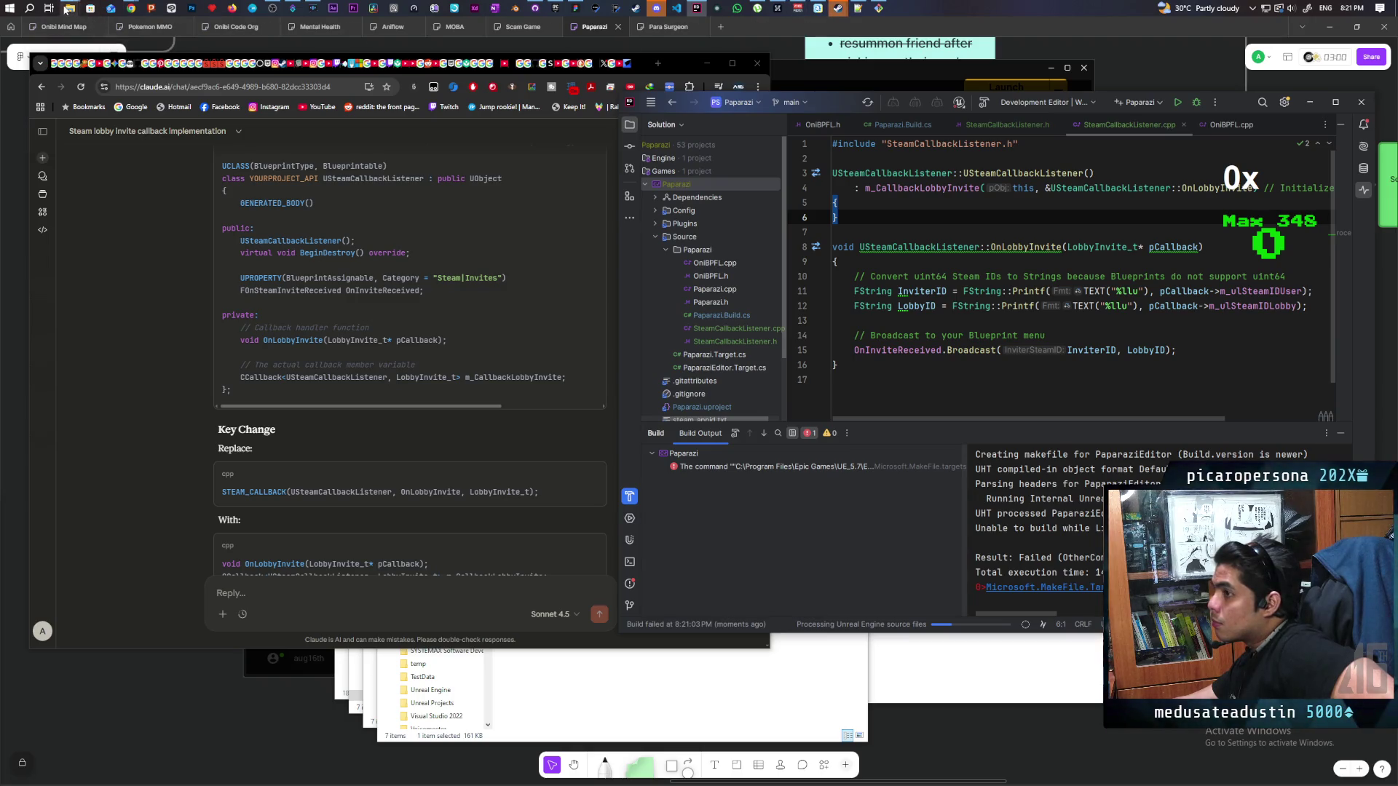
{"action": "left_click", "coordinate": [32, 10]}
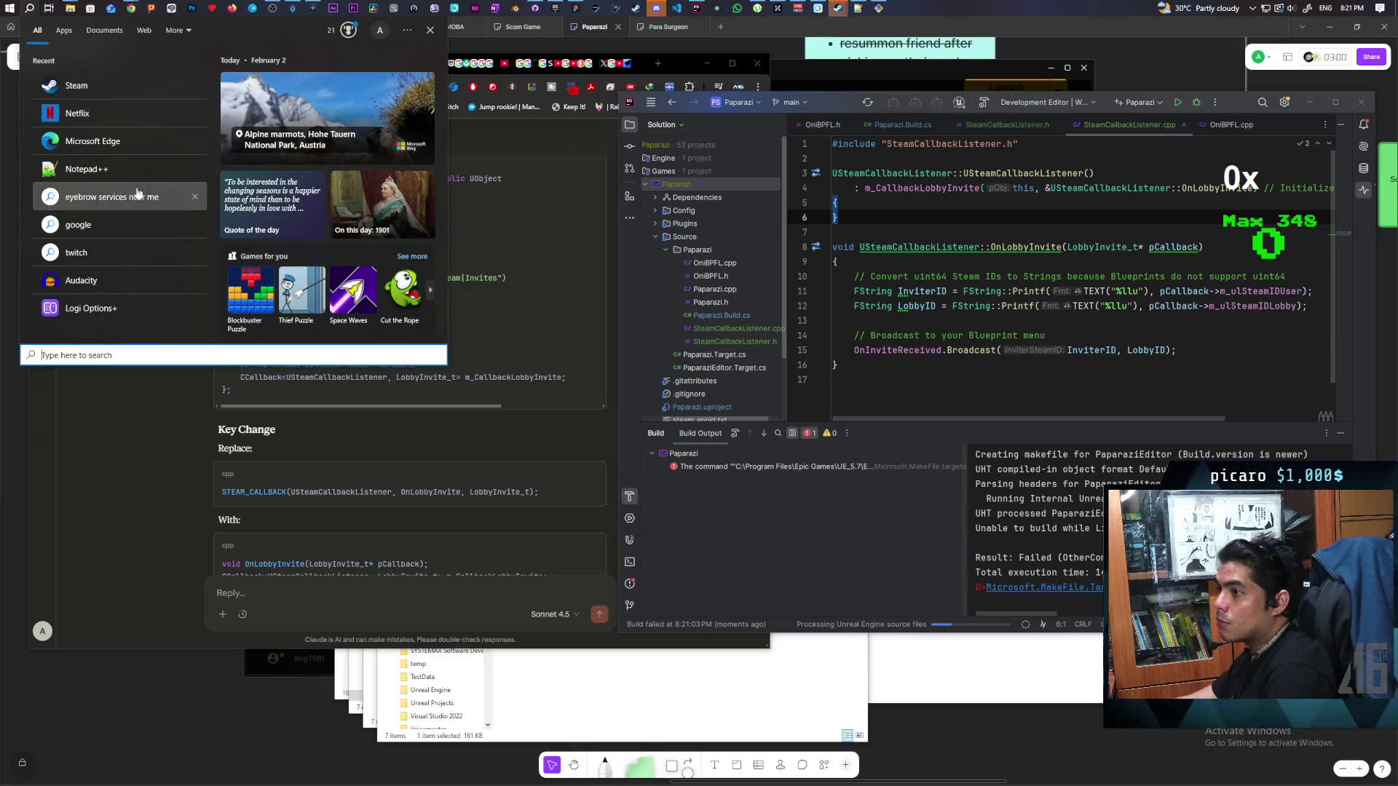
Search Windows for Visual Studio, closing the Bing page that opened by mistake
{"action": "type", "text": "virtu"}
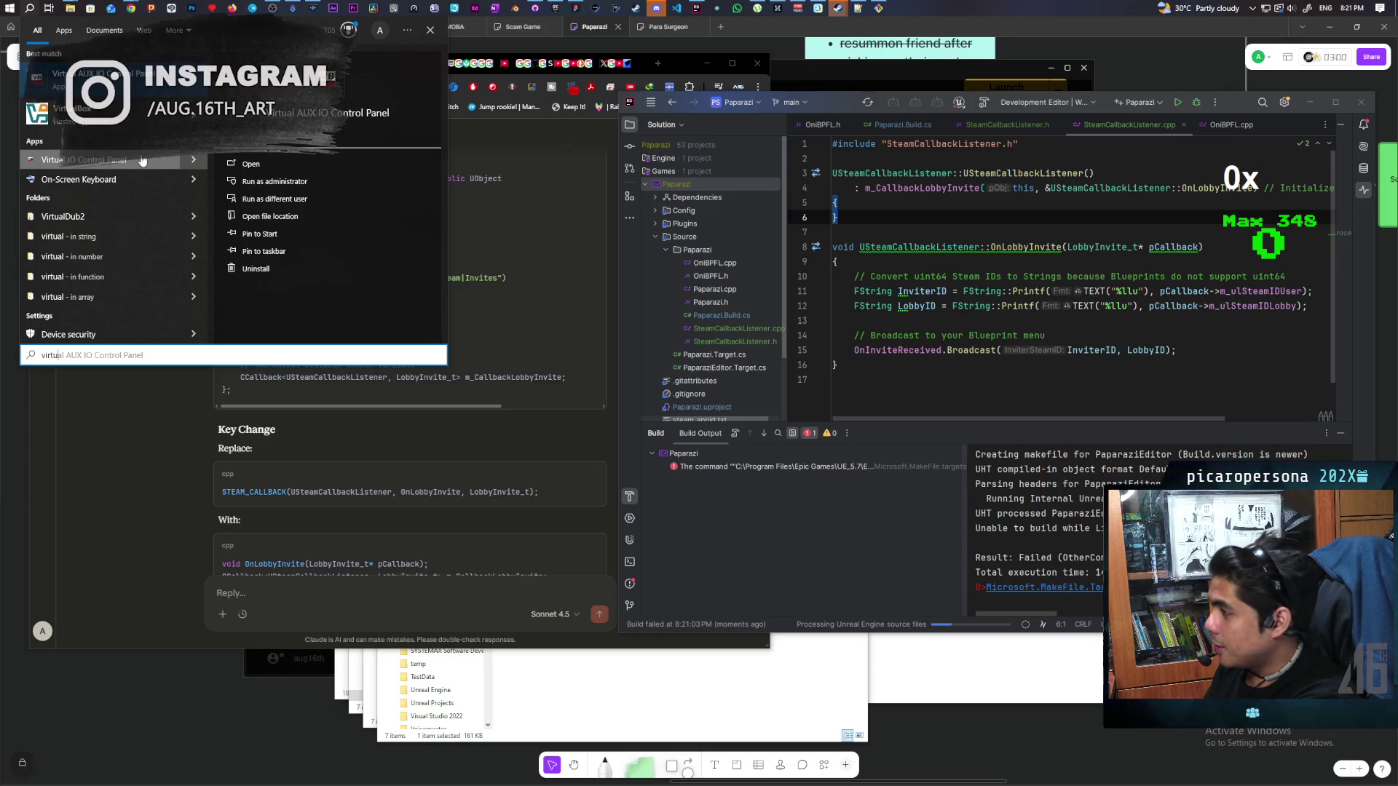
{"action": "type", "text": "al co"}
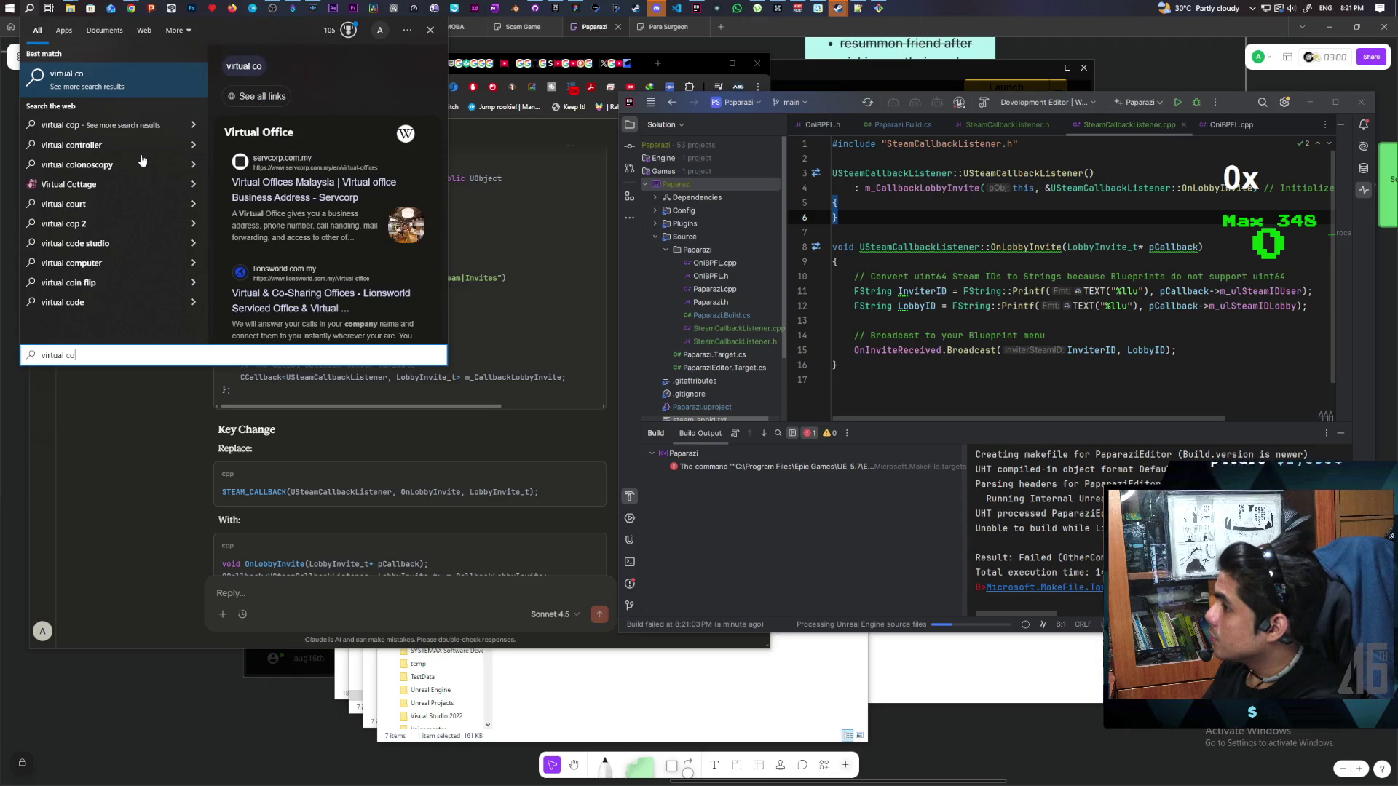
{"action": "key", "text": "BackSpace"}
{"action": "key", "text": "BackSpace"}
{"action": "key", "text": "BackSpace"}
{"action": "key", "text": "BackSpace"}
{"action": "key", "text": "BackSpace"}
{"action": "key", "text": "BackSpace"}
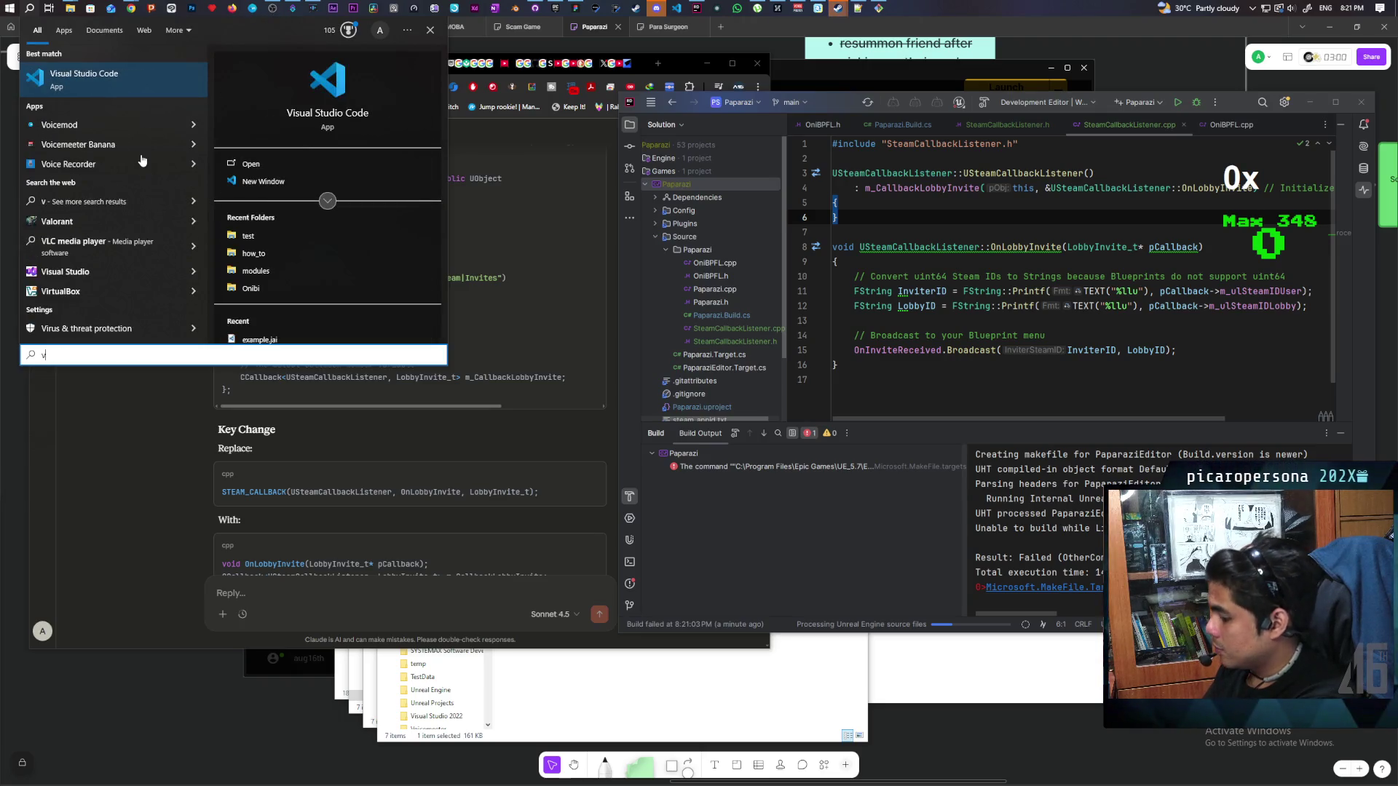
{"action": "type", "text": "vs"}
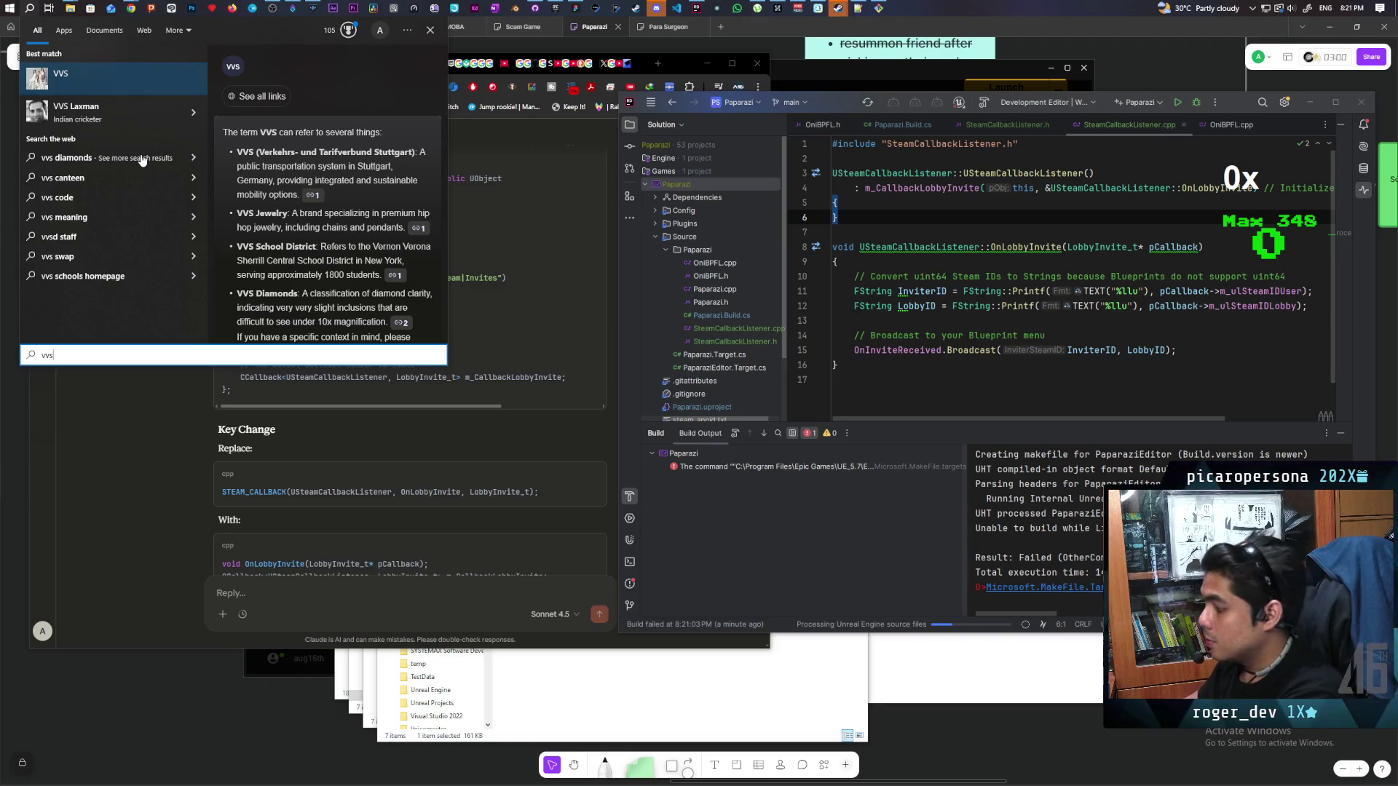
{"action": "key", "text": "BackSpace"}
{"action": "key", "text": "BackSpace"}
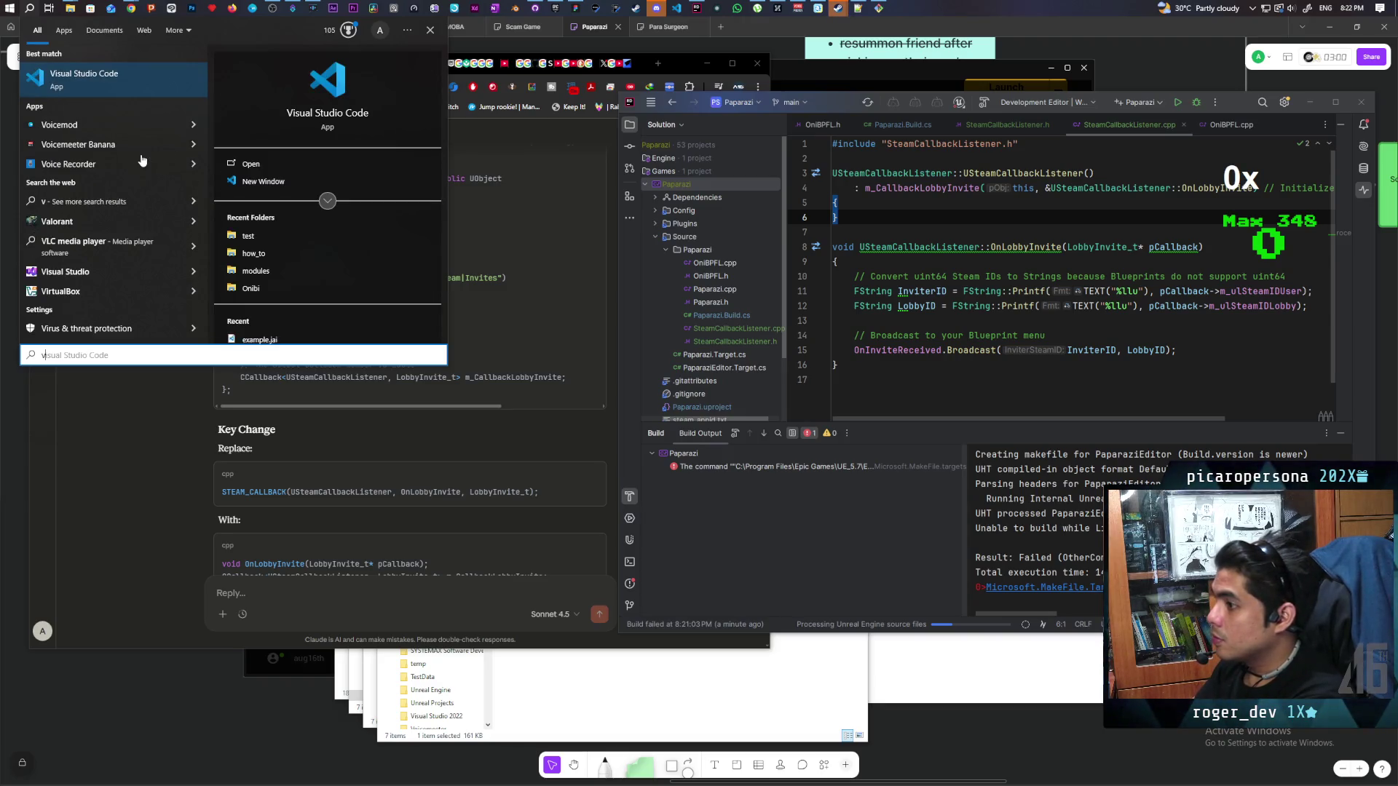
{"action": "left_click", "coordinate": [72, 271]}
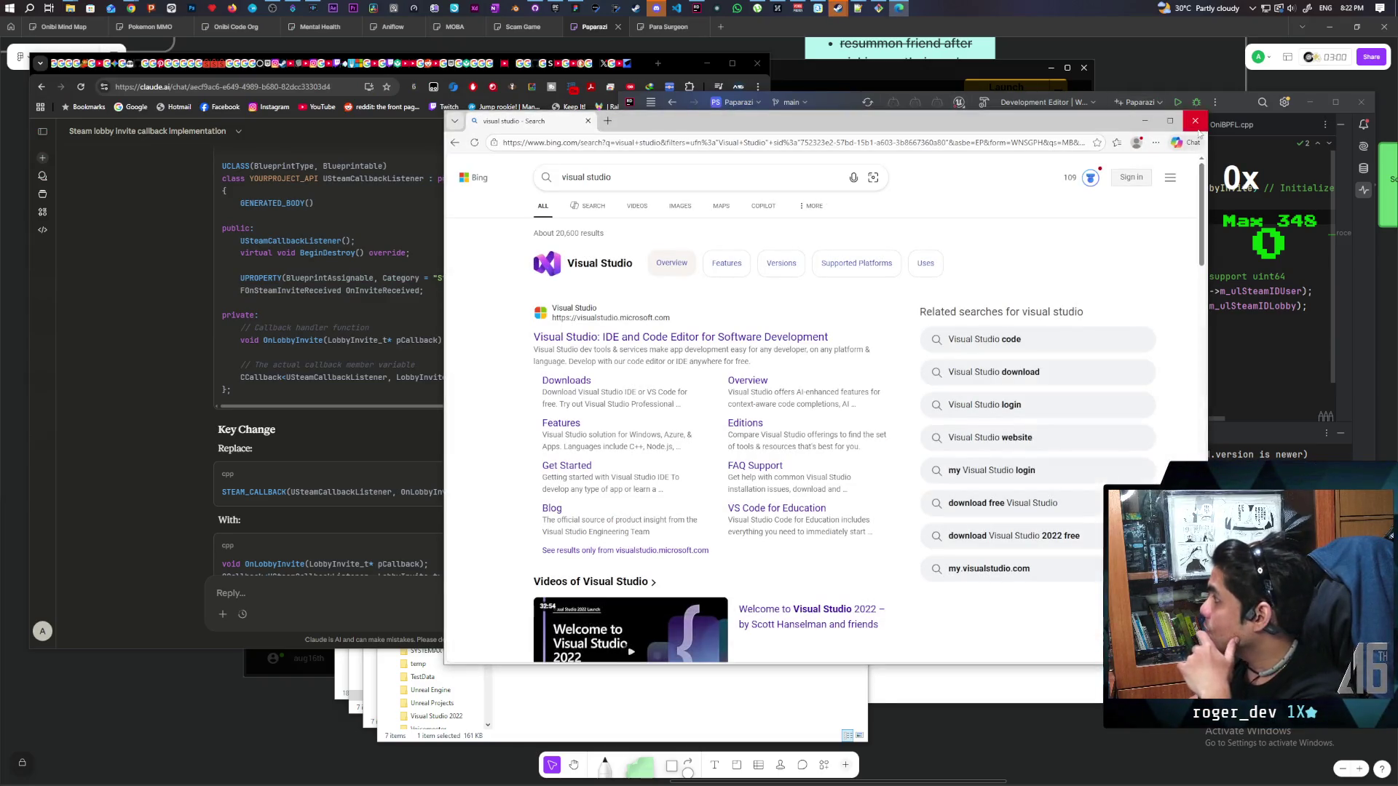
{"action": "key", "text": "ctrl+w"}
Launch Visual Studio 2022 from Start search and open the recent Paparazi.sln solution
{"action": "key", "text": "super"}
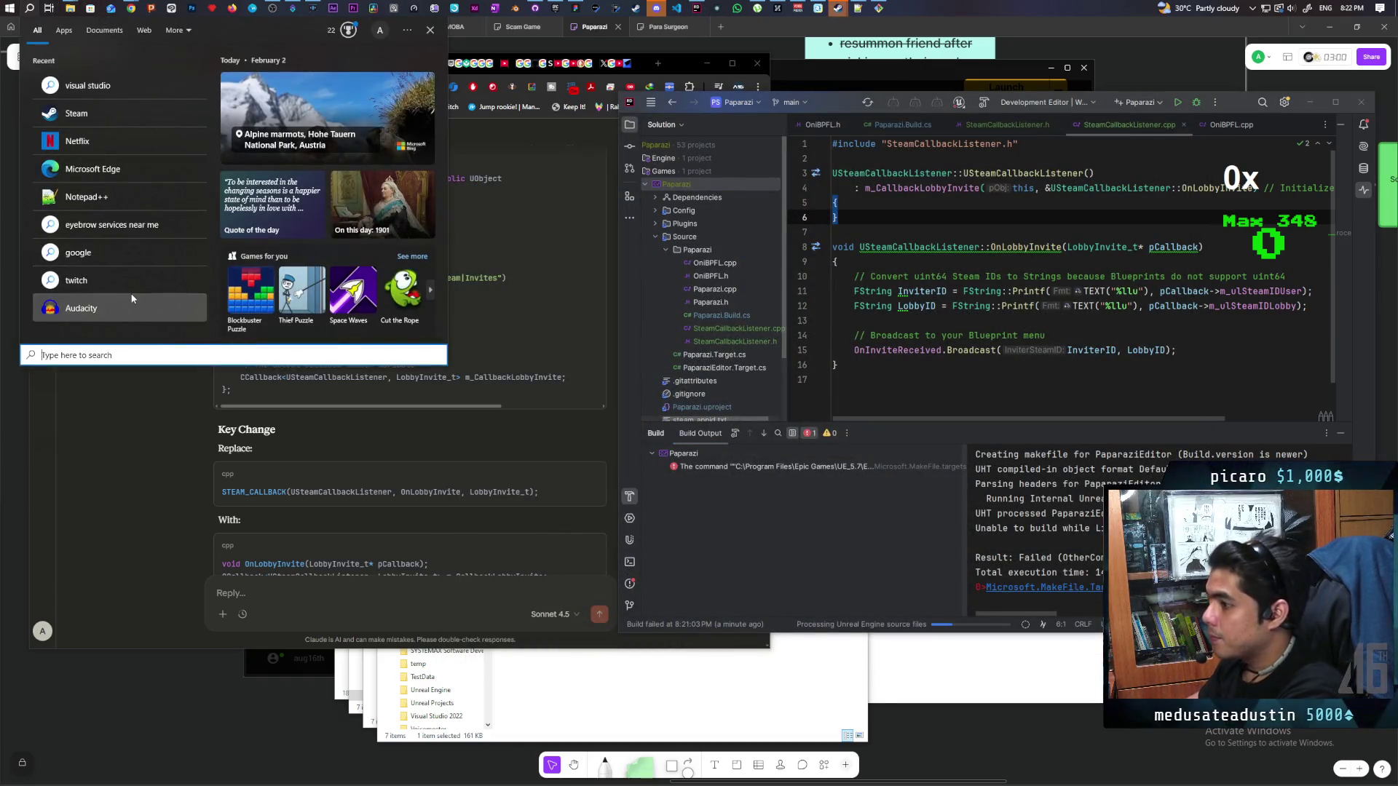
{"action": "type", "text": "visual studio"}
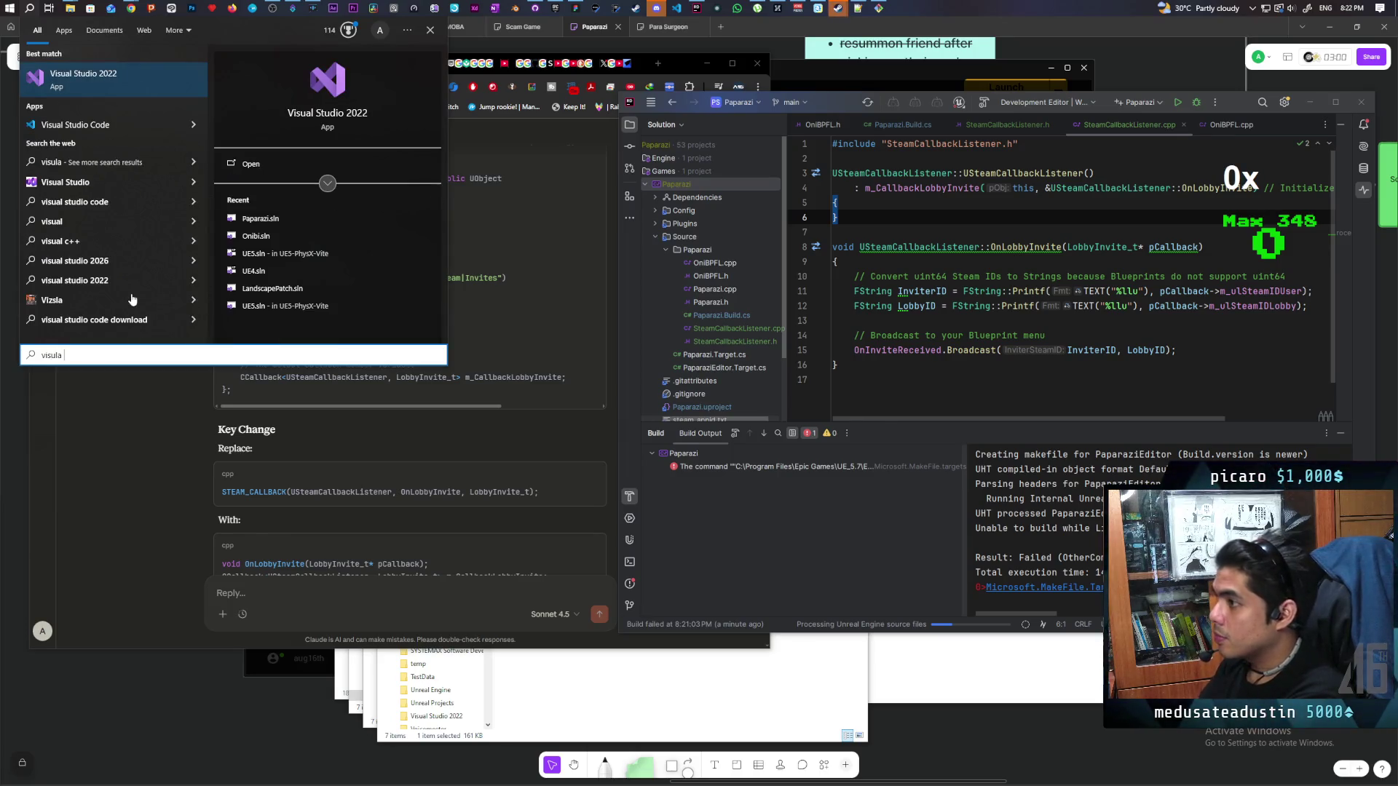
{"action": "key", "text": "Return"}
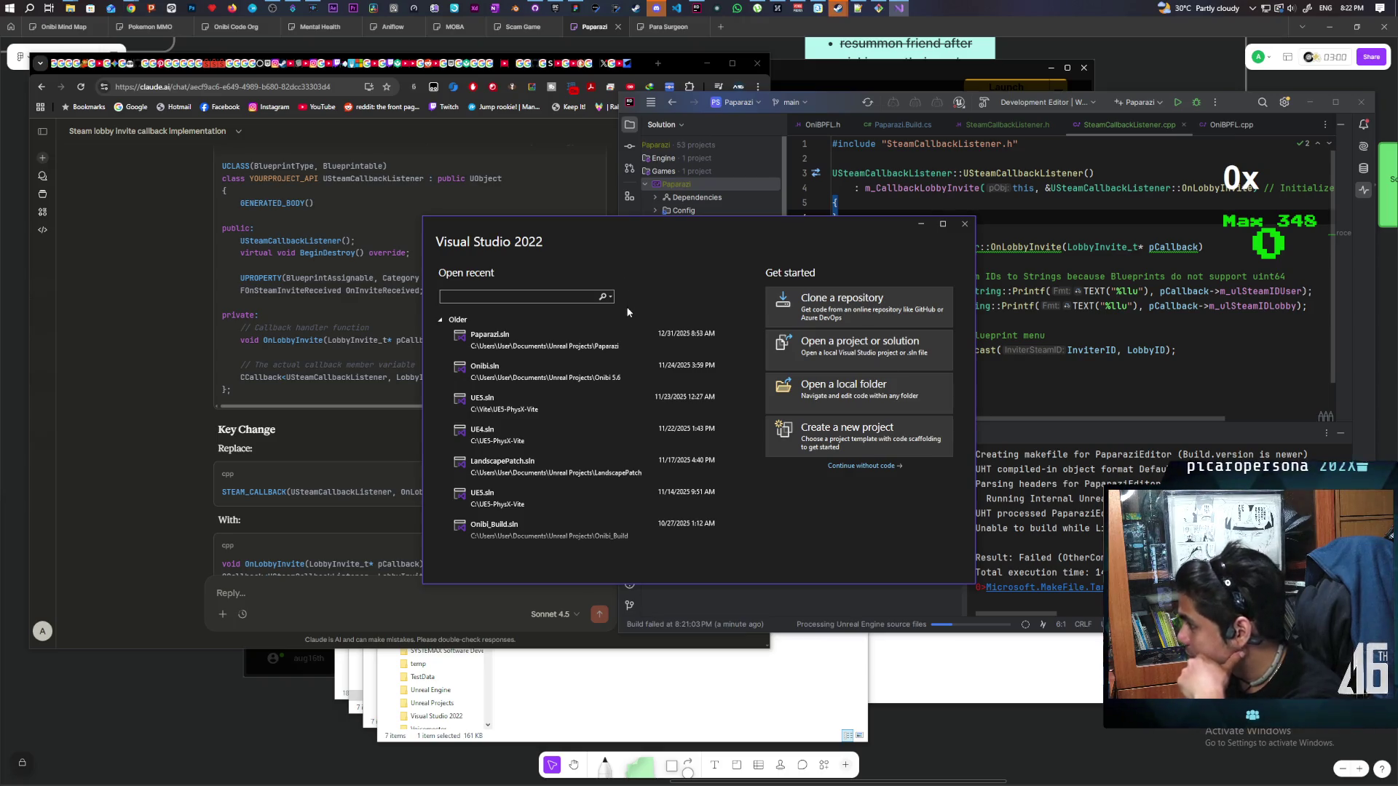
{"action": "left_click", "coordinate": [534, 339]}
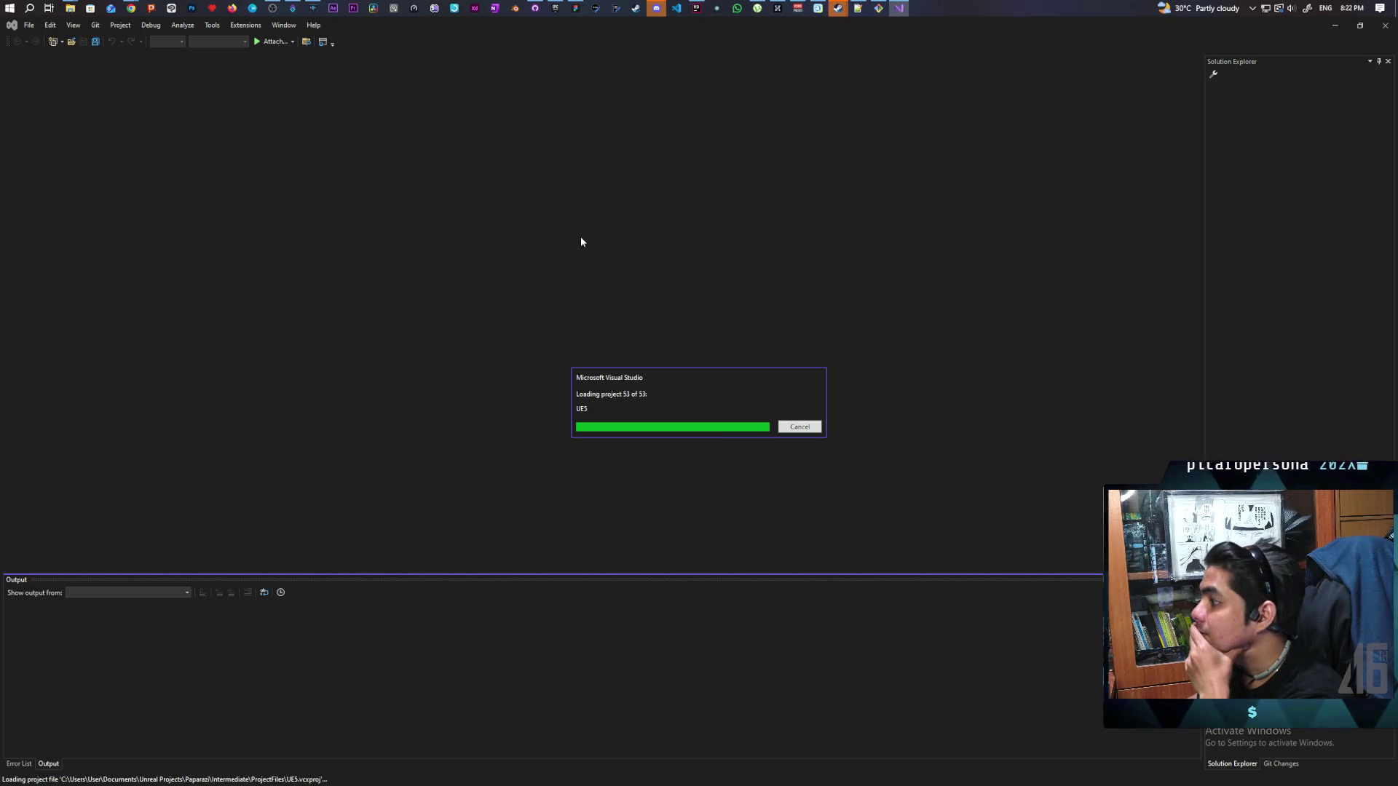
Dismiss the Visual Studio sign-in prompt and build the Paparazi project from Solution Explorer
{"action": "left_click", "coordinate": [701, 11]}
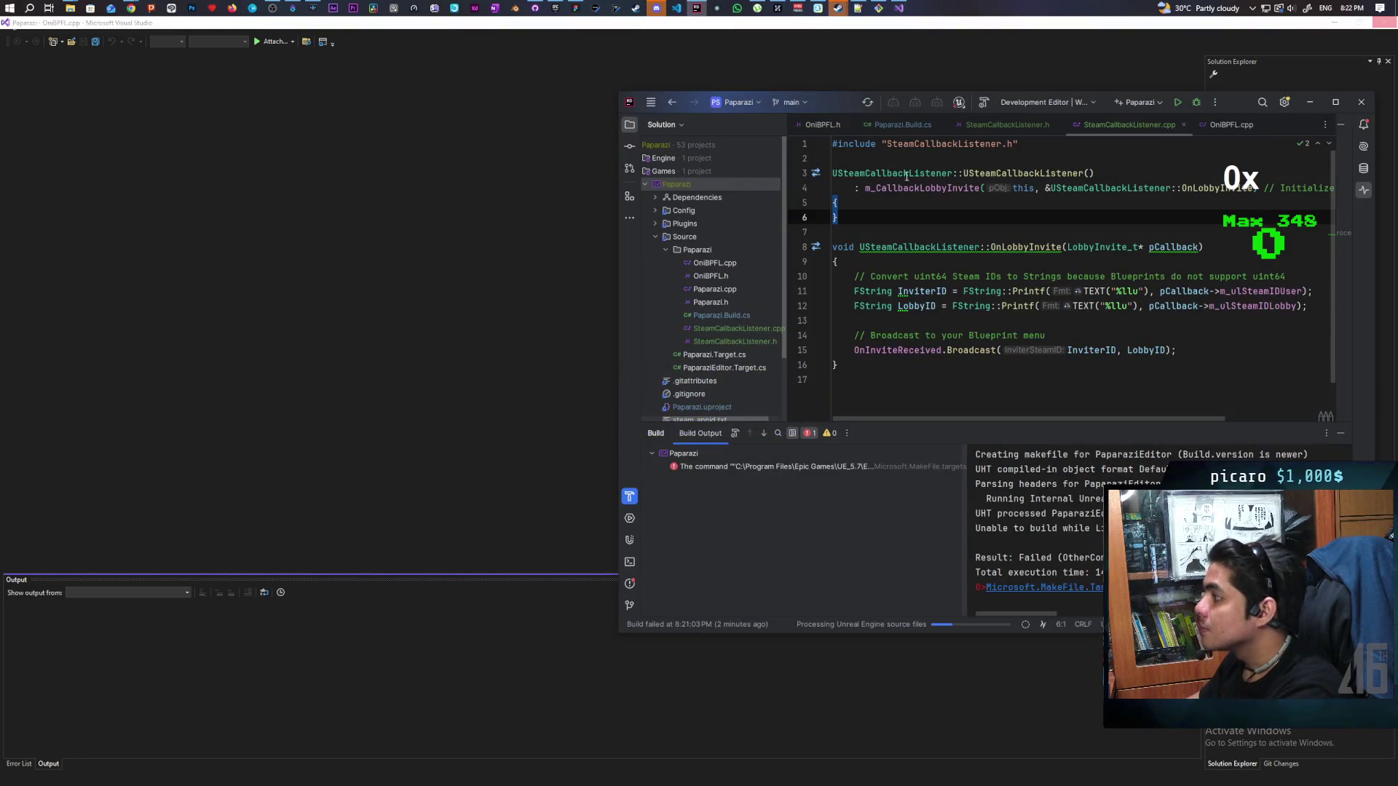
{"action": "left_click", "coordinate": [1195, 352]}
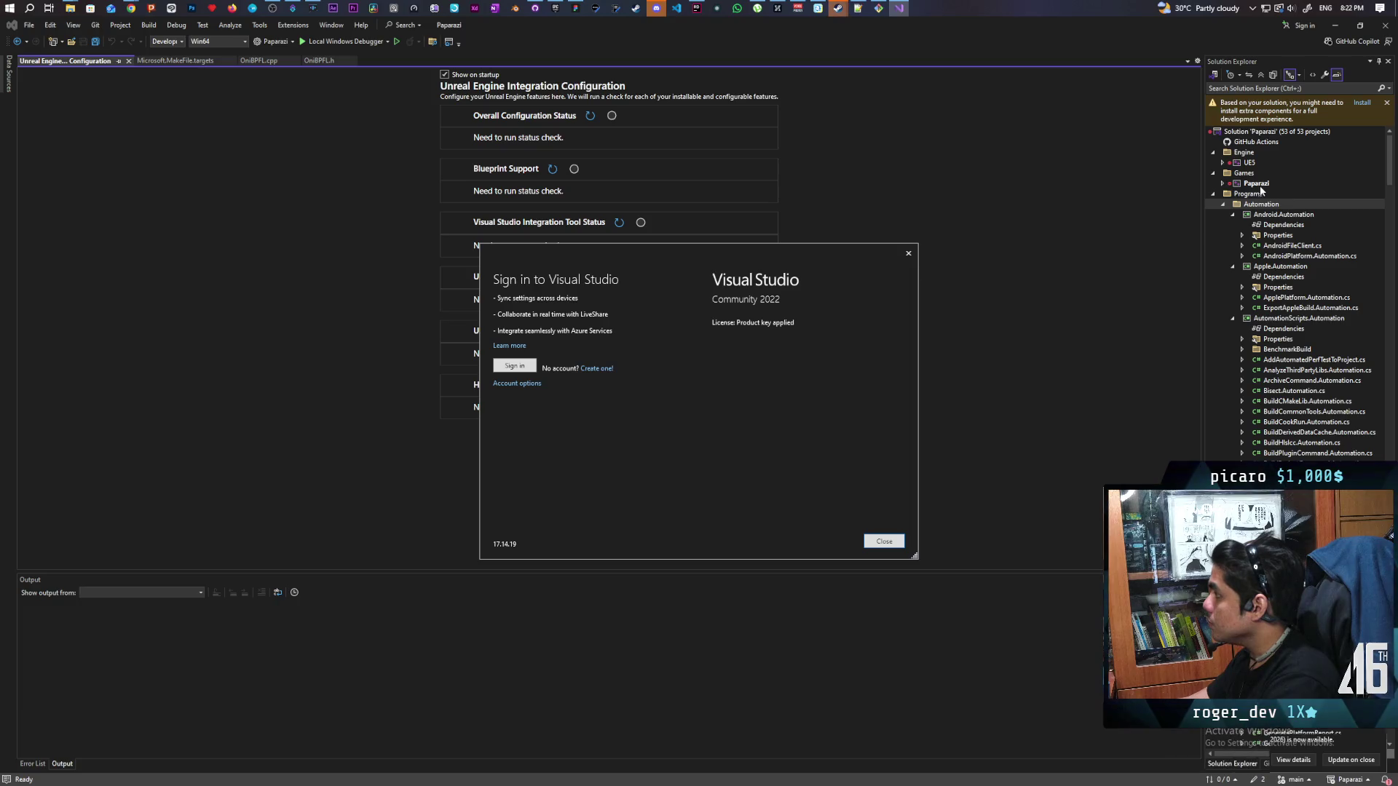
{"action": "left_click", "coordinate": [908, 253]}
{"action": "left_click", "coordinate": [1255, 184]}
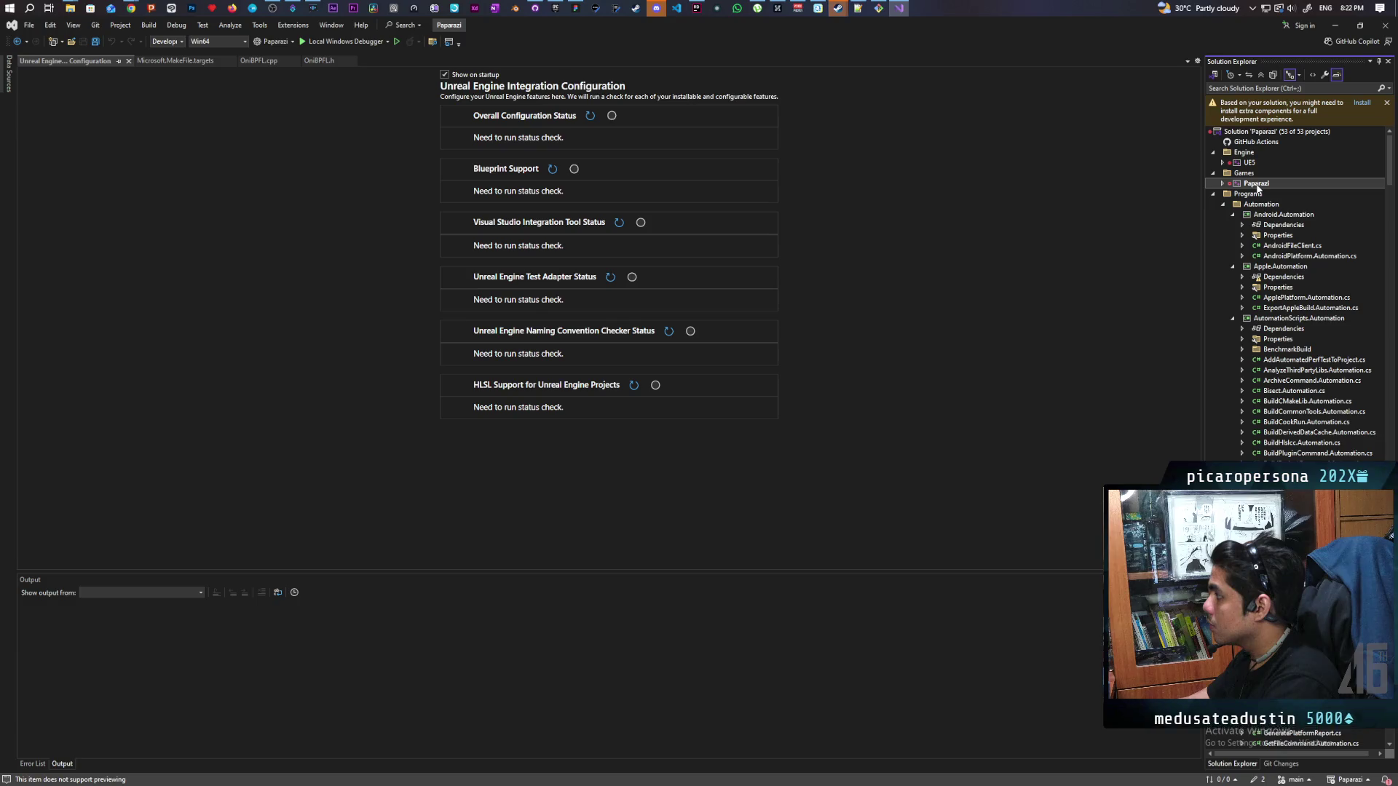
{"action": "right_click", "coordinate": [1251, 186]}
{"action": "left_click", "coordinate": [1273, 191]}
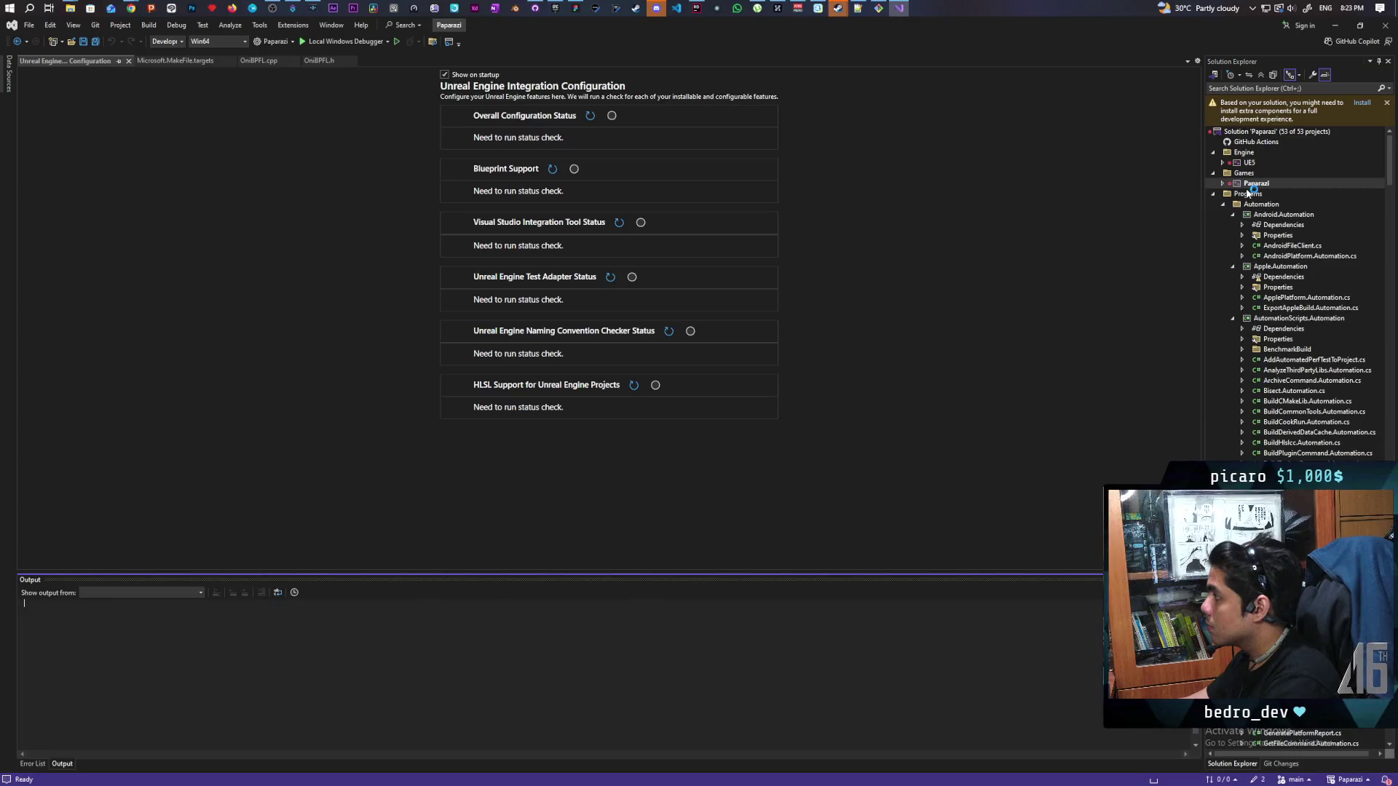
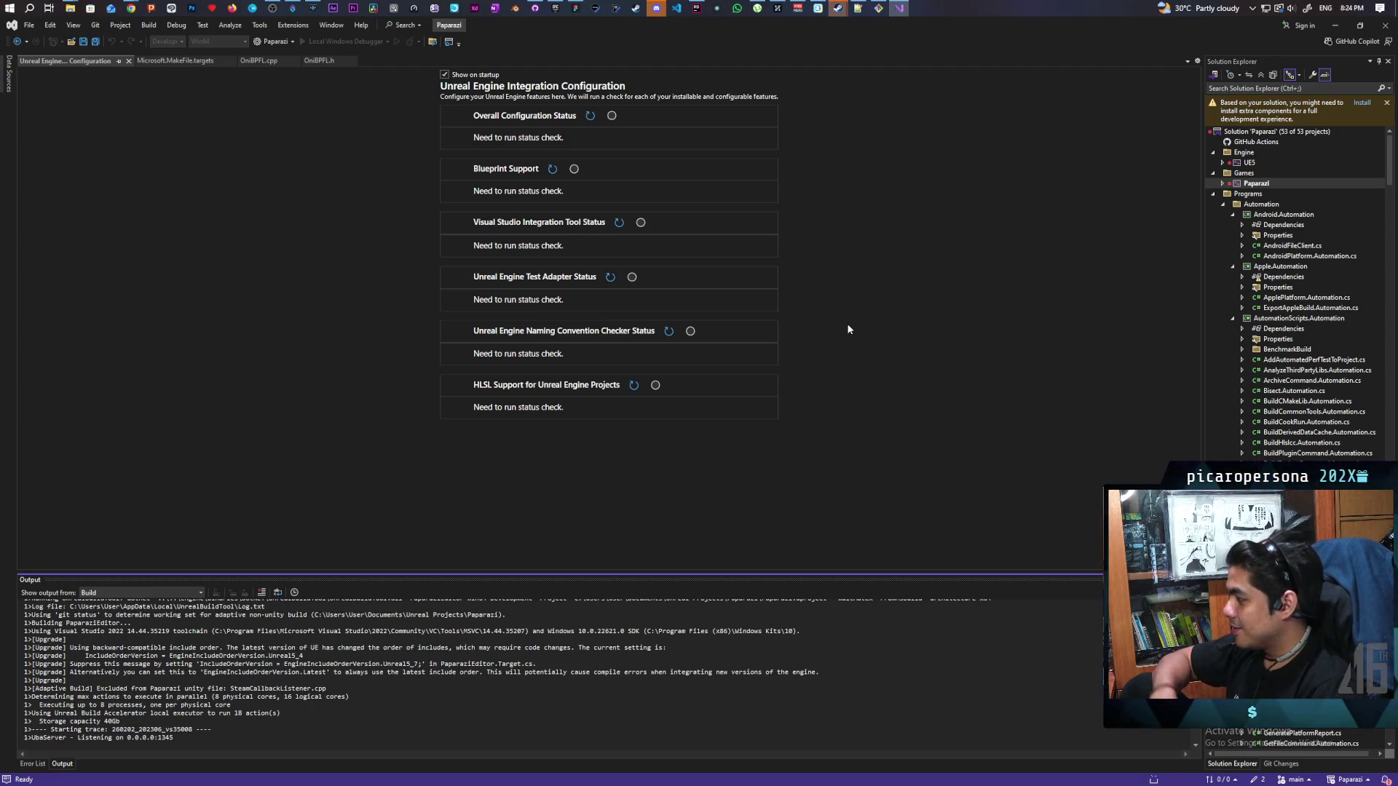
Open SteamCallbackListener.h from the C2079 undefined YOURPROJECT_API class error in the Error List
{"action": "scroll", "coordinate": [645, 693], "scroll_direction": "down", "scroll_amount": 4}
{"action": "scroll", "coordinate": [645, 693], "scroll_direction": "up", "scroll_amount": 1}
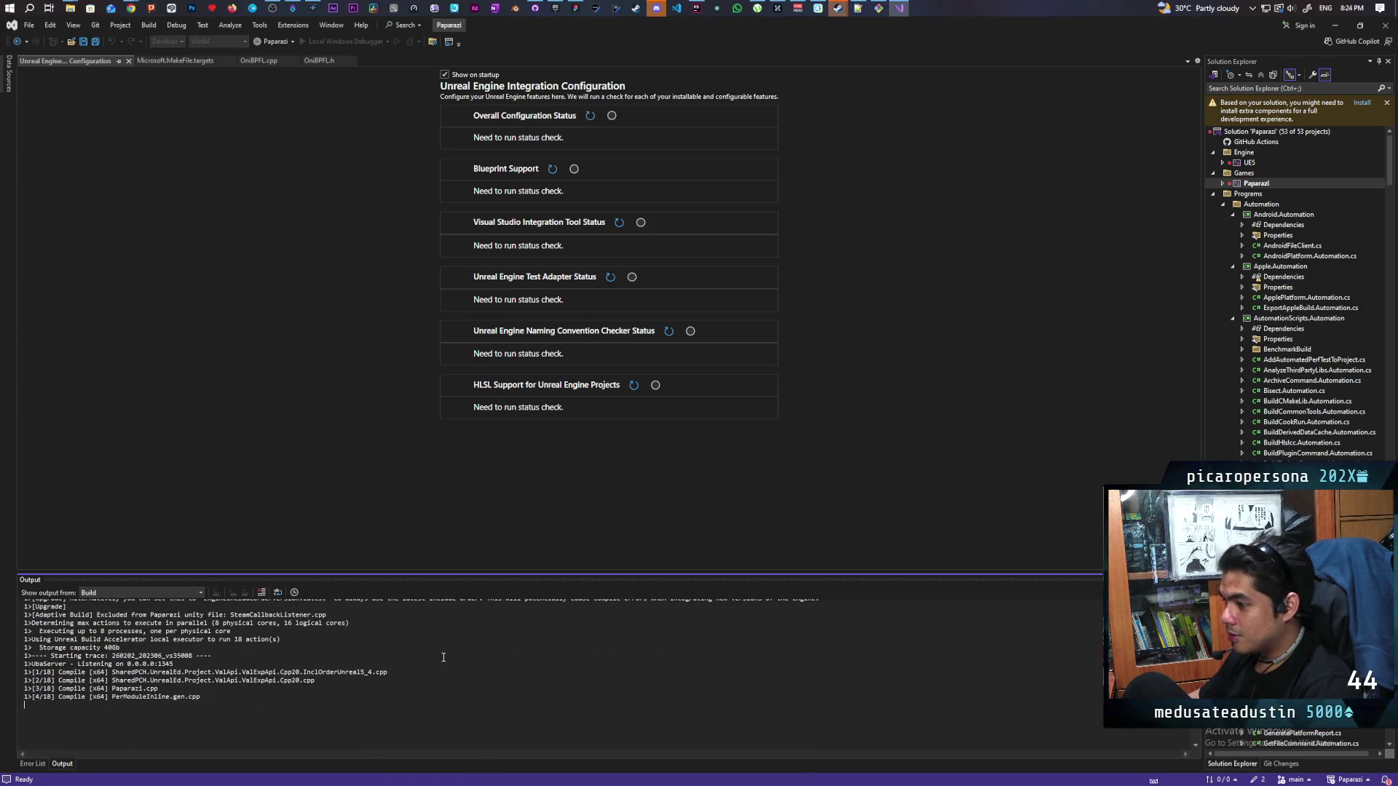
{"action": "scroll", "coordinate": [444, 657], "scroll_direction": "down", "scroll_amount": 6}
{"action": "scroll", "coordinate": [443, 658], "scroll_direction": "up", "scroll_amount": 3}
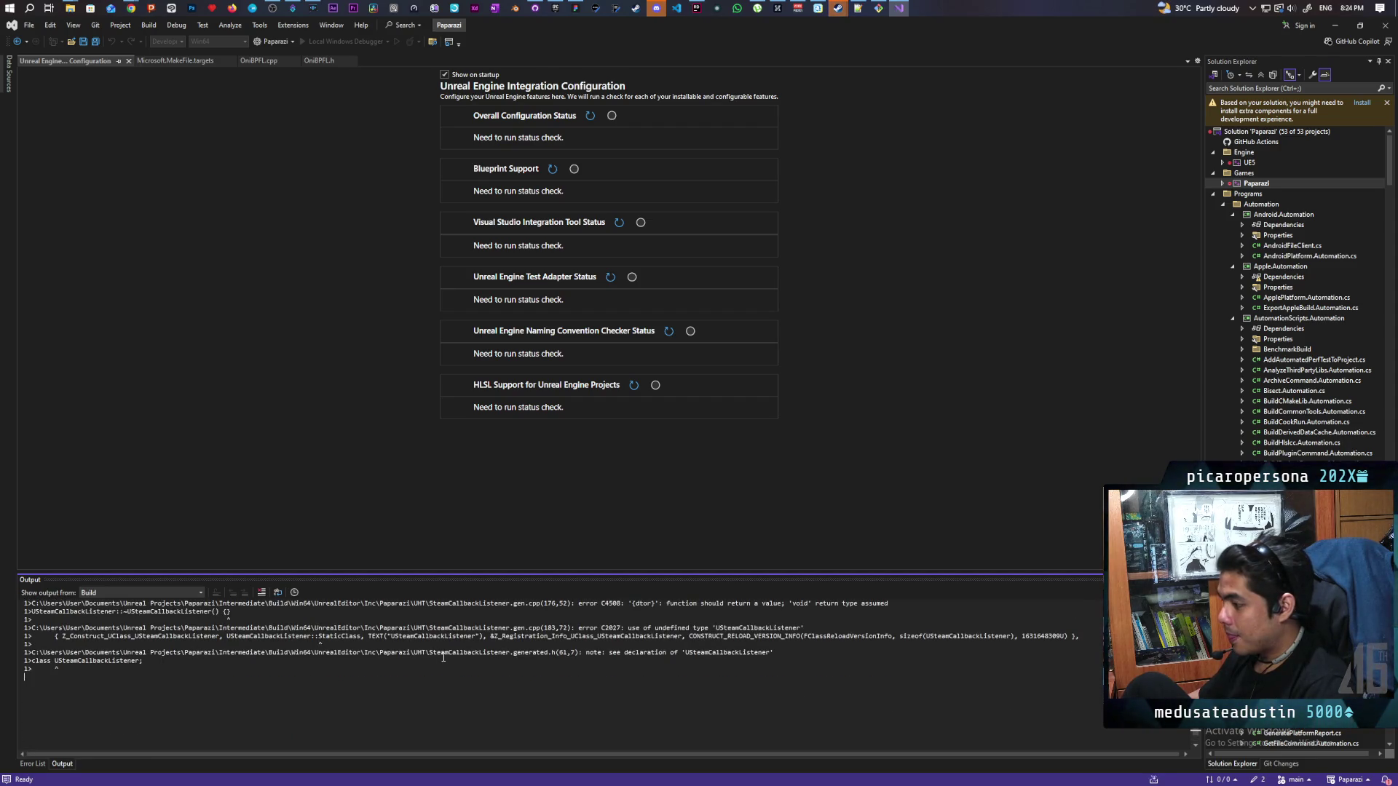
{"action": "scroll", "coordinate": [444, 657], "scroll_direction": "up", "scroll_amount": 2}
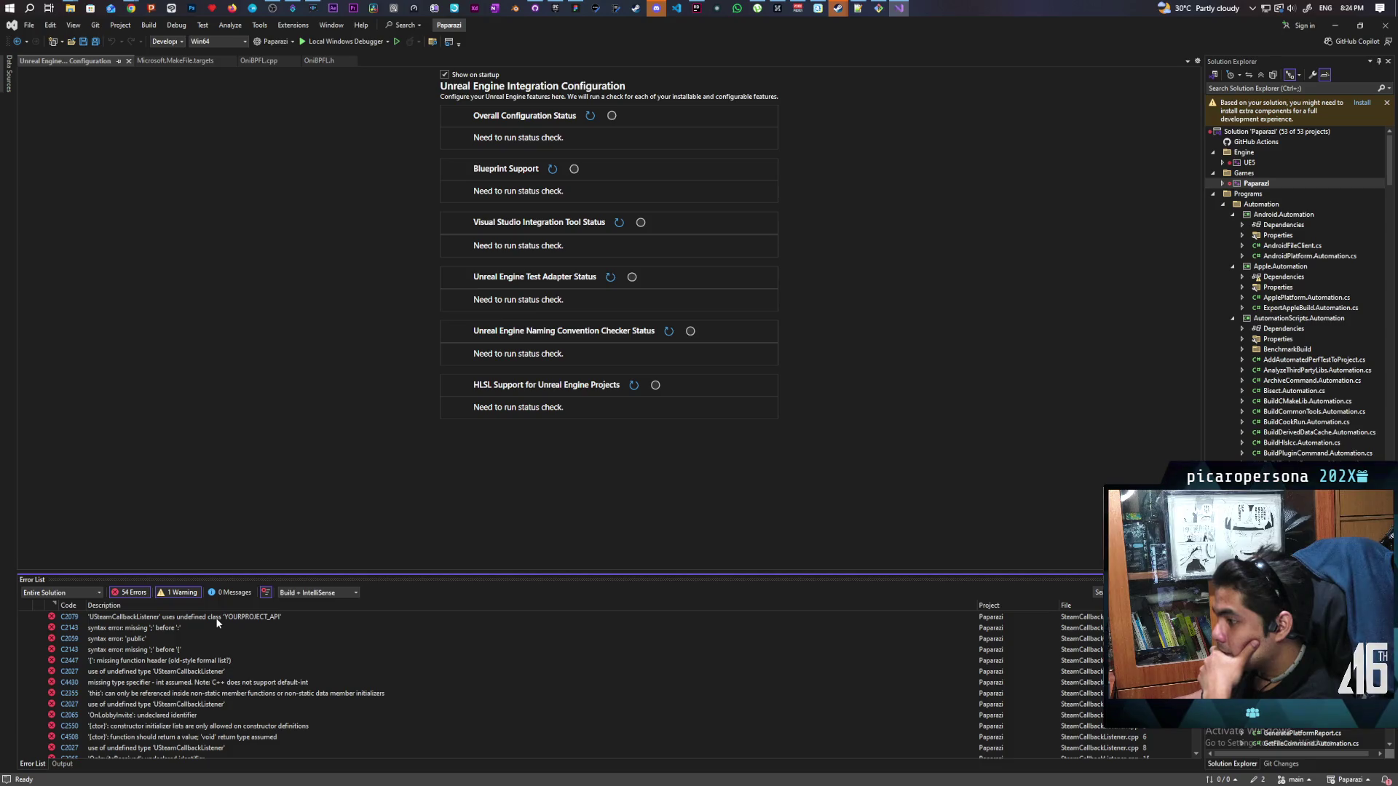
{"action": "double_click", "coordinate": [208, 619]}
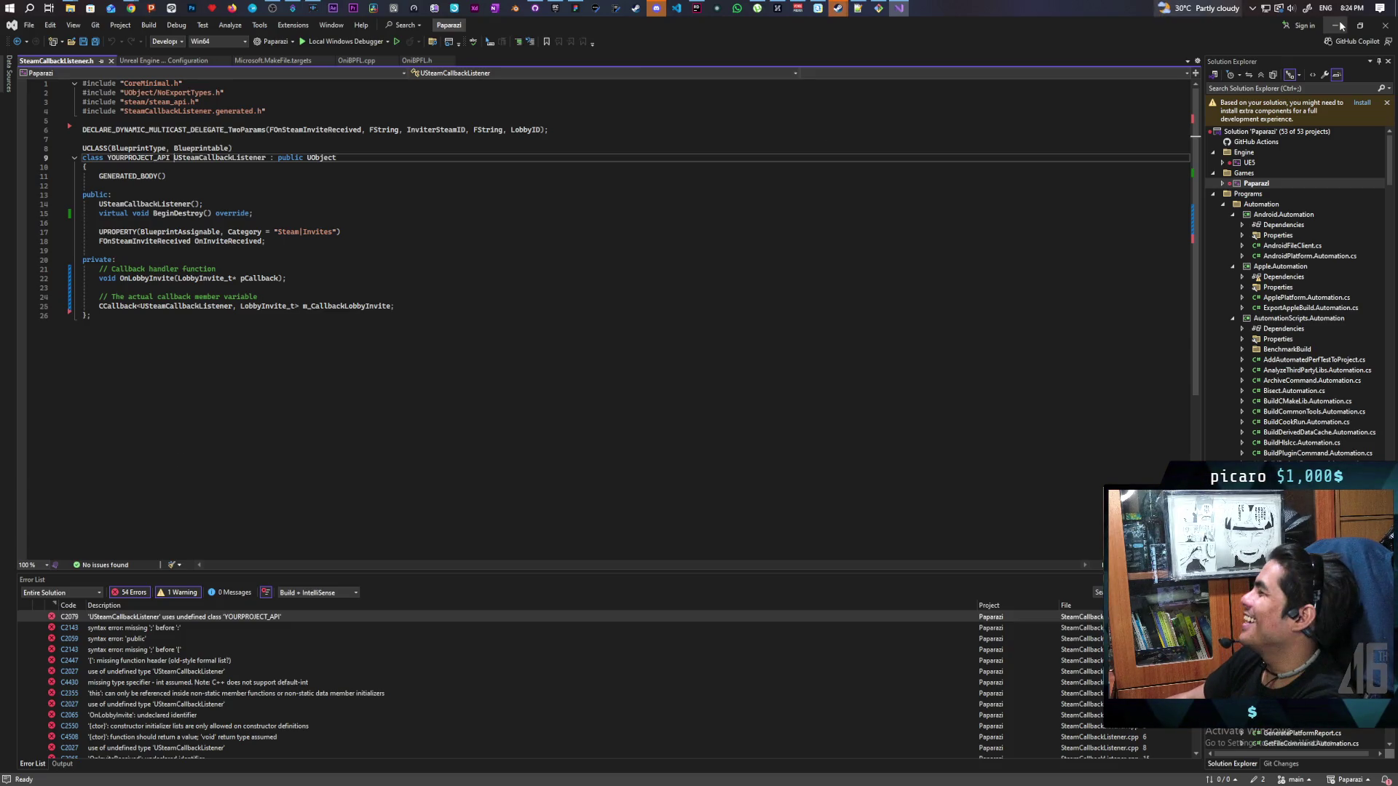
{"action": "key", "text": "alt+Tab"}
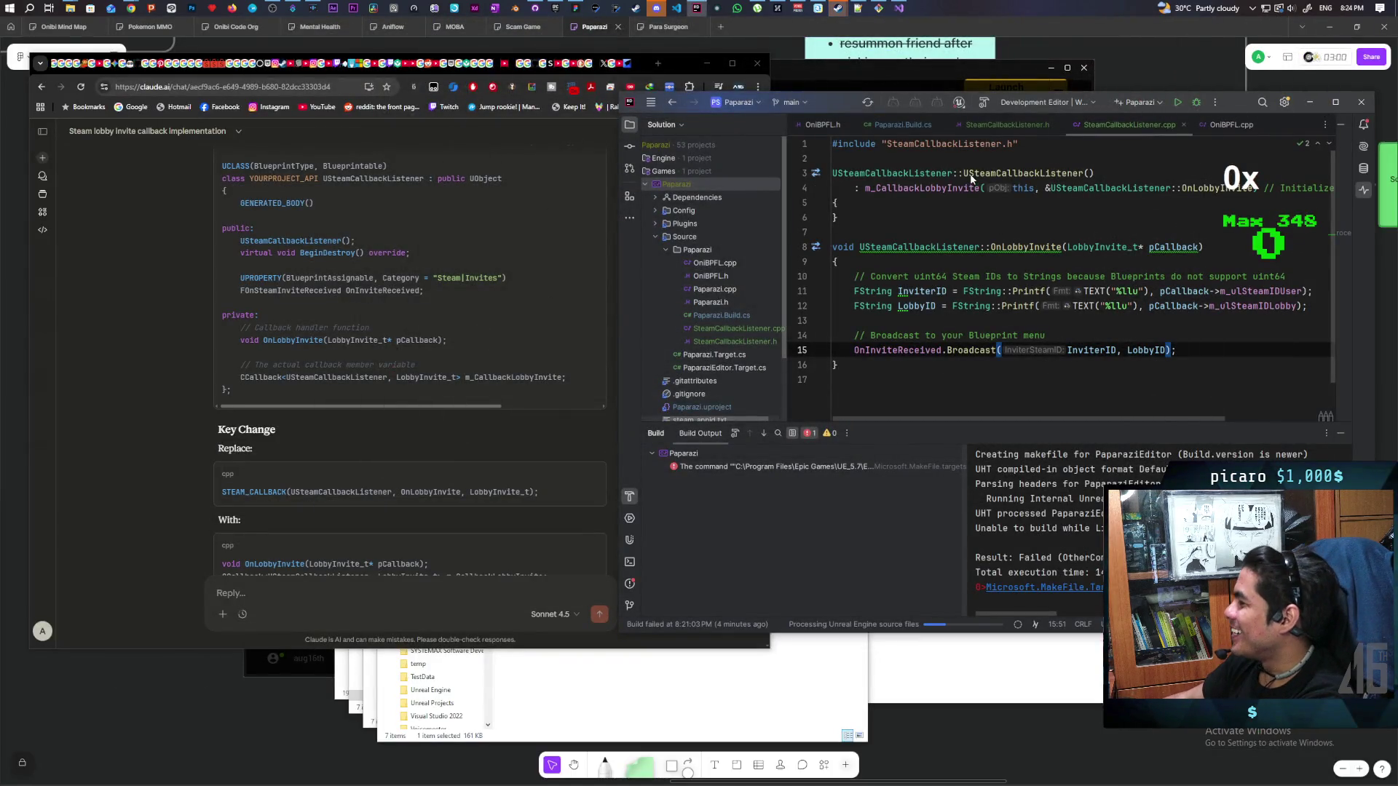
Maximize Rider and replace YOURPROJECT_API in SteamCallbackListener.h with PAPARAZI_API copied from OniBPFL.h
{"action": "mouse_move", "coordinate": [842, 103]}
{"action": "left_mouse_down"}
{"action": "mouse_move", "coordinate": [883, 118]}
{"action": "mouse_move", "coordinate": [731, 160]}
{"action": "left_mouse_up"}
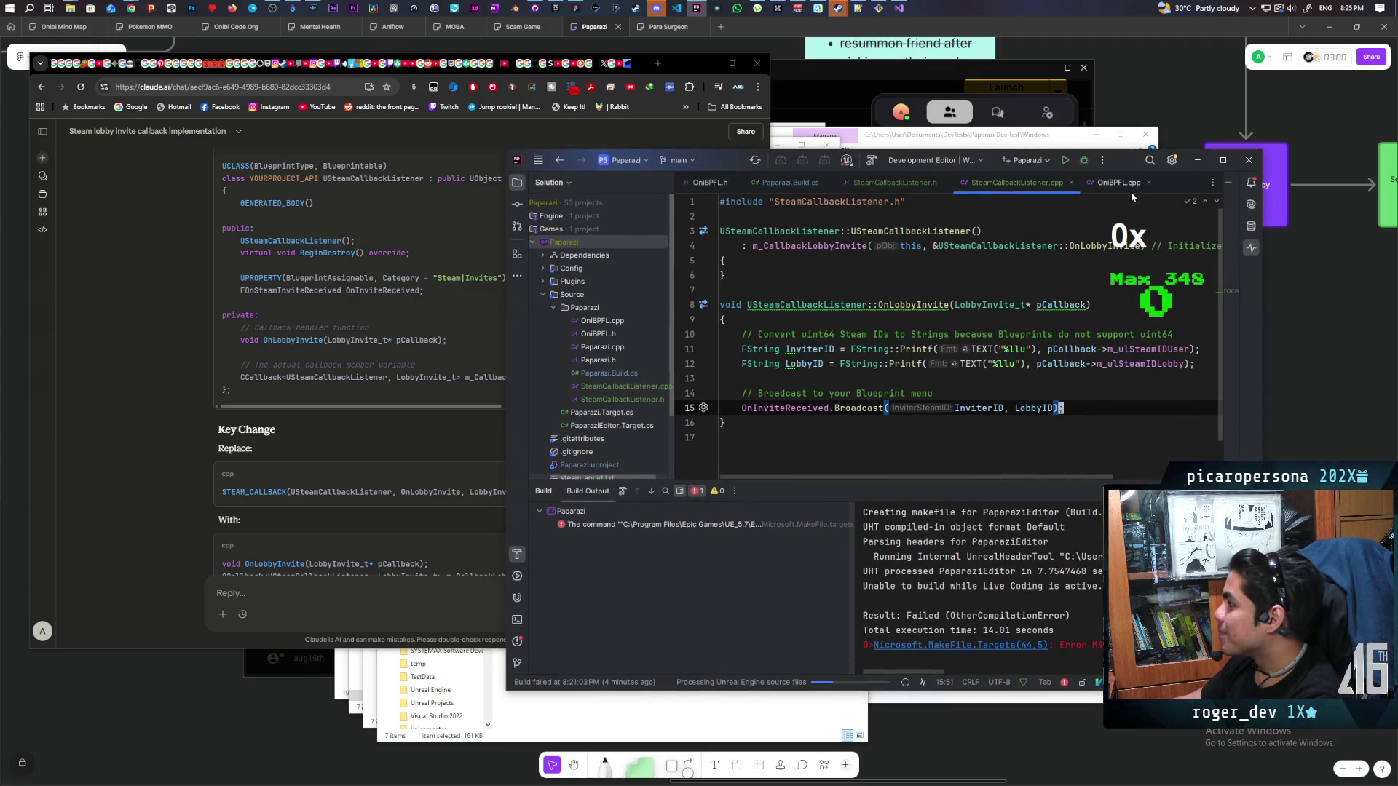
{"action": "double_click", "coordinate": [1126, 167]}
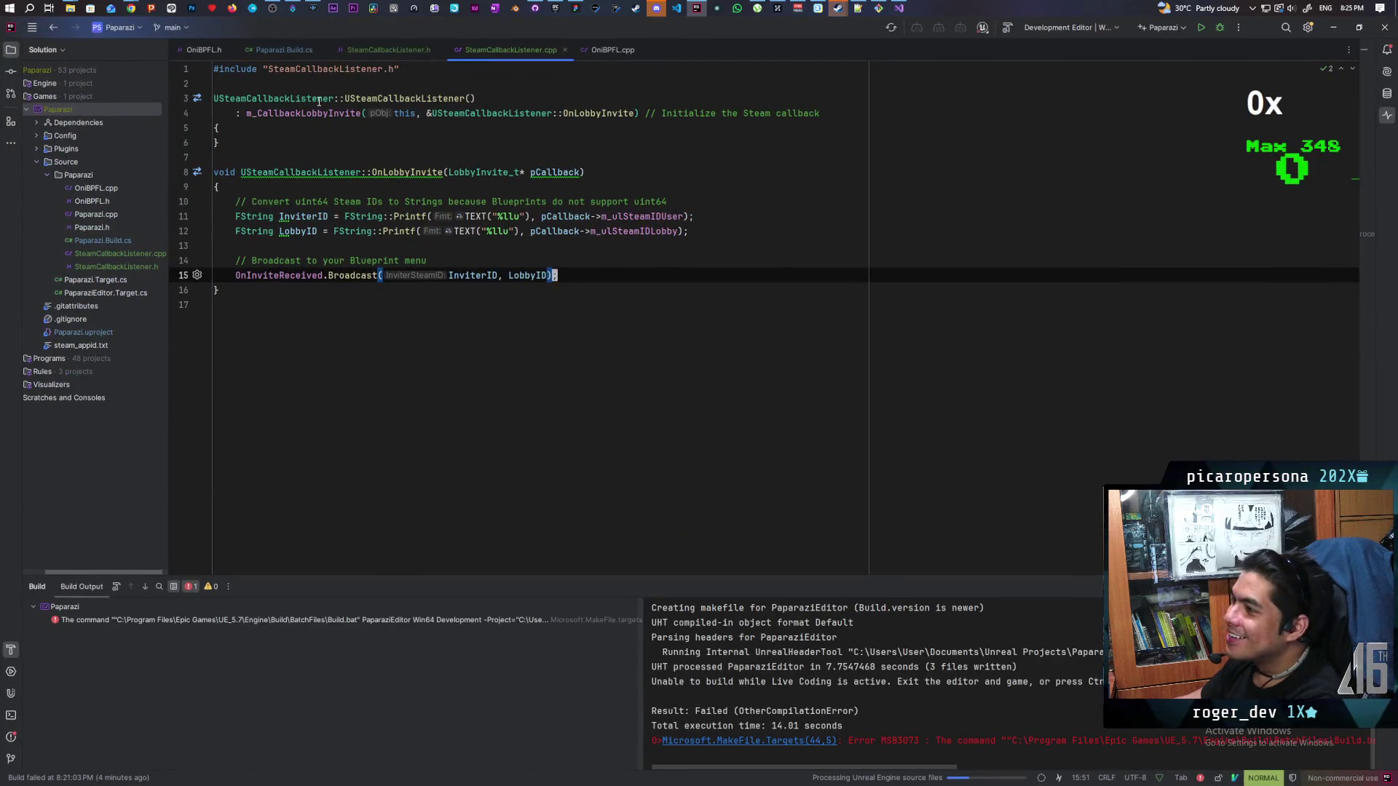
{"action": "left_click", "coordinate": [203, 51]}
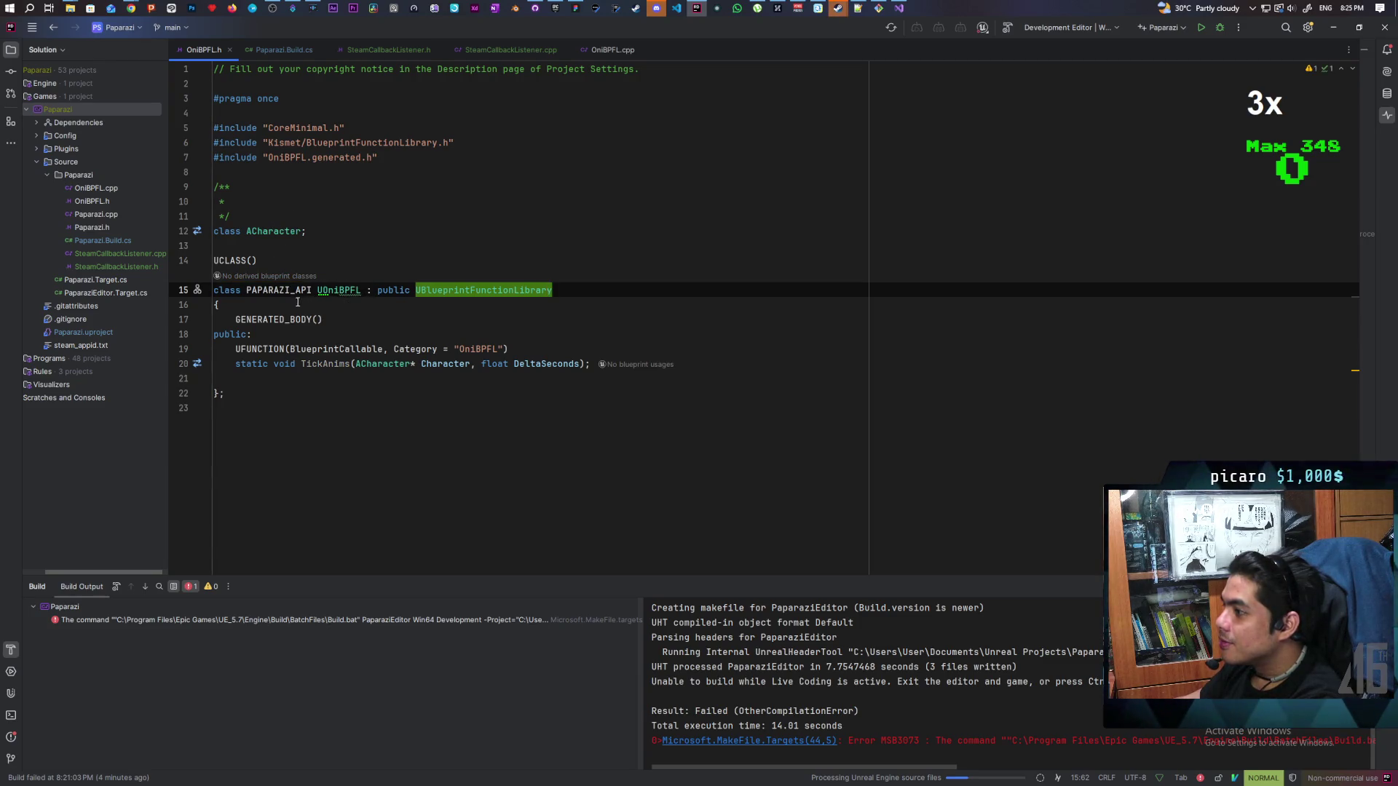
{"action": "double_click", "coordinate": [274, 290]}
{"action": "key", "text": "ctrl+c"}
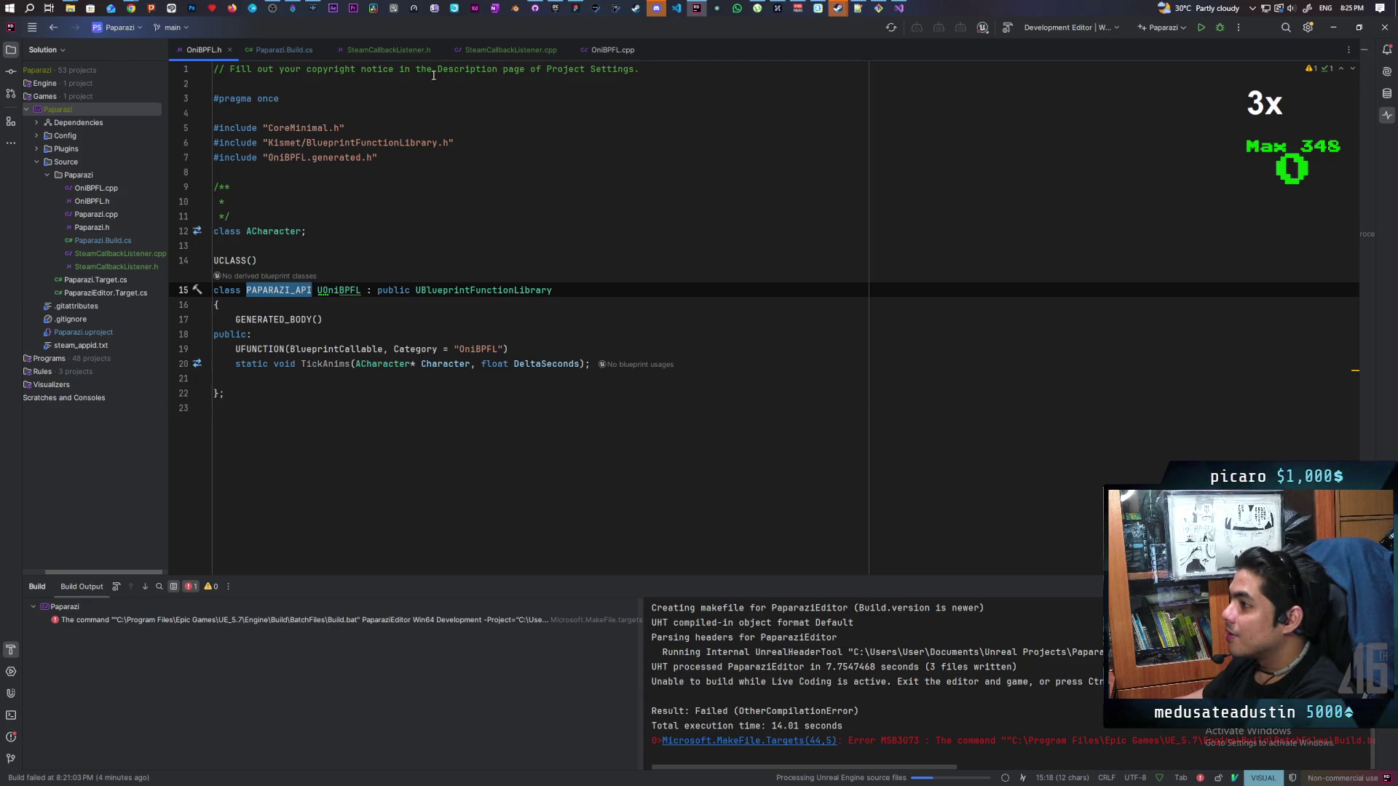
{"action": "left_click", "coordinate": [388, 49]}
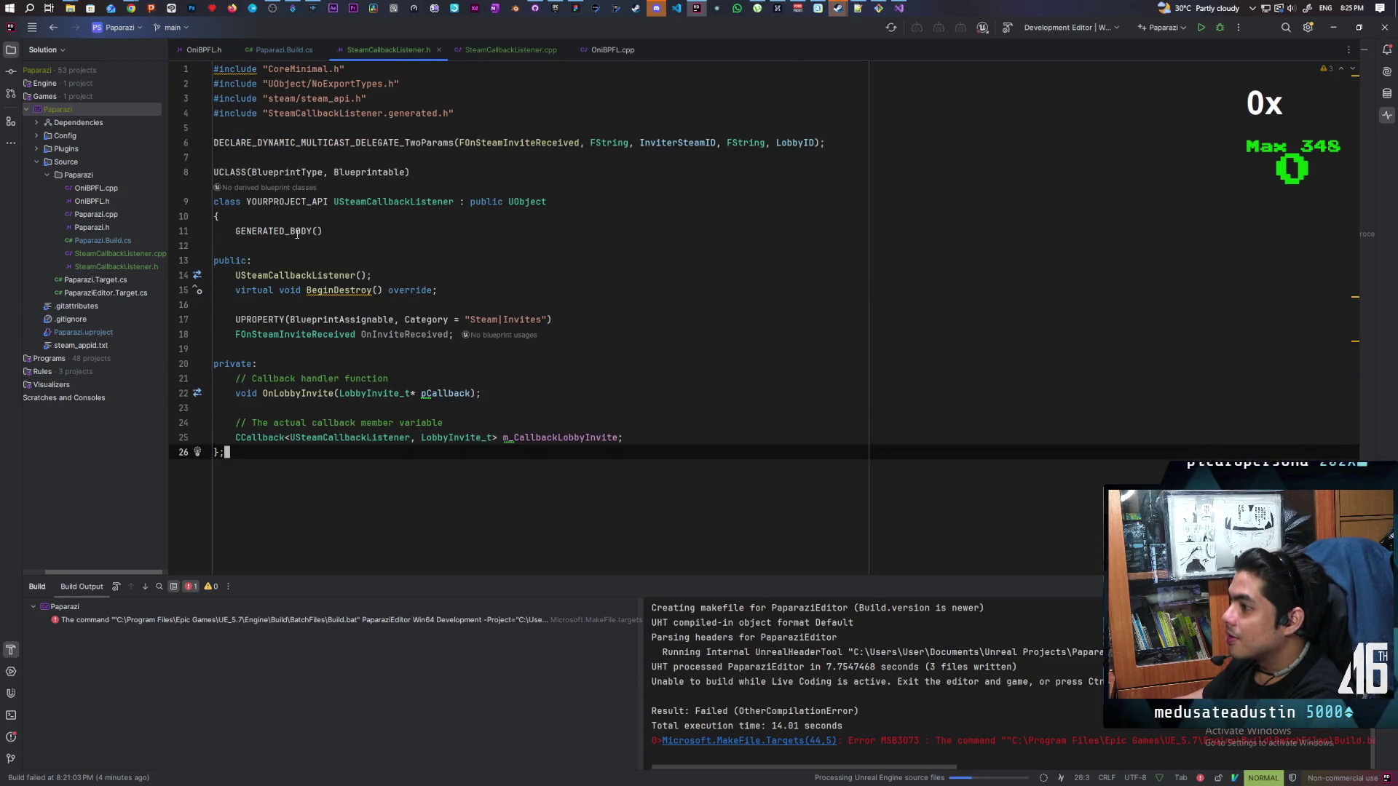
{"action": "double_click", "coordinate": [282, 201]}
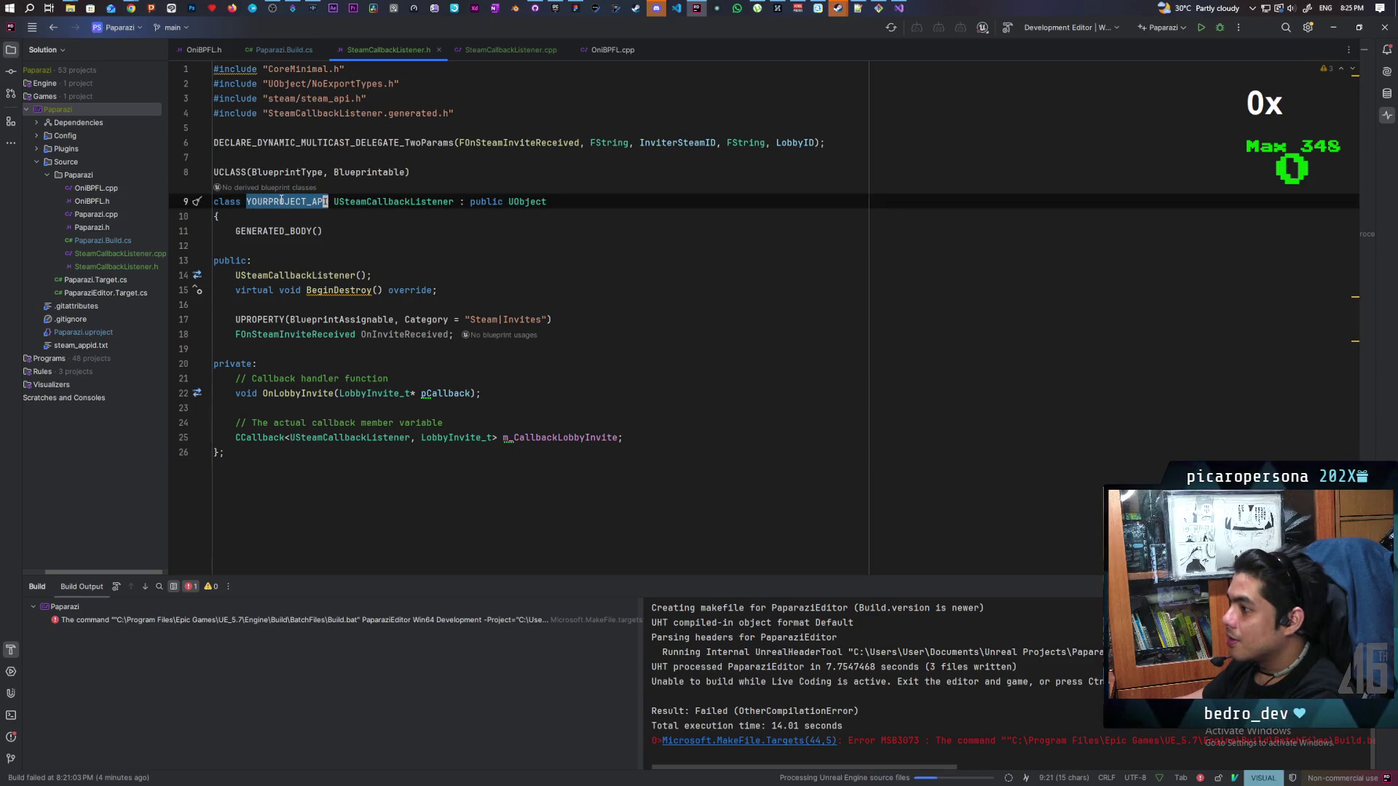
{"action": "key", "text": "ctrl+v"}
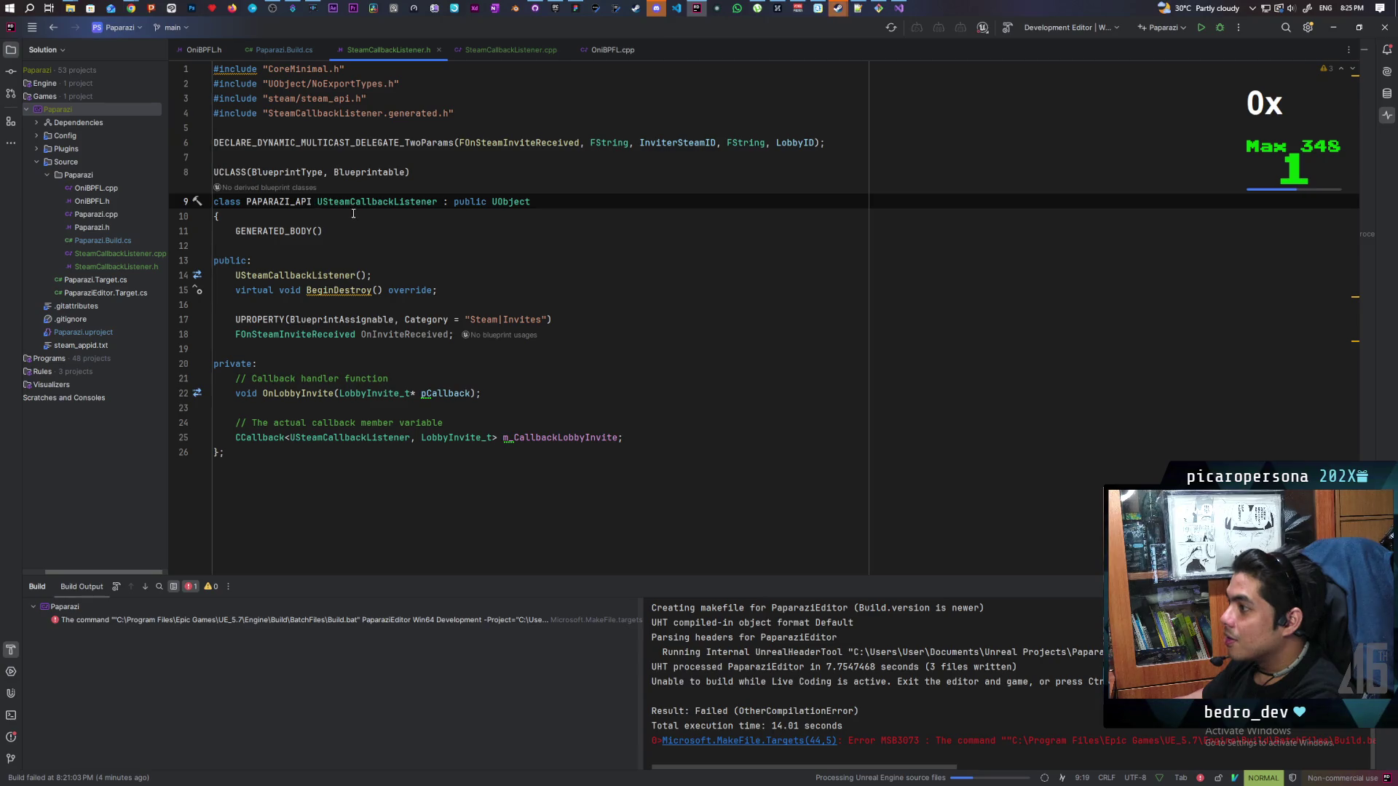
{"action": "left_click", "coordinate": [504, 48]}
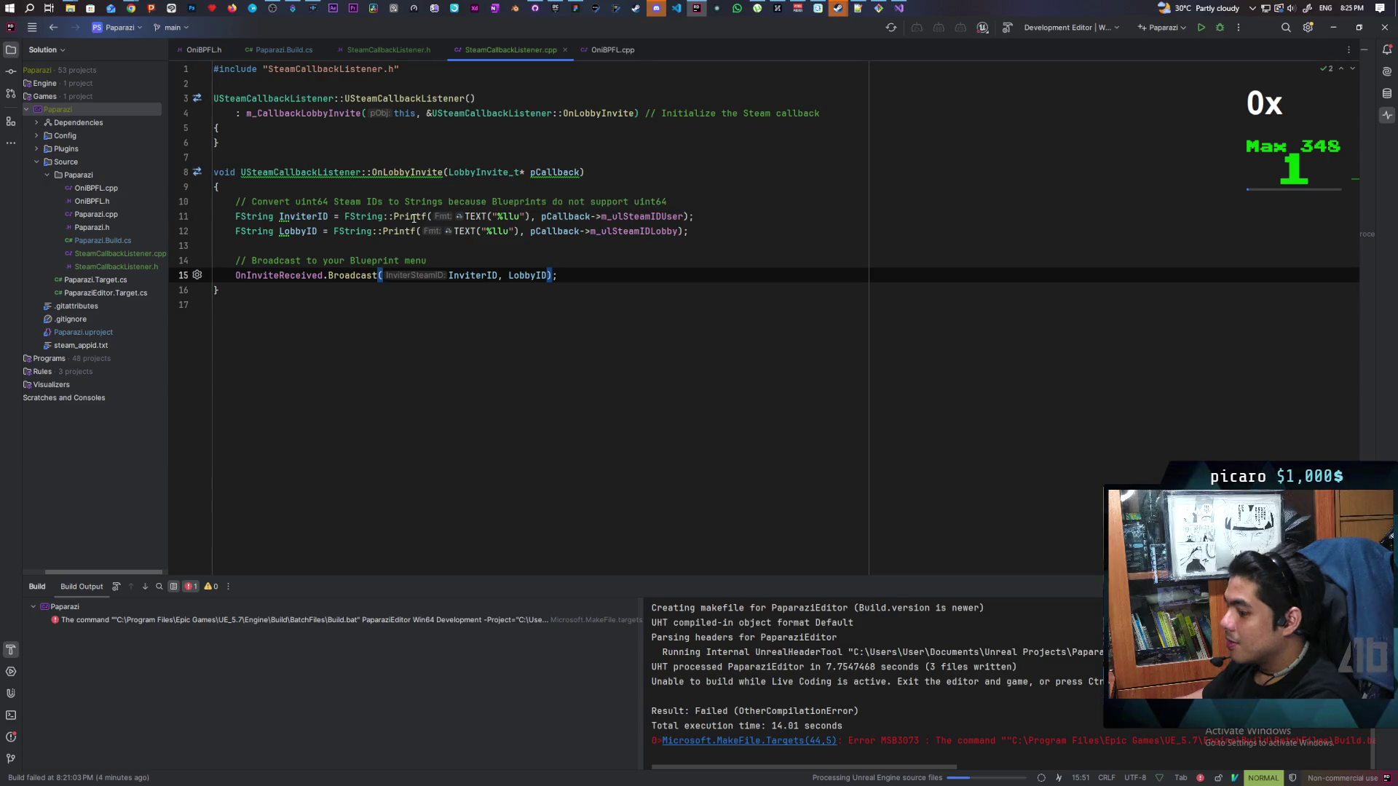
{"action": "left_click", "coordinate": [899, 8]}
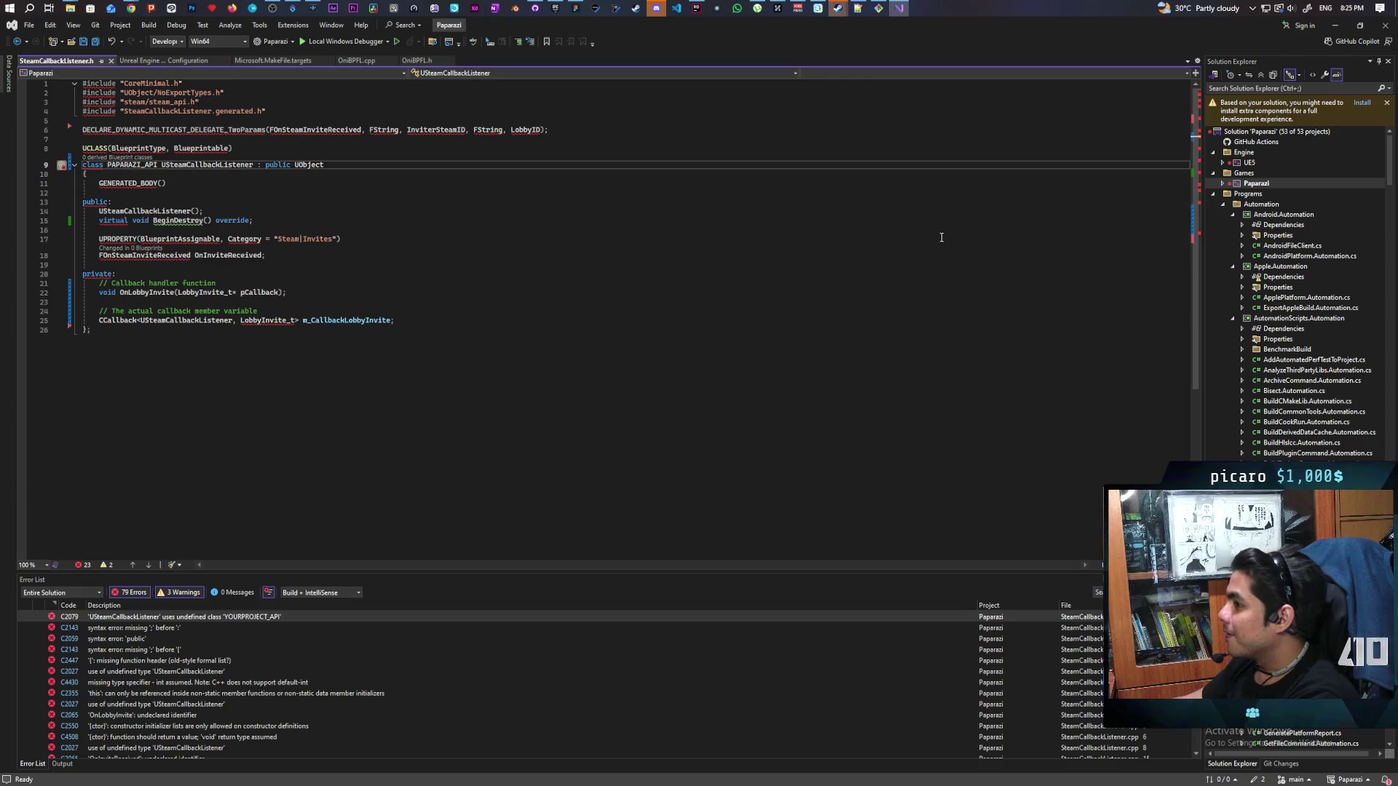
Build the Paparazi project and inspect the first of 27 errors, the missing CoreMinimal.h
{"action": "left_click", "coordinate": [1254, 183]}
{"action": "right_click", "coordinate": [1254, 183]}
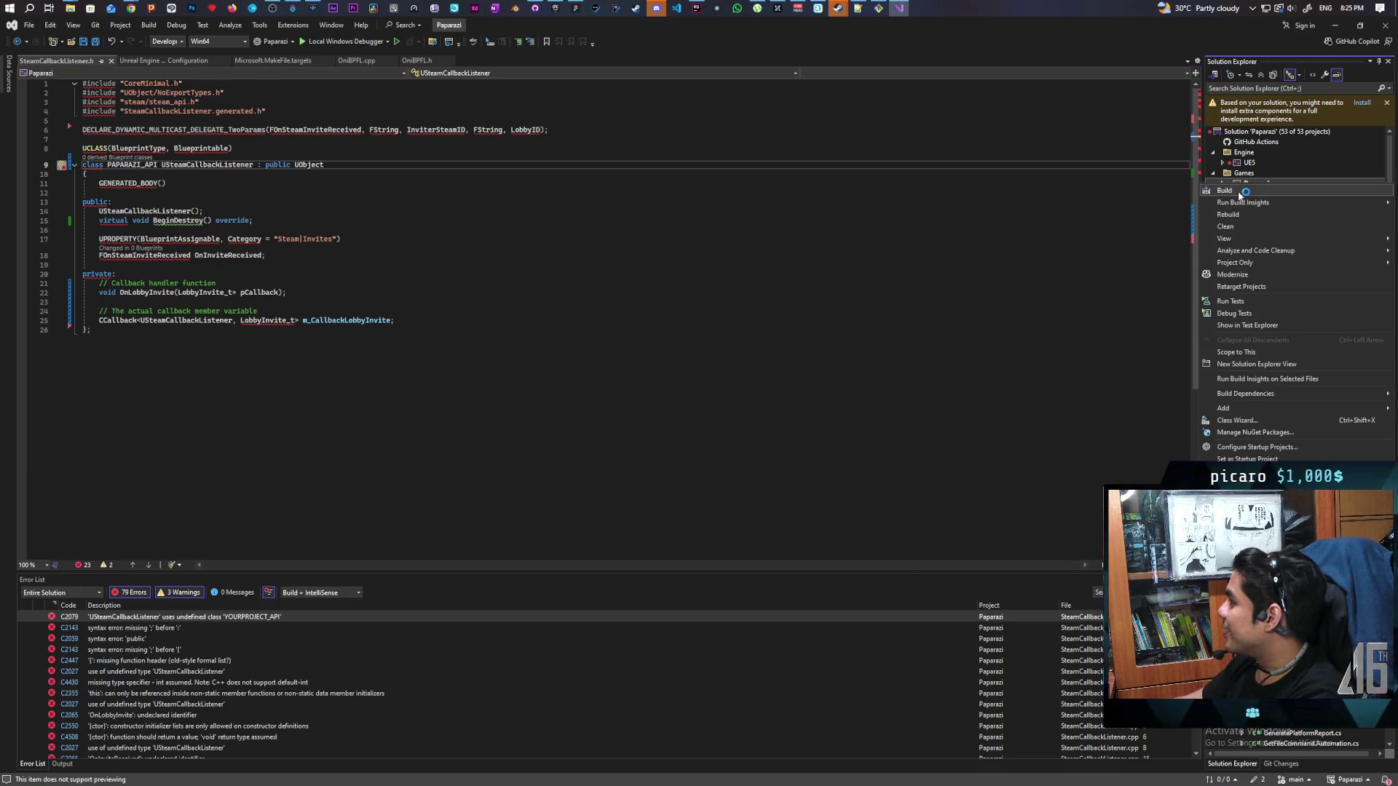
{"action": "left_click", "coordinate": [1270, 202]}
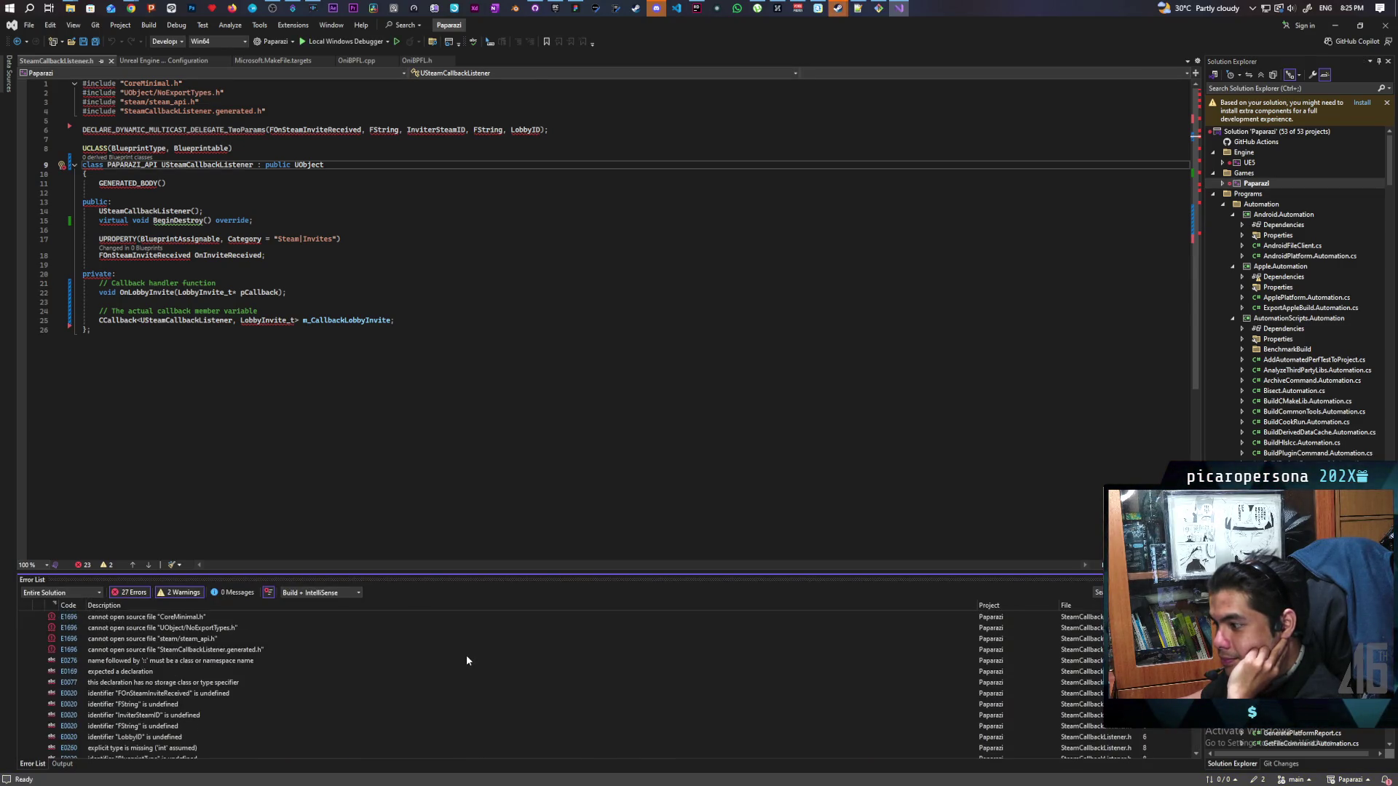
{"action": "left_click", "coordinate": [162, 618]}
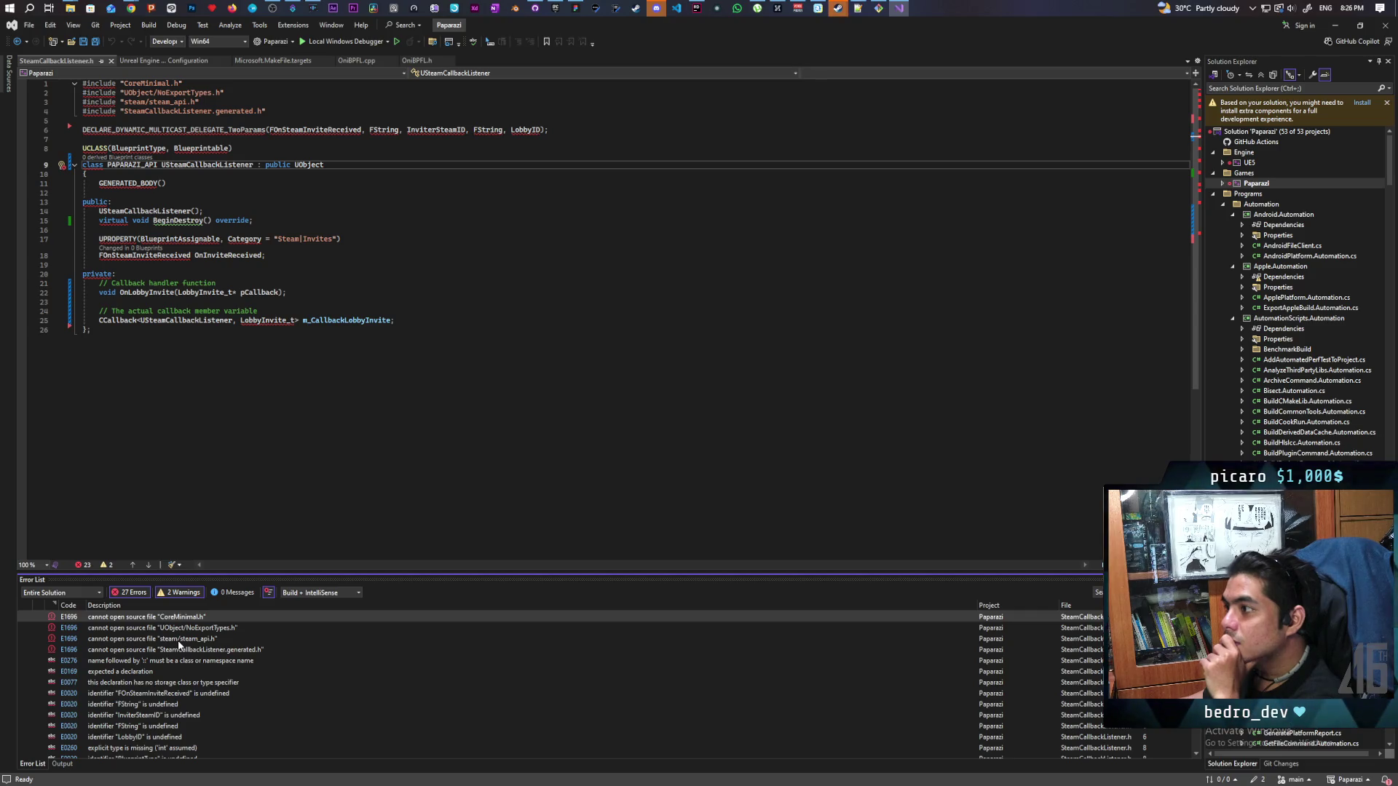
In Rider, list SteamCallbackListener.h's three inspection warnings in the Problems panel
{"action": "left_click", "coordinate": [894, 8]}
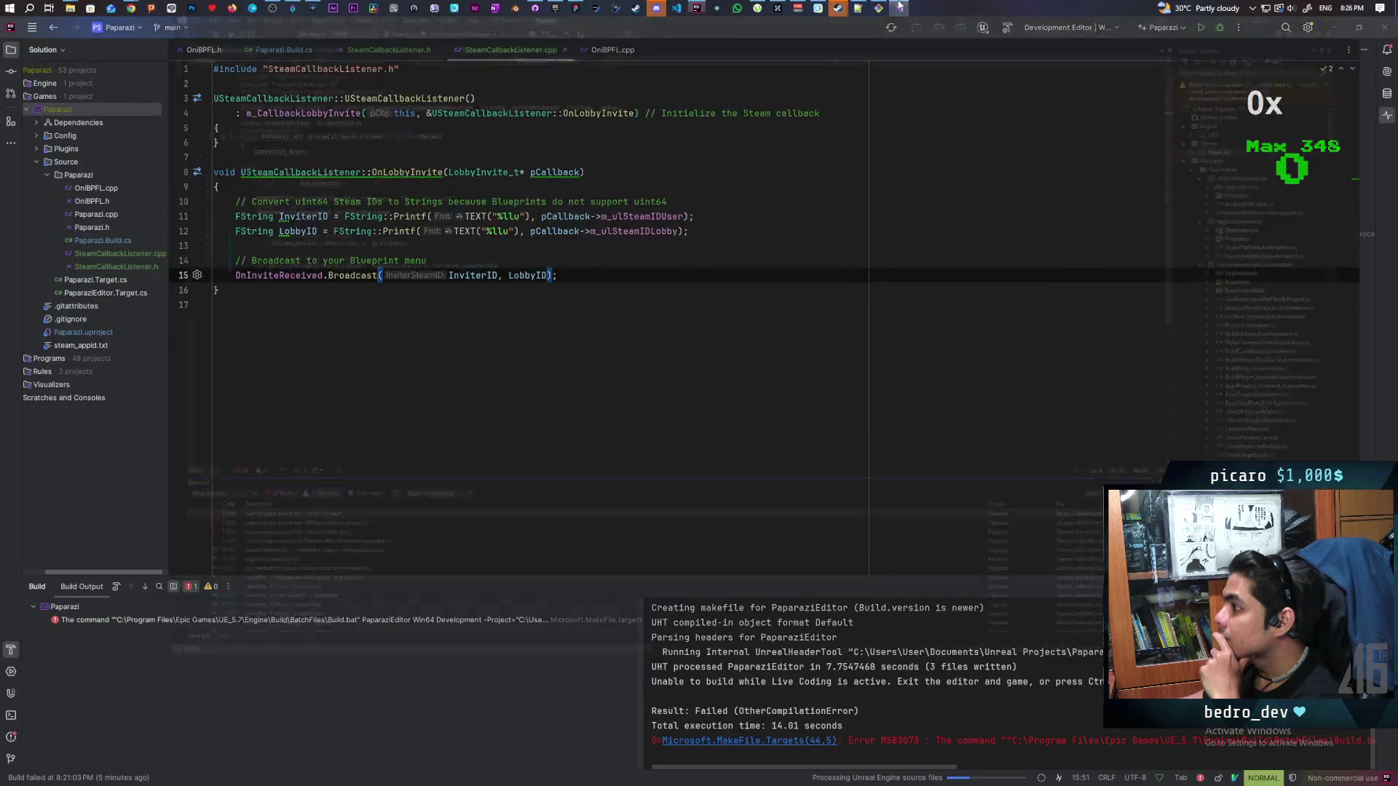
{"action": "left_click", "coordinate": [894, 7]}
{"action": "left_click", "coordinate": [696, 10]}
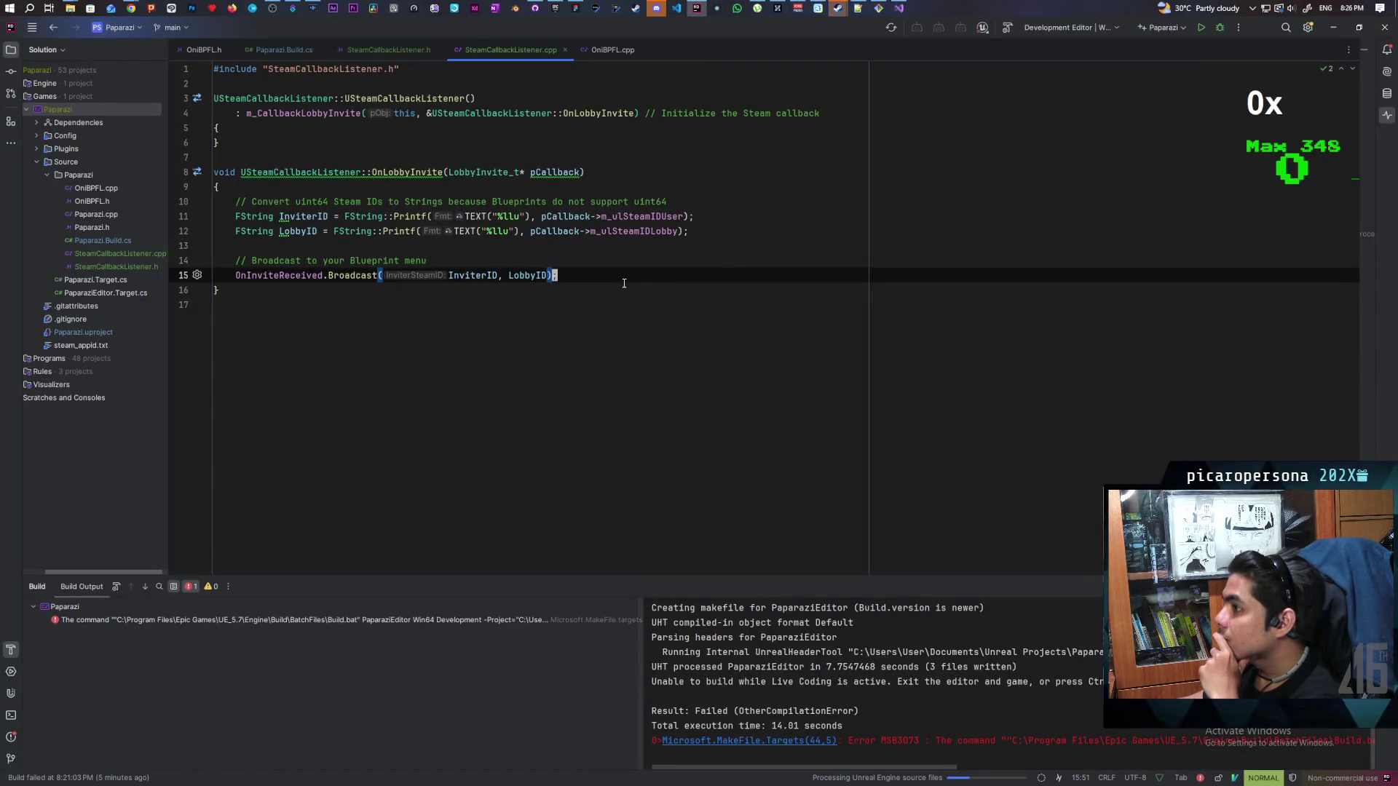
{"action": "left_click", "coordinate": [409, 53]}
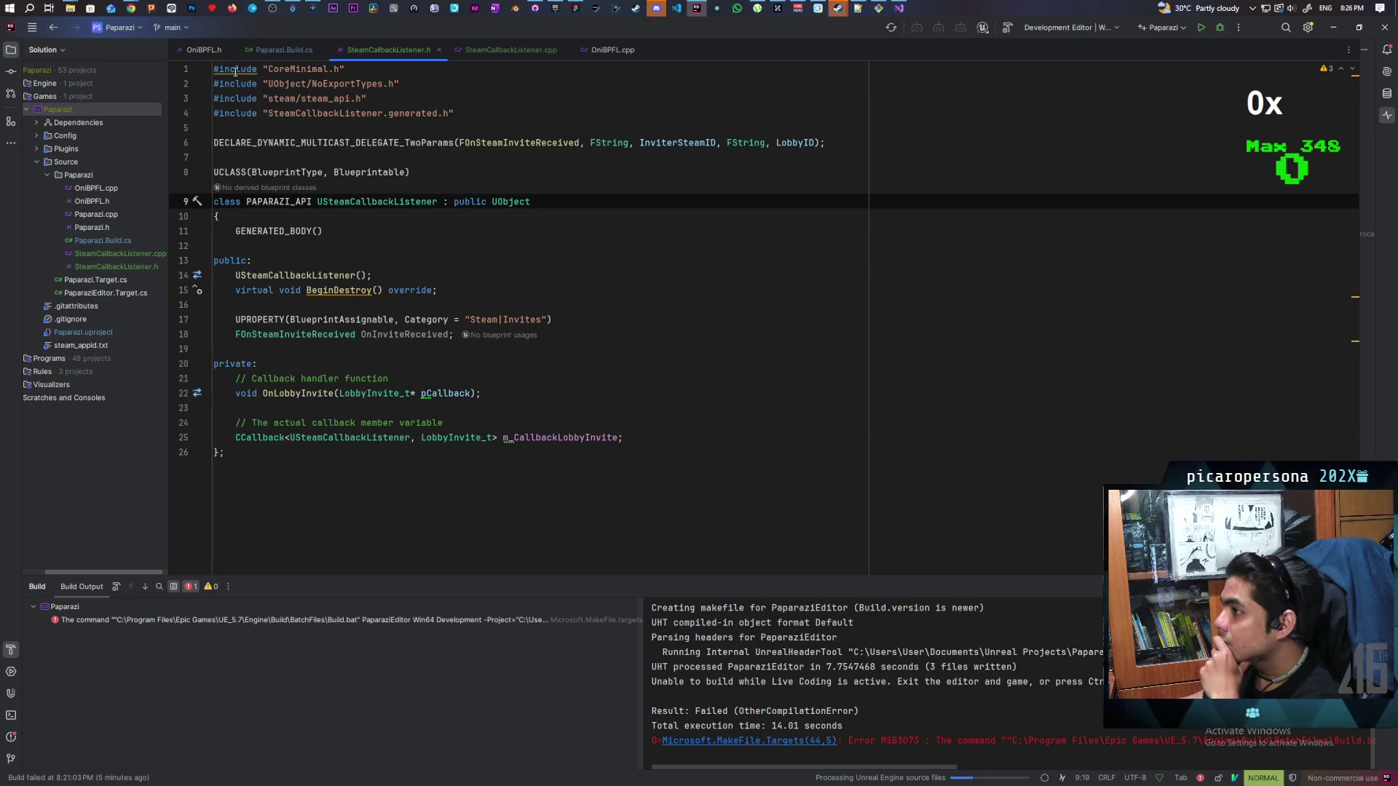
{"action": "mouse_move", "coordinate": [236, 70]}
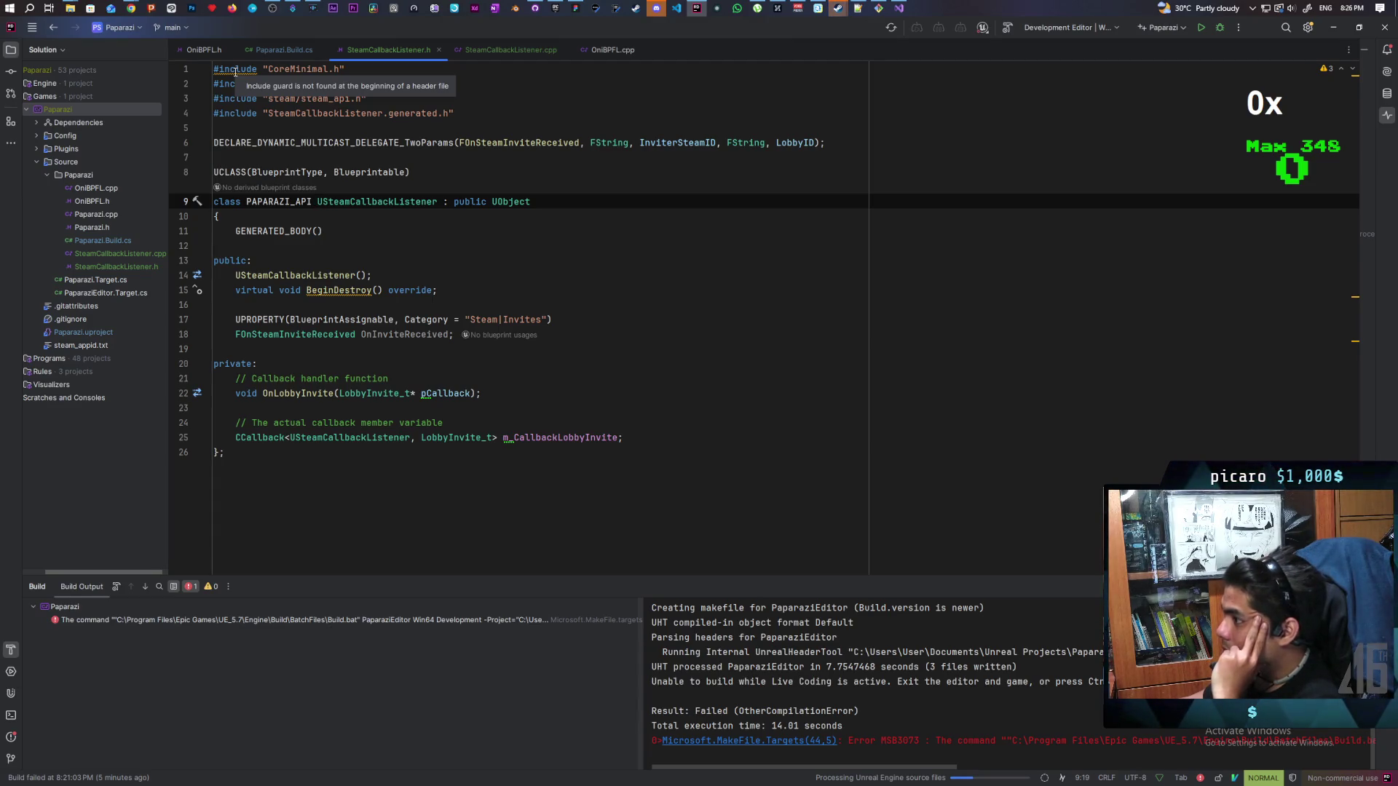
{"action": "left_click", "coordinate": [1325, 69]}
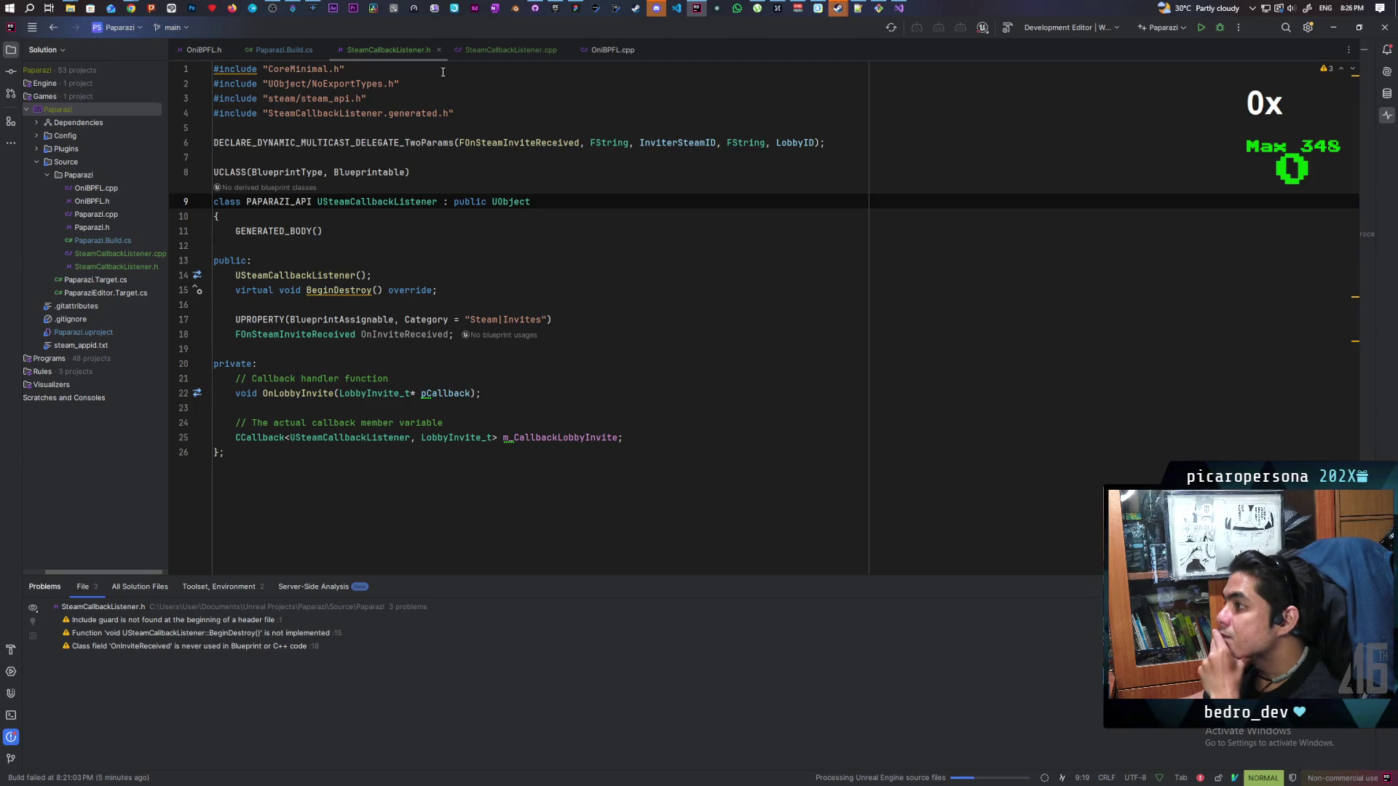
Check SteamCallbackListener.cpp's problems, return to the header, and un-maximize Rider beside Visual Studio
{"action": "left_click", "coordinate": [488, 48]}
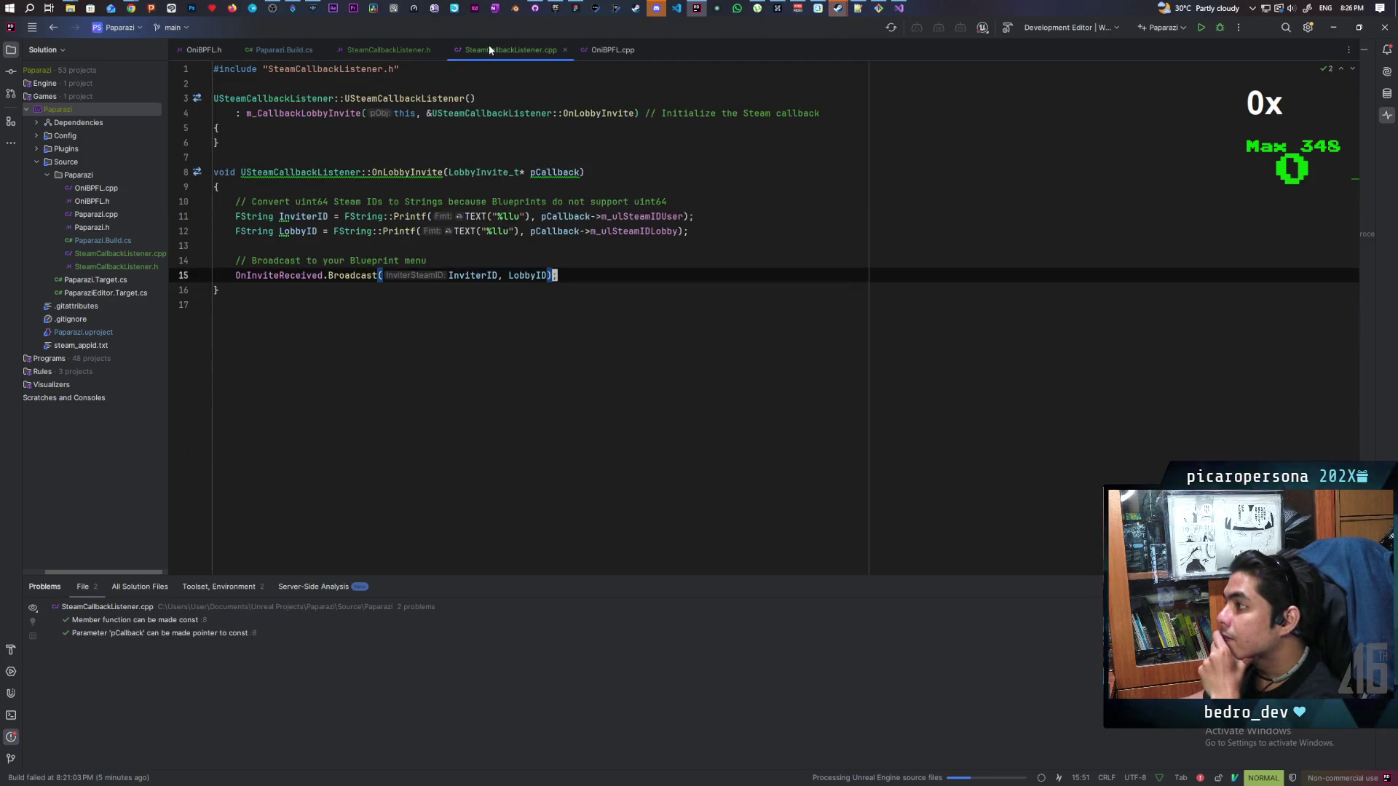
{"action": "left_click", "coordinate": [393, 53]}
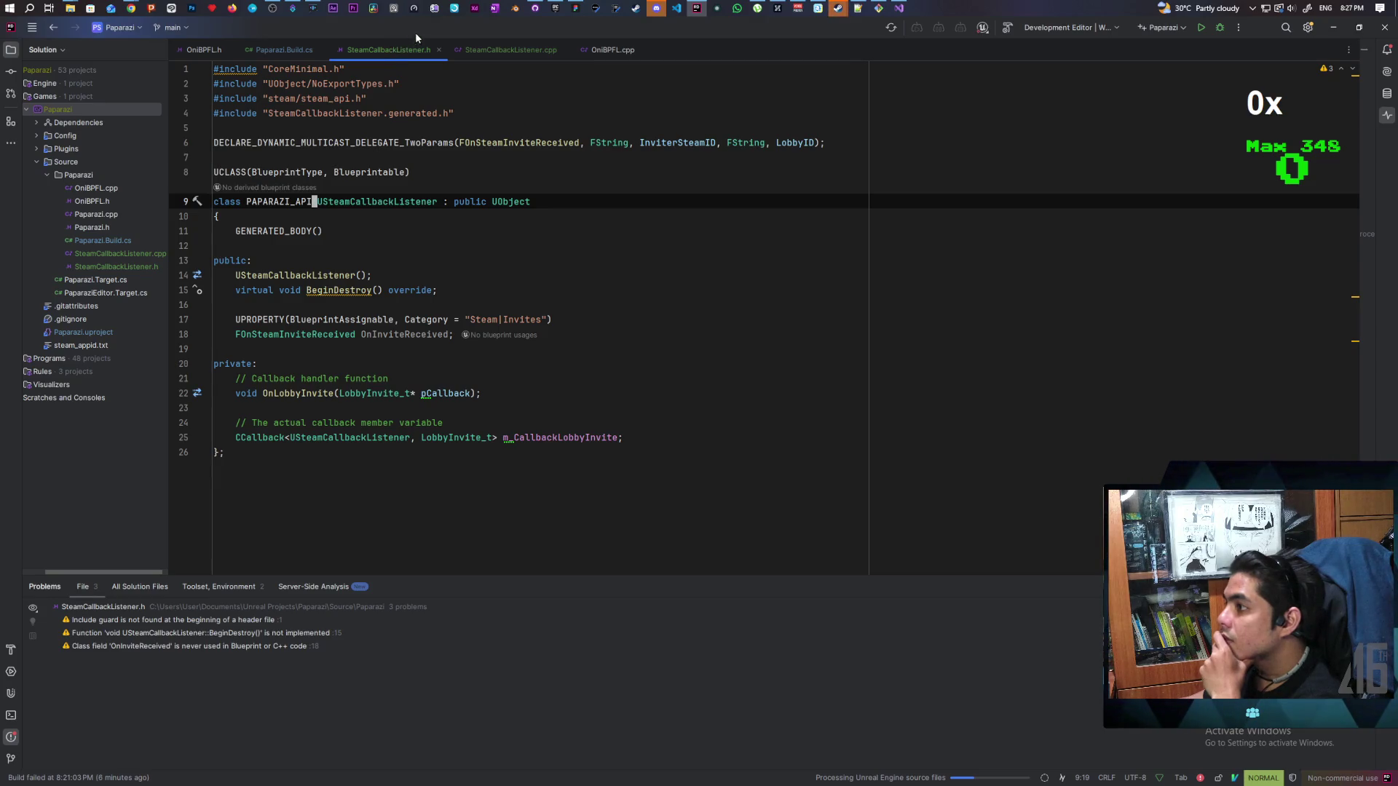
{"action": "mouse_move", "coordinate": [470, 24]}
{"action": "left_mouse_down"}
{"action": "mouse_move", "coordinate": [1020, 76]}
{"action": "mouse_move", "coordinate": [937, 94]}
{"action": "mouse_move", "coordinate": [899, 32]}
{"action": "left_mouse_up"}
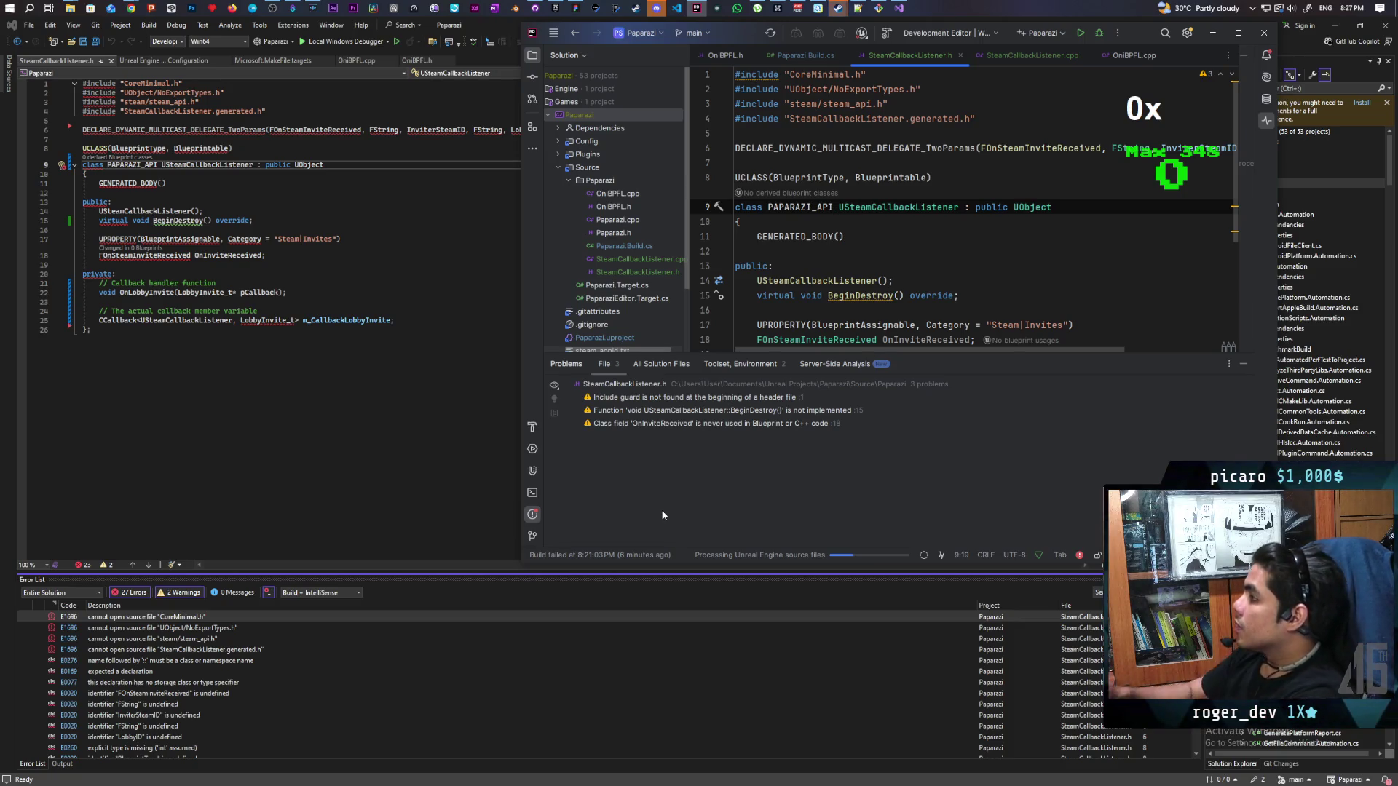
Paste OniBPFL.h's copyright comment and #pragma once at the top of SteamCallbackListener.h
{"action": "double_click", "coordinate": [1138, 33]}
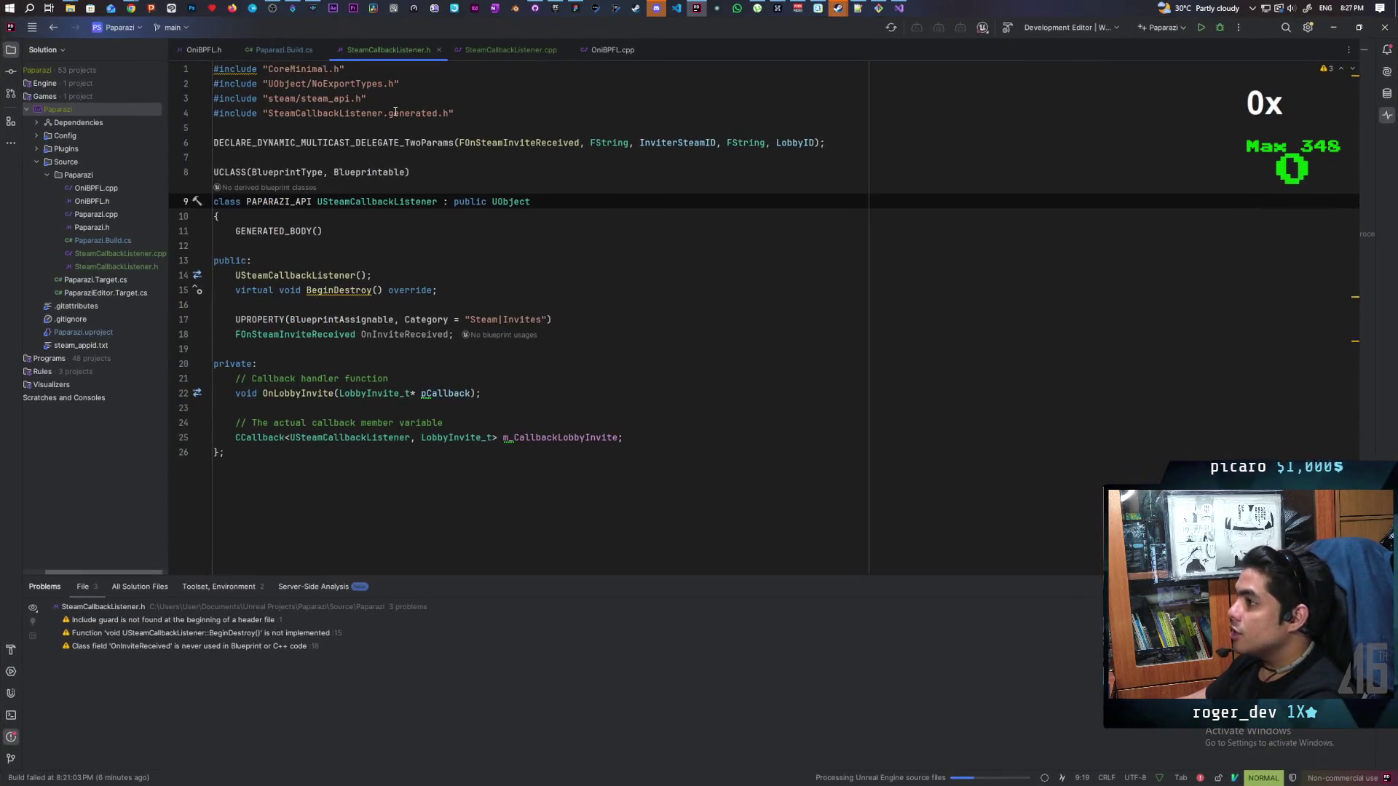
{"action": "left_click", "coordinate": [196, 51]}
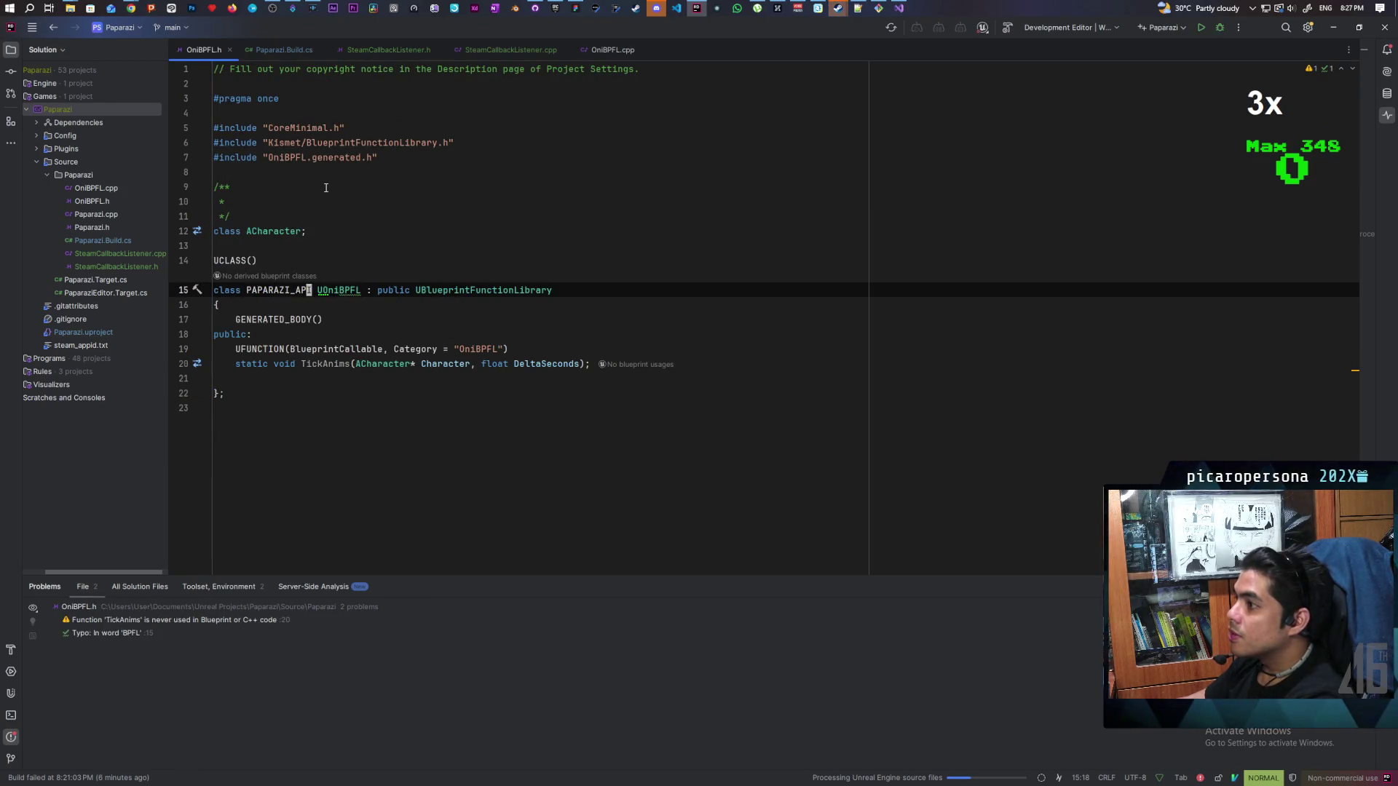
{"action": "mouse_move", "coordinate": [280, 99]}
{"action": "left_mouse_down"}
{"action": "mouse_move", "coordinate": [206, 104]}
{"action": "mouse_move", "coordinate": [202, 75]}
{"action": "left_mouse_up"}
{"action": "key", "text": "ctrl+c"}
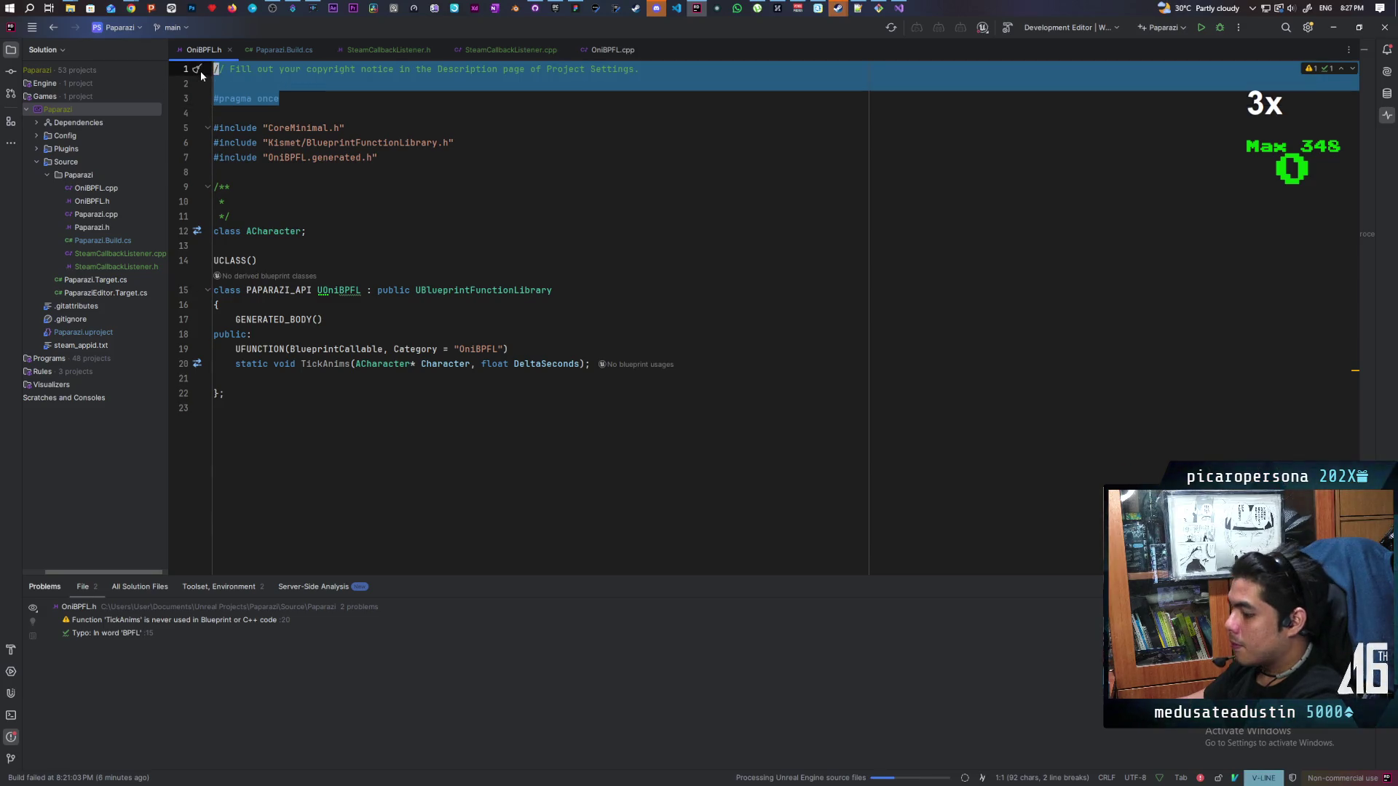
{"action": "left_click", "coordinate": [417, 50]}
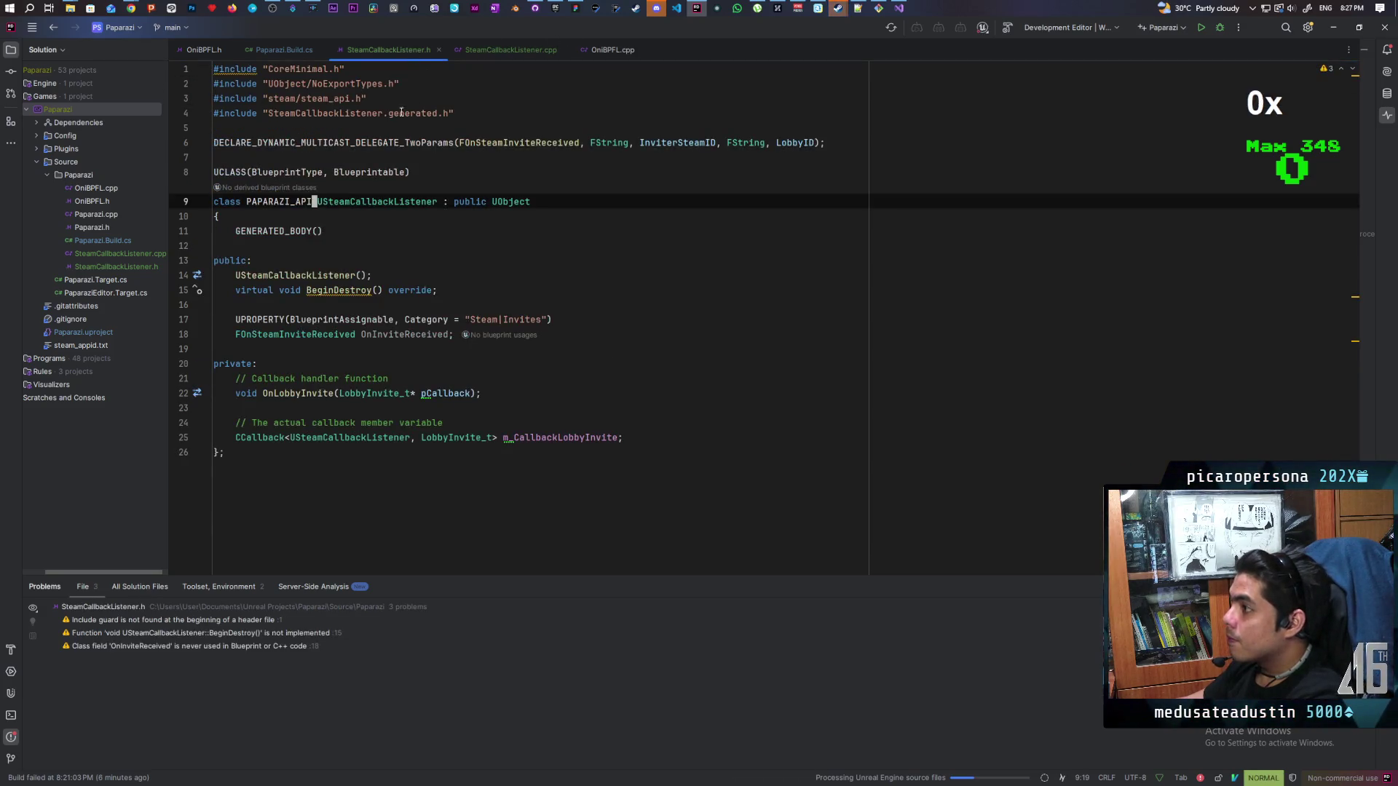
{"action": "left_click", "coordinate": [216, 69]}
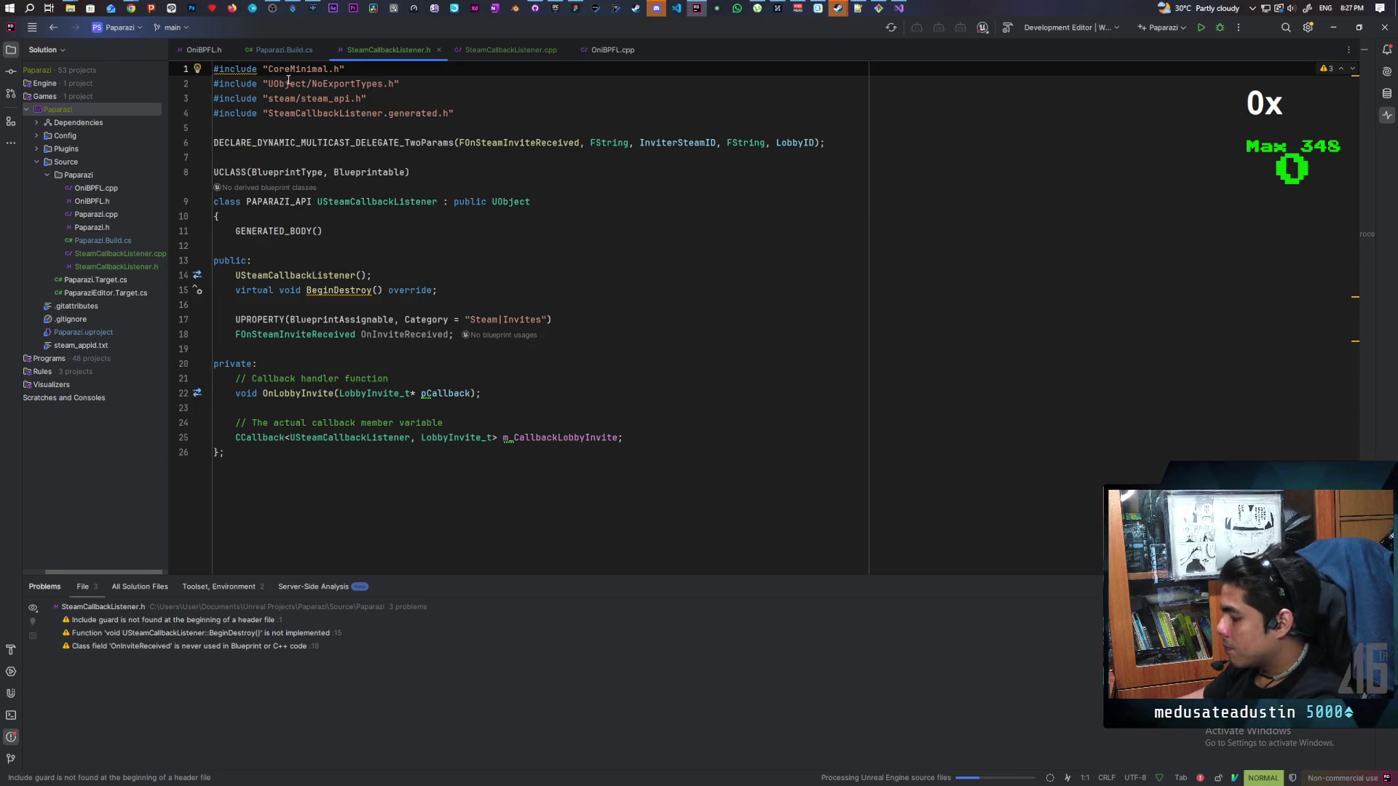
{"action": "key", "text": "i"}
{"action": "key", "text": "ctrl+v"}
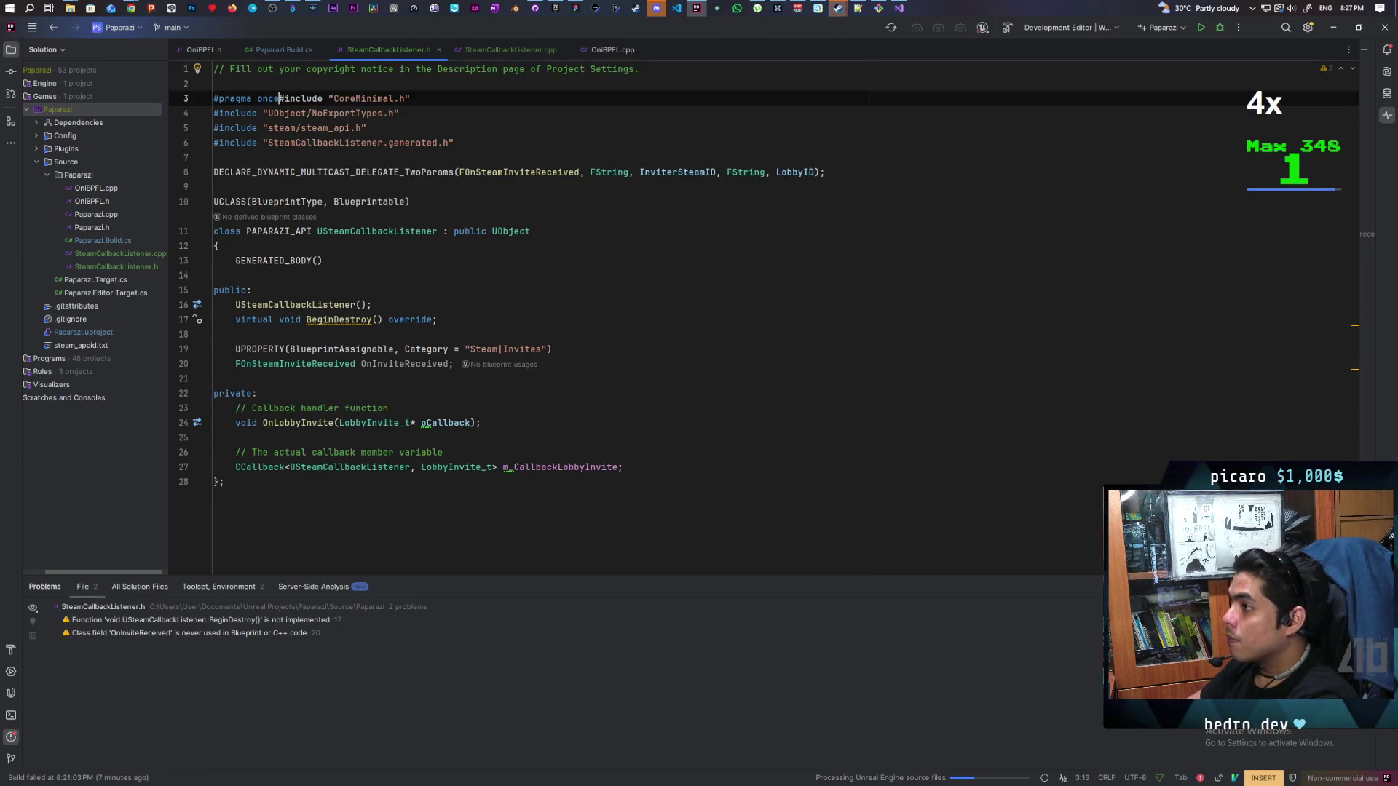
{"action": "key", "text": "Return"}
{"action": "key", "text": "Return"}
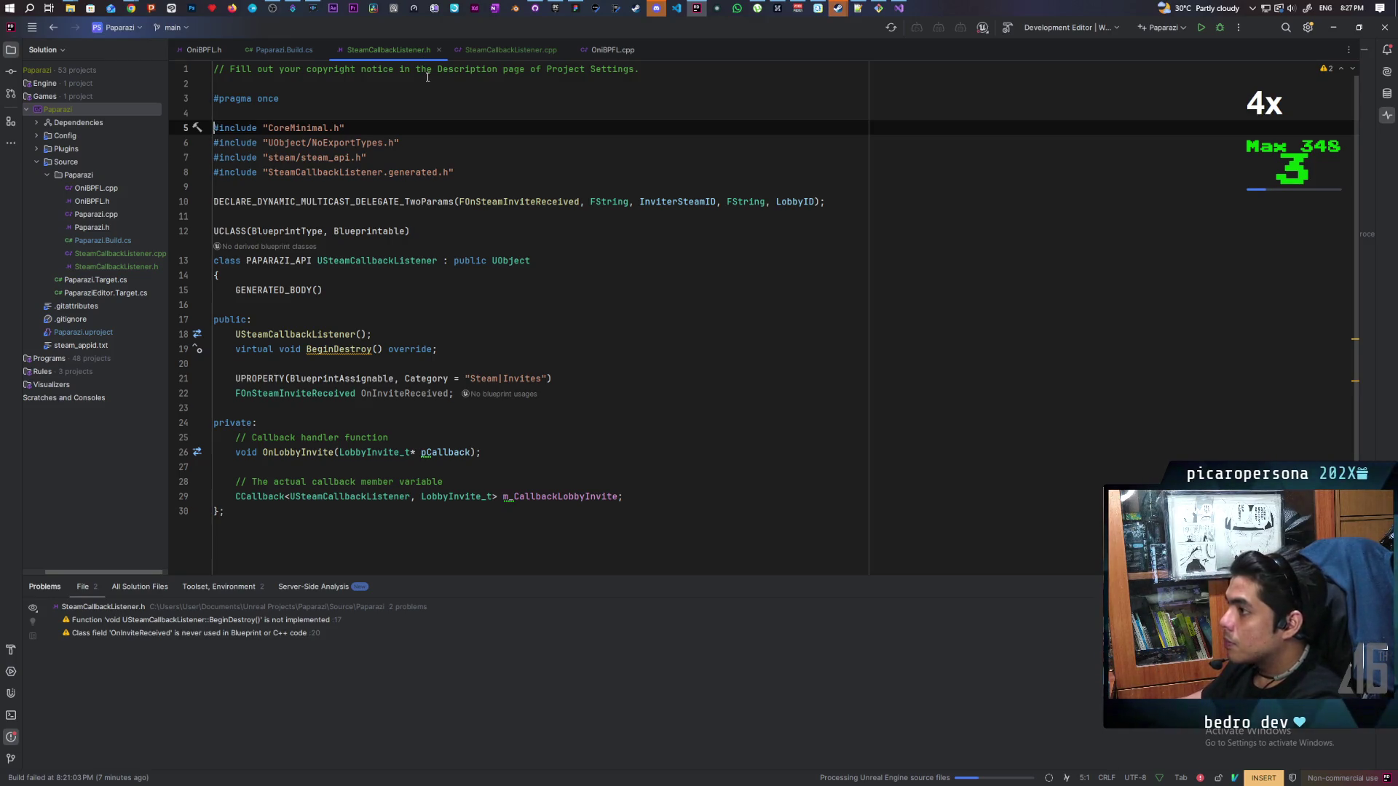
Compare SteamCallbackListener.h against OniBPFL.h before returning to Visual Studio
{"action": "left_click", "coordinate": [207, 48]}
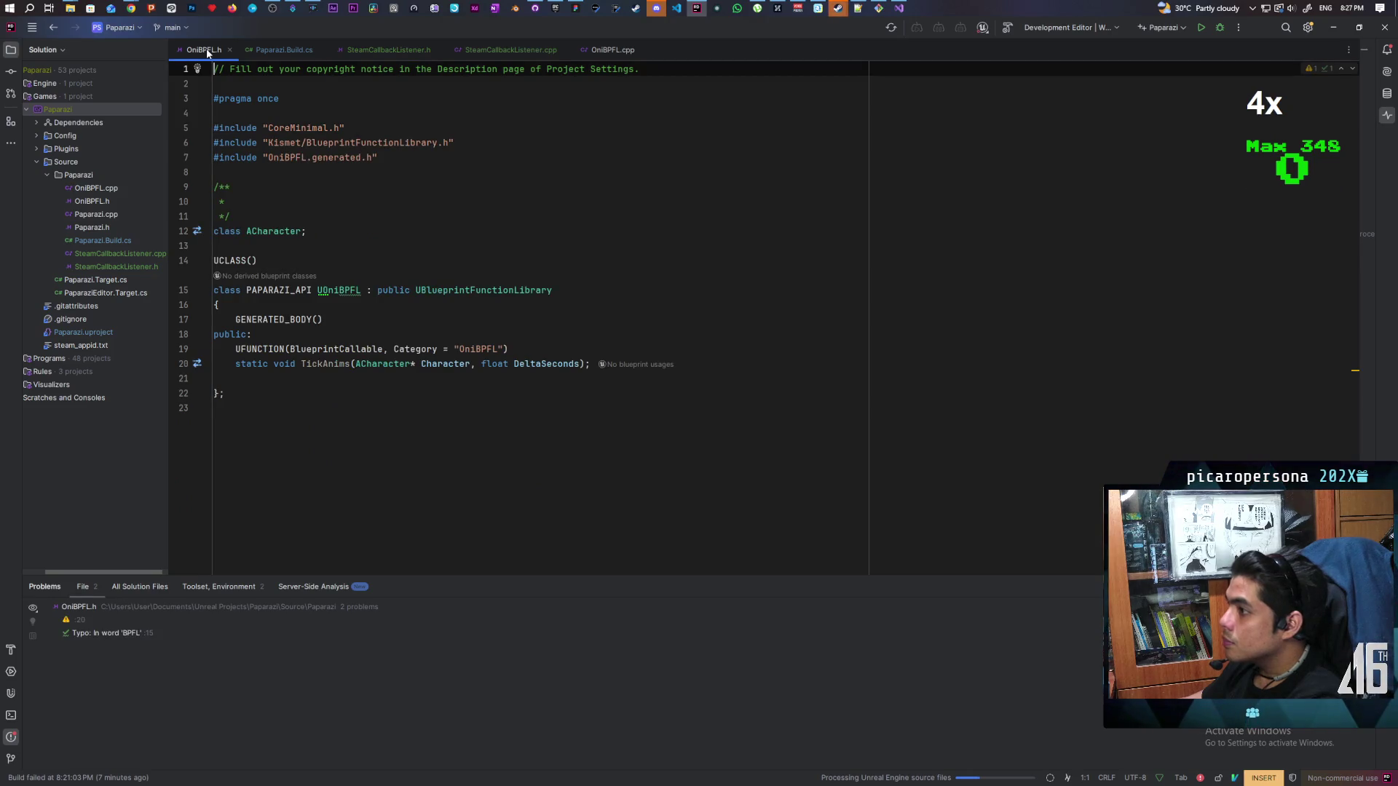
{"action": "left_click", "coordinate": [392, 51]}
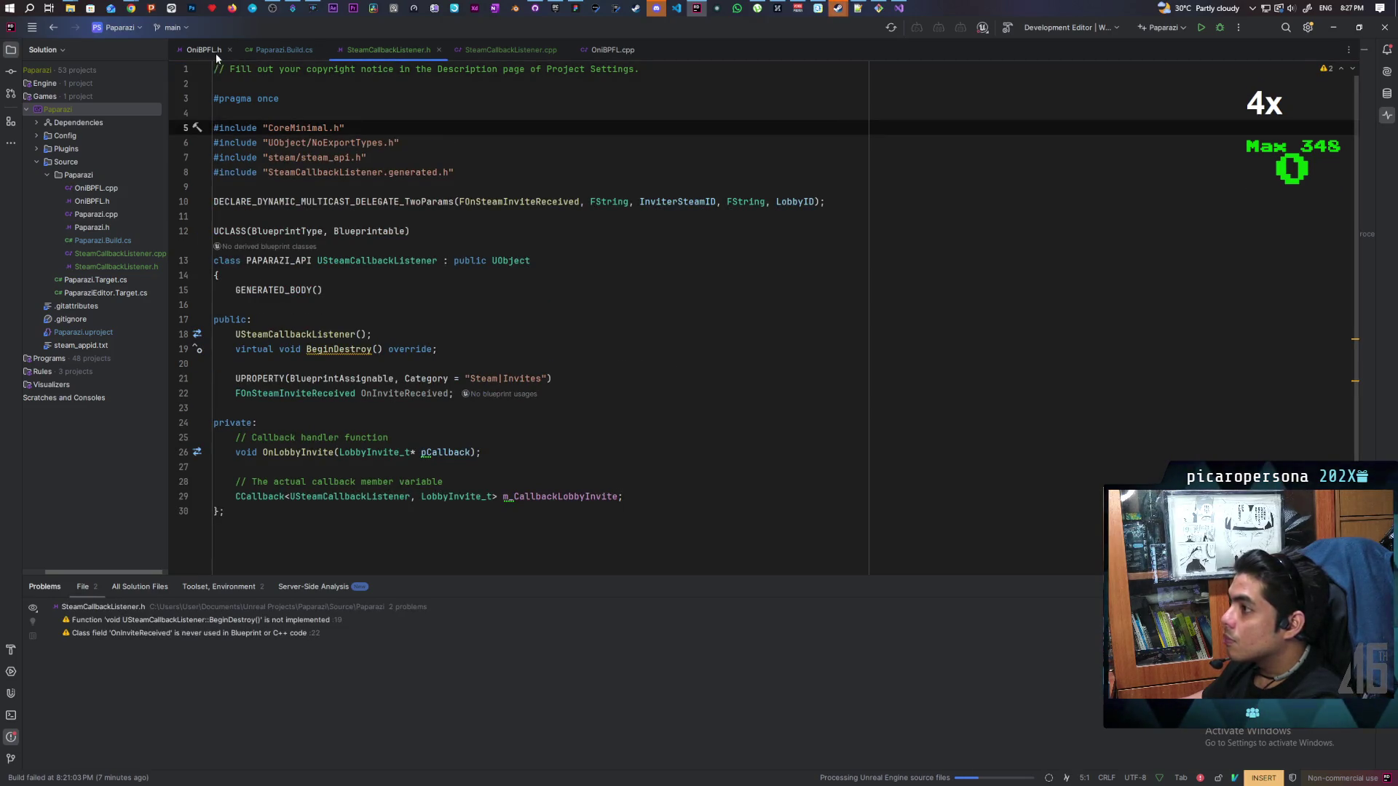
{"action": "left_click", "coordinate": [215, 53]}
{"action": "left_click", "coordinate": [385, 53]}
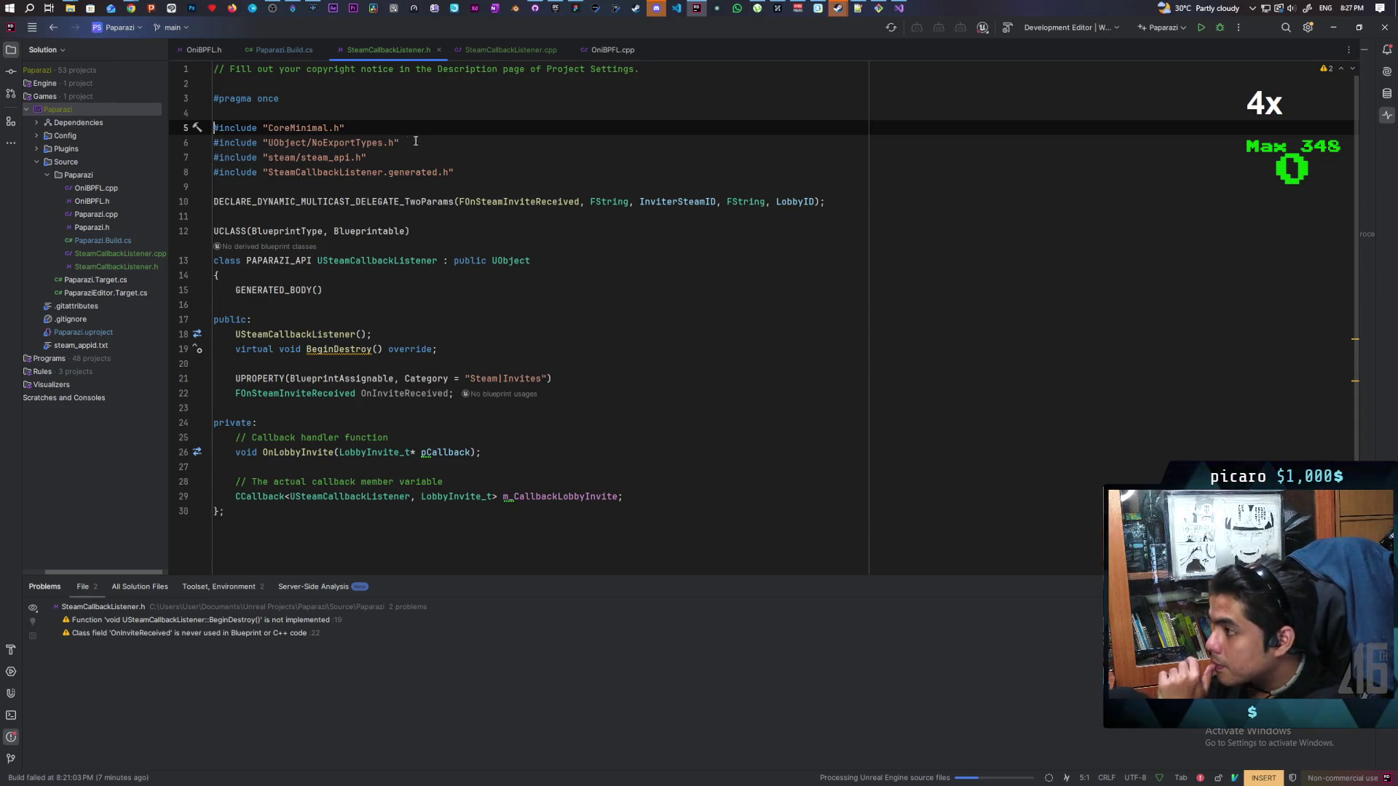
{"action": "left_click", "coordinate": [899, 8]}
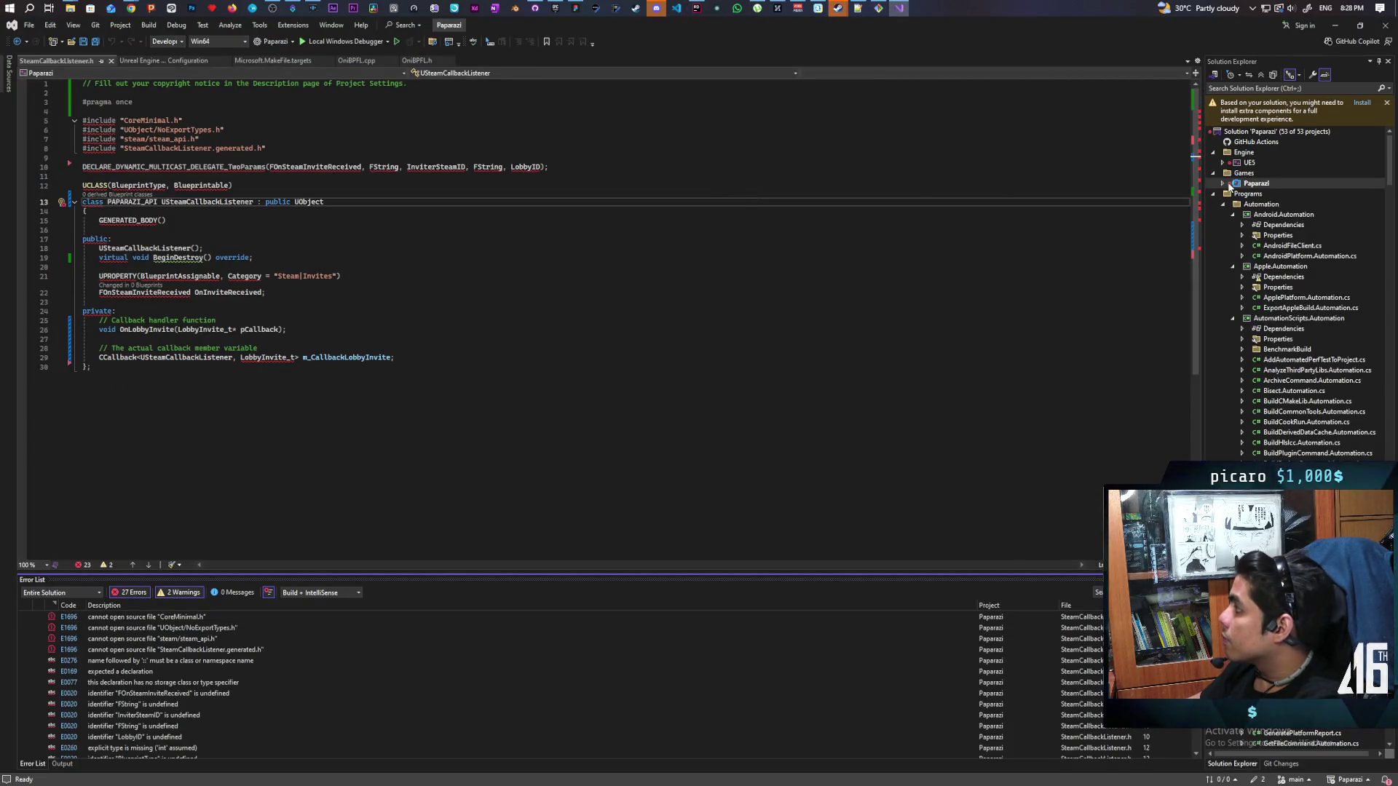
Rebuild Paparazi, select the cannot-open CoreMinimal.h error, and bring up the Claude chat in Chrome
{"action": "right_click", "coordinate": [1260, 183]}
{"action": "left_click", "coordinate": [1258, 190]}
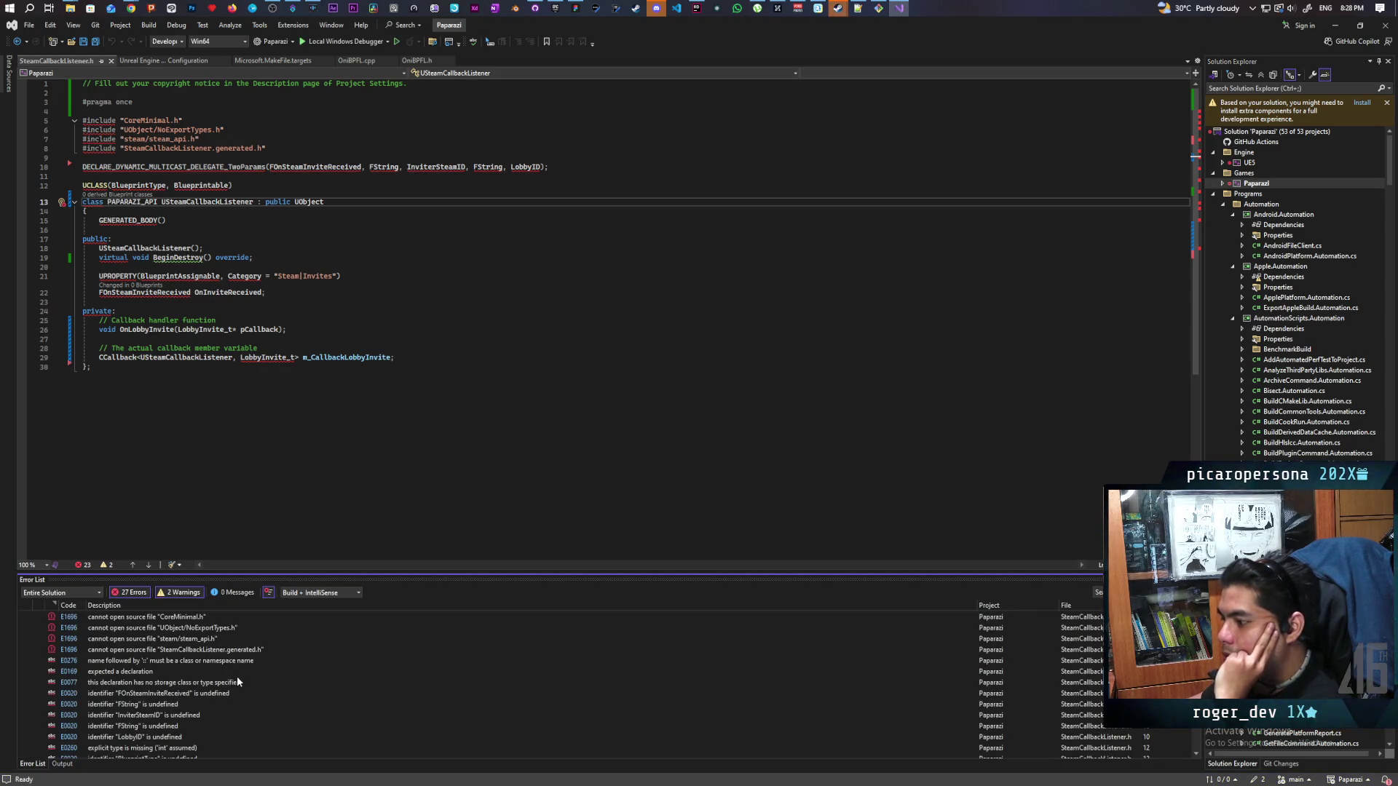
{"action": "left_click", "coordinate": [177, 620]}
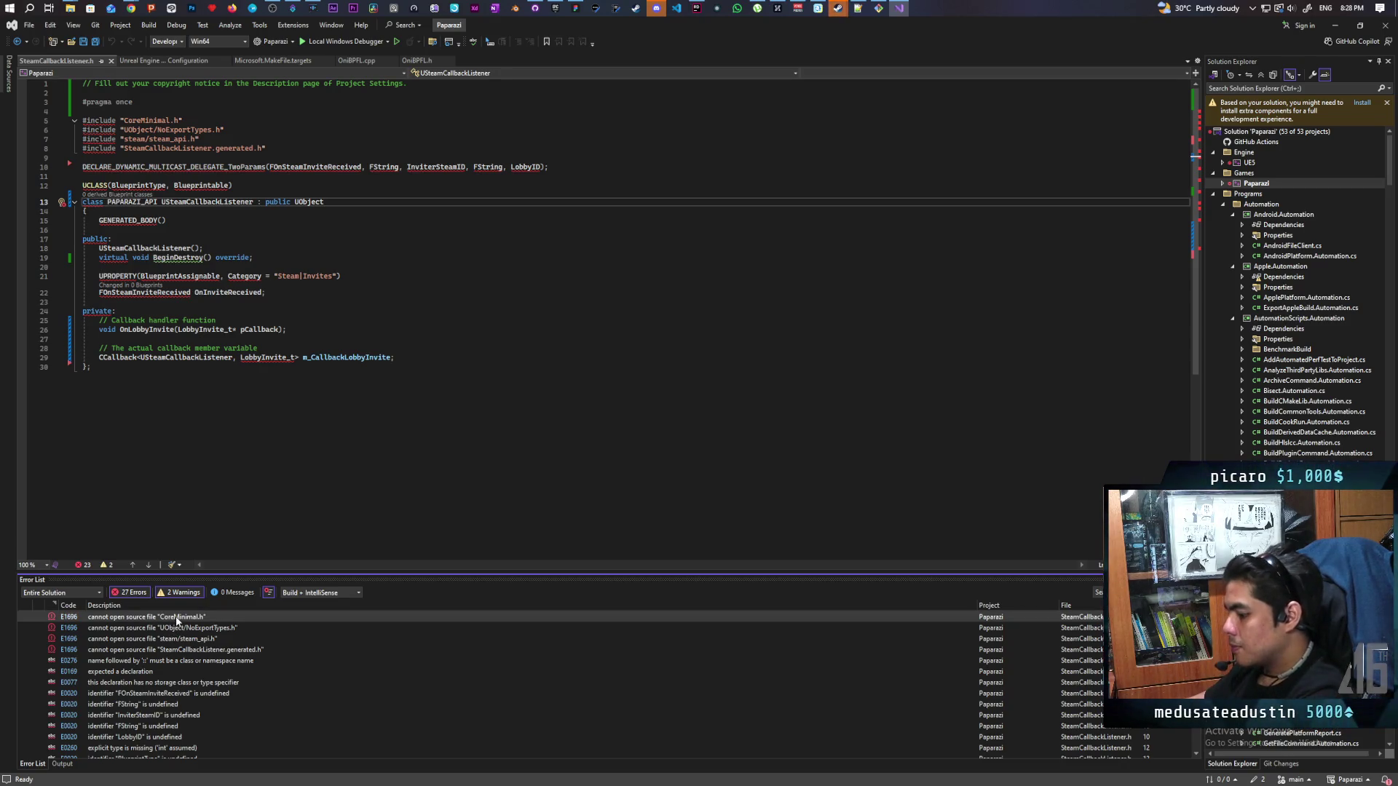
{"action": "left_click", "coordinate": [135, 8]}
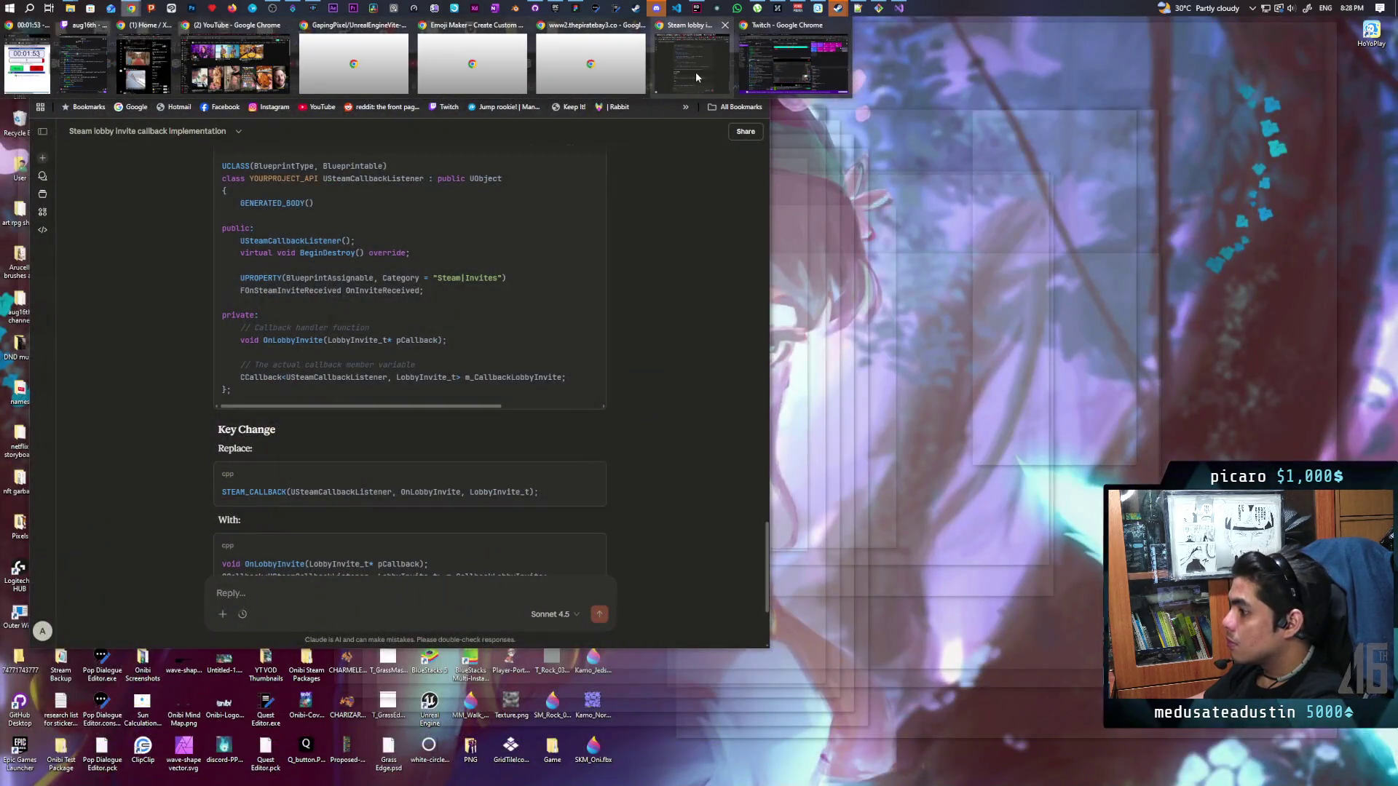
{"action": "left_click", "coordinate": [696, 76]}
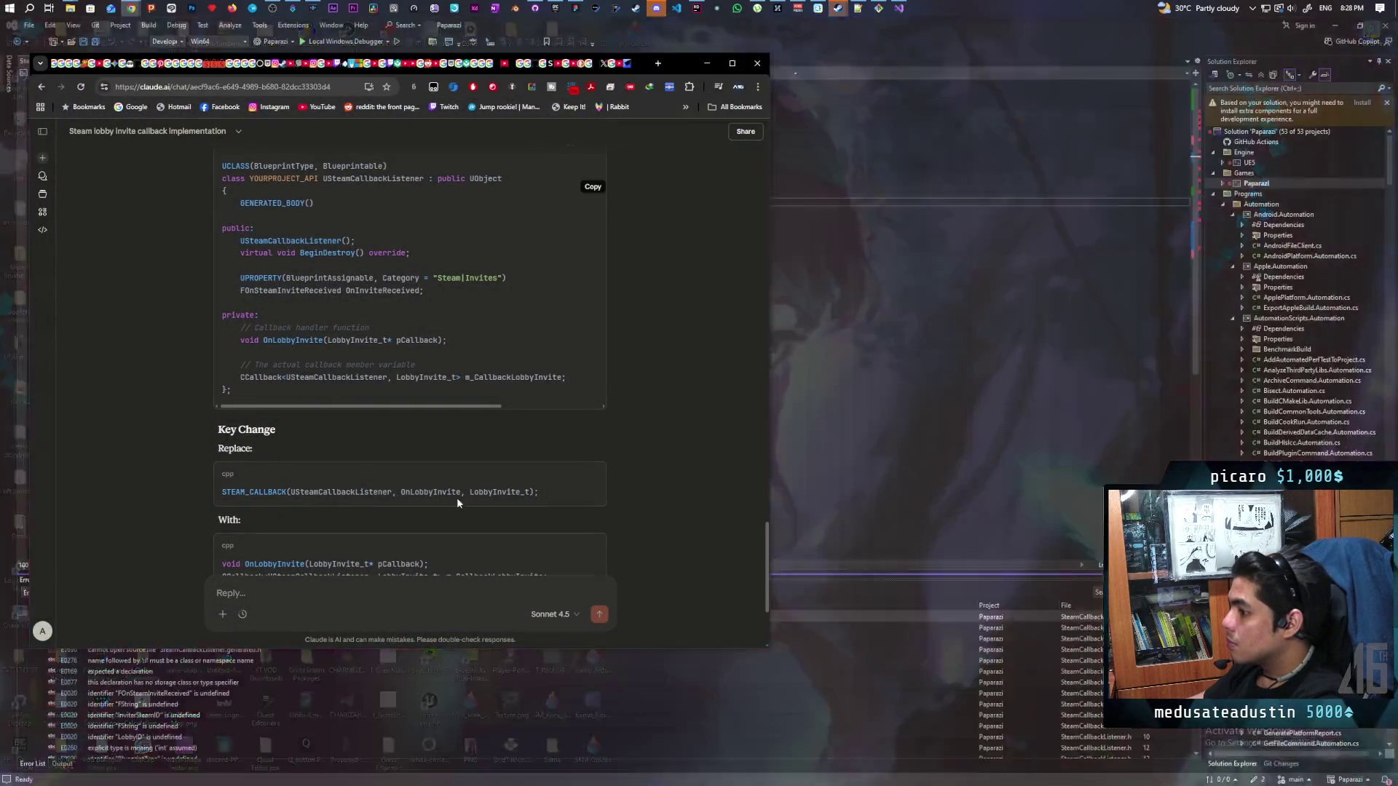
Send the CoreMinimal.h error message to Claude, then return to Visual Studio
{"action": "type", "text": "cannot open source file \"CoreMinimal.h\""}
{"action": "key", "text": "Return"}
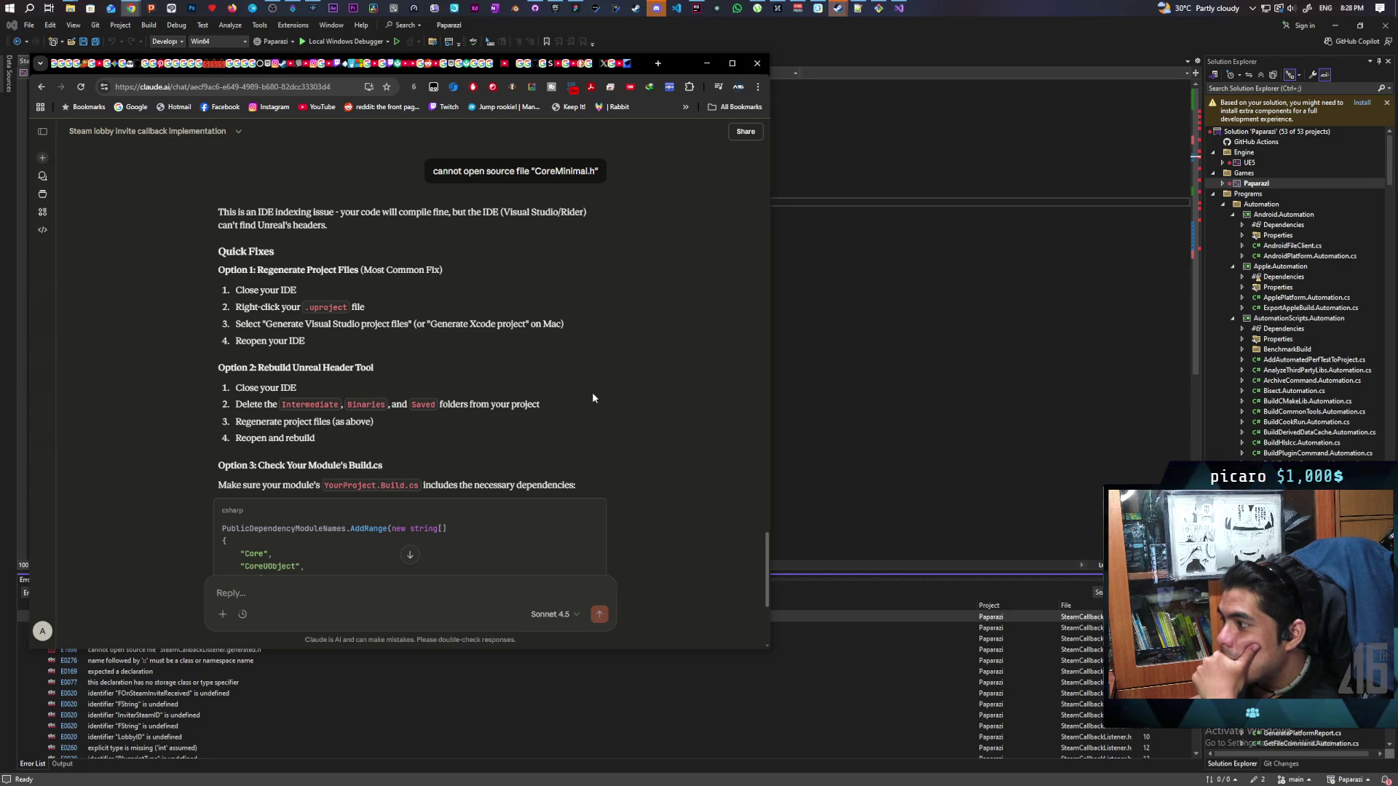
{"action": "left_click", "coordinate": [897, 41]}
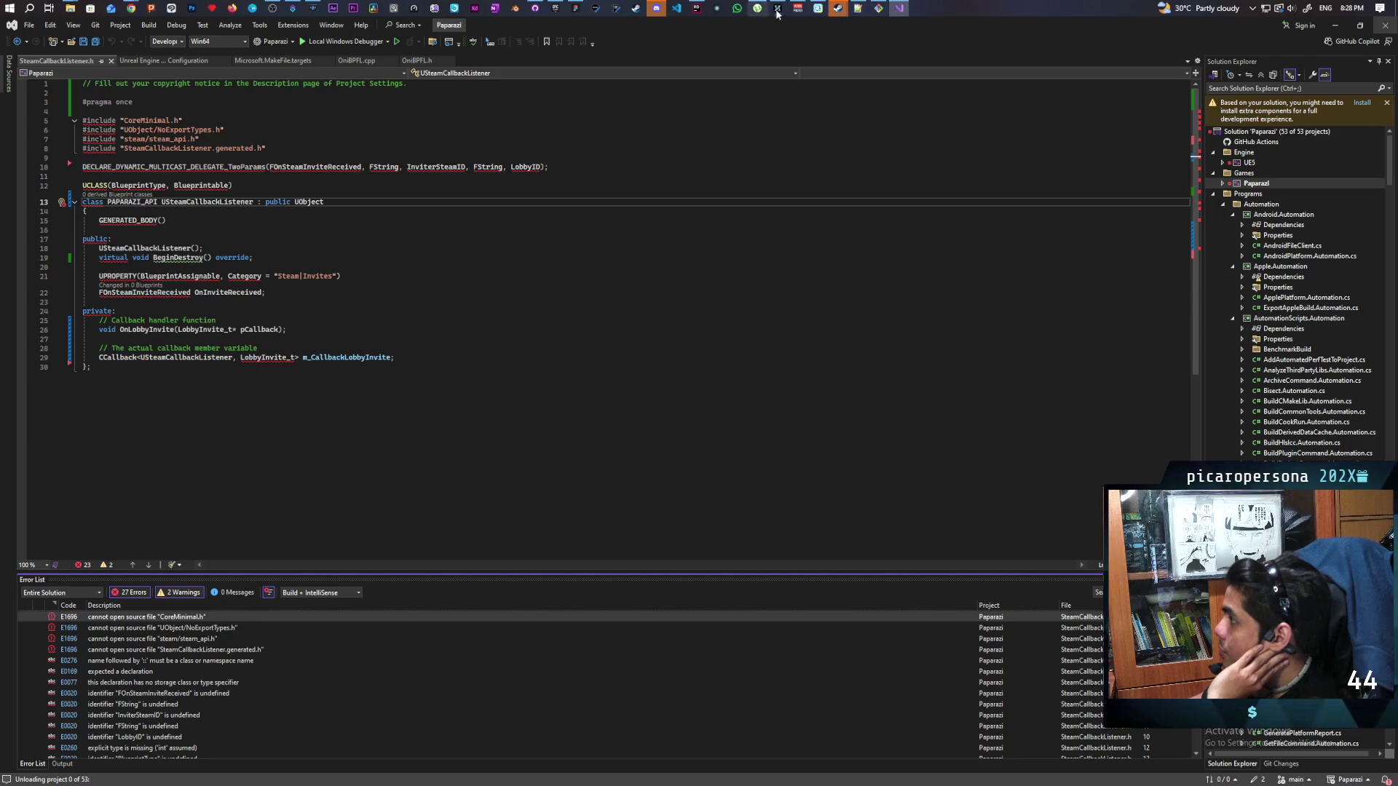
Exit Rider and bring up the Unreal Projects Paparazi folder in File Explorer
{"action": "left_click", "coordinate": [697, 14]}
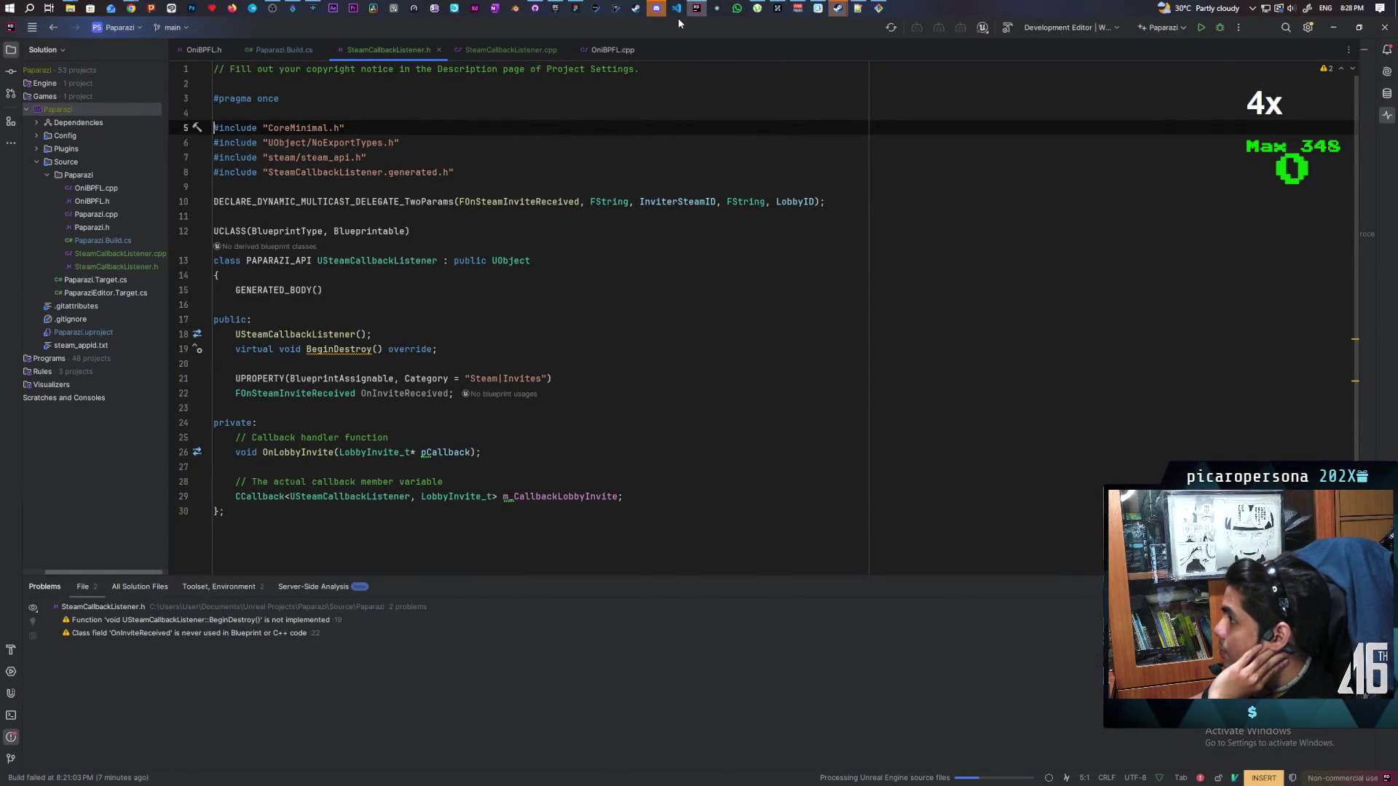
{"action": "left_click", "coordinate": [1385, 27]}
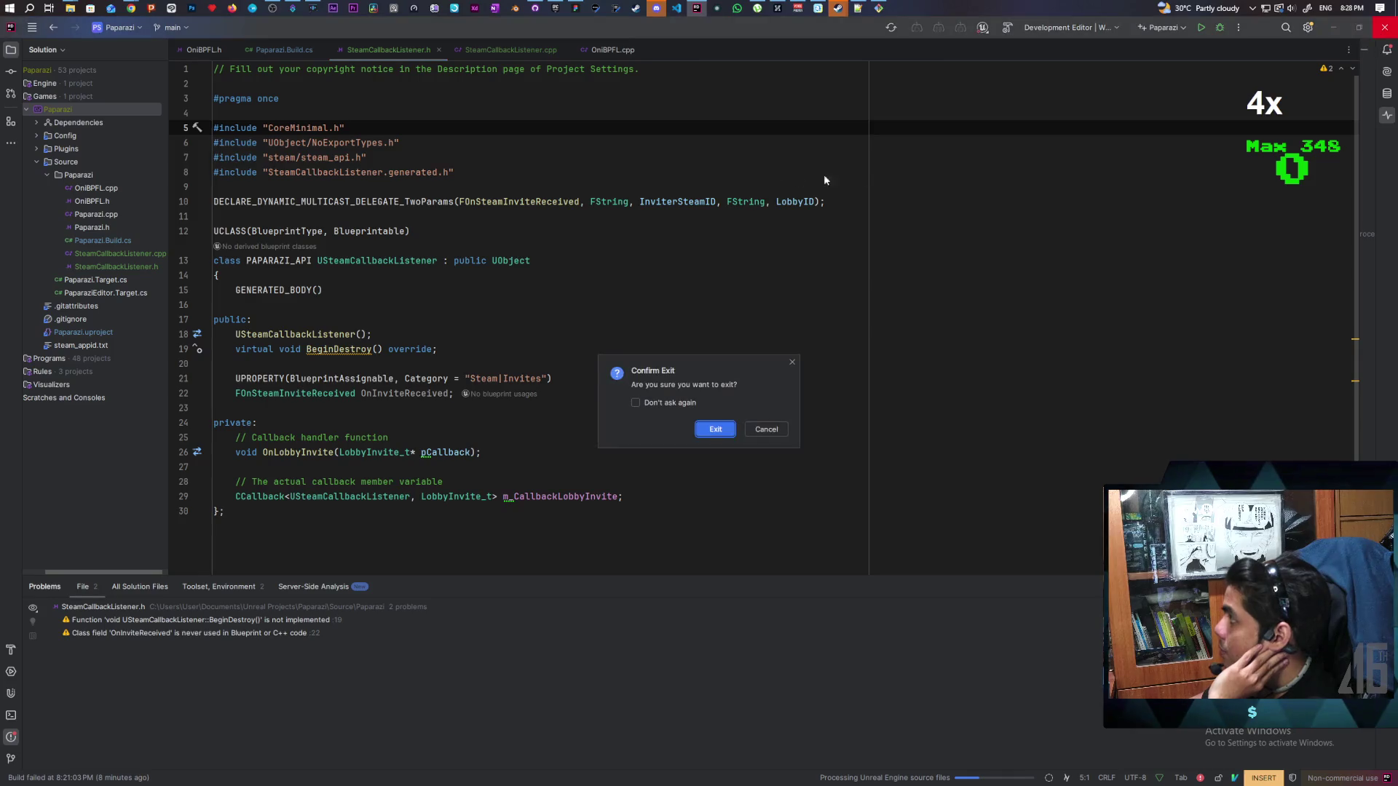
{"action": "key", "text": "Return"}
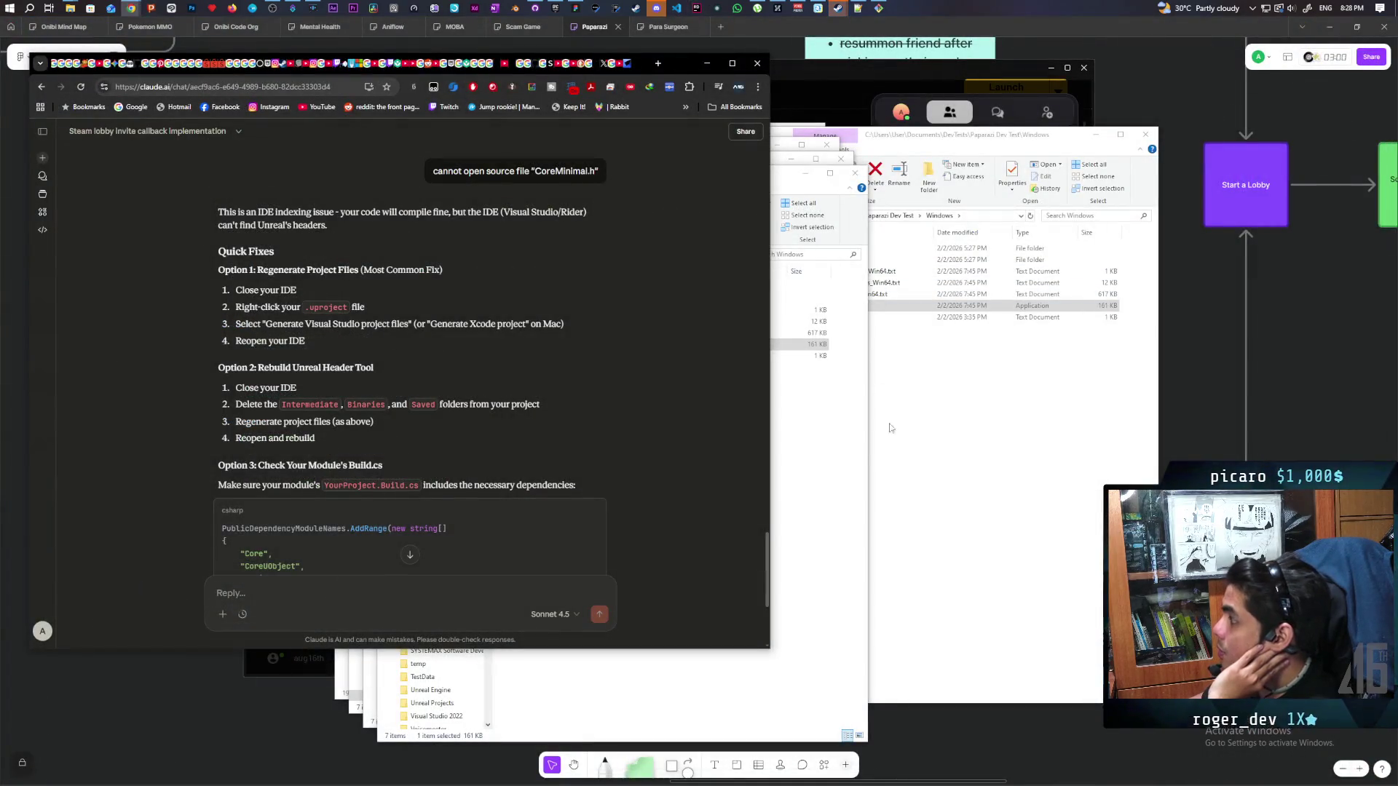
{"action": "left_click", "coordinate": [825, 471]}
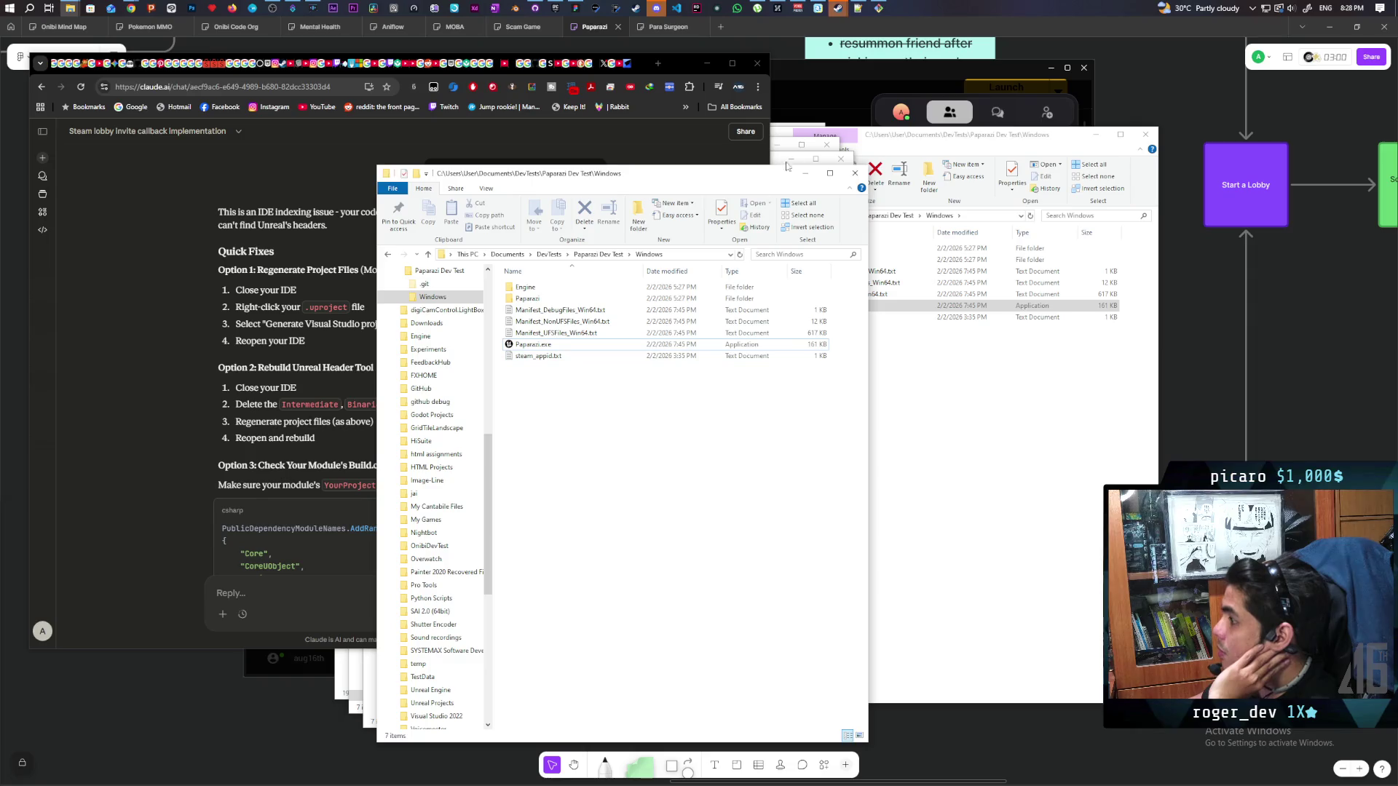
{"action": "left_click", "coordinate": [1001, 438]}
{"action": "left_click", "coordinate": [1105, 138]}
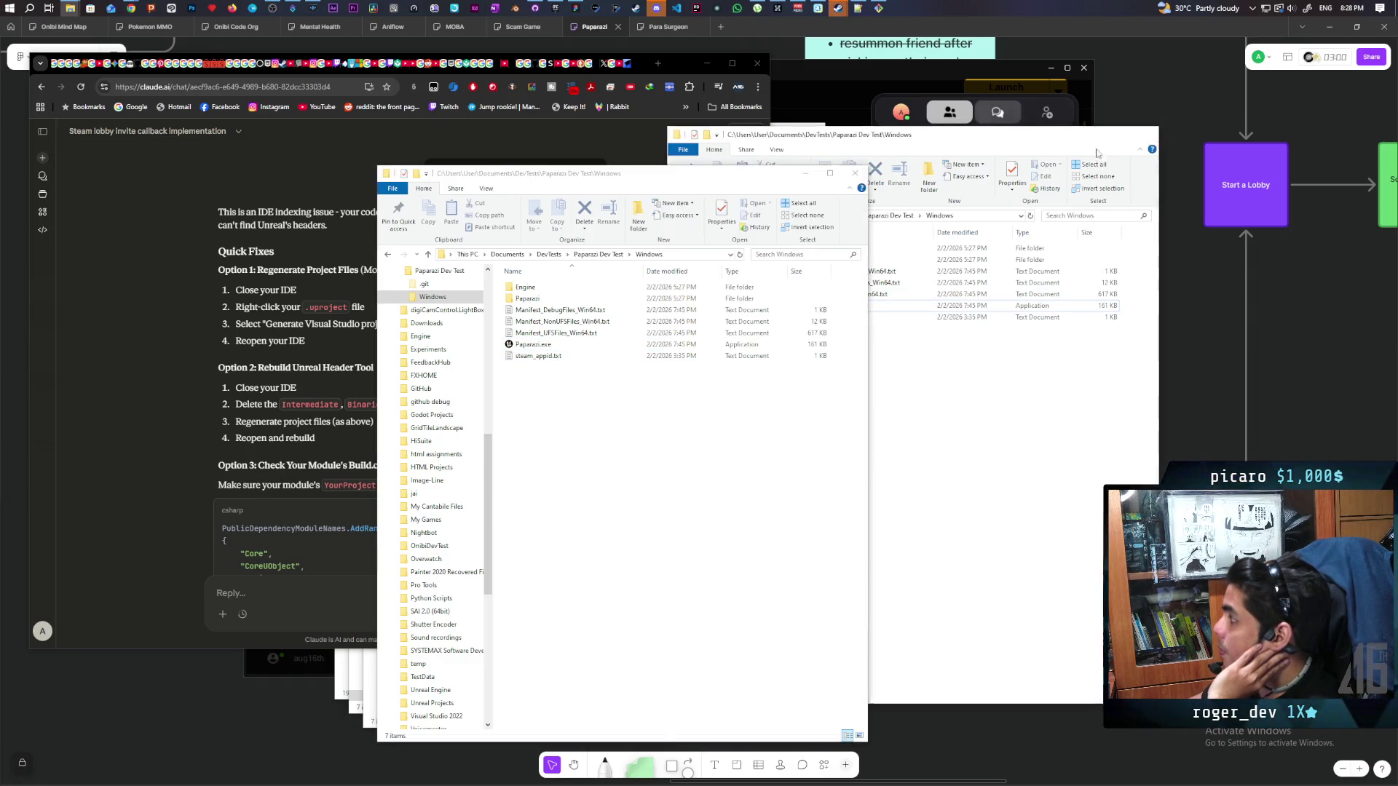
{"action": "left_click", "coordinate": [847, 168]}
{"action": "left_click", "coordinate": [800, 440]}
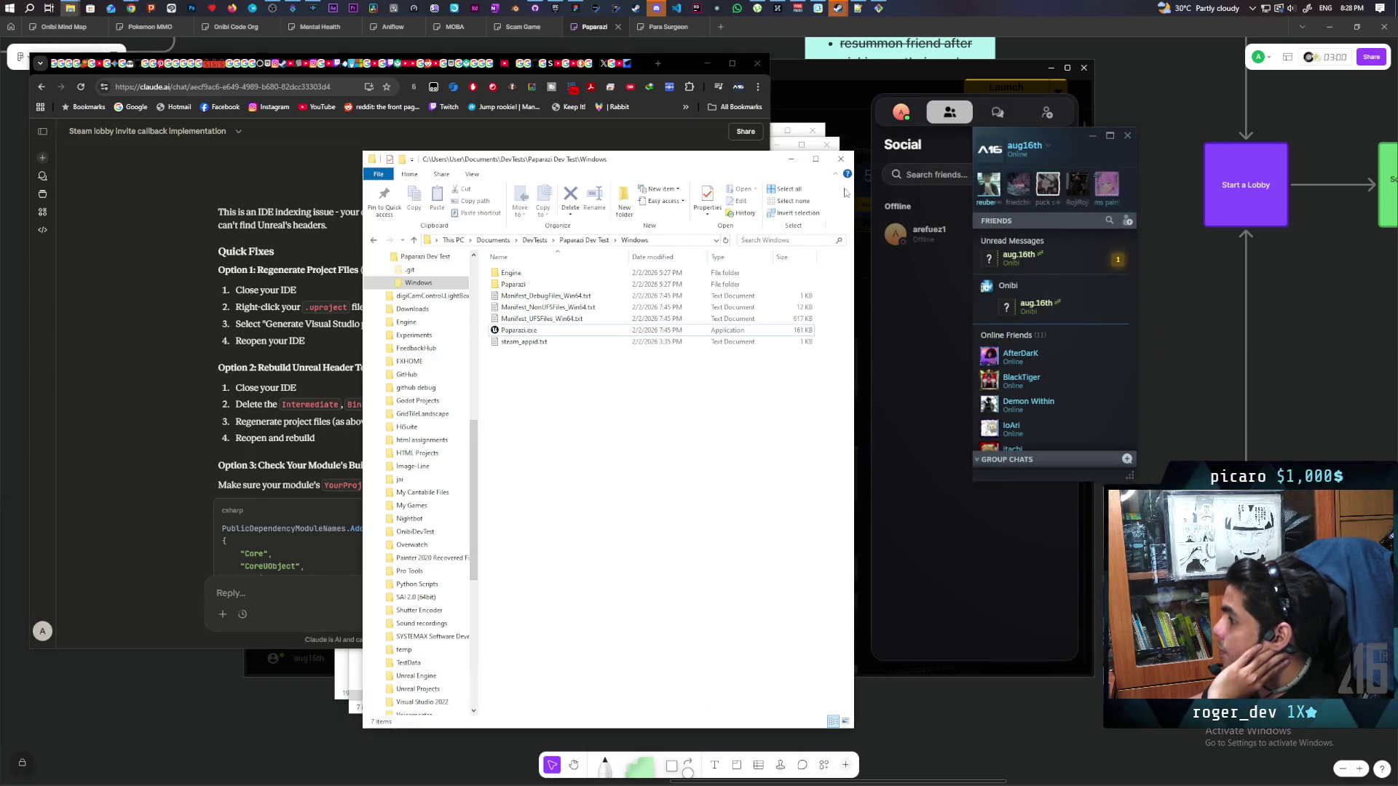
{"action": "left_click", "coordinate": [818, 175]}
{"action": "left_click", "coordinate": [785, 403]}
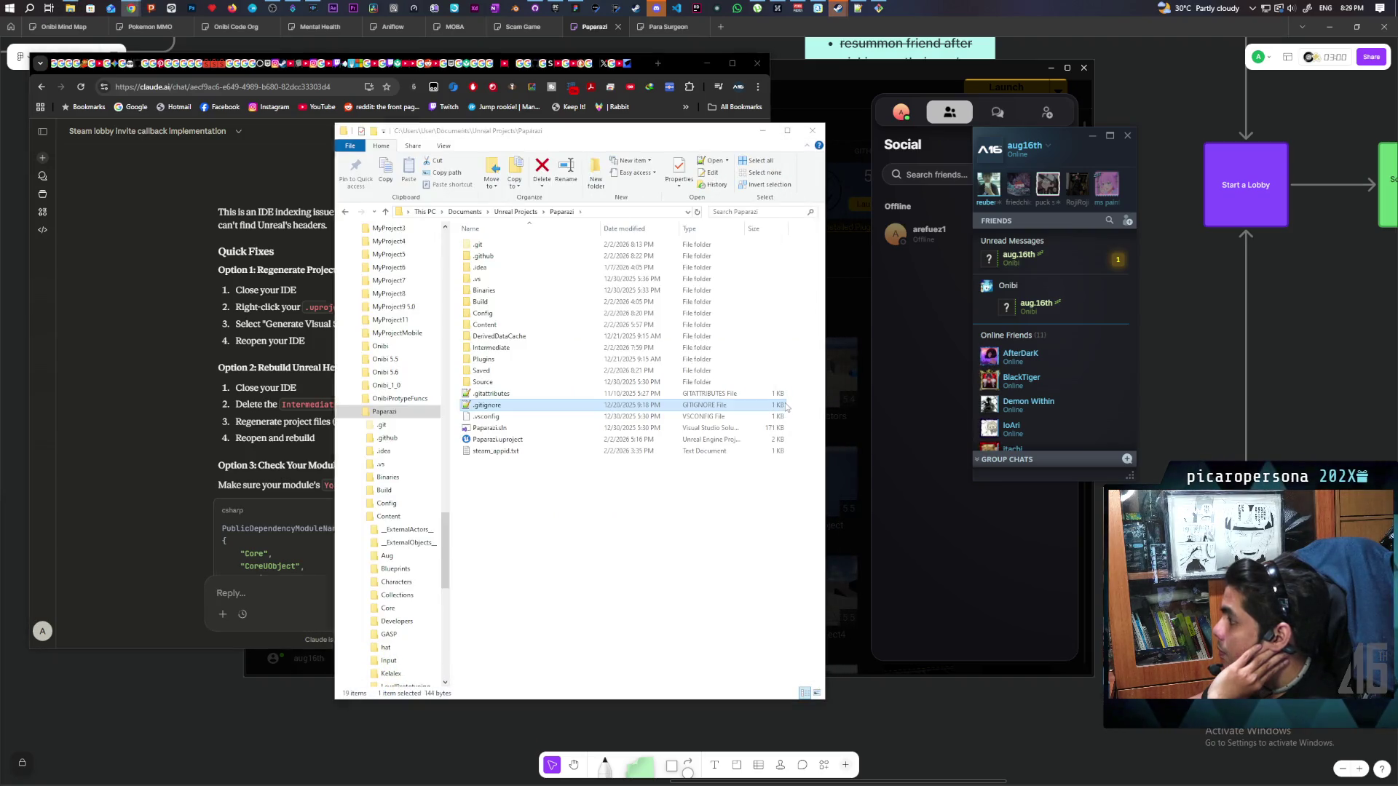
Generate Visual Studio project files from Paparazi.uproject and open Paparazi.sln
{"action": "left_click", "coordinate": [498, 440]}
{"action": "right_click", "coordinate": [491, 442]}
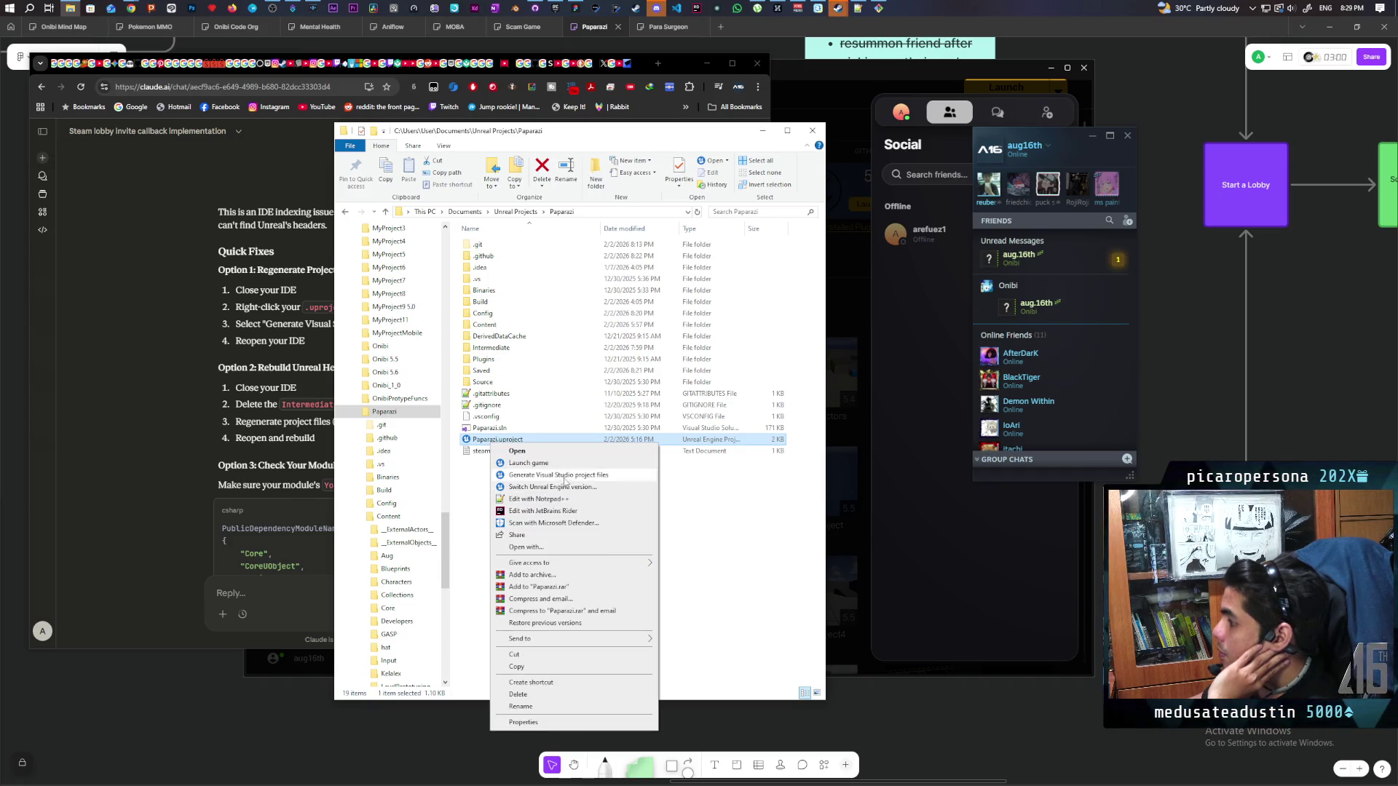
{"action": "left_click", "coordinate": [602, 477]}
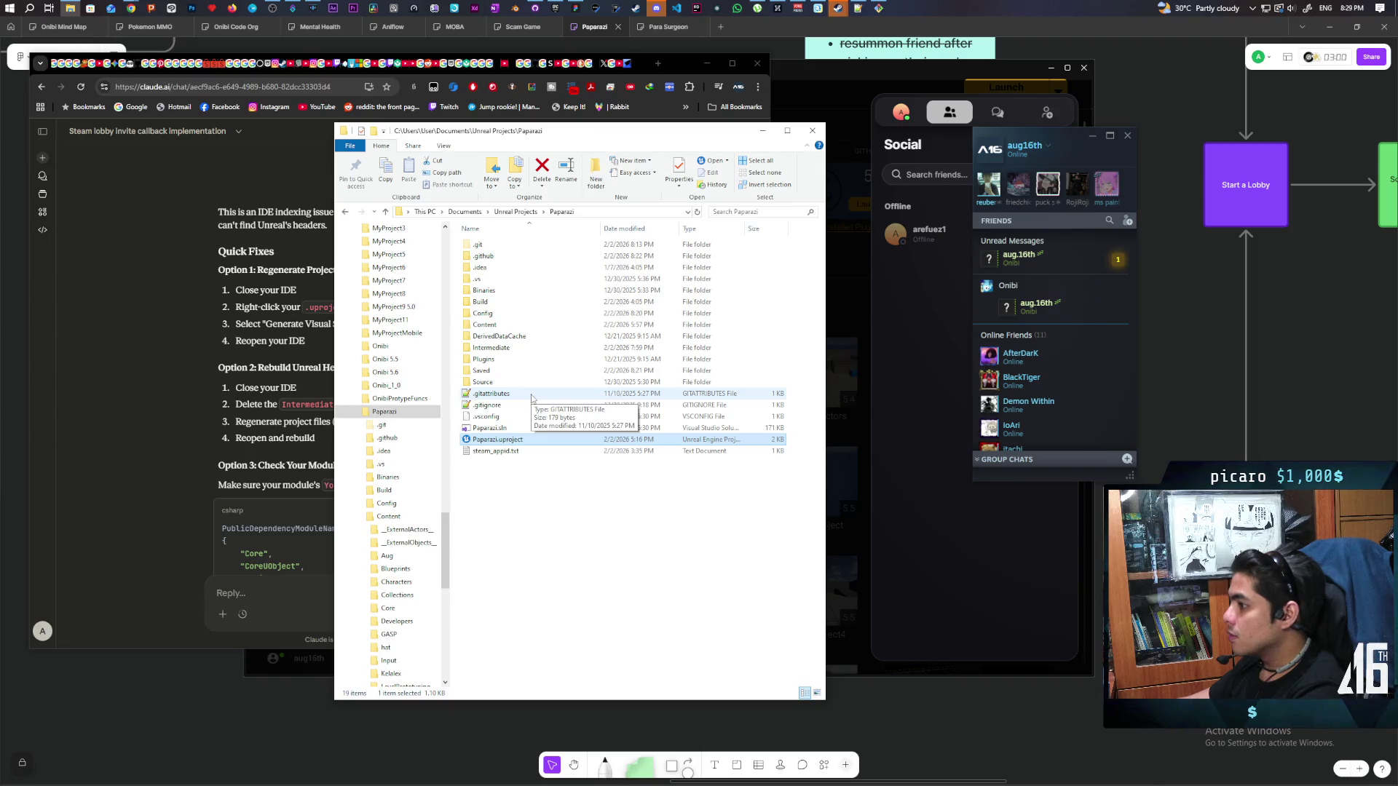
{"action": "double_click", "coordinate": [517, 428]}
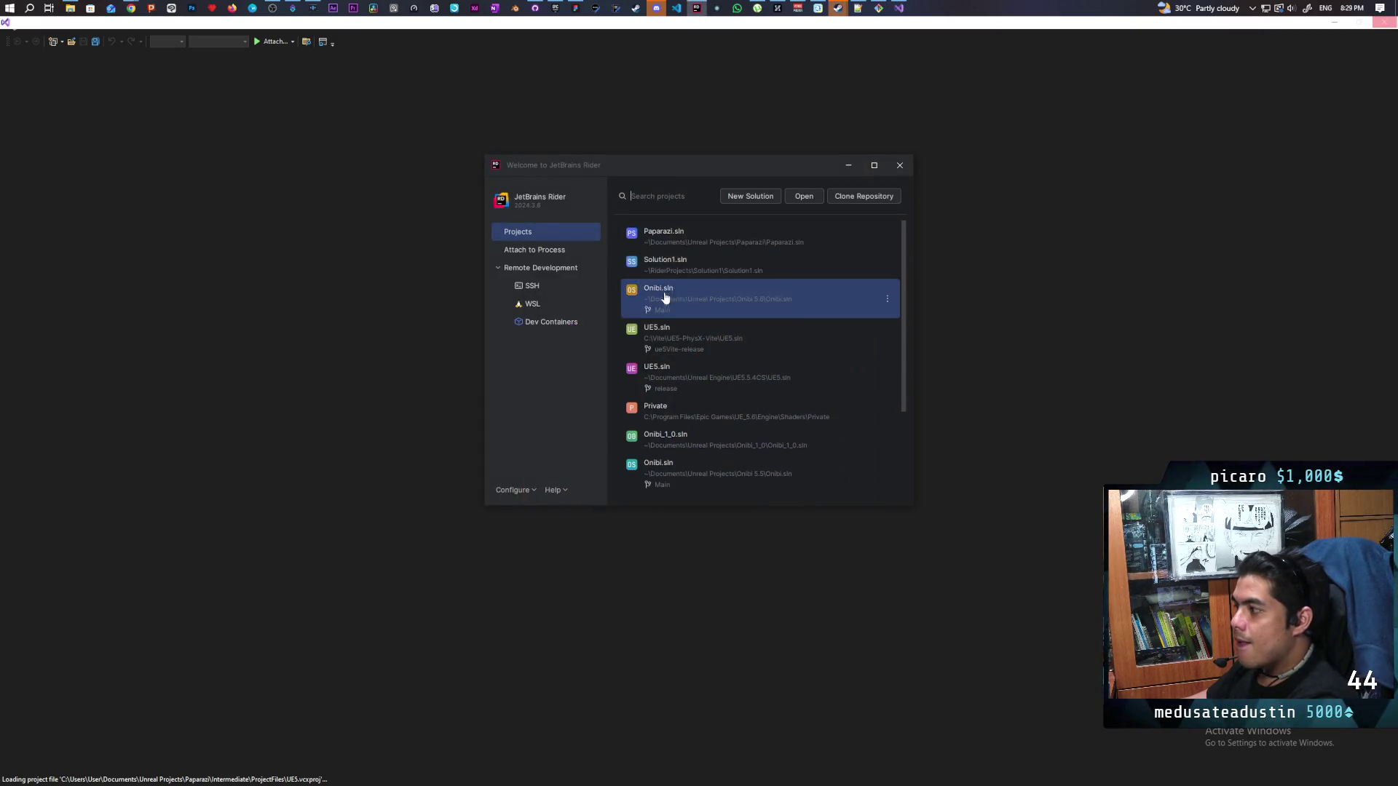
{"action": "left_click", "coordinate": [668, 234]}
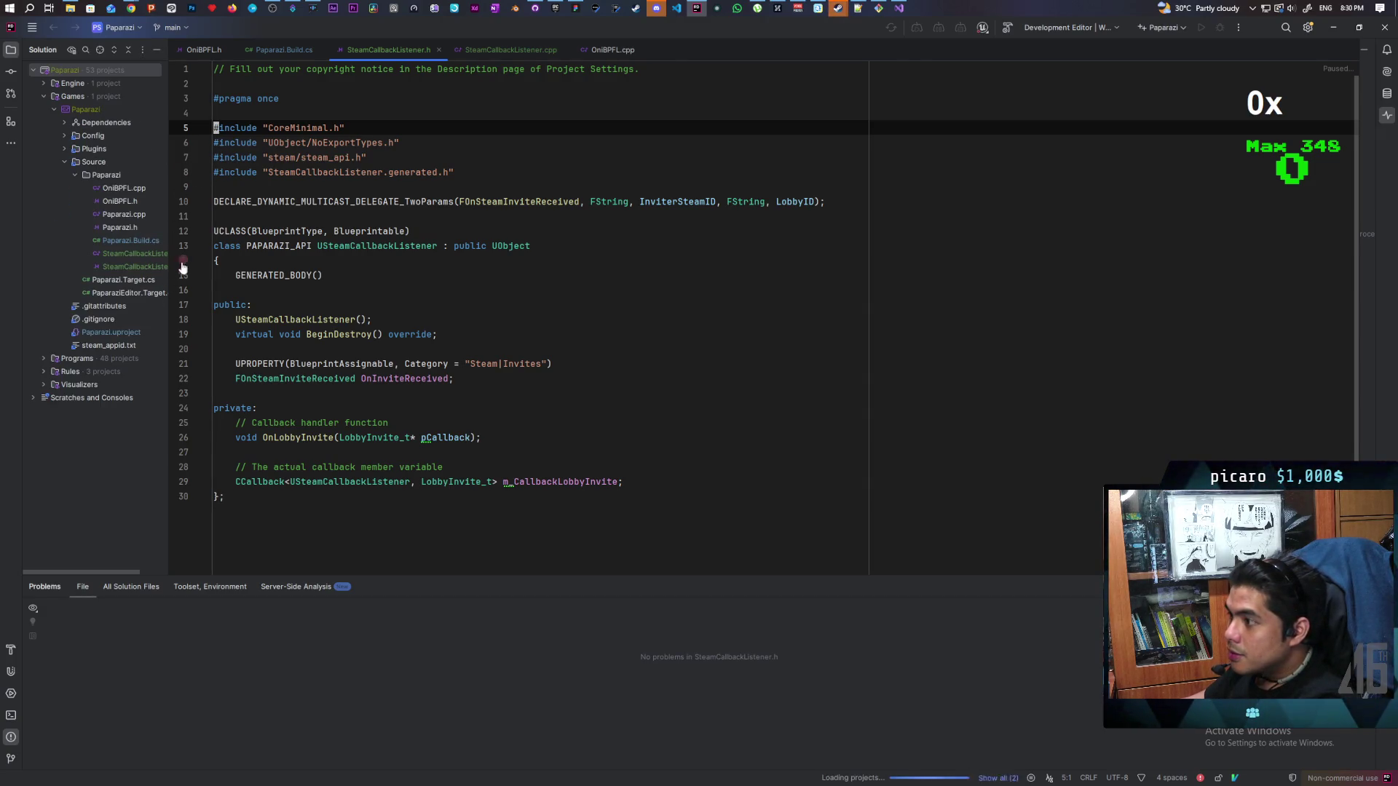
Select Paparazi.h in the reopened Paparazi solution tree
{"action": "left_click", "coordinate": [119, 227]}
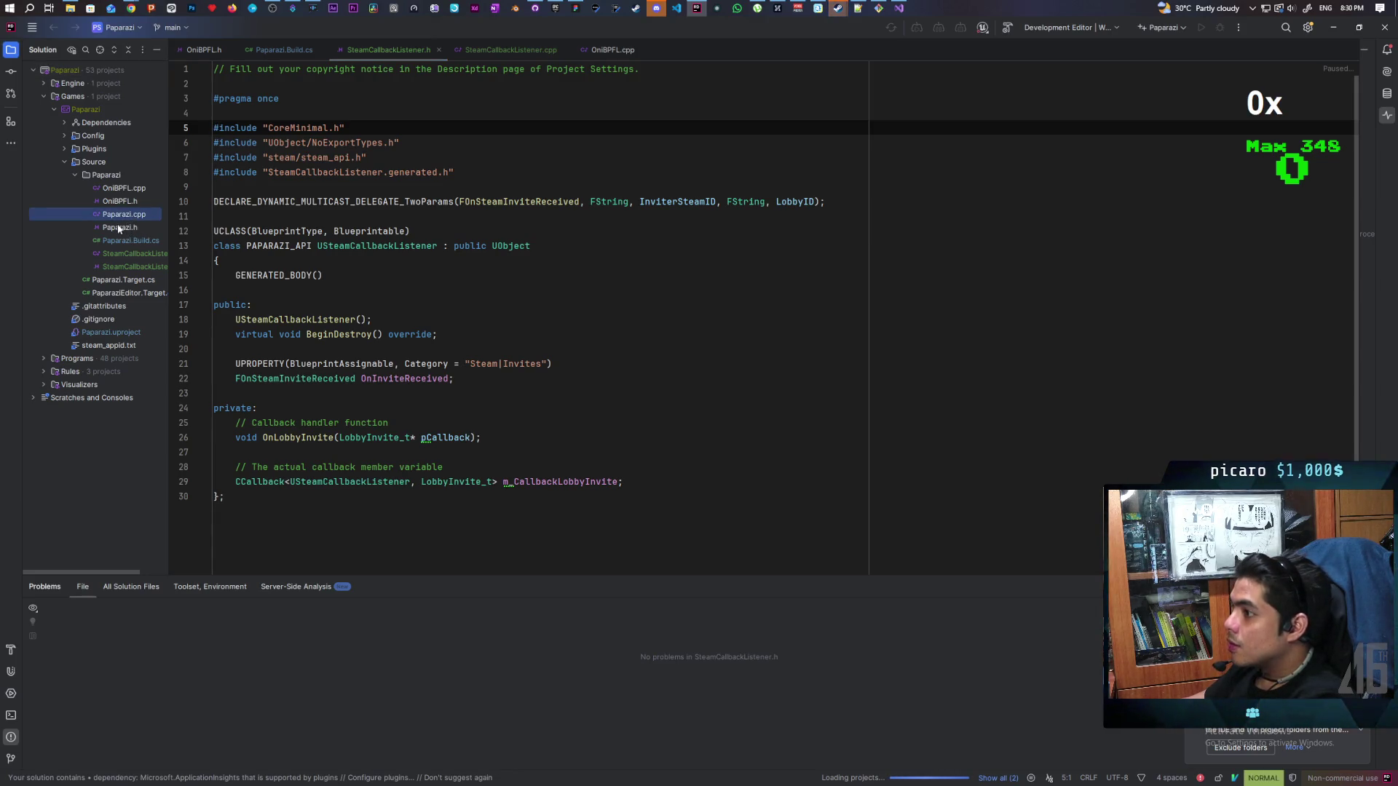
Open Paparazi.h and Paparazi.cpp, expand the folded includes, and remove the line-3 breakpoint
{"action": "double_click", "coordinate": [117, 226]}
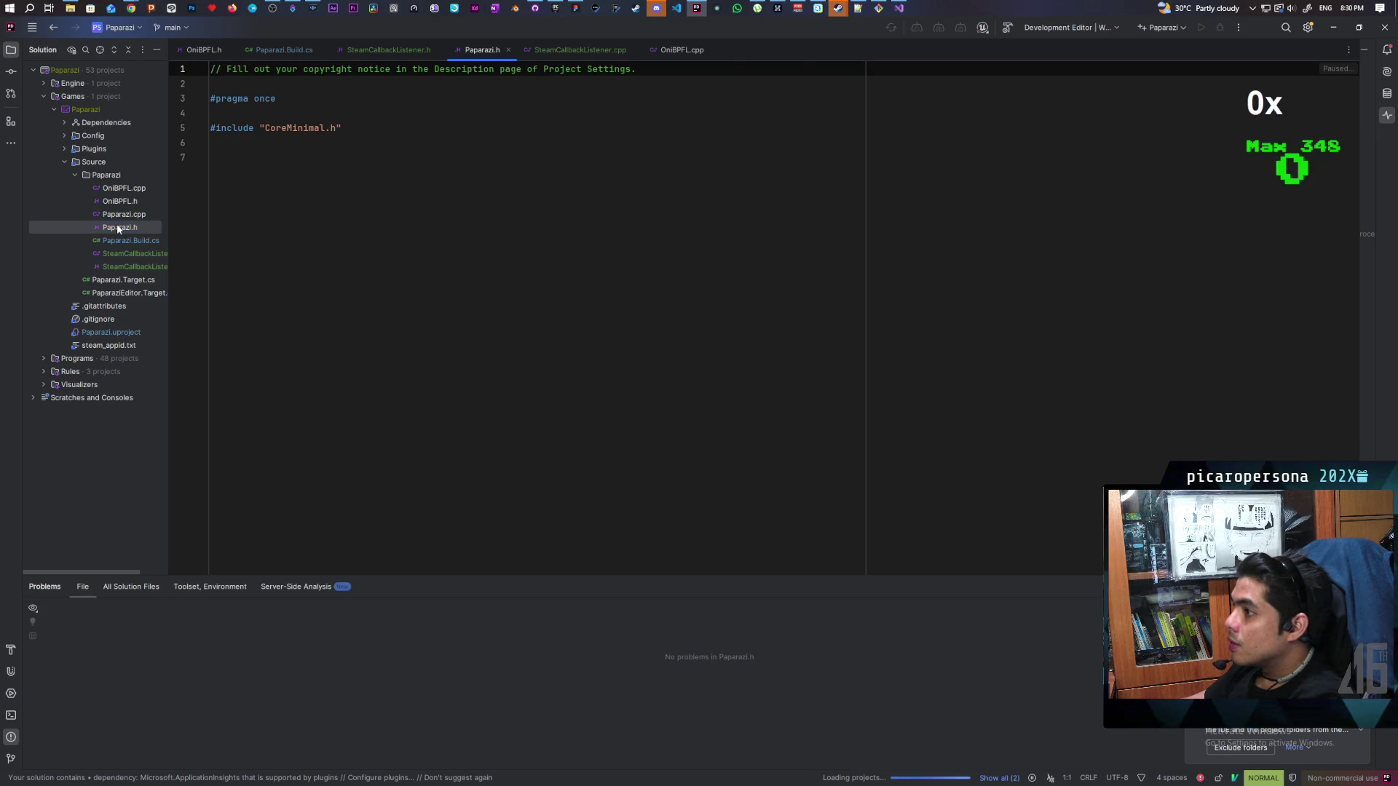
{"action": "double_click", "coordinate": [123, 216]}
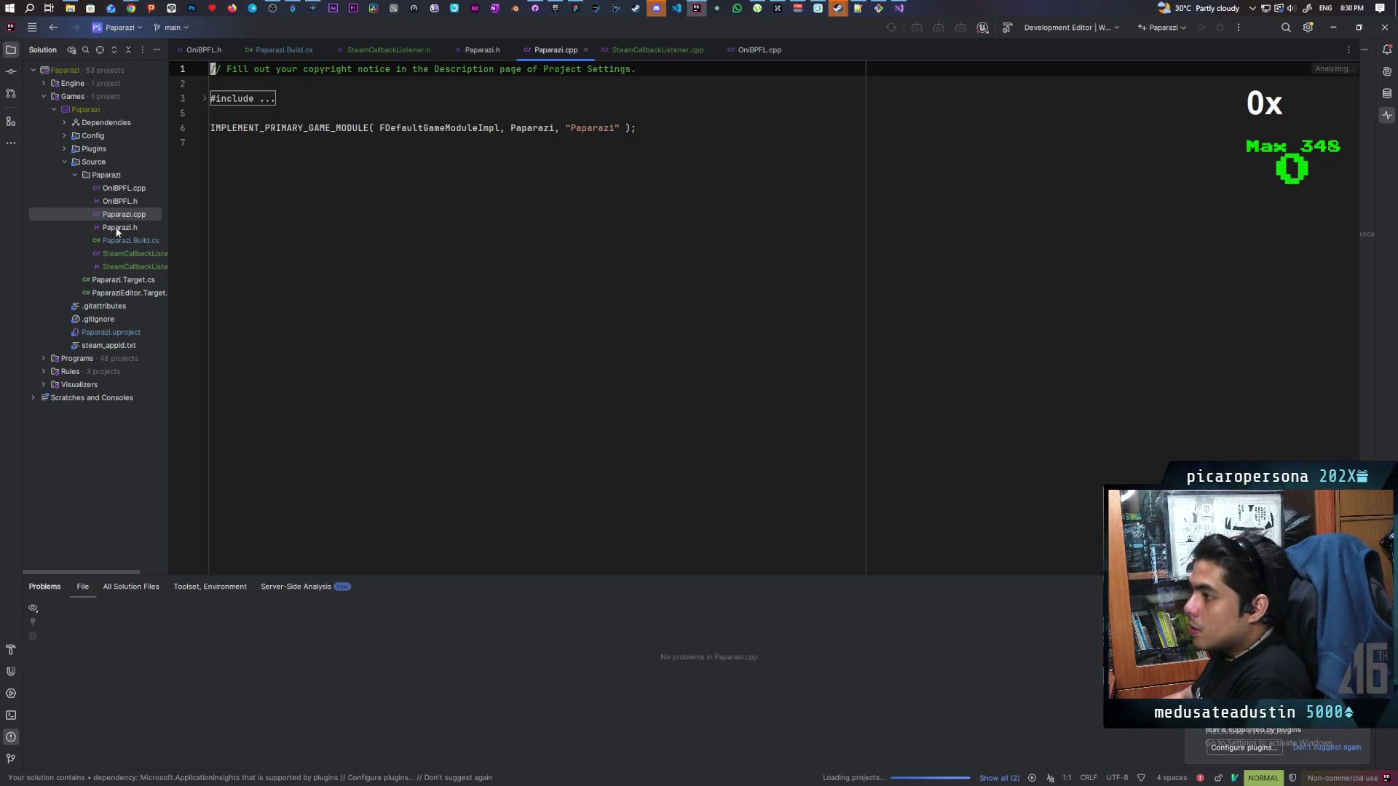
{"action": "left_click", "coordinate": [205, 98]}
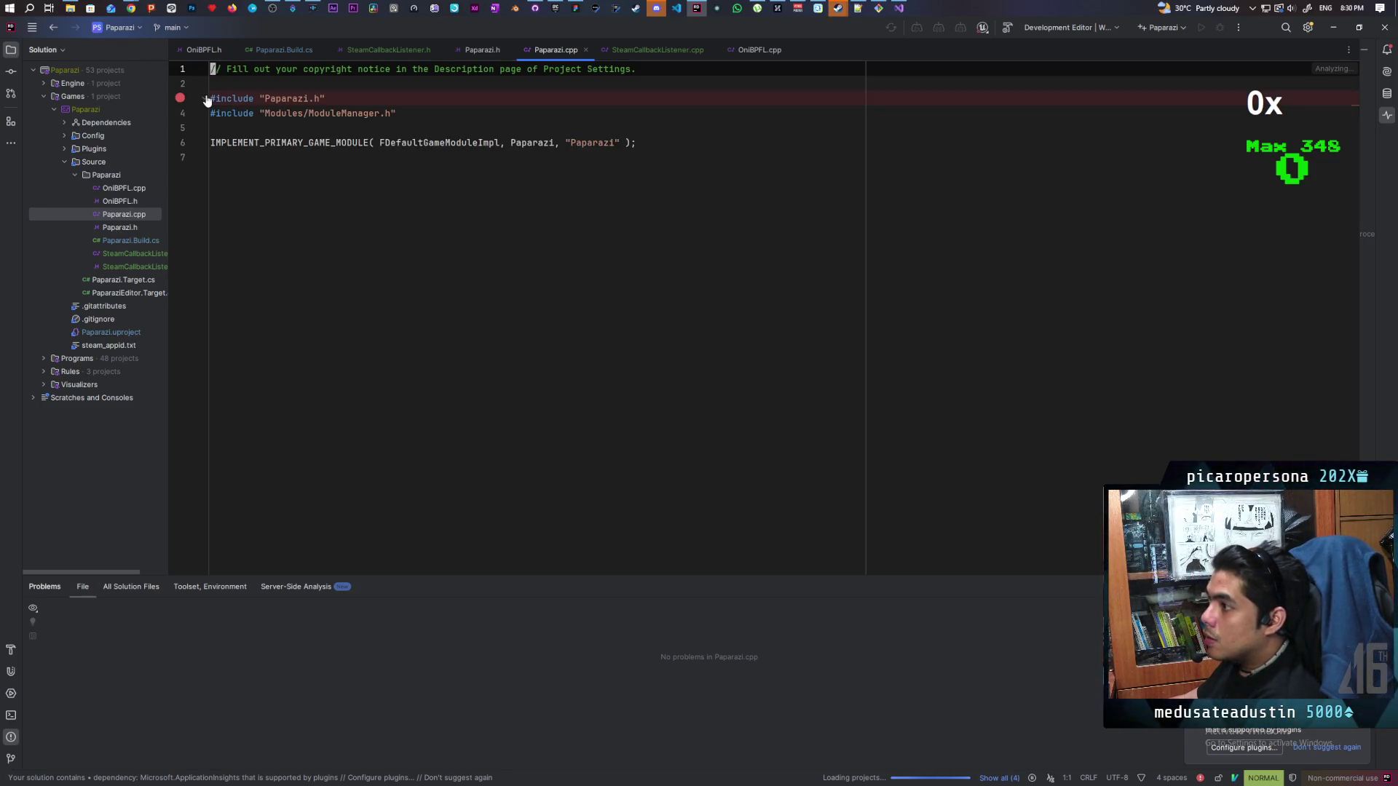
{"action": "left_click", "coordinate": [228, 223]}
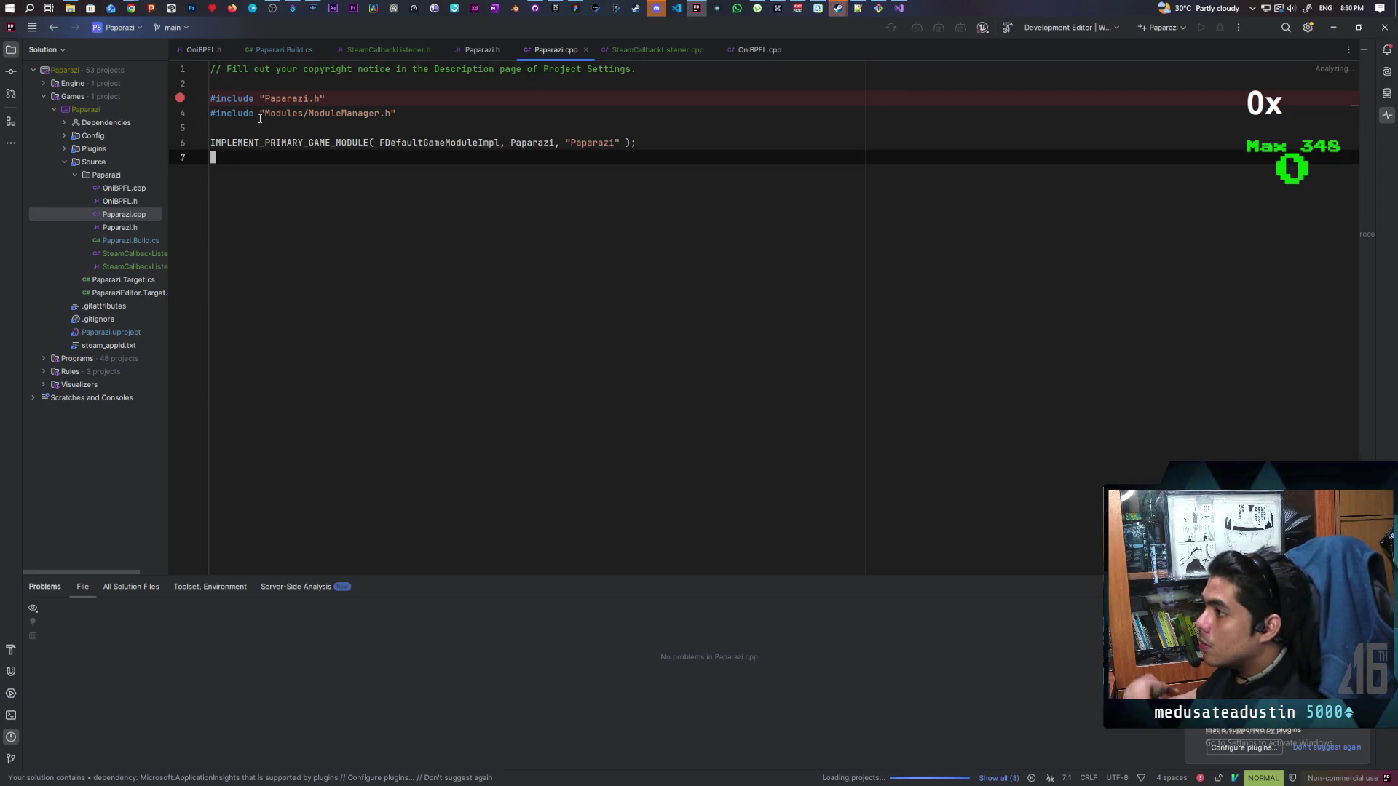
{"action": "left_click", "coordinate": [180, 97]}
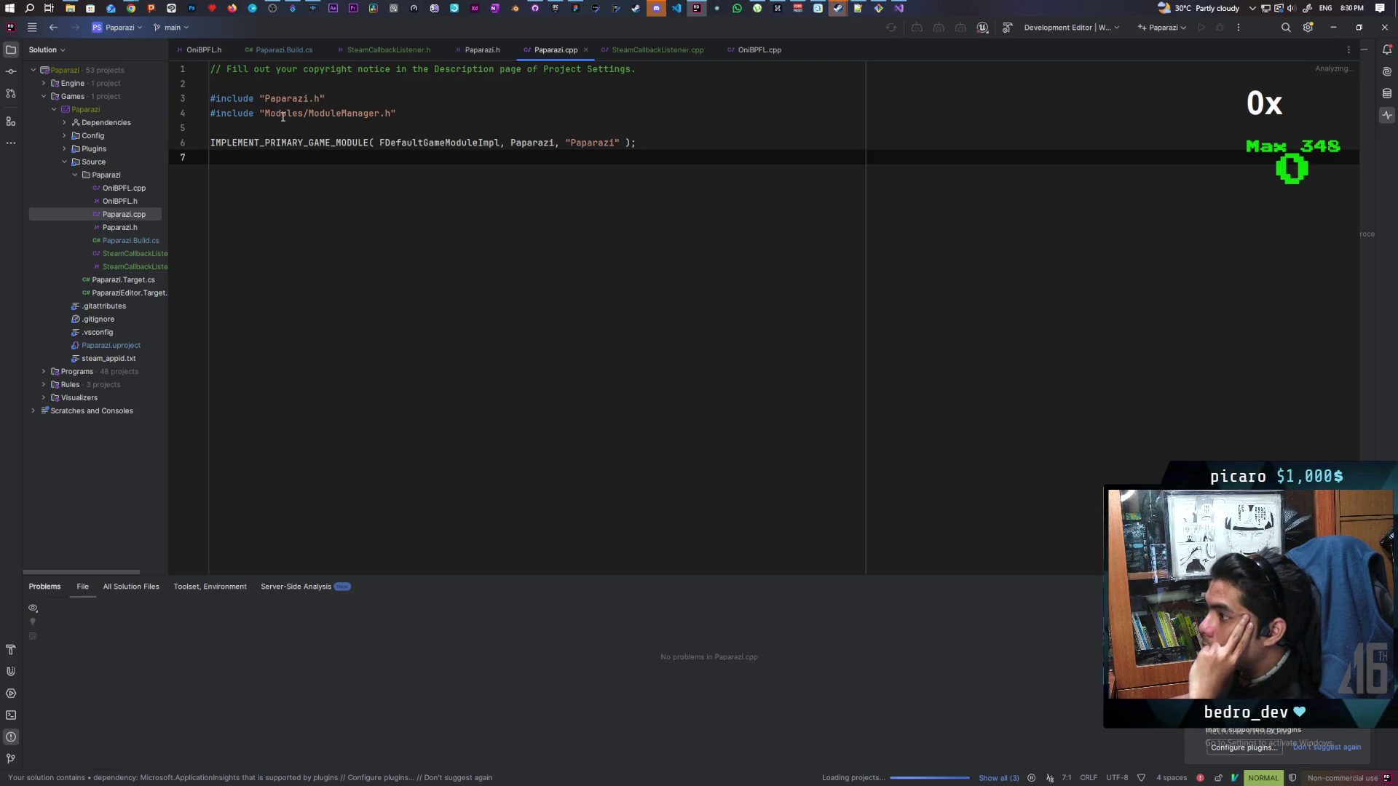
{"action": "left_click", "coordinate": [142, 240]}
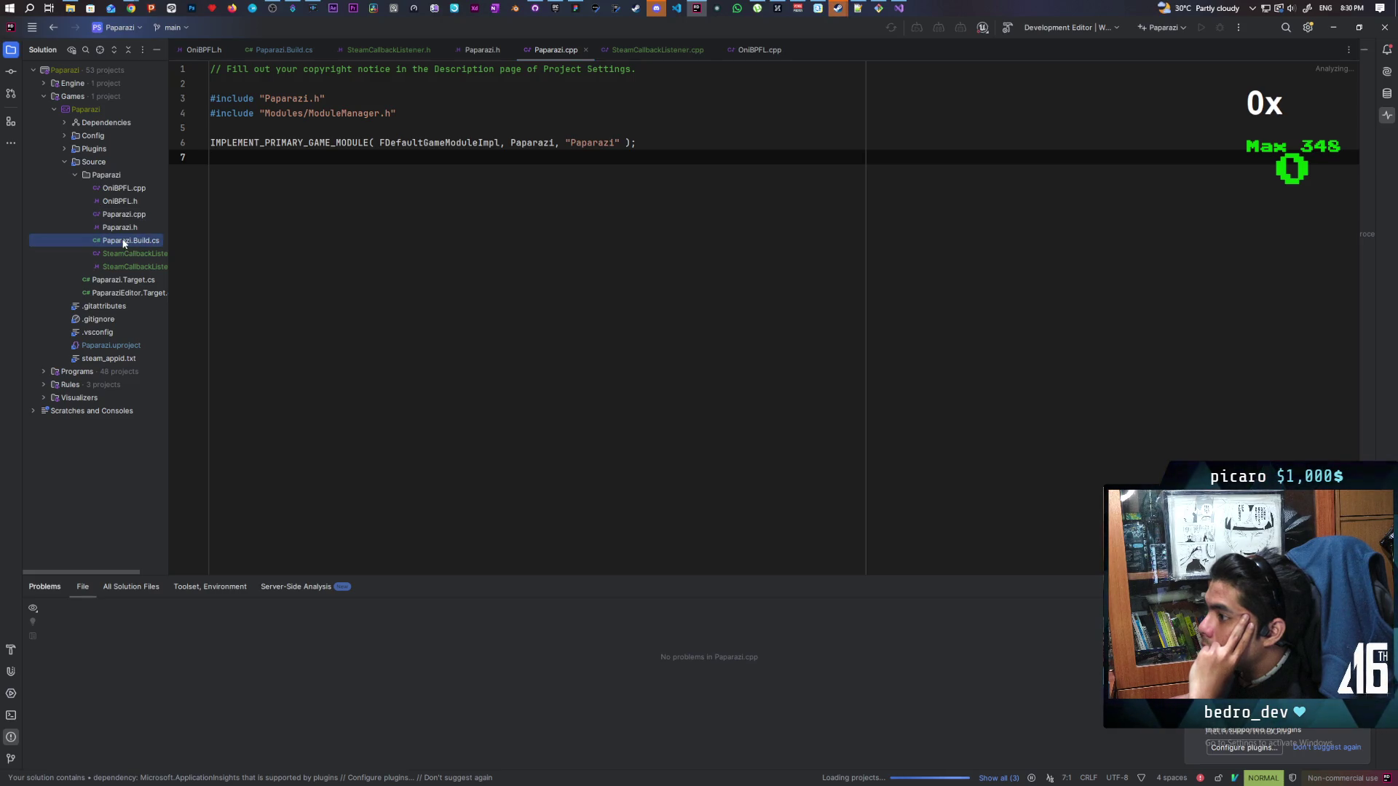
Review the PublicDependencyModuleNames, including Steamworks, in Paparazi.Build.cs, then bring up OniBPFL.cpp
{"action": "double_click", "coordinate": [124, 242]}
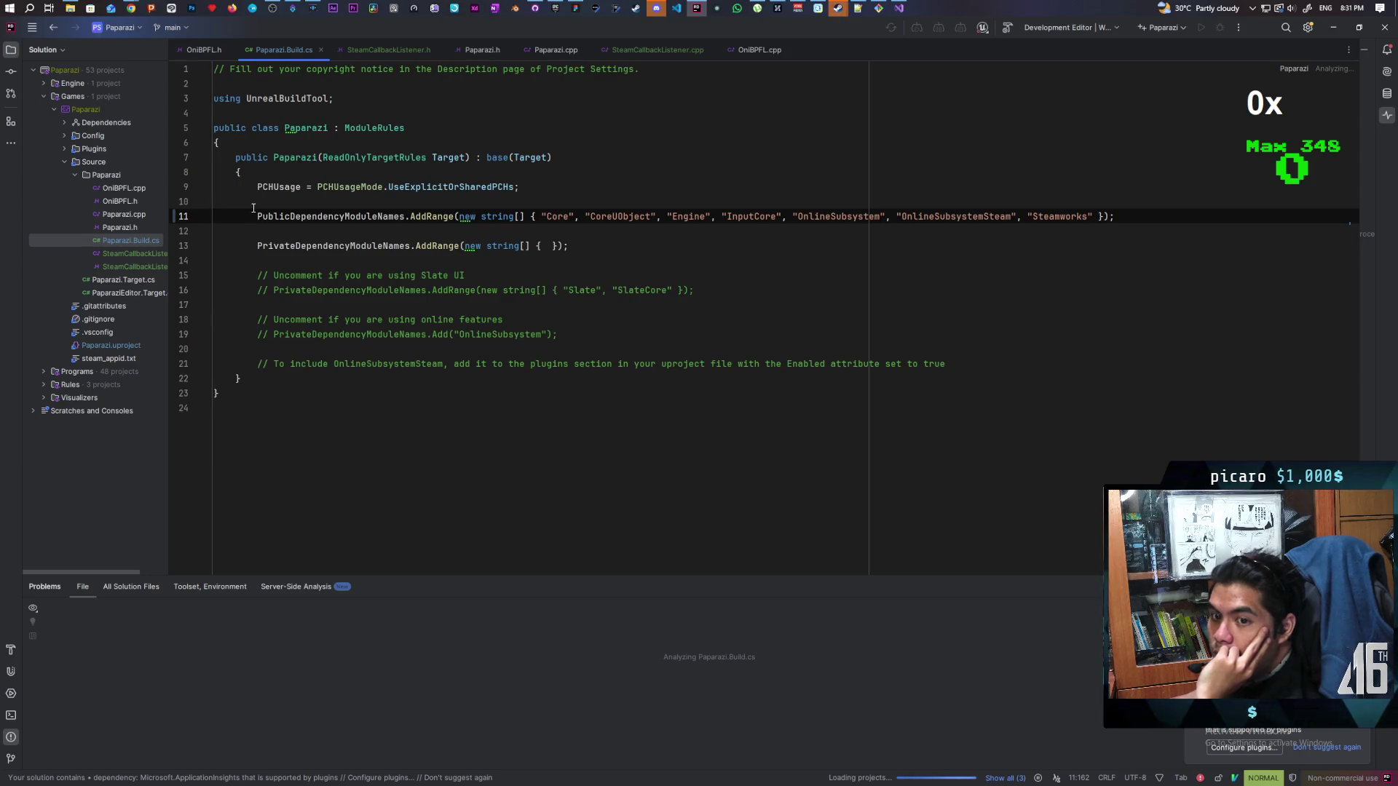
{"action": "left_click", "coordinate": [111, 191]}
{"action": "left_click", "coordinate": [113, 191]}
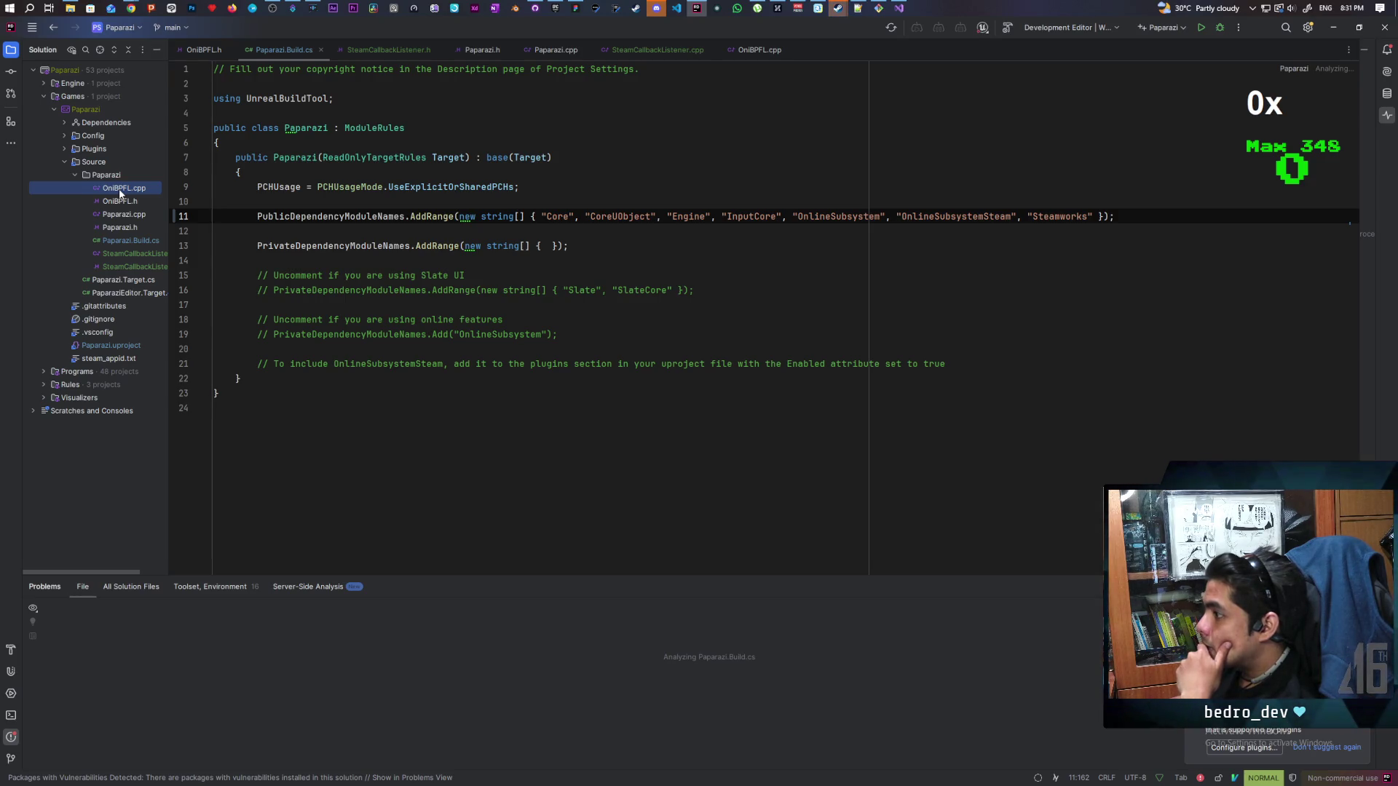
{"action": "left_click", "coordinate": [761, 46]}
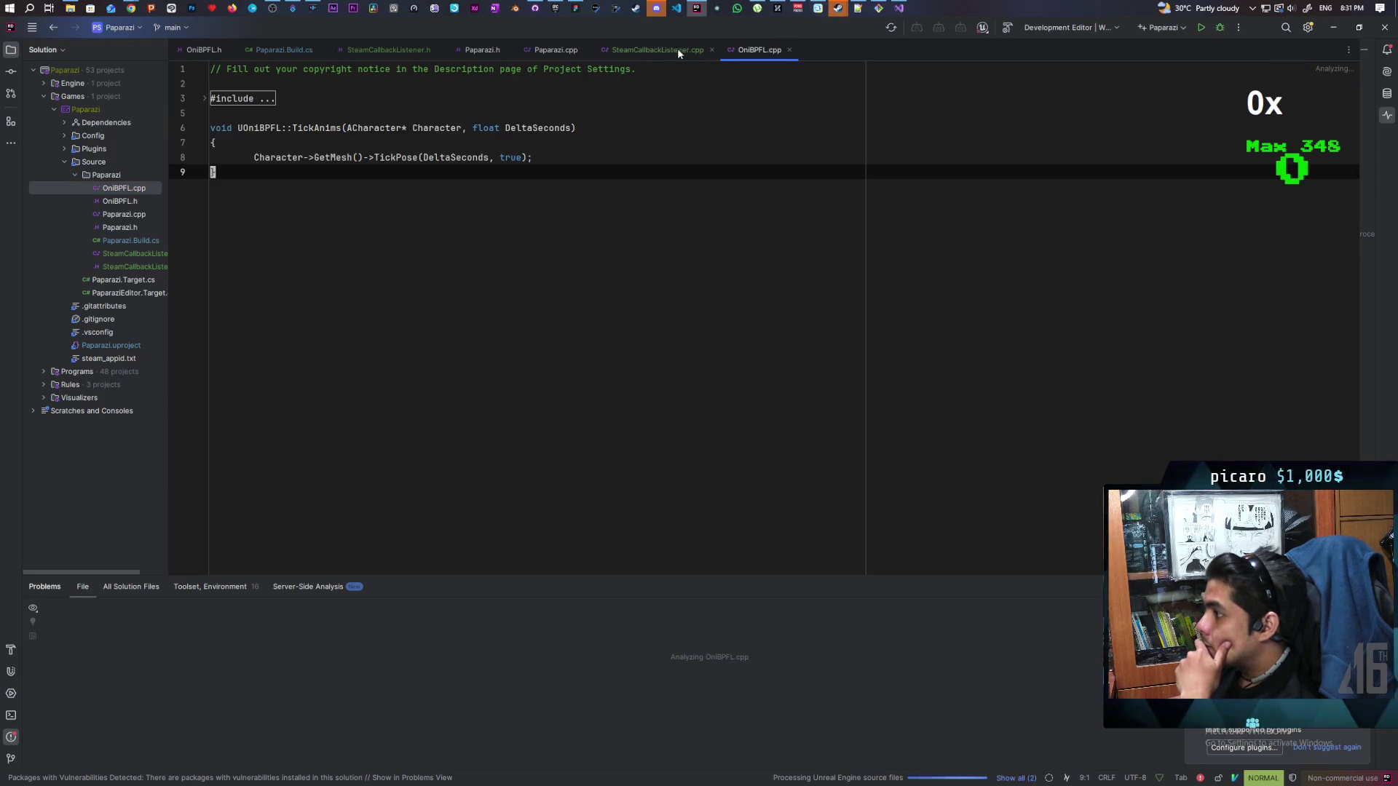
Look over SteamCallbackListener.cpp, Paparazi.cpp and Paparazi.h, ending on SteamCallbackListener.h
{"action": "left_click", "coordinate": [685, 51]}
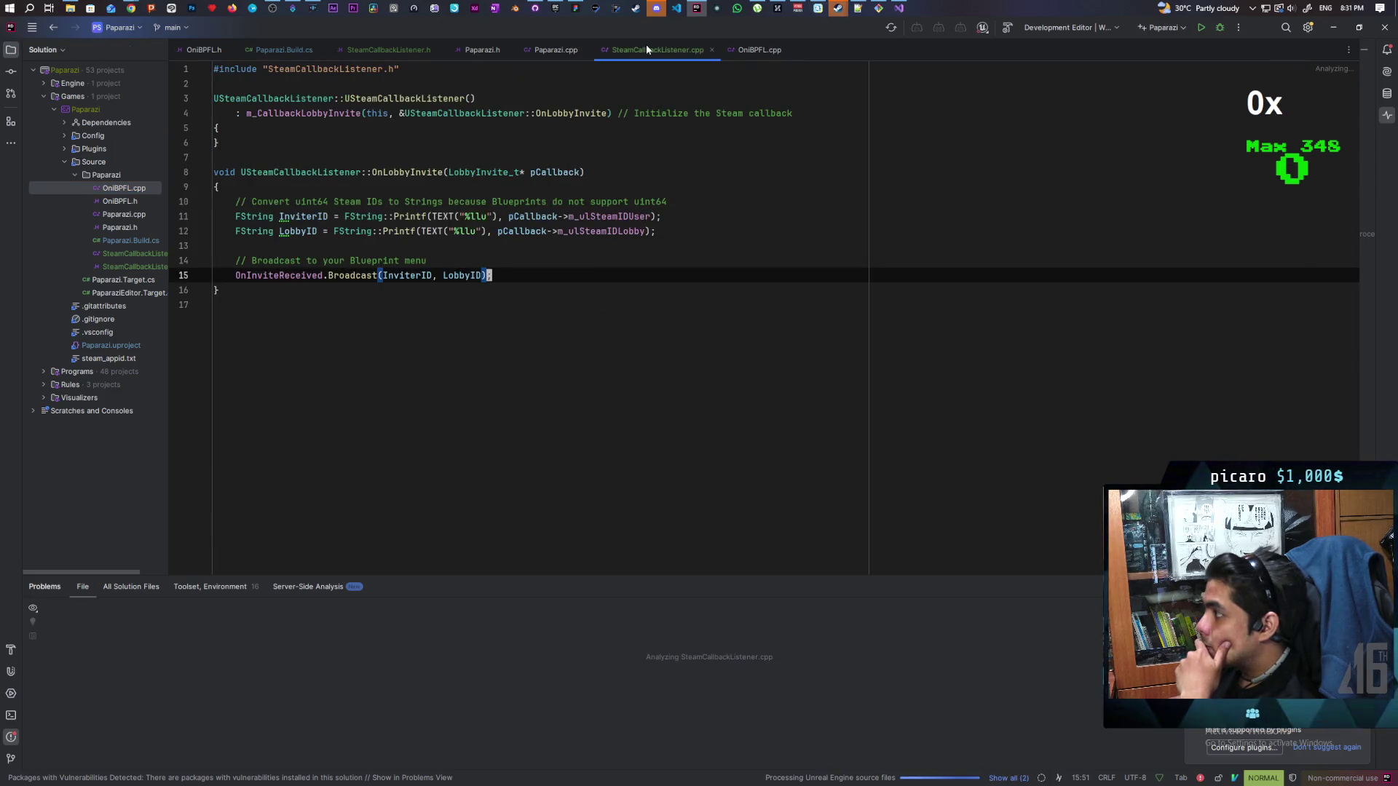
{"action": "left_click", "coordinate": [545, 50]}
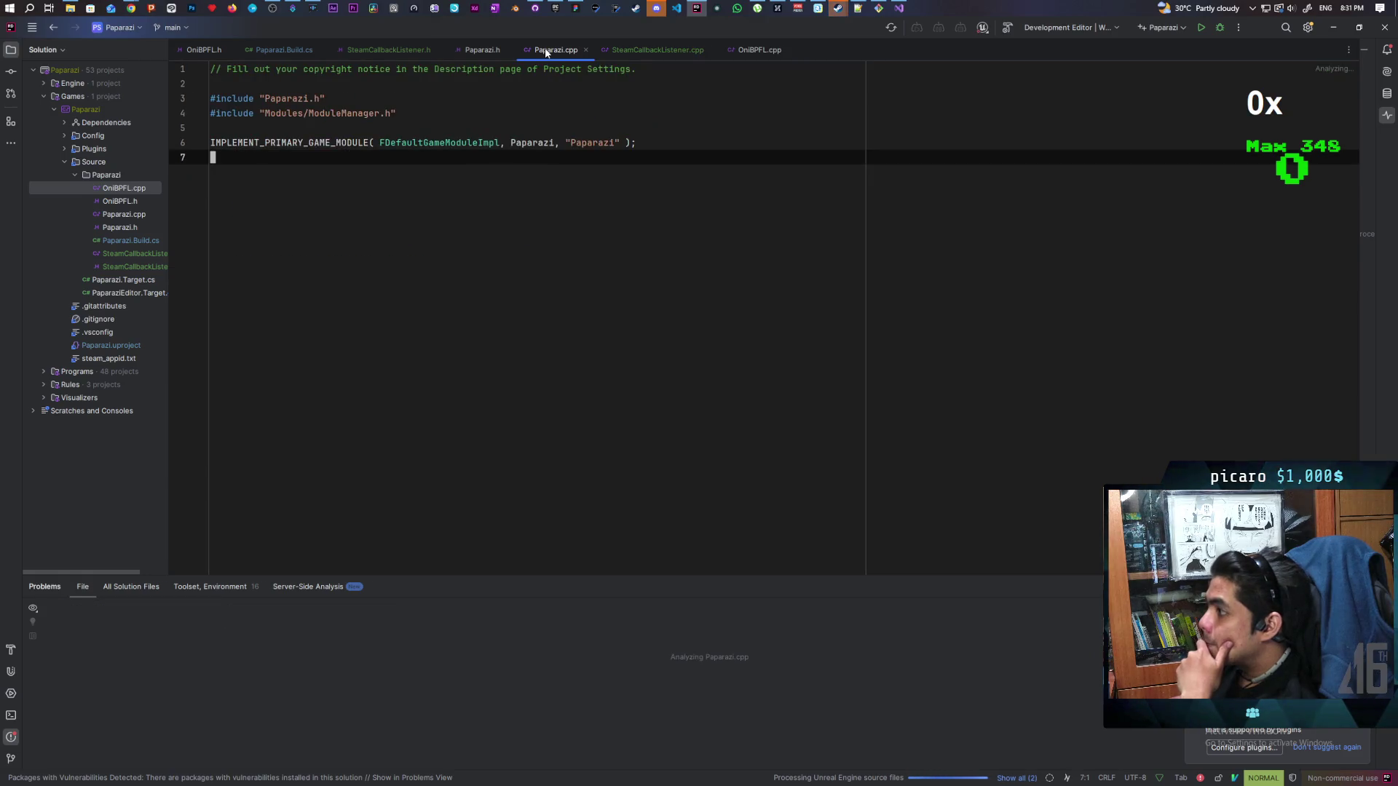
{"action": "left_click", "coordinate": [478, 51]}
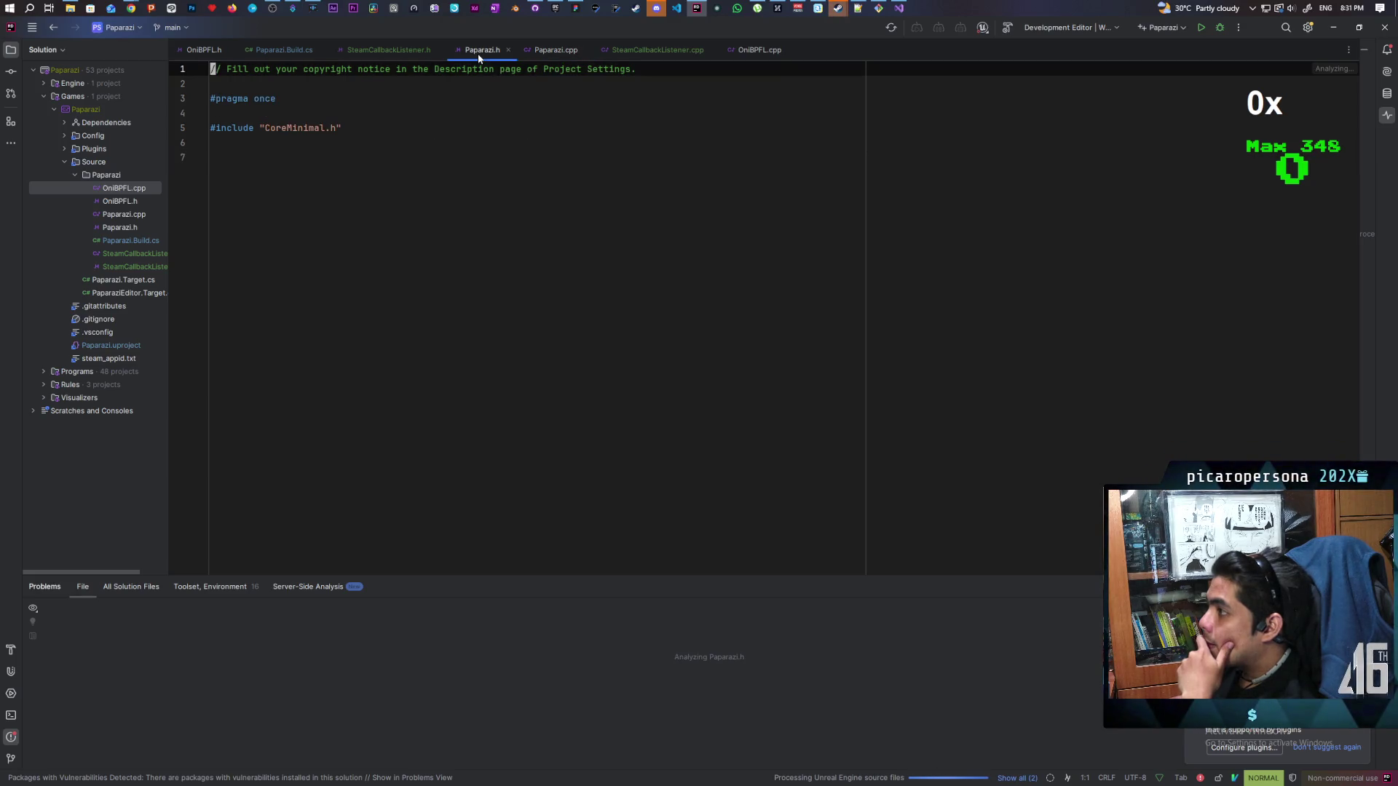
{"action": "left_click", "coordinate": [392, 51]}
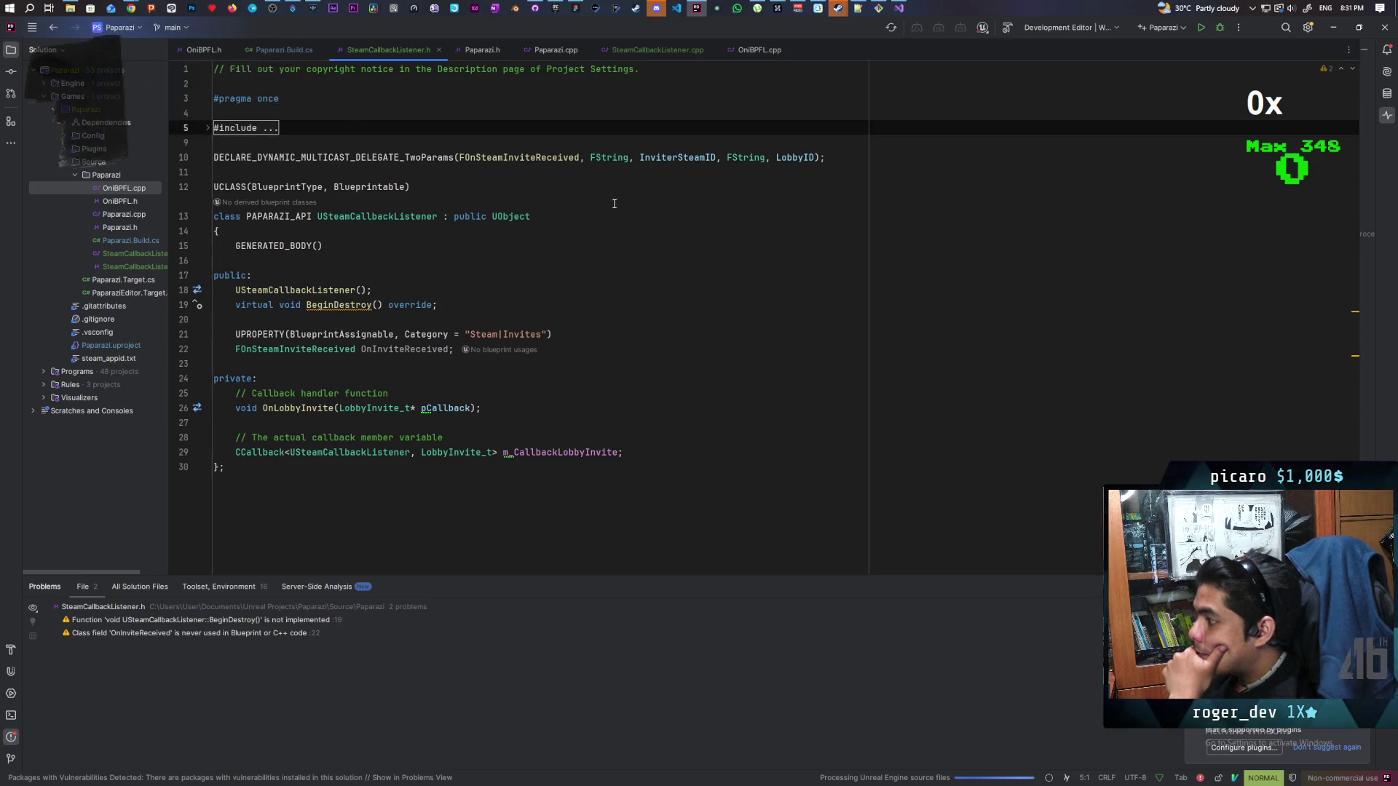
Expand the folded #include block in SteamCallbackListener.h to reveal all include lines
{"action": "left_click", "coordinate": [213, 132]}
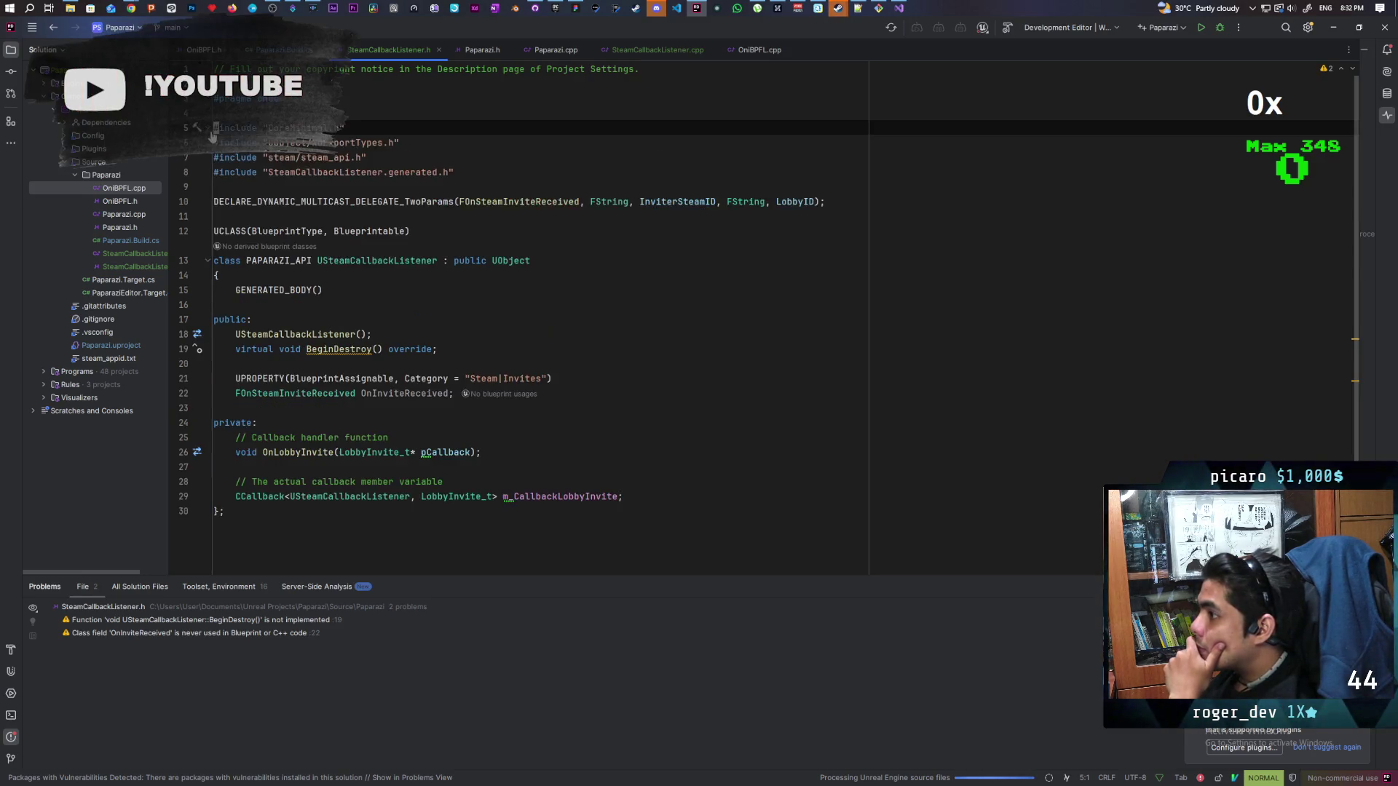
{"action": "left_click", "coordinate": [588, 232]}
{"action": "left_click", "coordinate": [581, 222]}
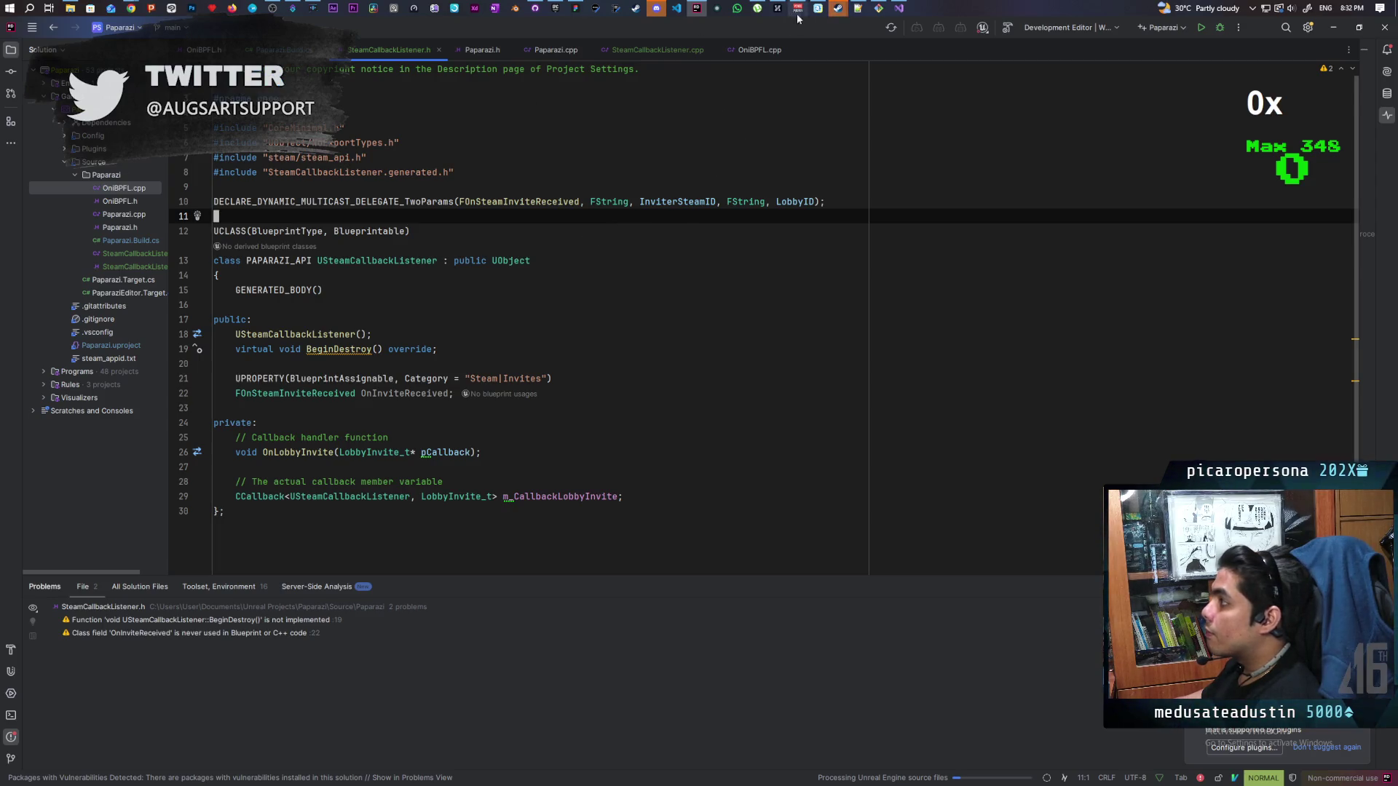
{"action": "mouse_move", "coordinate": [656, 8]}
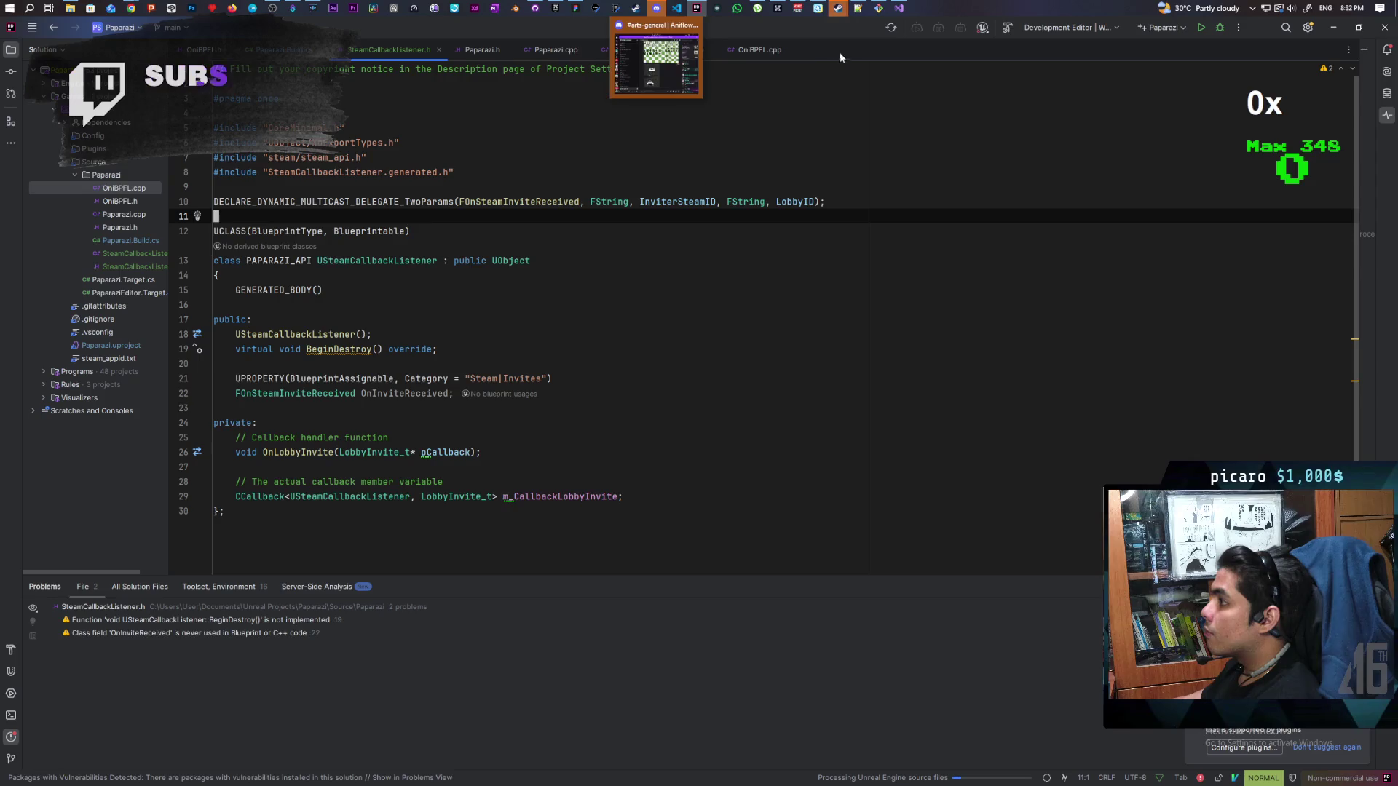
{"action": "left_click", "coordinate": [899, 8]}
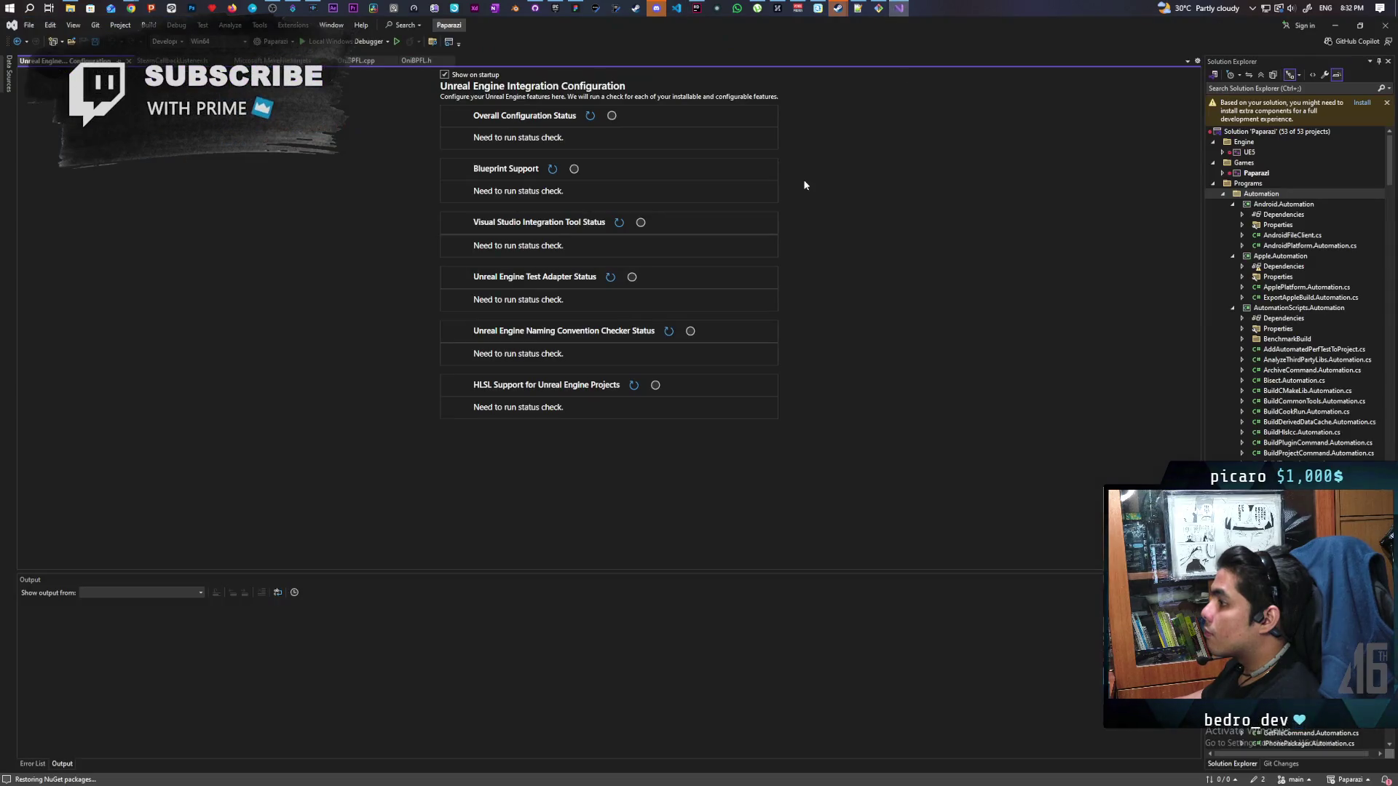
Build Paparazi from Solution Explorer and select the C2512 'CCallback has no appropriate default constructor' error
{"action": "left_click", "coordinate": [1249, 175]}
{"action": "right_click", "coordinate": [1249, 175]}
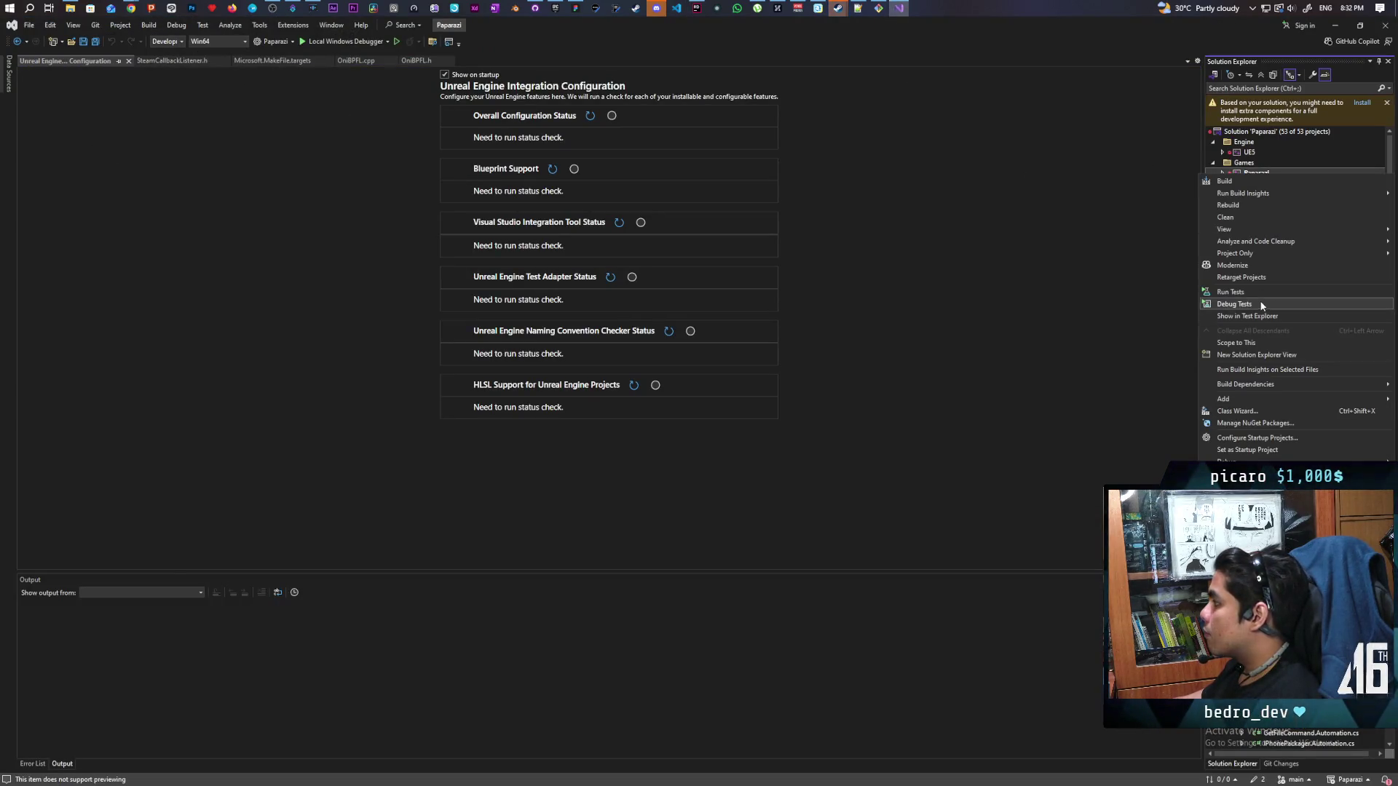
{"action": "left_click", "coordinate": [1265, 450]}
{"action": "right_click", "coordinate": [1251, 175]}
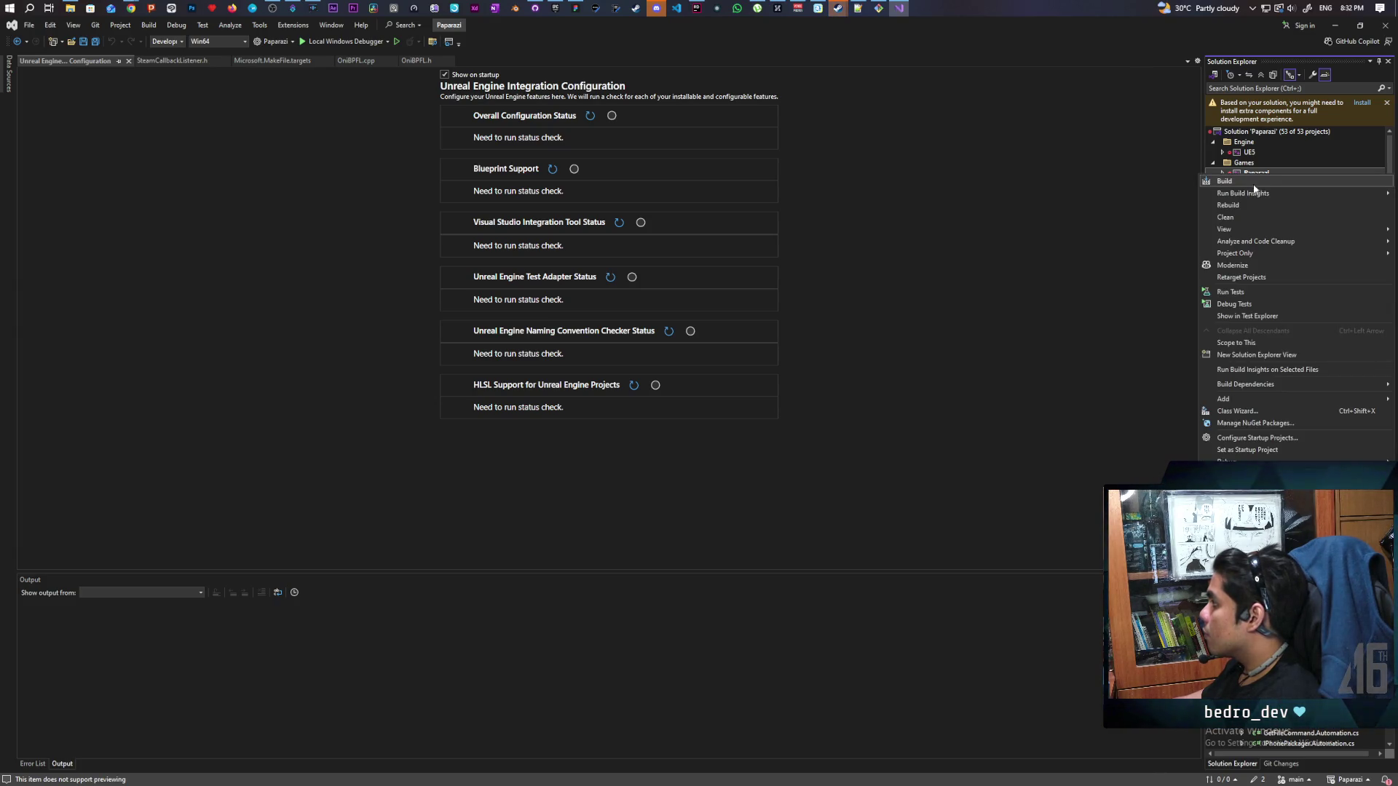
{"action": "left_click", "coordinate": [1252, 182]}
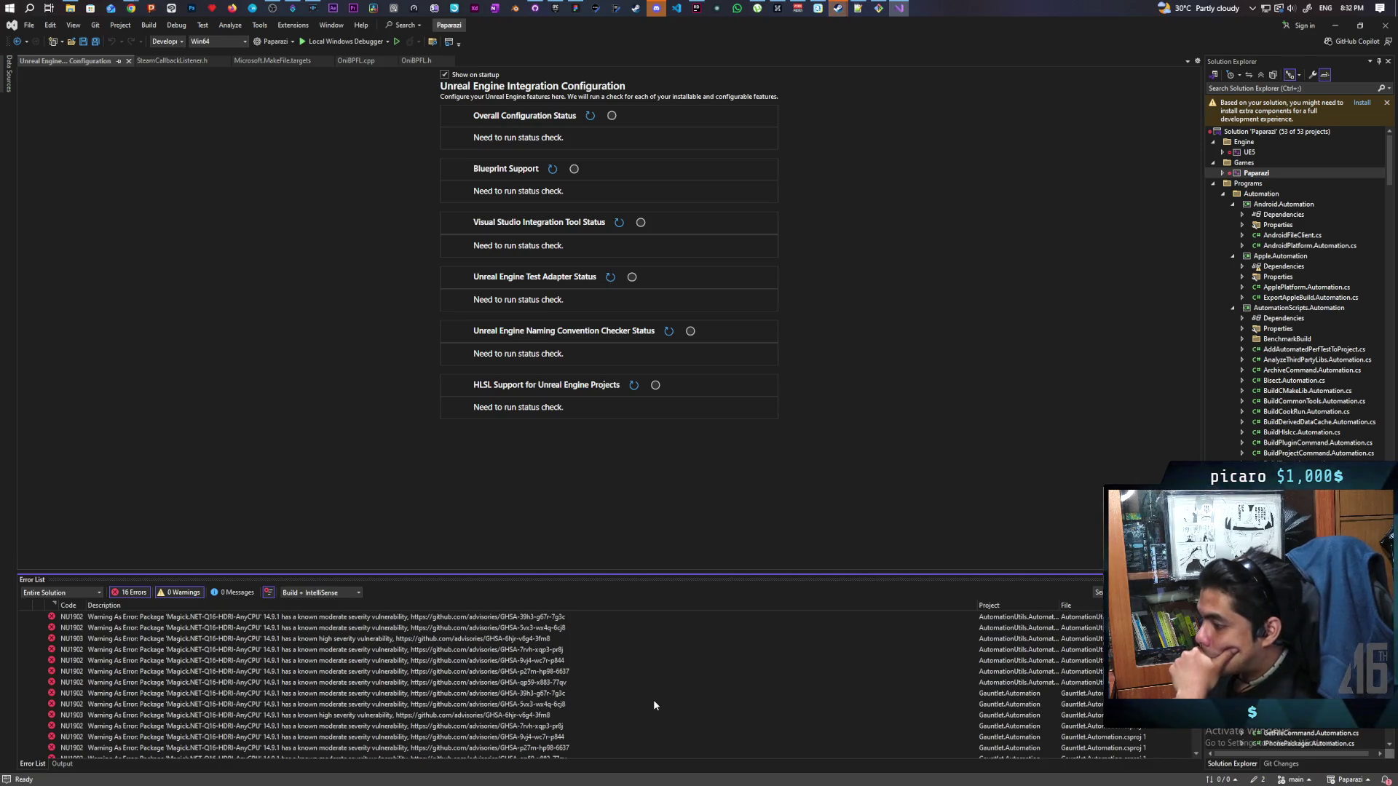
{"action": "scroll", "coordinate": [415, 664], "scroll_direction": "down", "scroll_amount": 2}
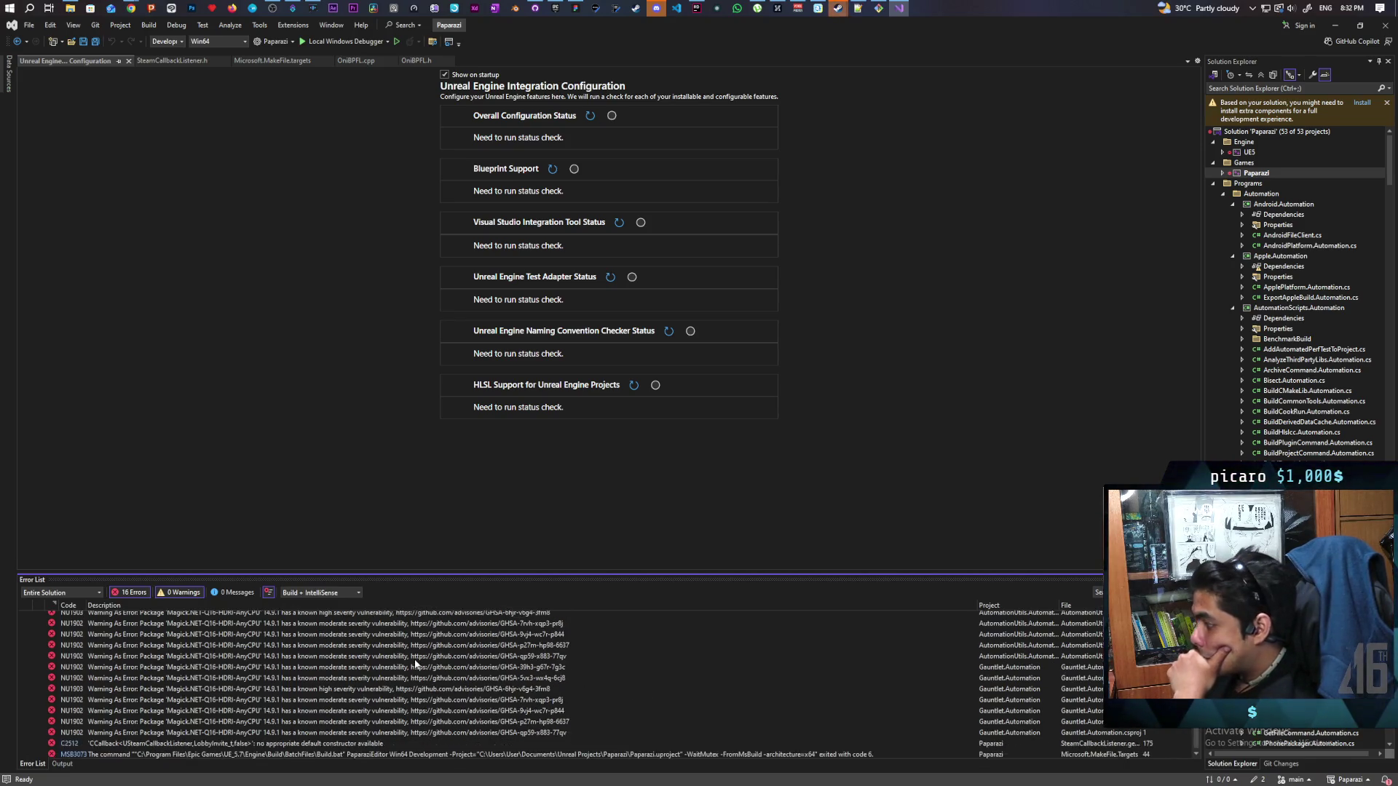
{"action": "scroll", "coordinate": [415, 664], "scroll_direction": "up", "scroll_amount": 2}
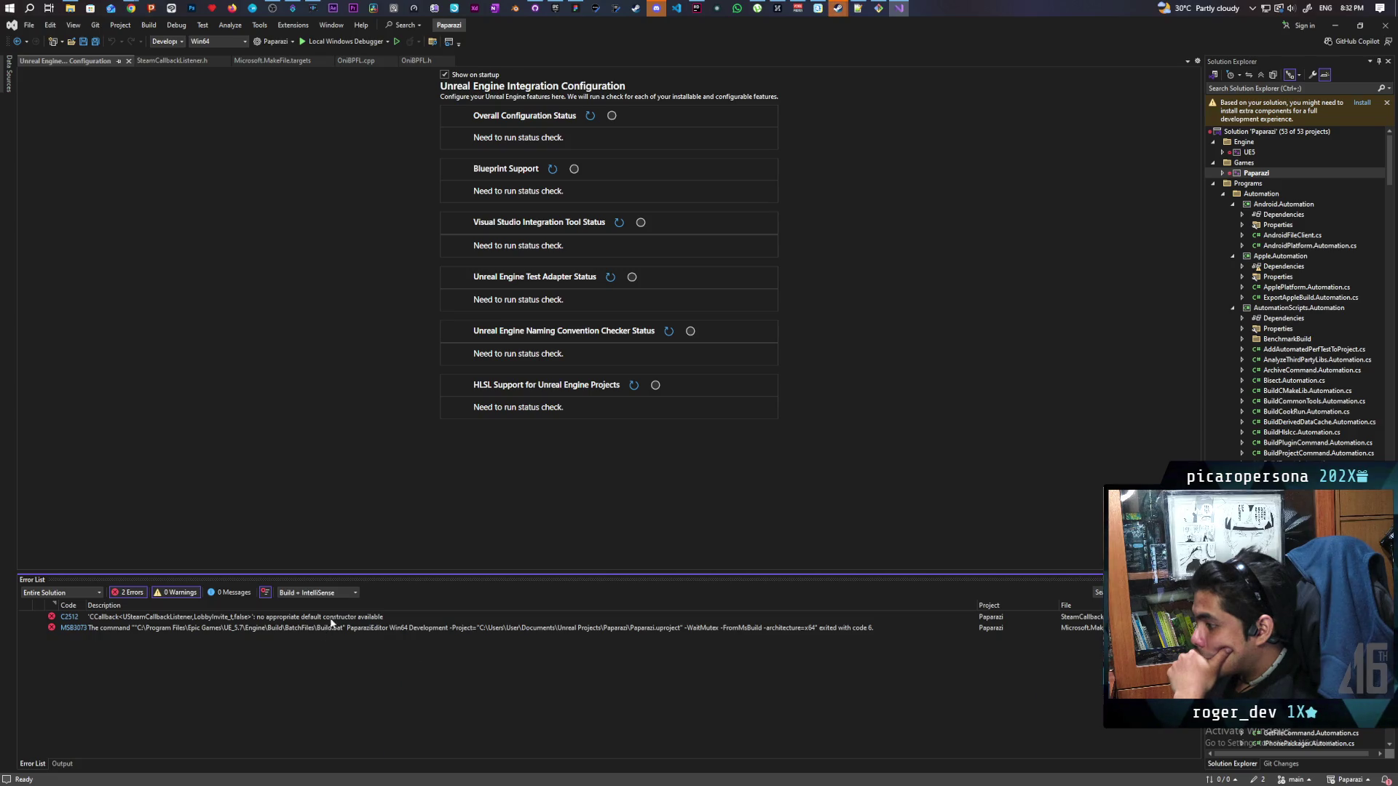
{"action": "left_click", "coordinate": [358, 619]}
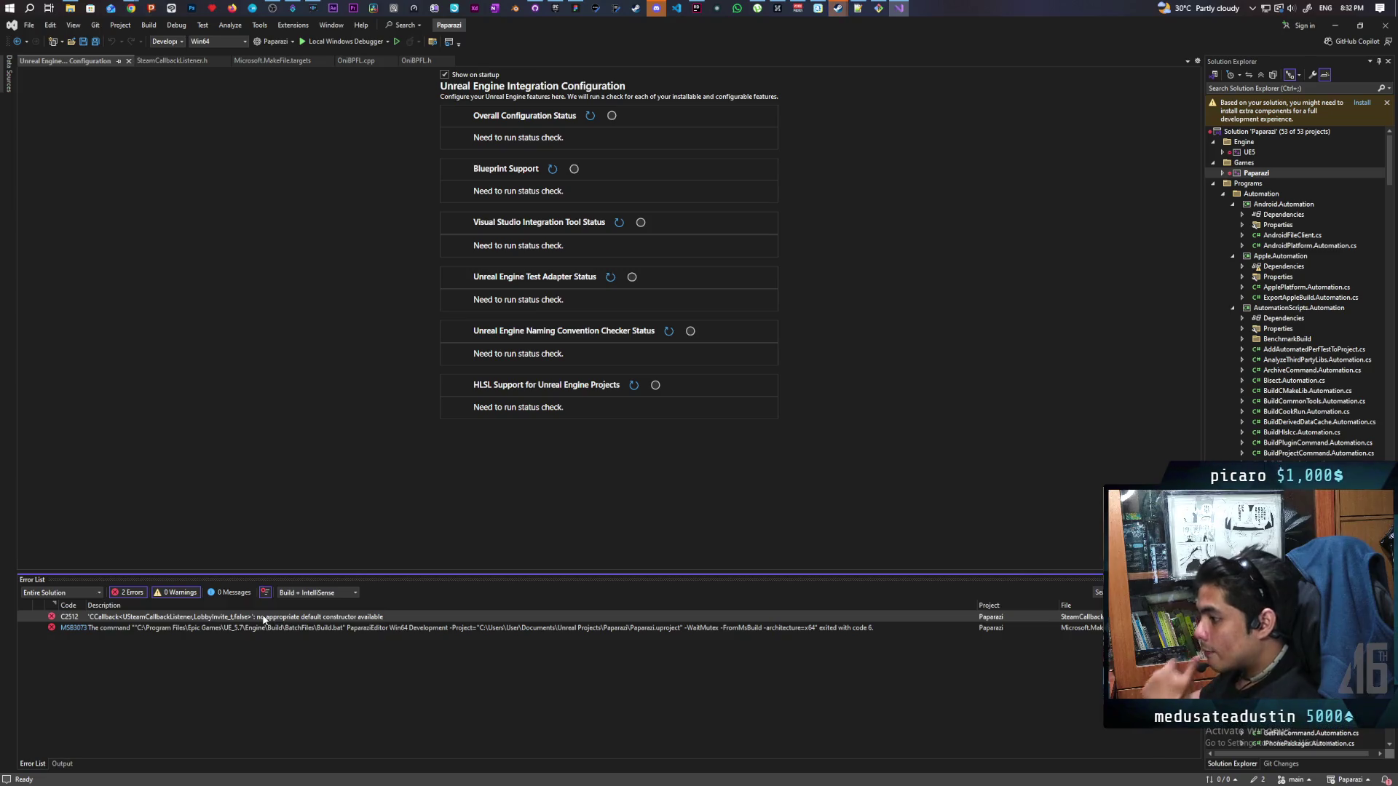
Paste the C2512 build error into the Claude chat and send it
{"action": "mouse_move", "coordinate": [131, 8]}
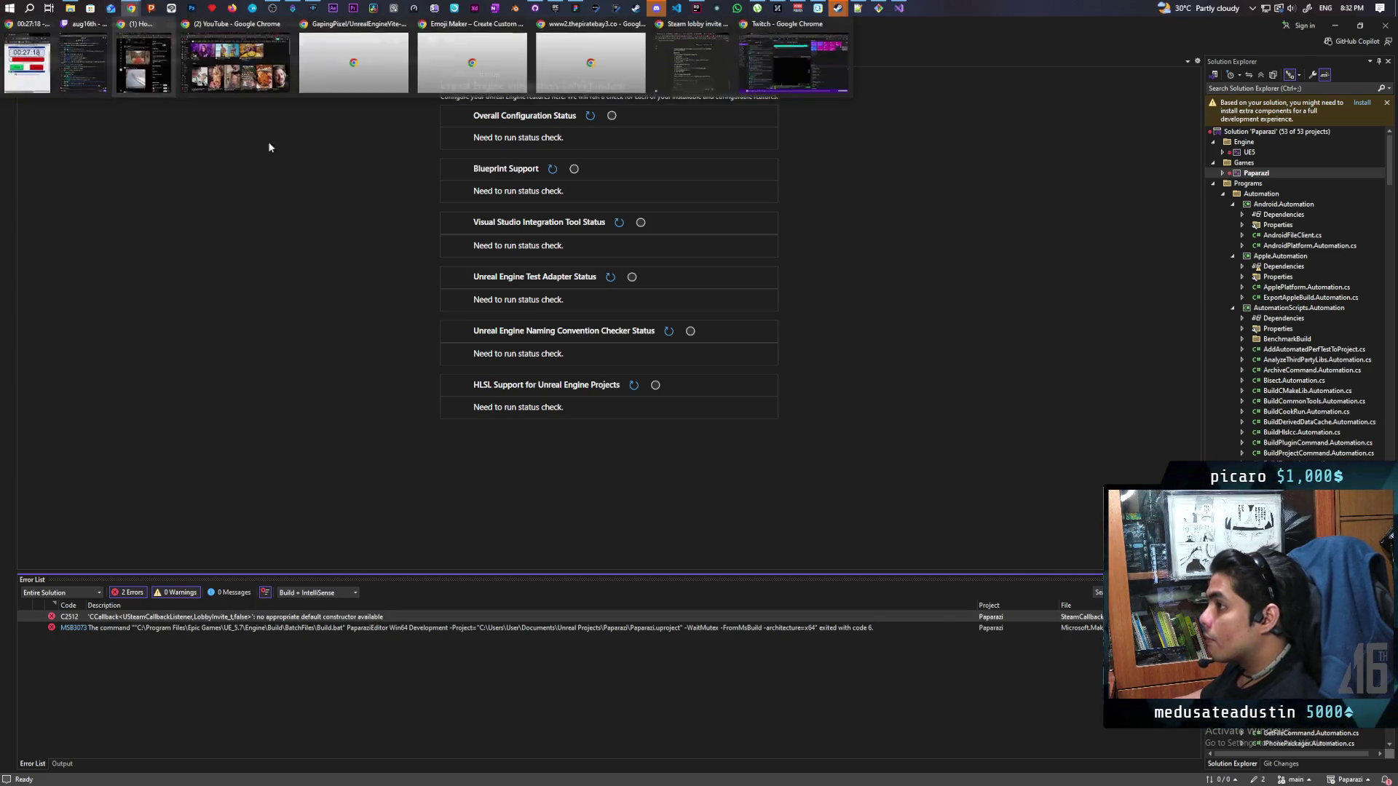
{"action": "left_click", "coordinate": [727, 63]}
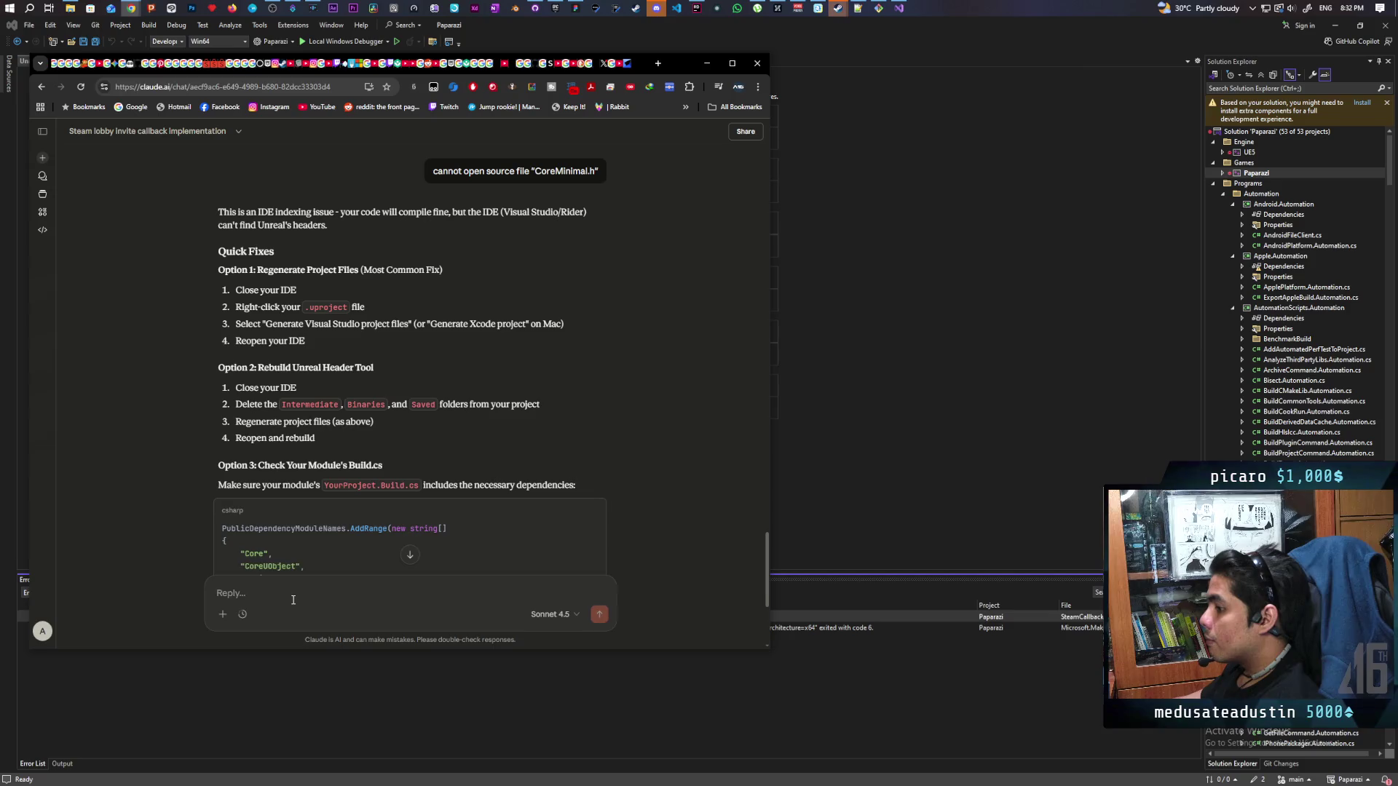
{"action": "left_click", "coordinate": [302, 590]}
{"action": "type", "text": "'CCallback<USteamCallbackListener,LobbyInvite_t,false>': no appropriate default constructor available"}
{"action": "key", "text": "Return"}
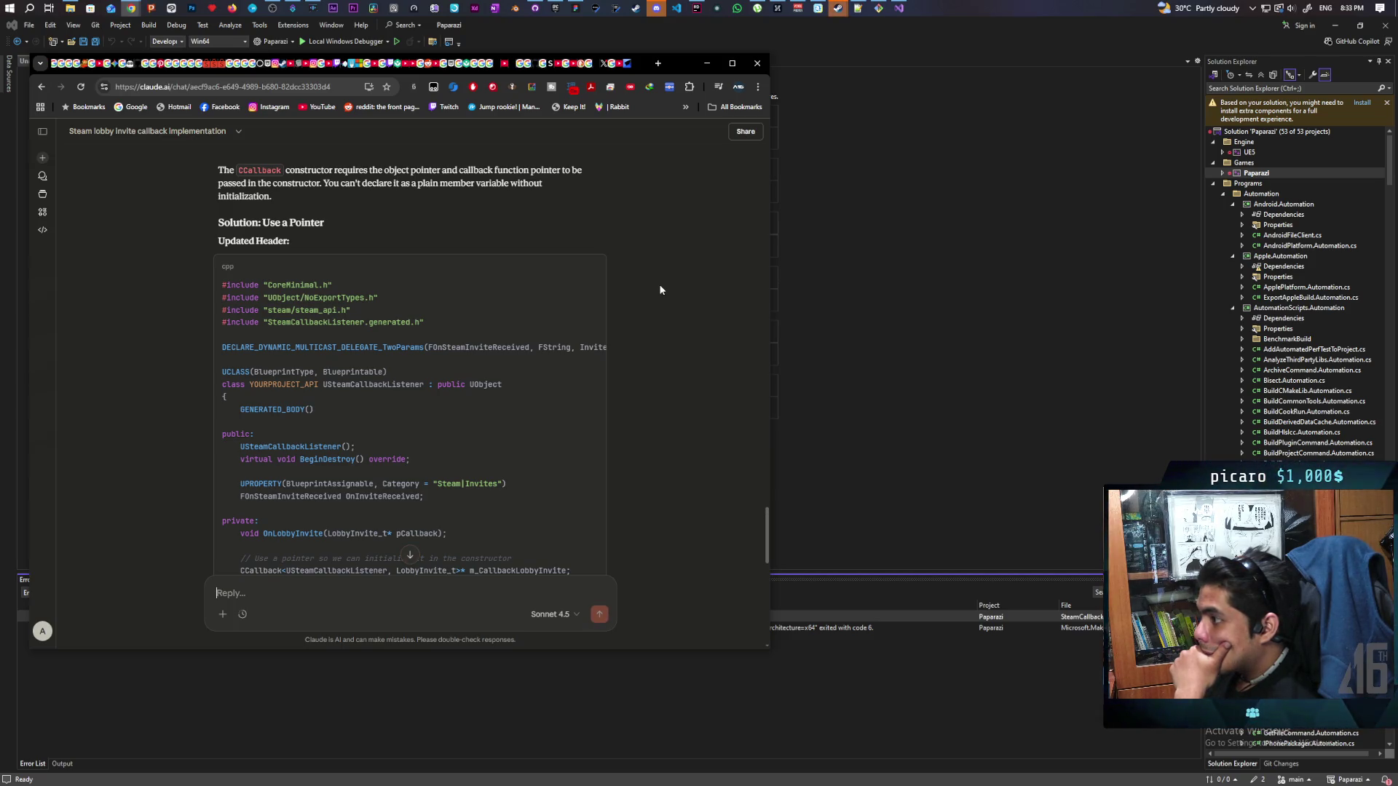
Read Claude's pointer-based CCallback fix, ending at the 'Solution: Use a Pointer' Updated Header code
{"action": "scroll", "coordinate": [660, 290], "scroll_direction": "down", "scroll_amount": 5}
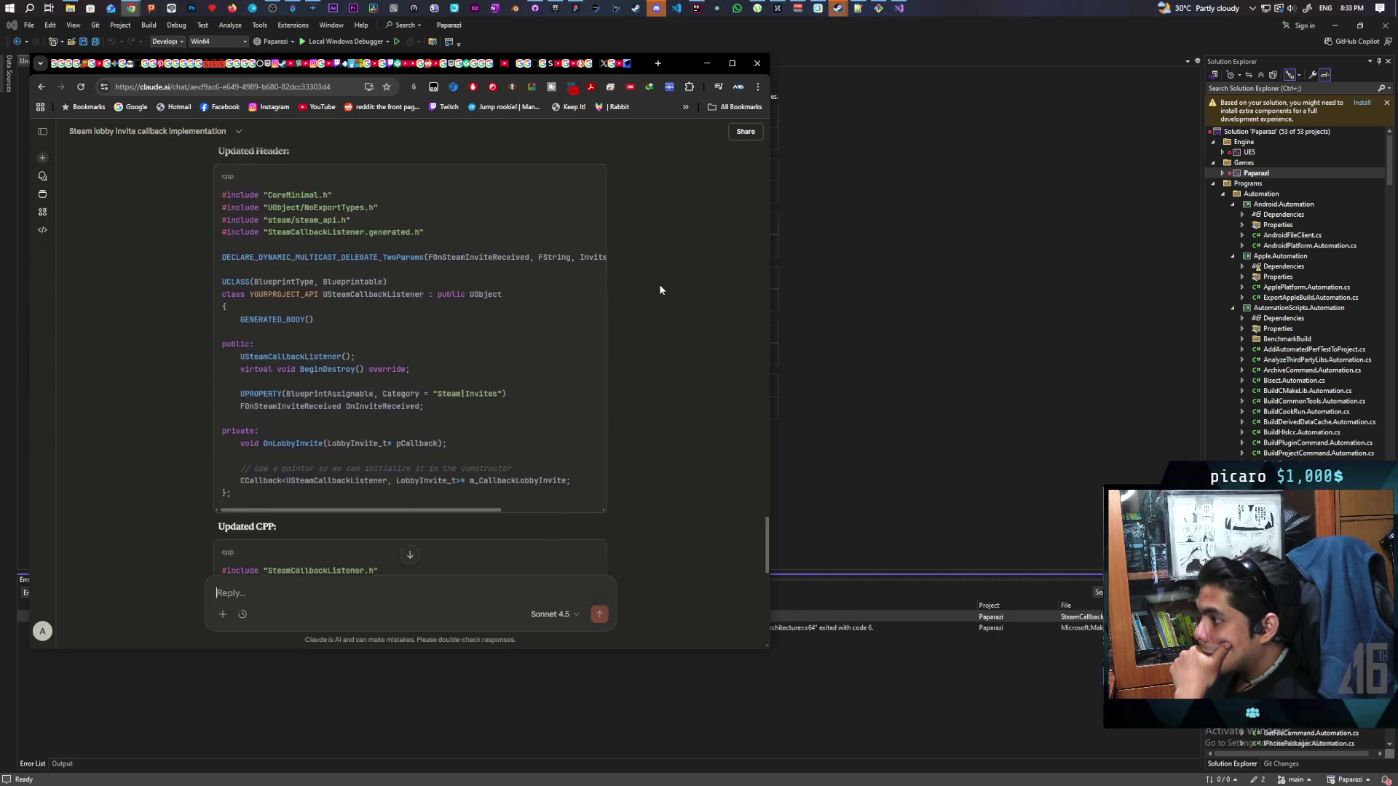
{"action": "scroll", "coordinate": [660, 290], "scroll_direction": "down", "scroll_amount": 6}
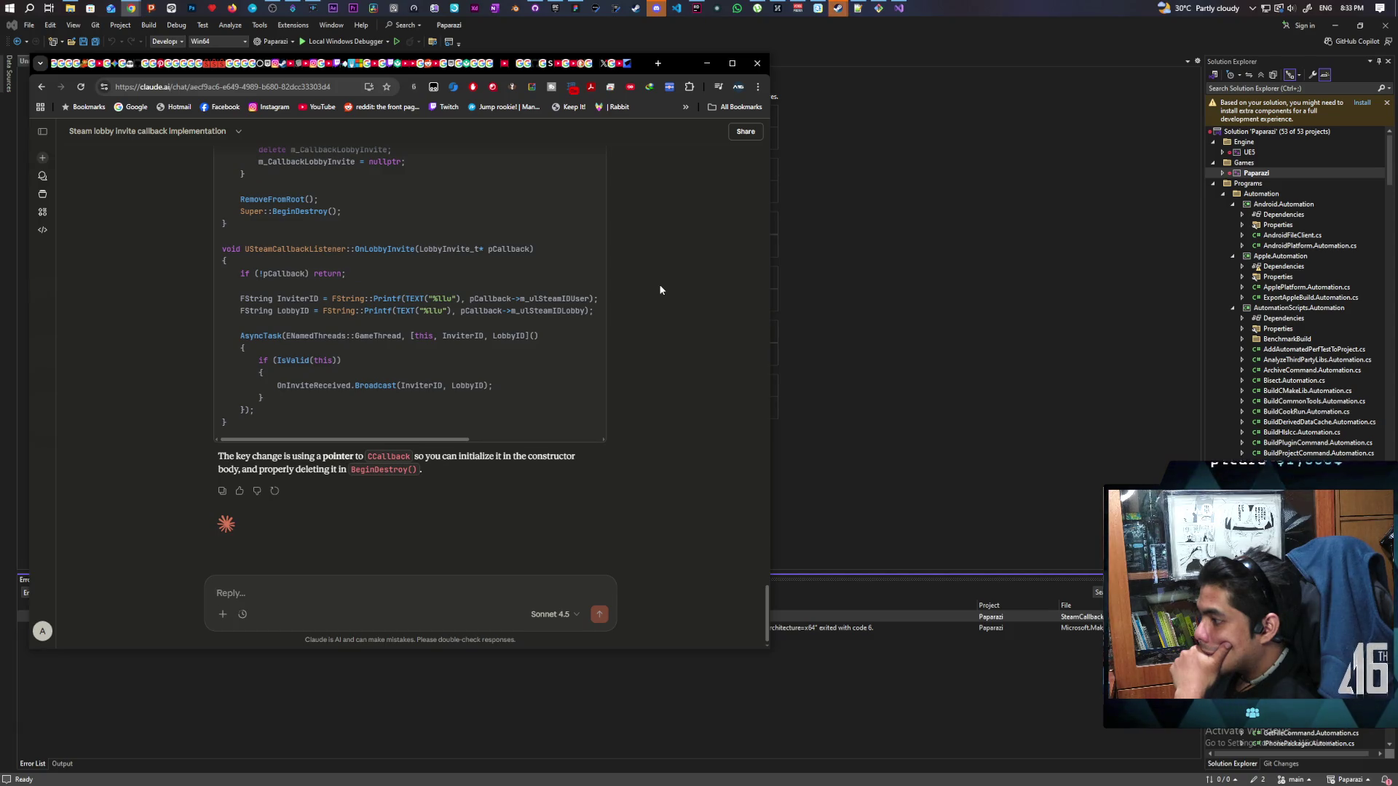
{"action": "scroll", "coordinate": [660, 289], "scroll_direction": "up", "scroll_amount": 1}
{"action": "scroll", "coordinate": [660, 289], "scroll_direction": "up", "scroll_amount": 15}
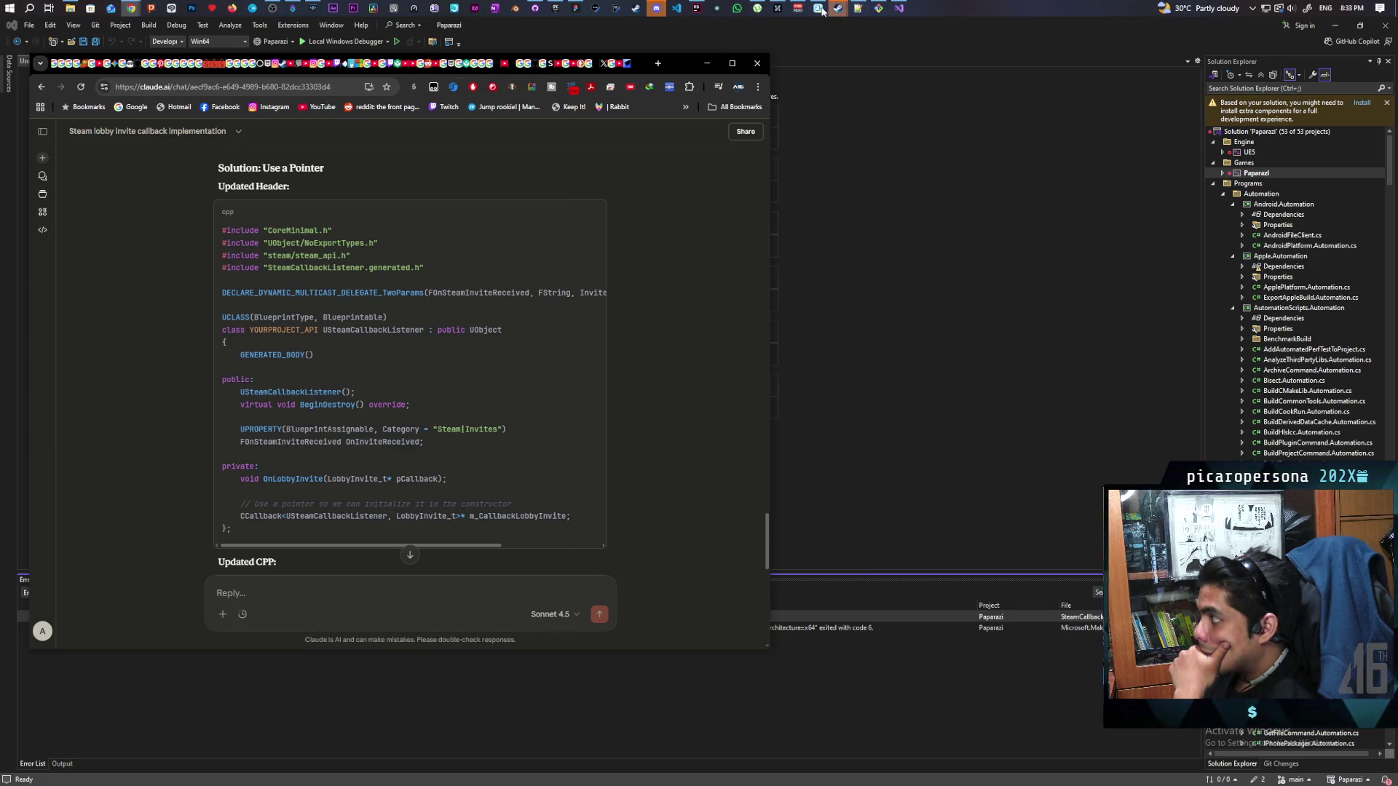
{"action": "left_click", "coordinate": [693, 8]}
Place Rider beside the chat and replace the SteamCallbackListener.h body with Claude's updated header
{"action": "mouse_move", "coordinate": [627, 25]}
{"action": "left_mouse_down"}
{"action": "mouse_move", "coordinate": [853, 88]}
{"action": "mouse_move", "coordinate": [917, 64]}
{"action": "left_mouse_up"}
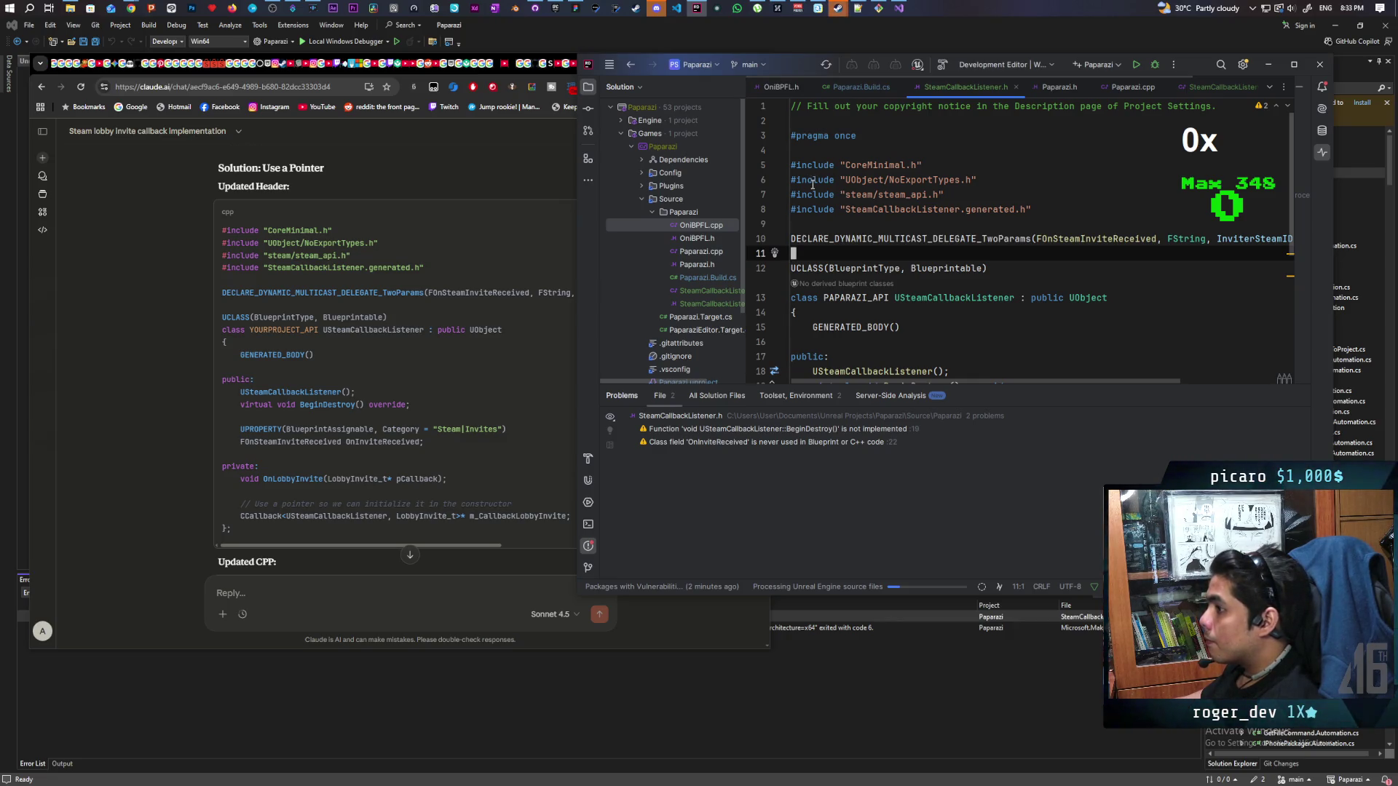
{"action": "left_click_drag", "start_coordinate": [792, 166], "coordinate": [902, 360]}
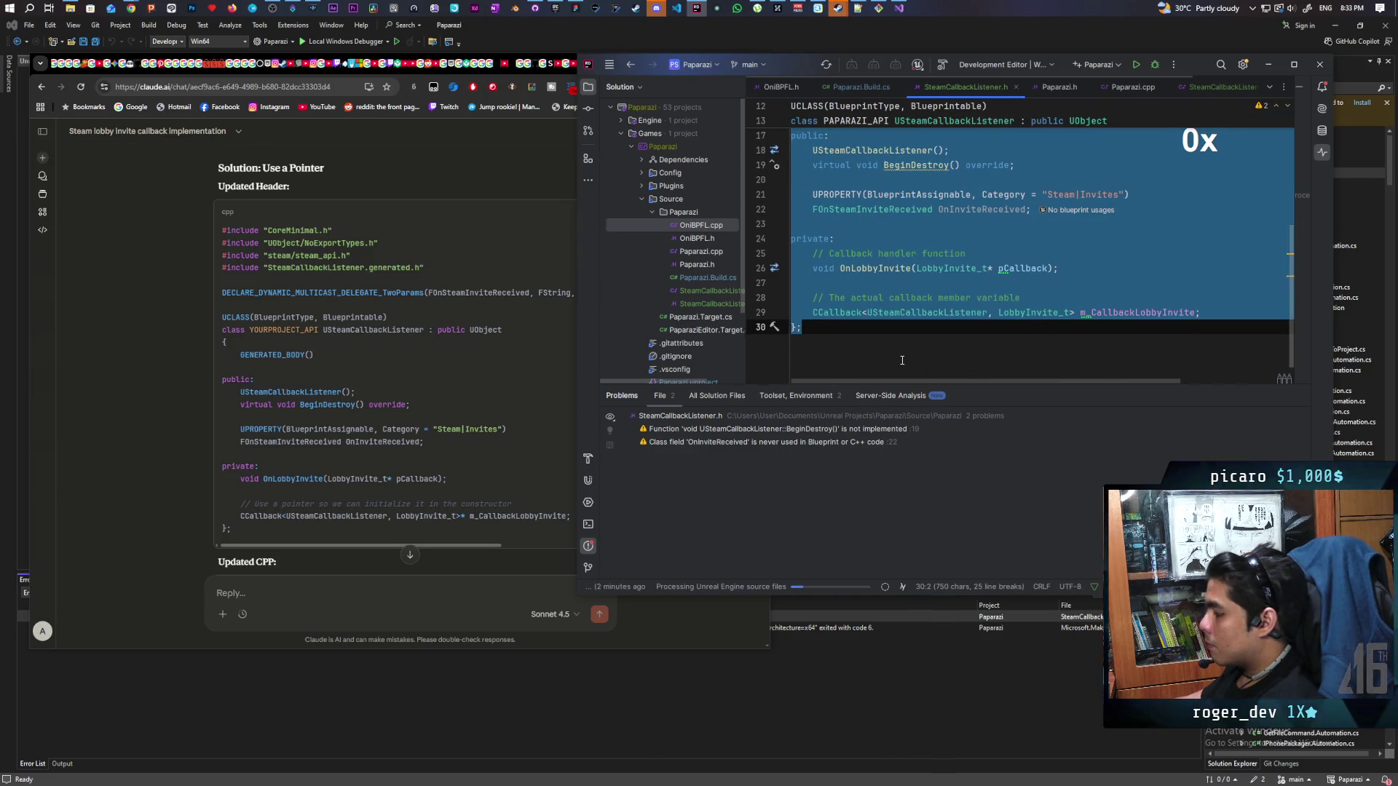
{"action": "key", "text": "ctrl+v"}
{"action": "scroll", "coordinate": [946, 321], "scroll_direction": "up", "scroll_amount": 5}
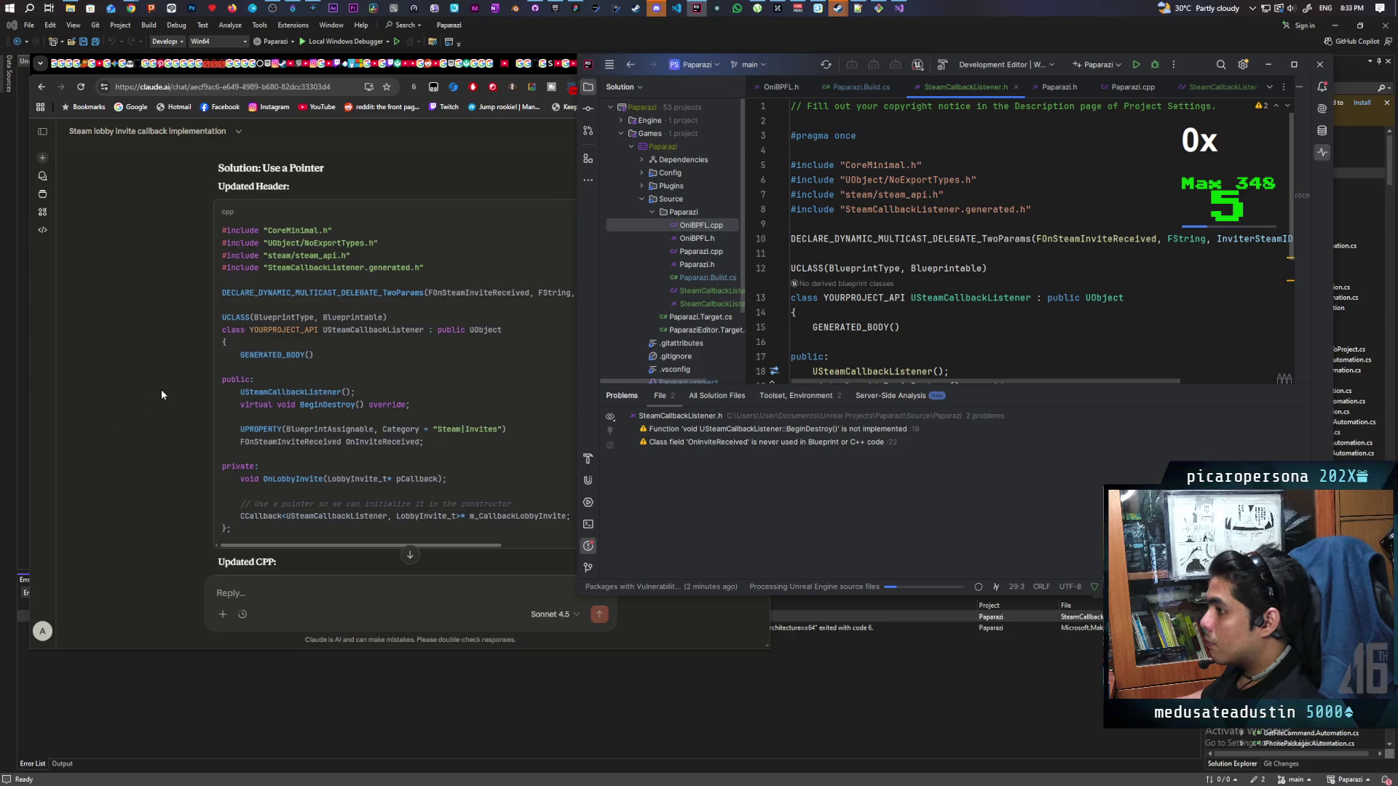
{"action": "scroll", "coordinate": [161, 394], "scroll_direction": "down", "scroll_amount": 2}
{"action": "scroll", "coordinate": [178, 411], "scroll_direction": "up", "scroll_amount": 2}
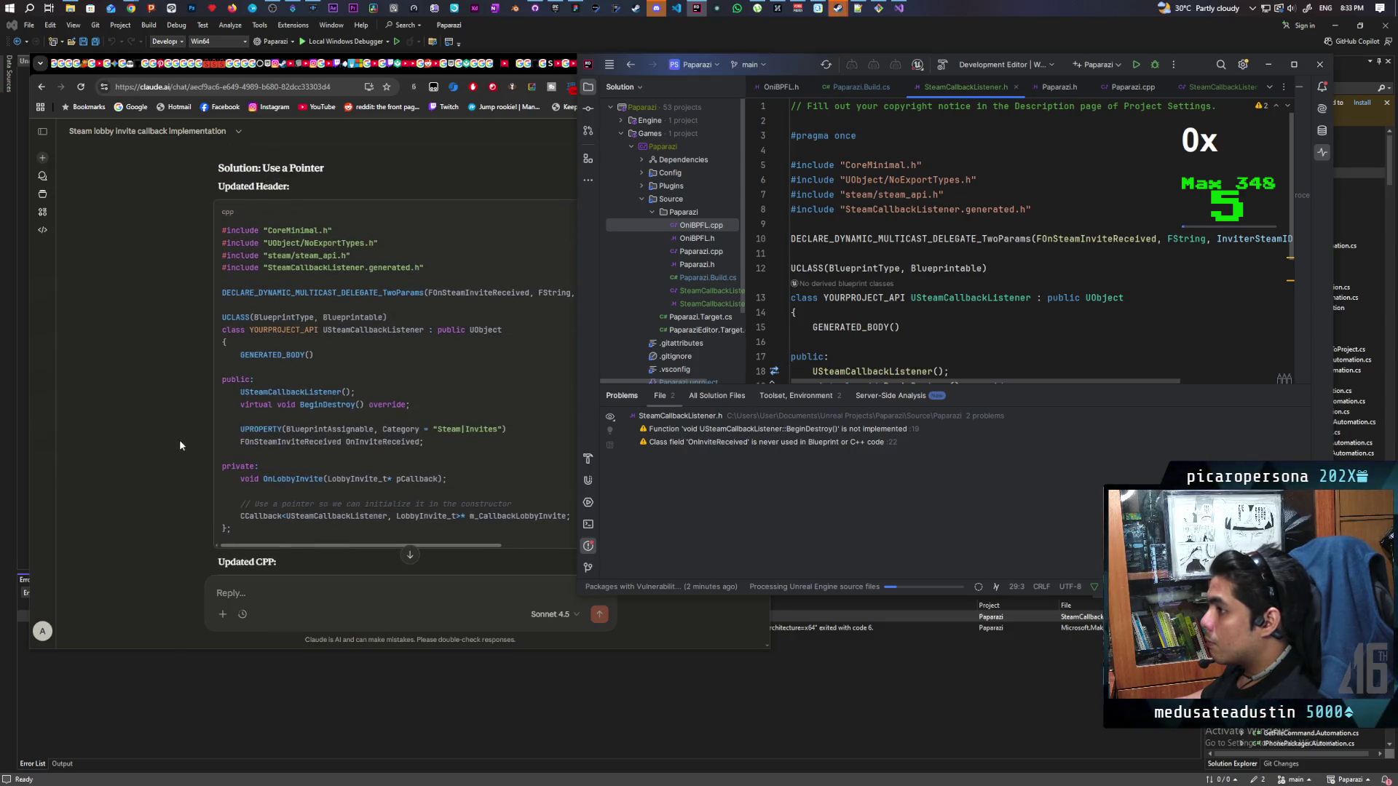
Replace all of SteamCallbackListener.cpp with Claude's Updated CPP code
{"action": "left_click", "coordinate": [179, 440]}
{"action": "scroll", "coordinate": [531, 481], "scroll_direction": "down", "scroll_amount": 2}
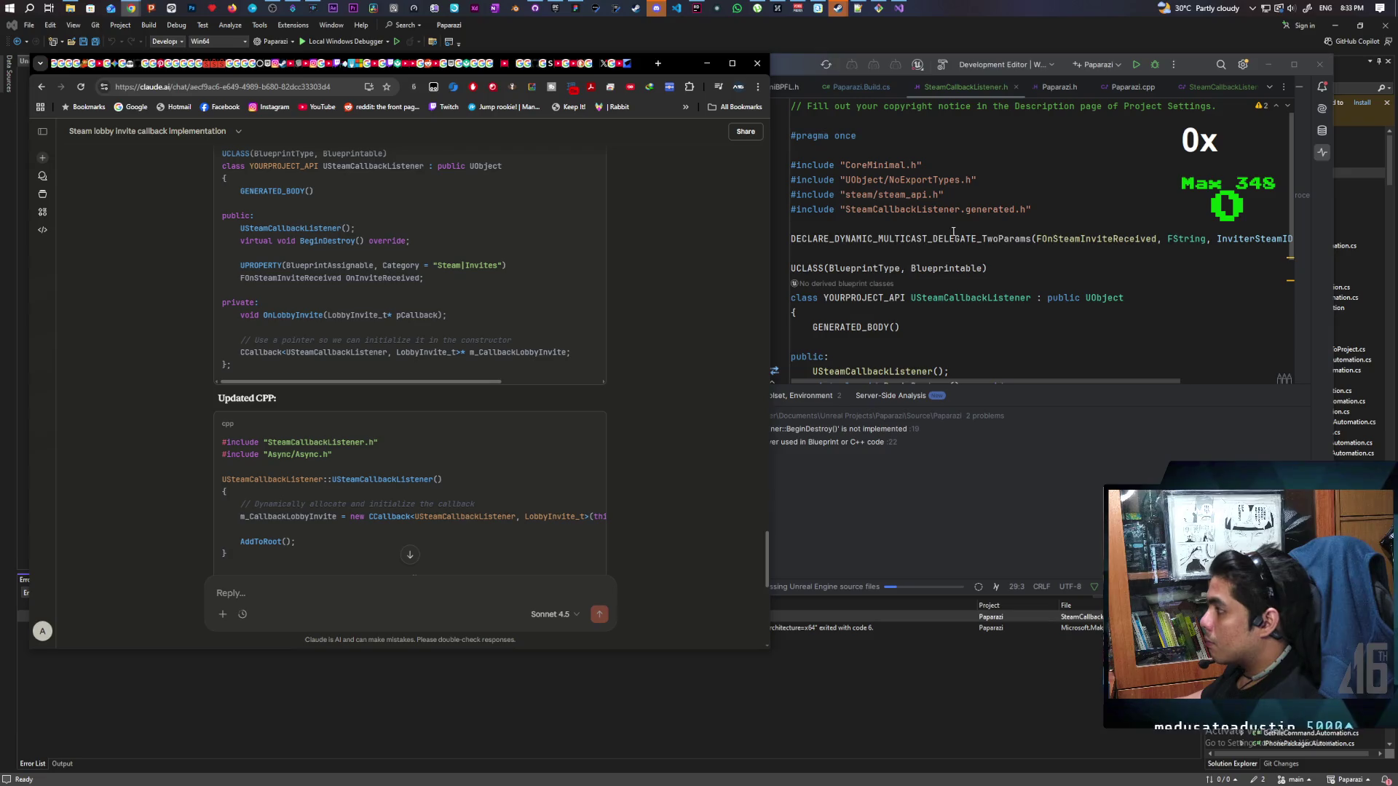
{"action": "left_click", "coordinate": [1214, 88]}
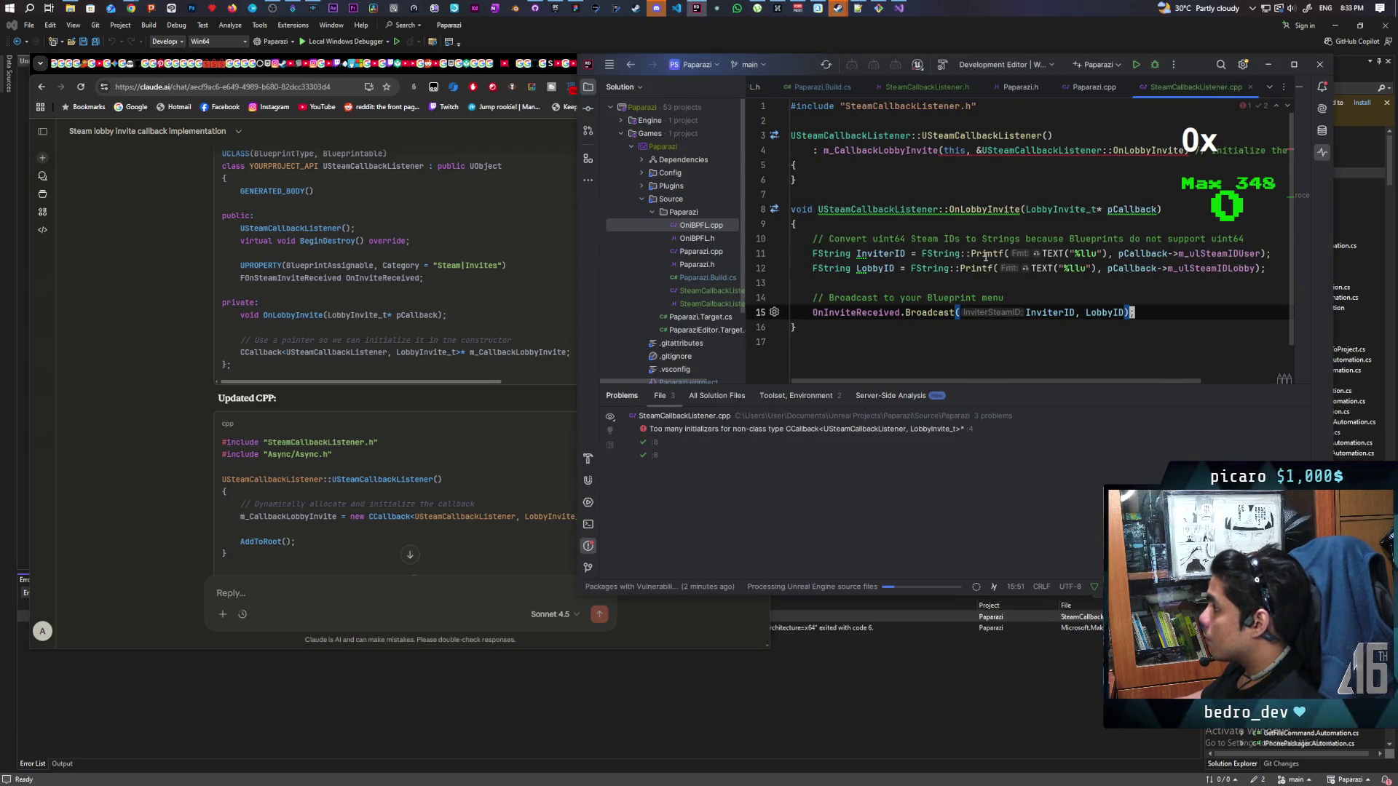
{"action": "key", "text": "ctrl+a"}
{"action": "key", "text": "ctrl+v"}
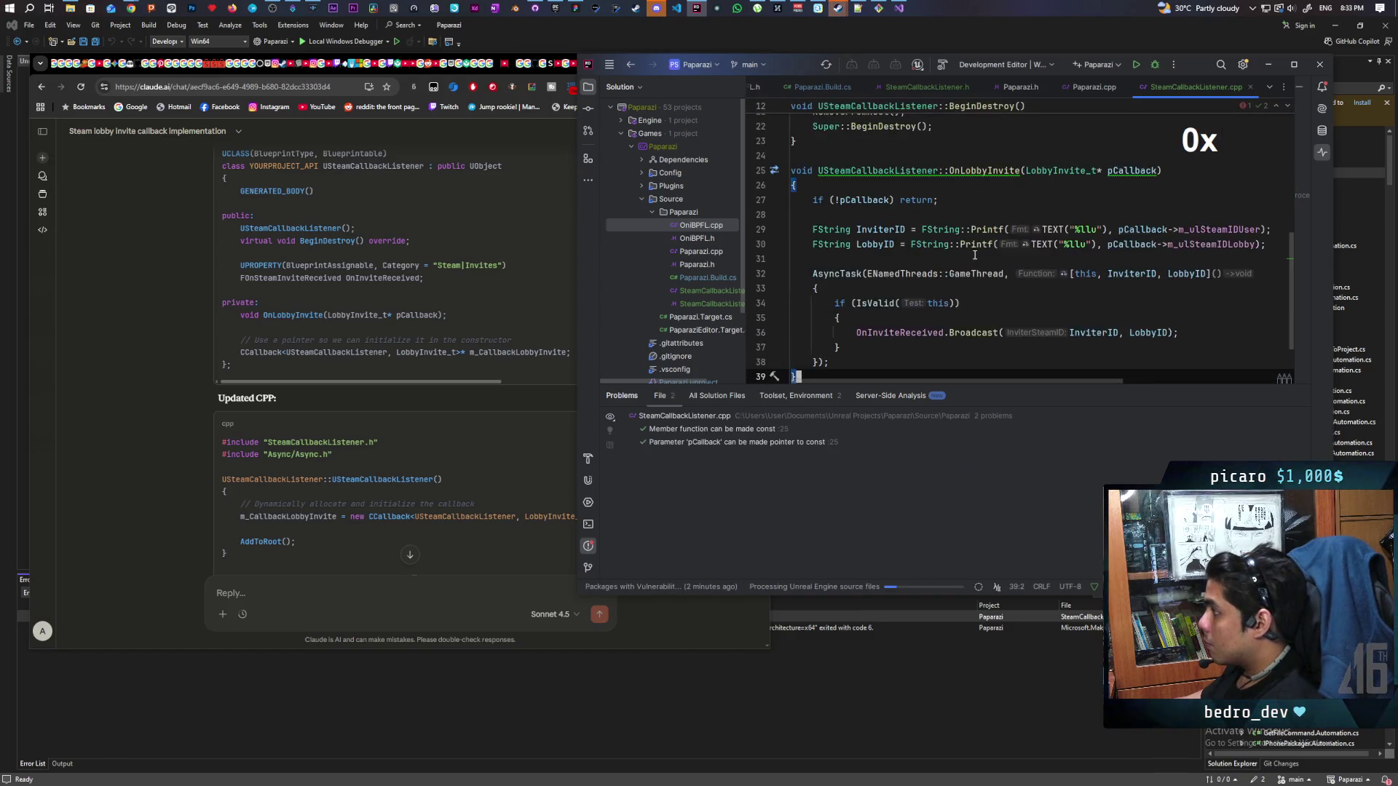
{"action": "scroll", "coordinate": [975, 255], "scroll_direction": "up", "scroll_amount": 5}
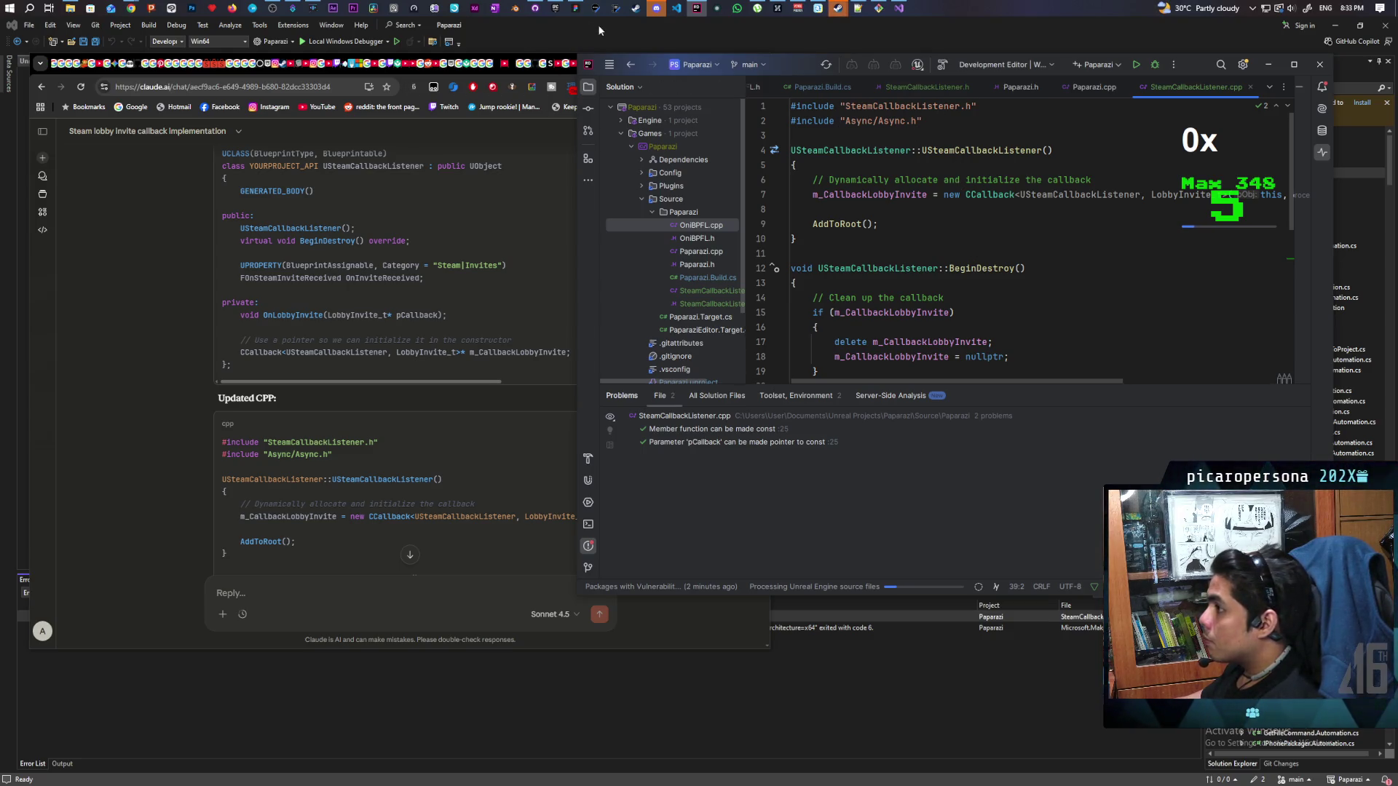
Build Paparazi in Visual Studio; it fails with errors about the undefined YOURPROJECT_API
{"action": "left_click", "coordinate": [541, 725]}
{"action": "right_click", "coordinate": [1256, 173]}
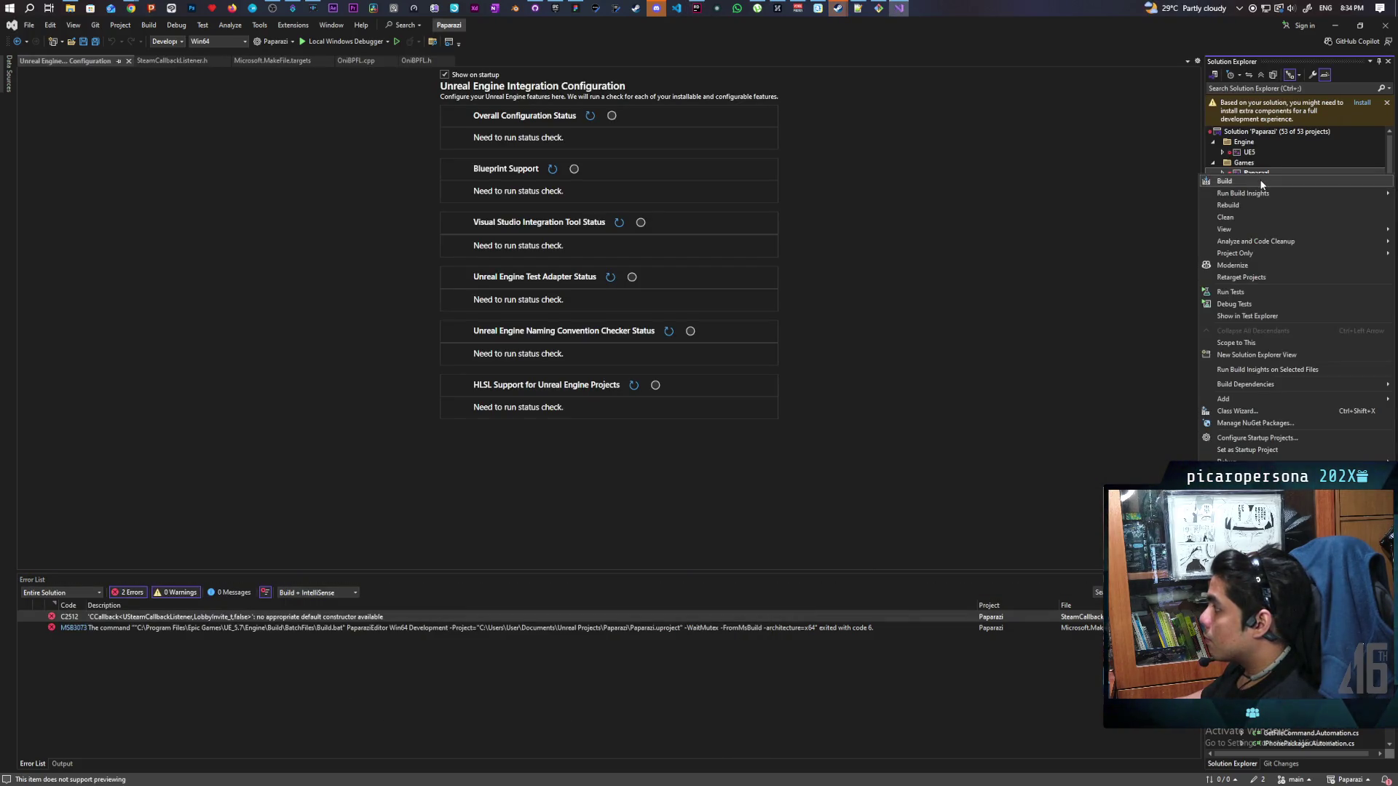
{"action": "left_click", "coordinate": [1238, 183]}
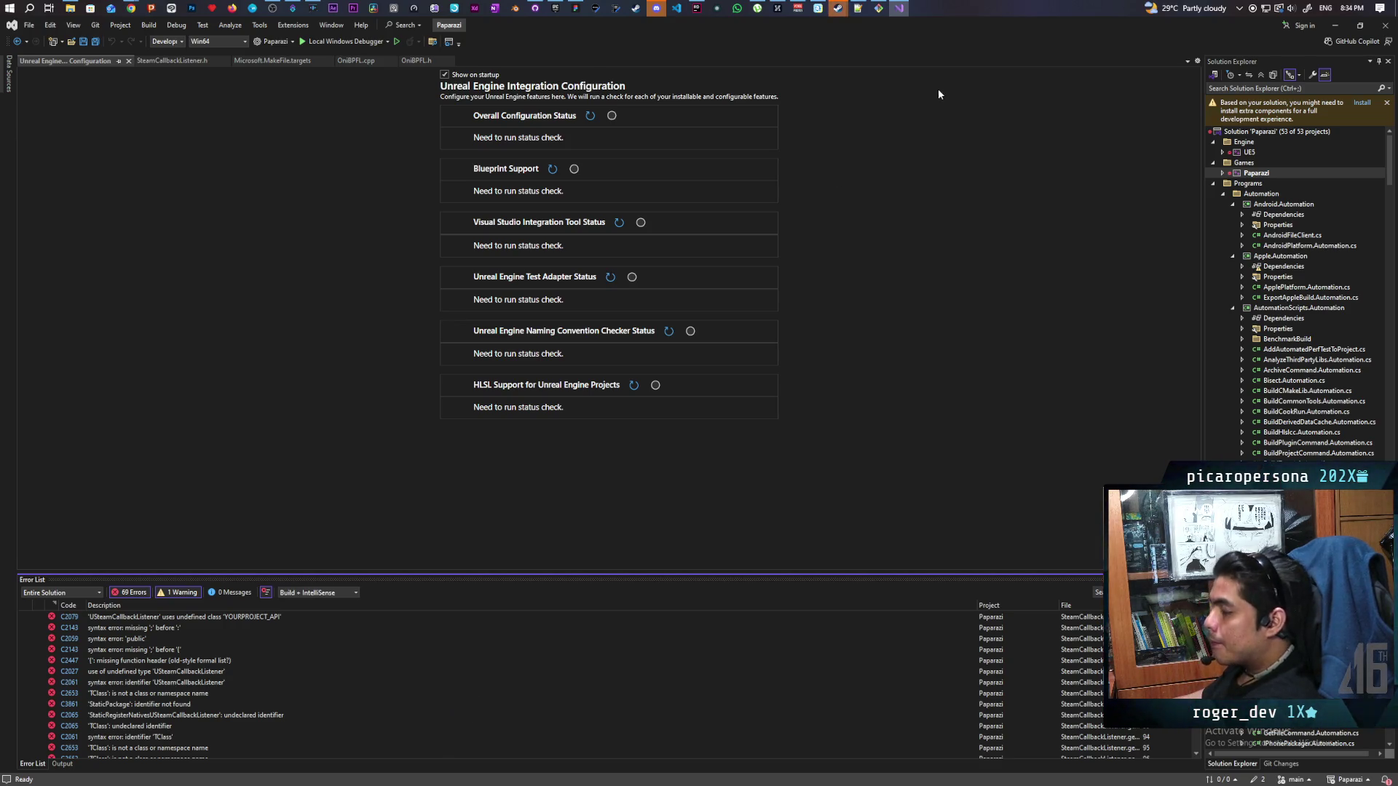
{"action": "mouse_move", "coordinate": [841, 9]}
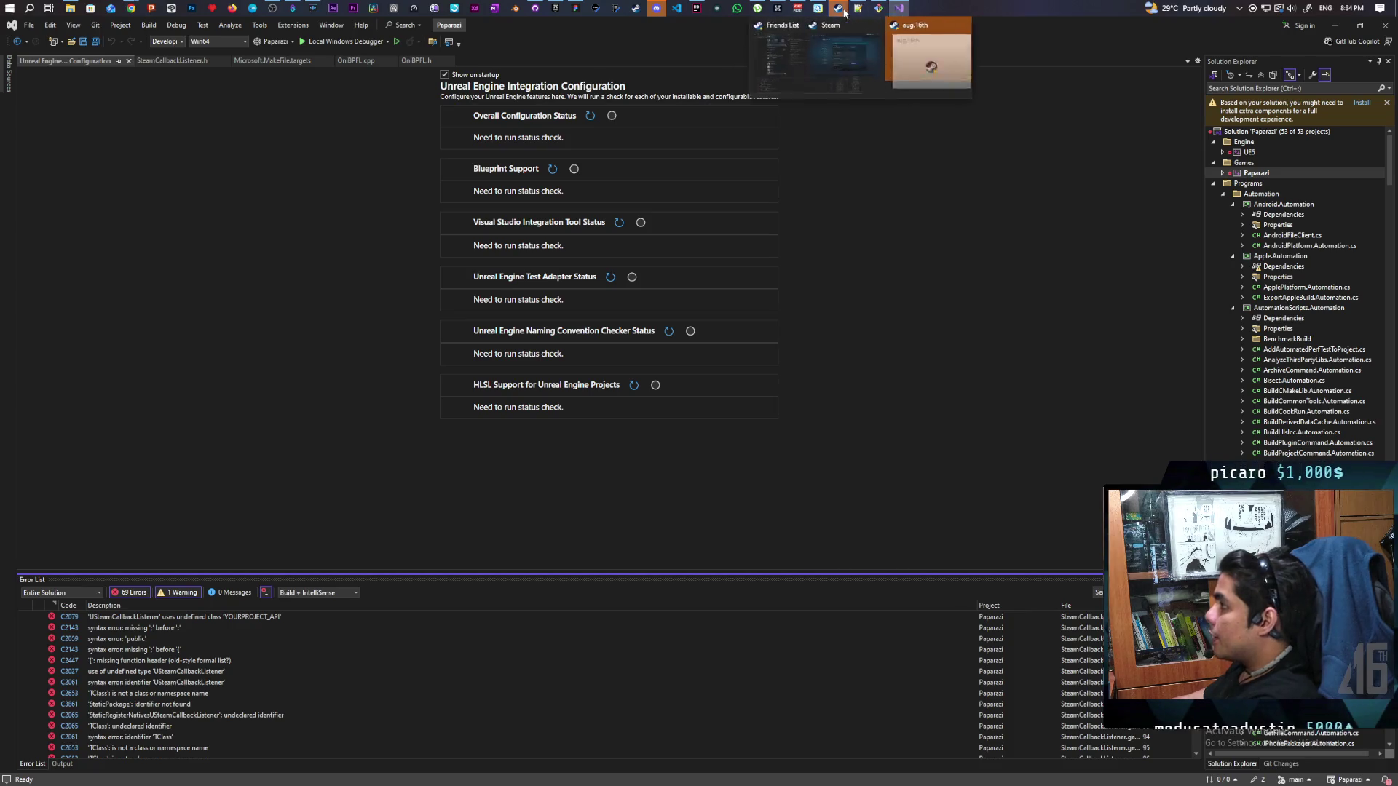
{"action": "left_click", "coordinate": [697, 9]}
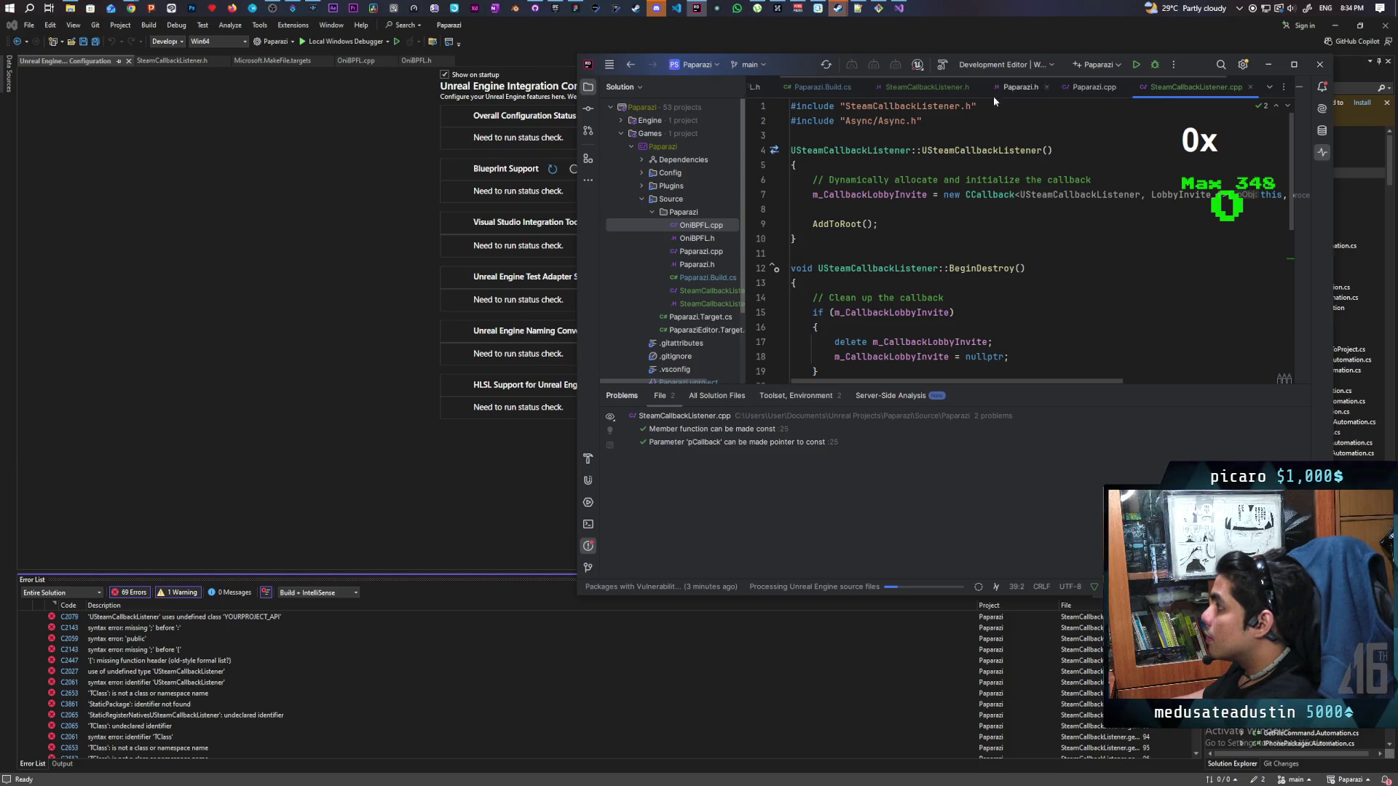
Copy PAPARAZI_API from OniBPFL.h and paste it over YOURPROJECT_API on line 13 of SteamCallbackListener.h
{"action": "left_click", "coordinate": [931, 88]}
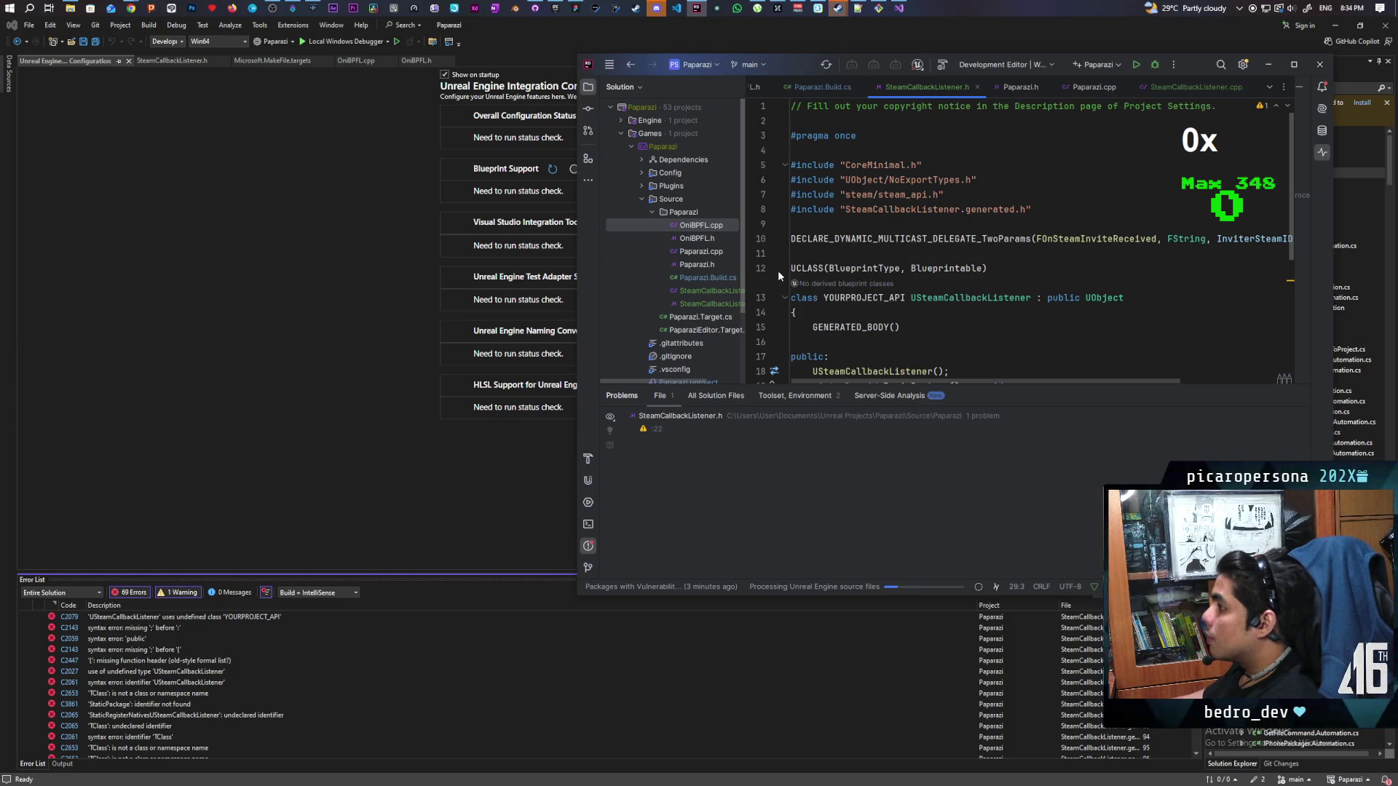
{"action": "double_click", "coordinate": [830, 67]}
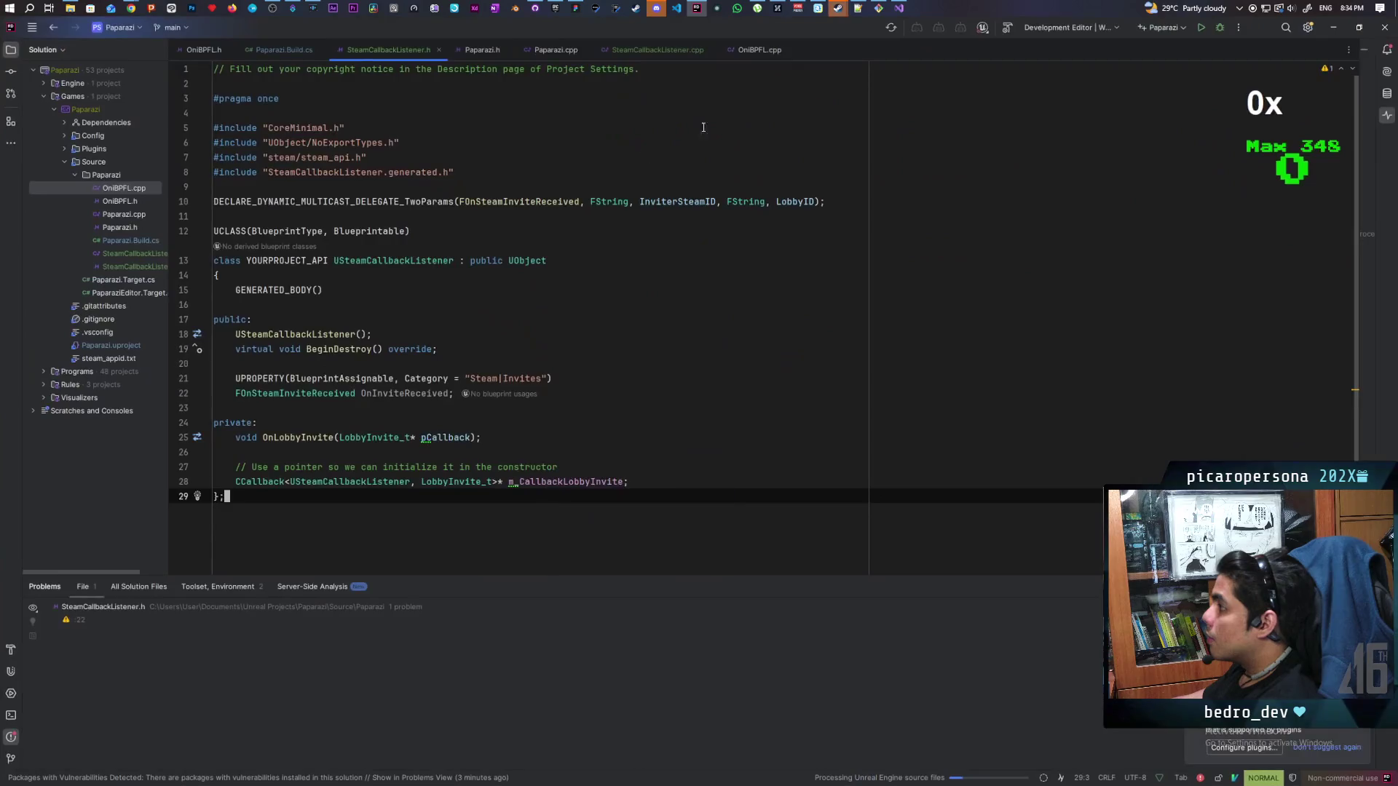
{"action": "left_click", "coordinate": [203, 48]}
{"action": "double_click", "coordinate": [274, 290]}
{"action": "key", "text": "ctrl+c"}
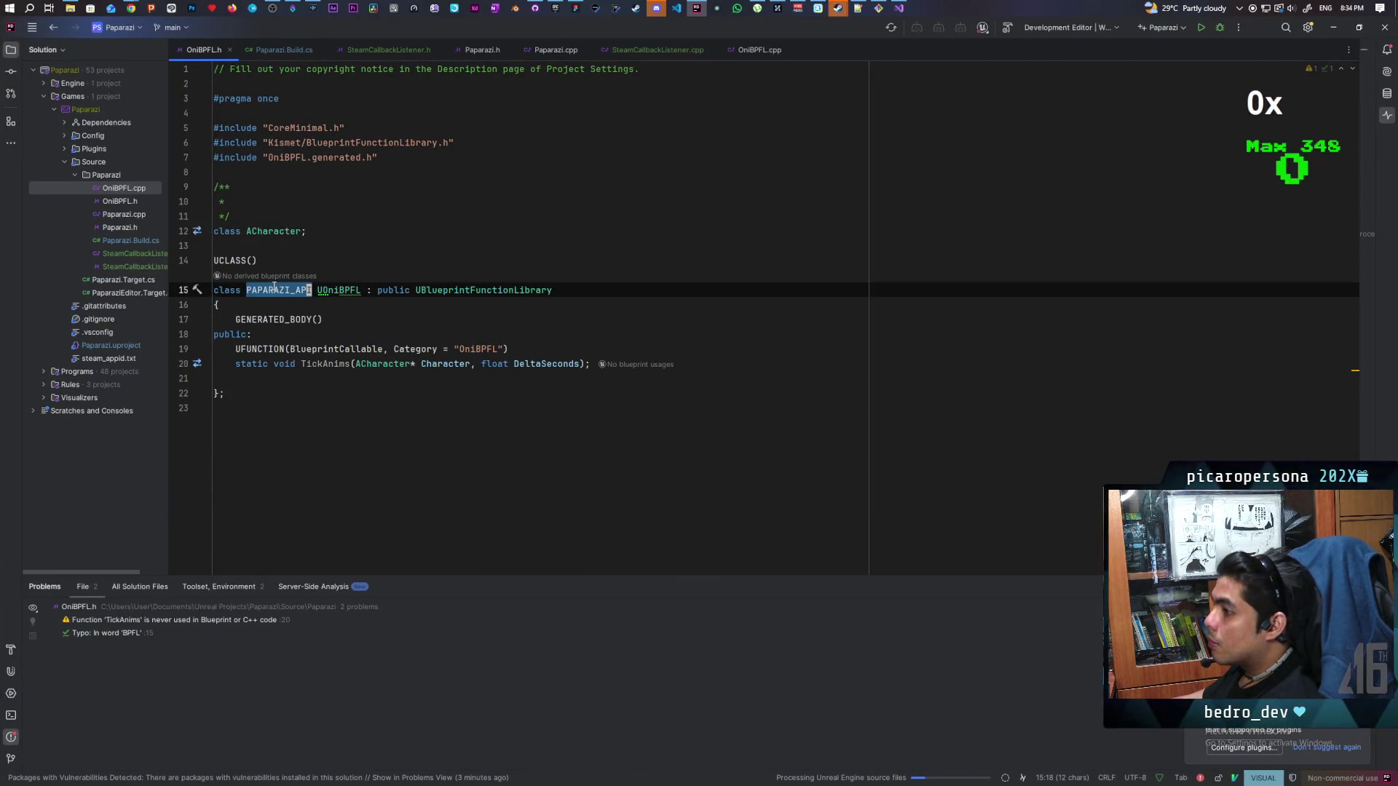
{"action": "left_click", "coordinate": [390, 50]}
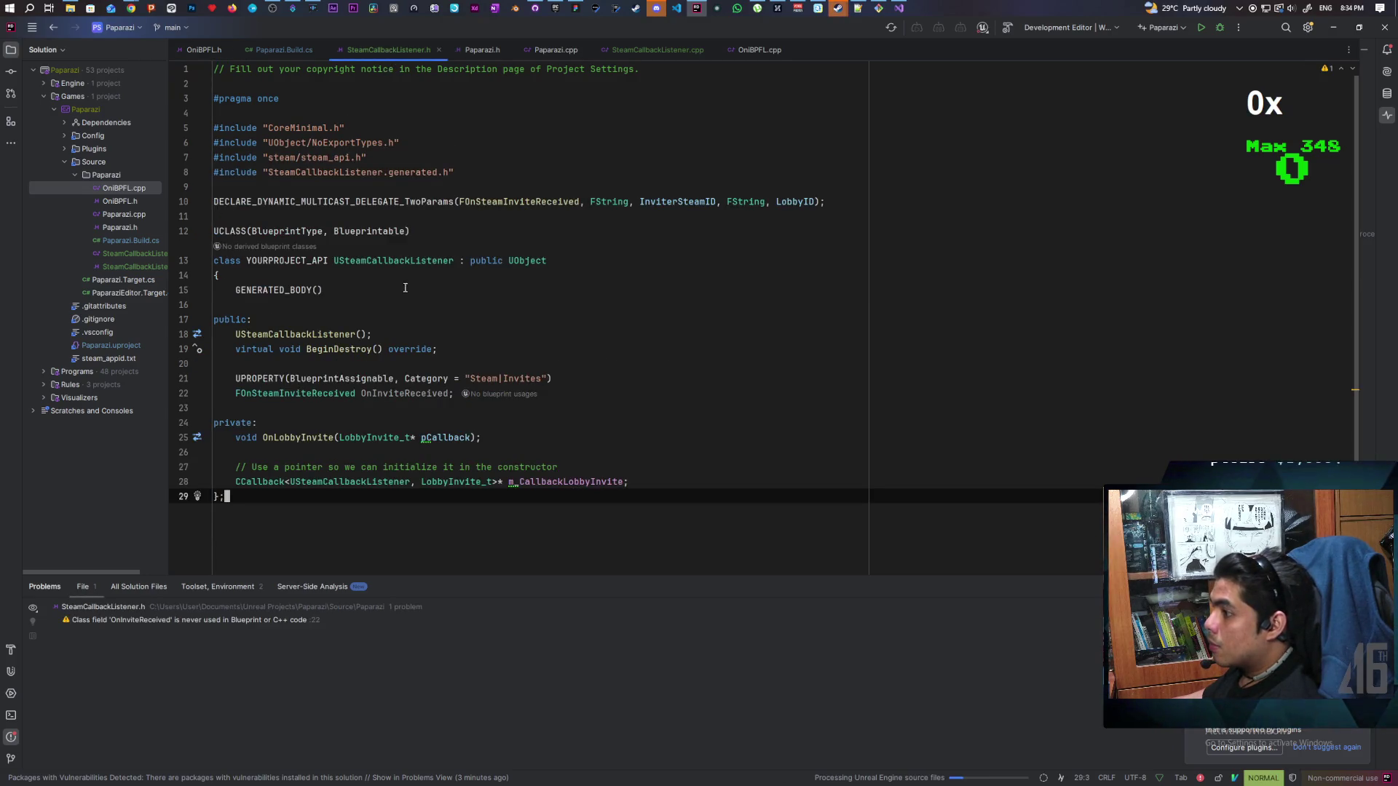
{"action": "double_click", "coordinate": [291, 261]}
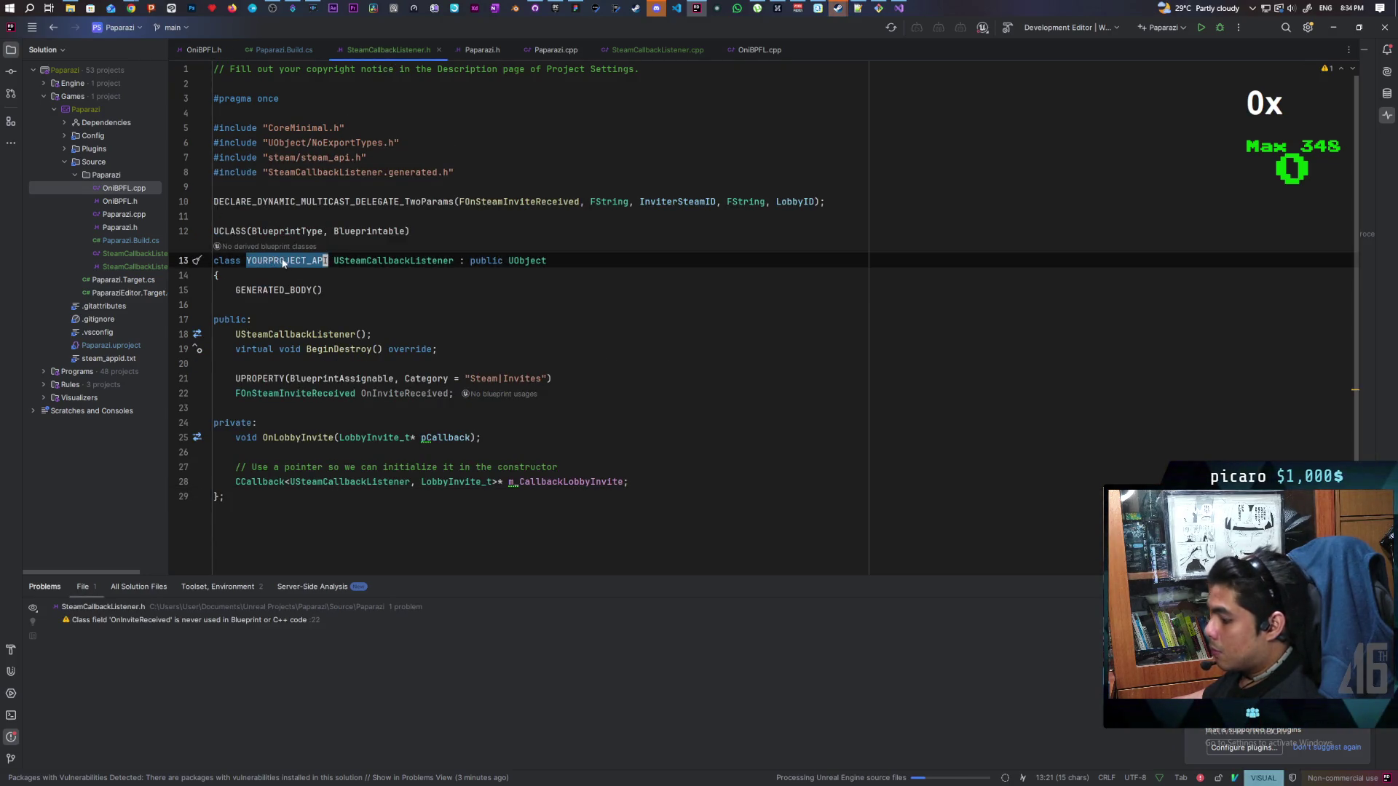
{"action": "key", "text": "ctrl+v"}
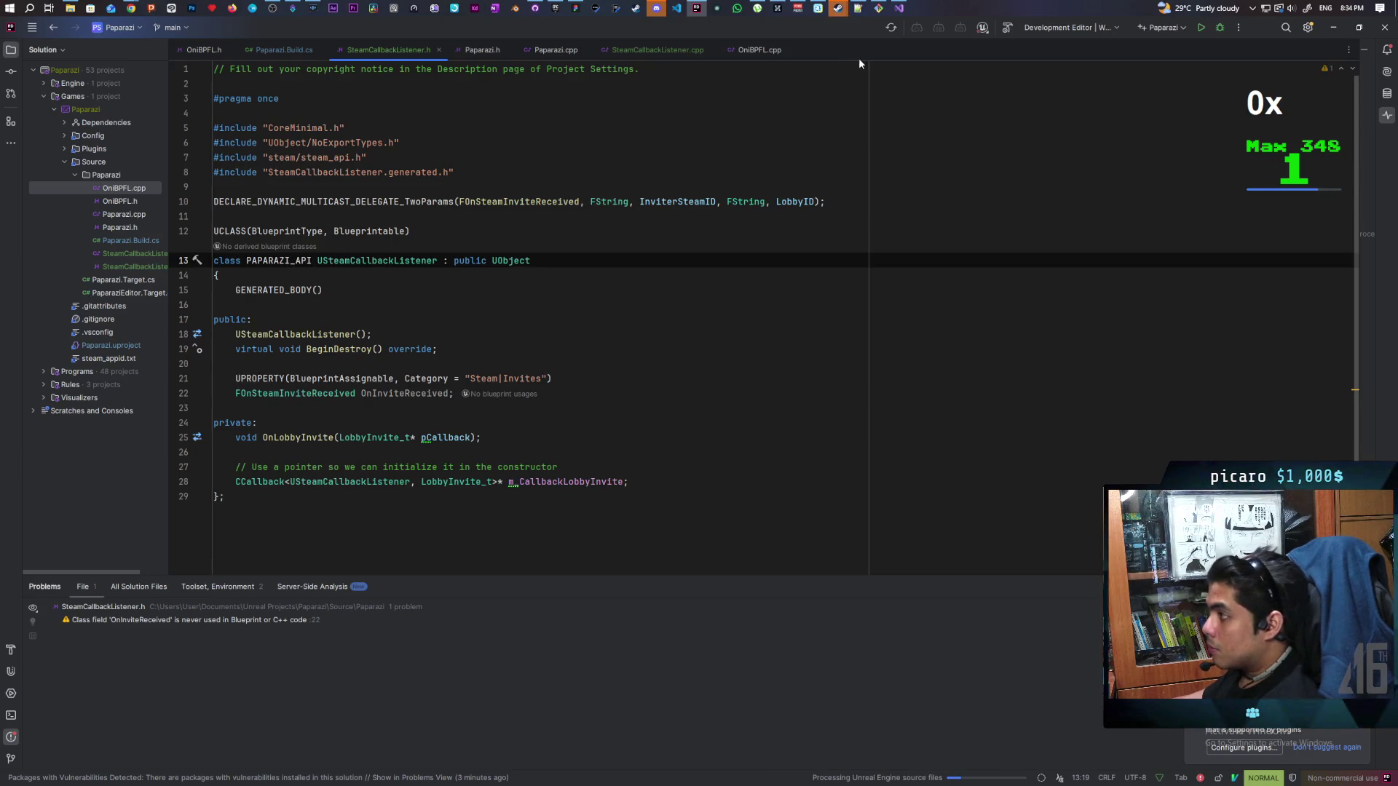
{"action": "left_click", "coordinate": [900, 8]}
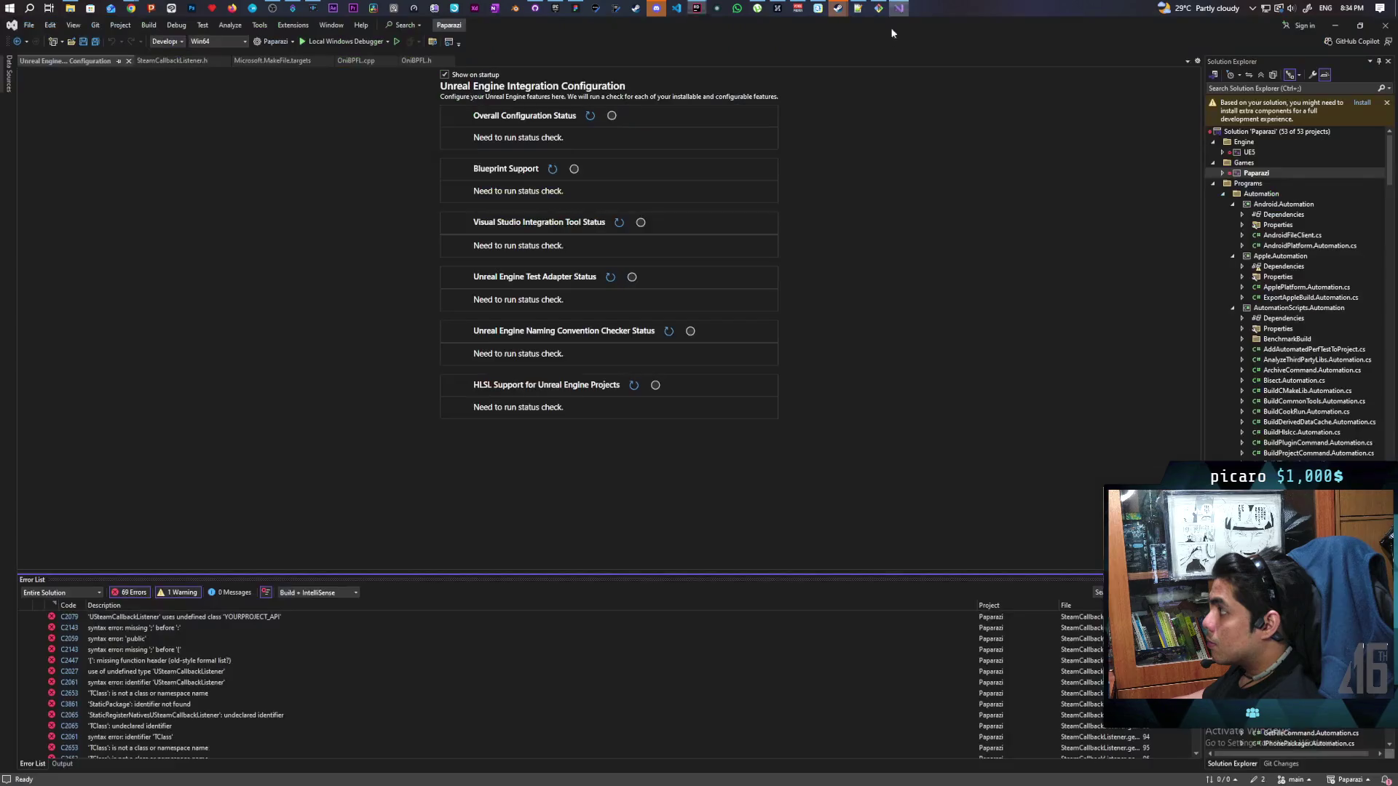
Rebuild Paparazi, confirming 'Build: 1 succeeded' in Output, then minimize Visual Studio
{"action": "right_click", "coordinate": [1254, 175]}
{"action": "left_click", "coordinate": [1311, 188]}
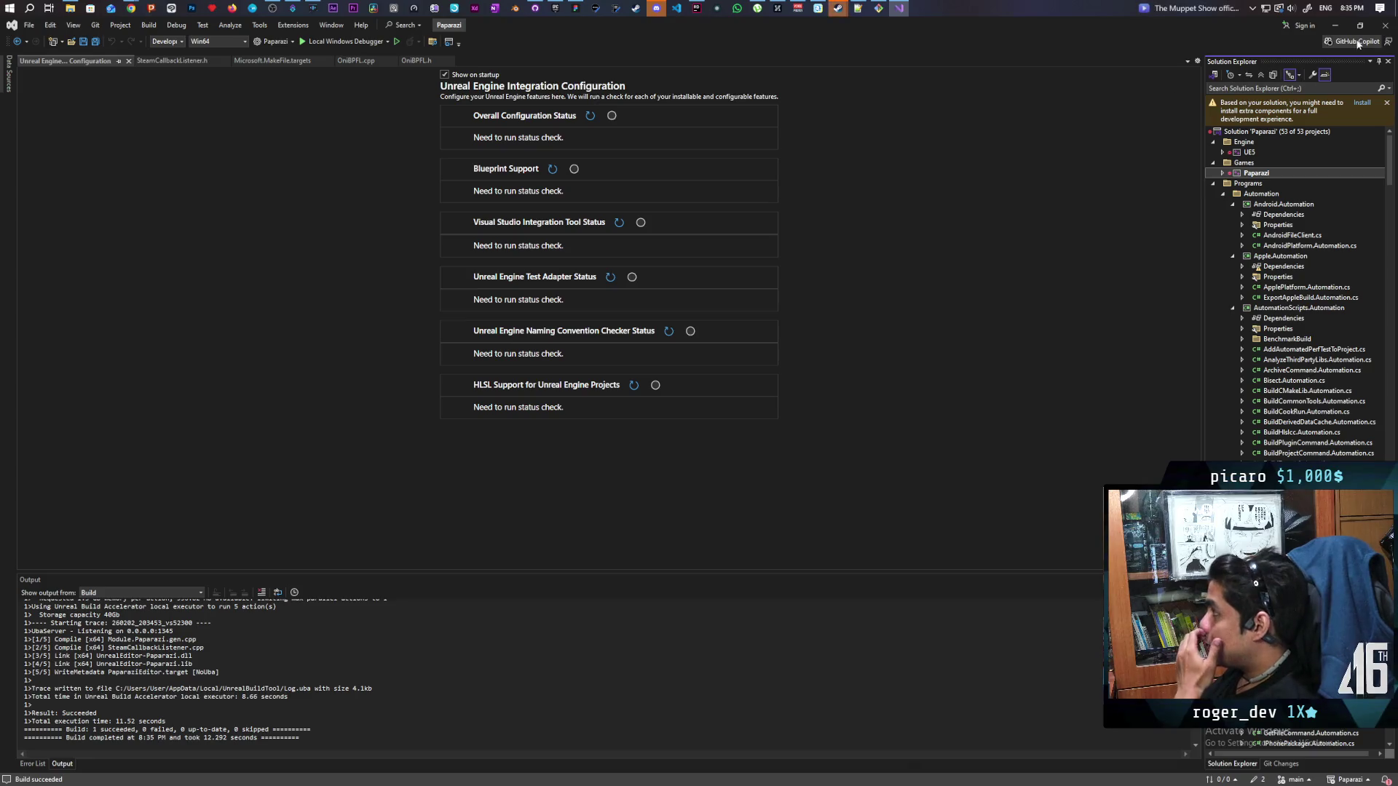
{"action": "left_click", "coordinate": [1340, 25]}
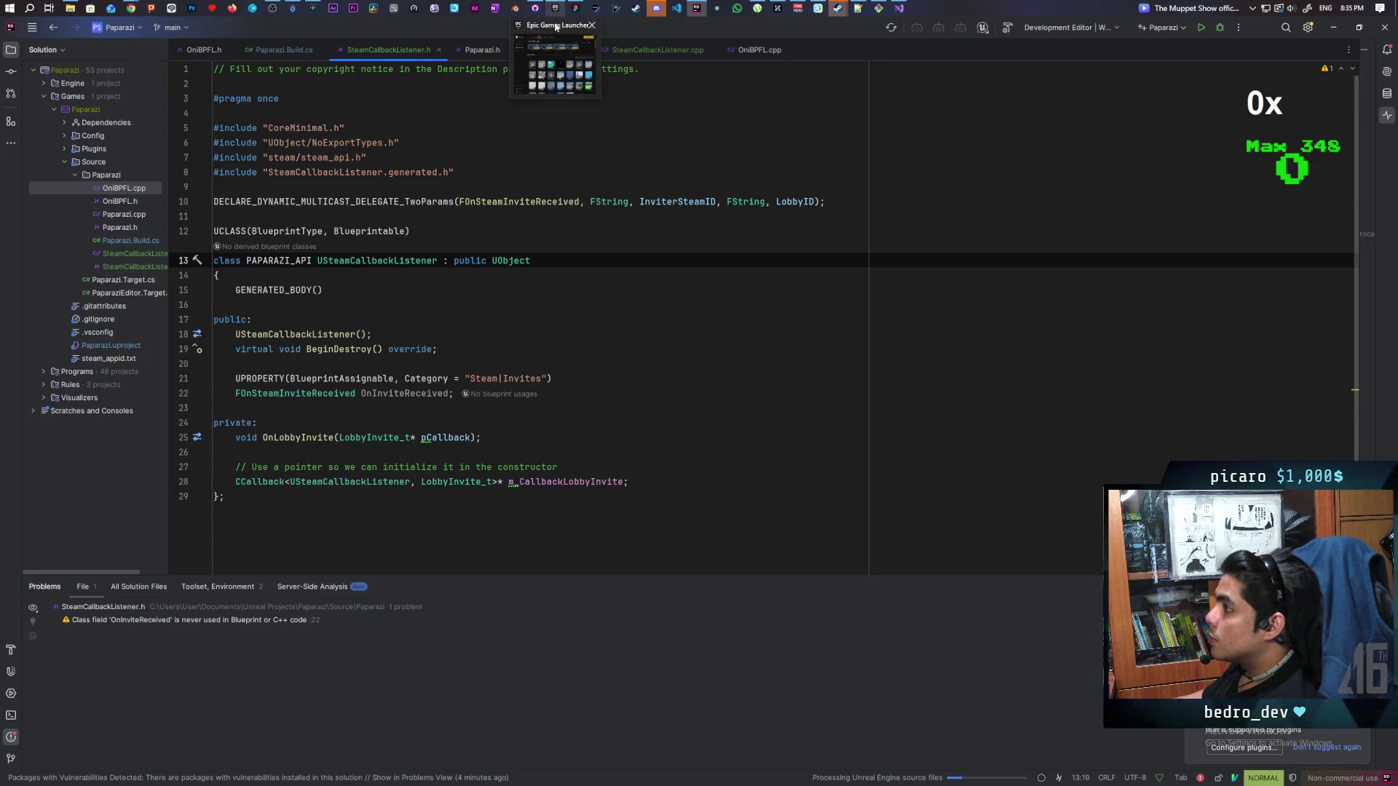
In the Epic Games Launcher library, launch the Paparazi 5.7 project from its tile
{"action": "left_click", "coordinate": [557, 22]}
{"action": "scroll", "coordinate": [654, 501], "scroll_direction": "down", "scroll_amount": 3}
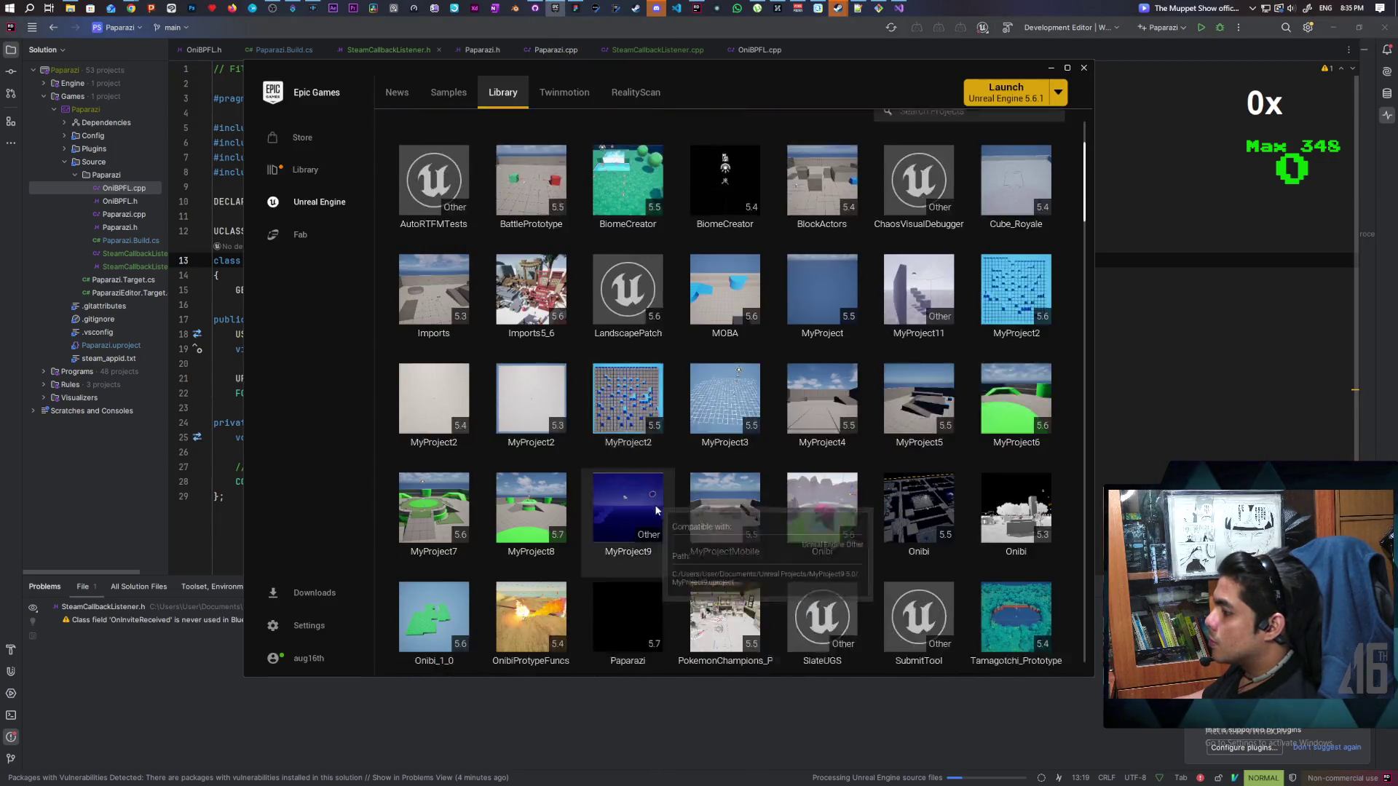
{"action": "scroll", "coordinate": [655, 510], "scroll_direction": "down", "scroll_amount": 3}
{"action": "double_click", "coordinate": [616, 454]}
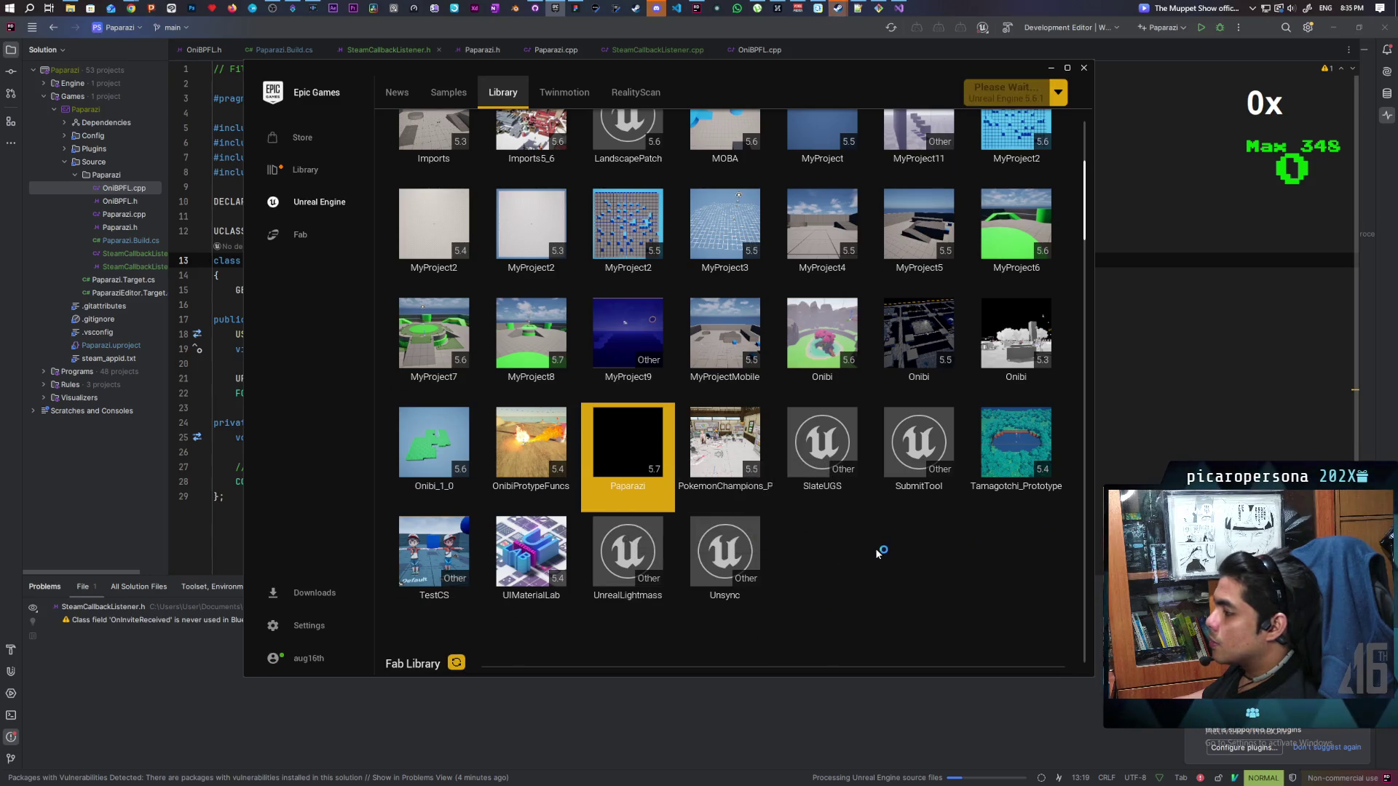